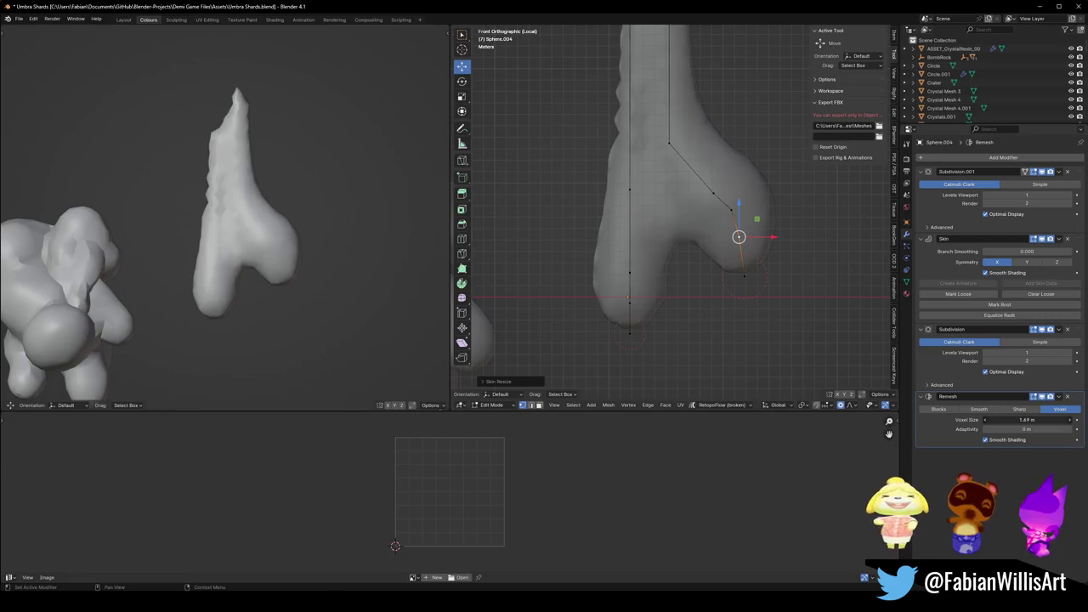
# Set the Remesh voxel size to 1.58 m and add a Decimate modifier after Remesh.
pyautogui.moveTo(1028, 419); pyautogui.dragTo(1016, 419)
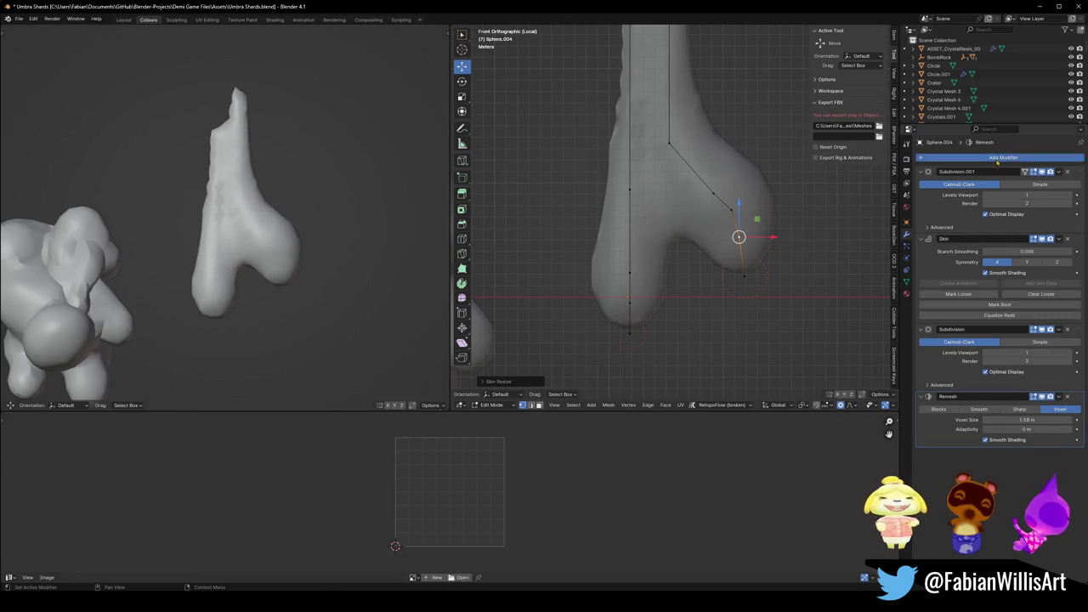
pyautogui.click(997, 159)
pyautogui.write('deci')
pyautogui.press('Return')
pyautogui.moveTo(1030, 478); pyautogui.dragTo(1018, 479)
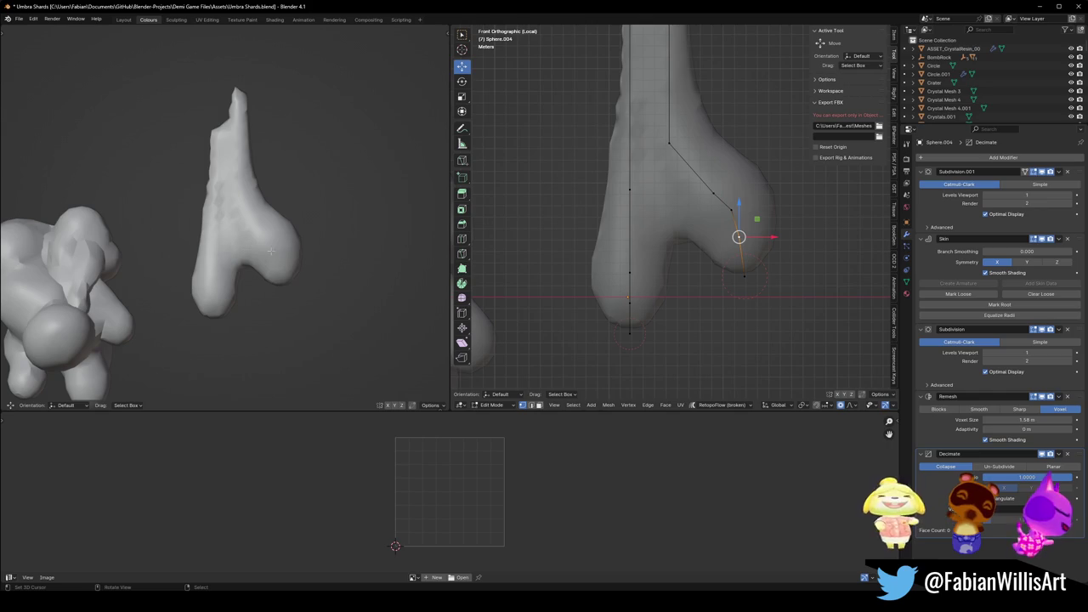
pyautogui.scroll(-2, 246, 180)
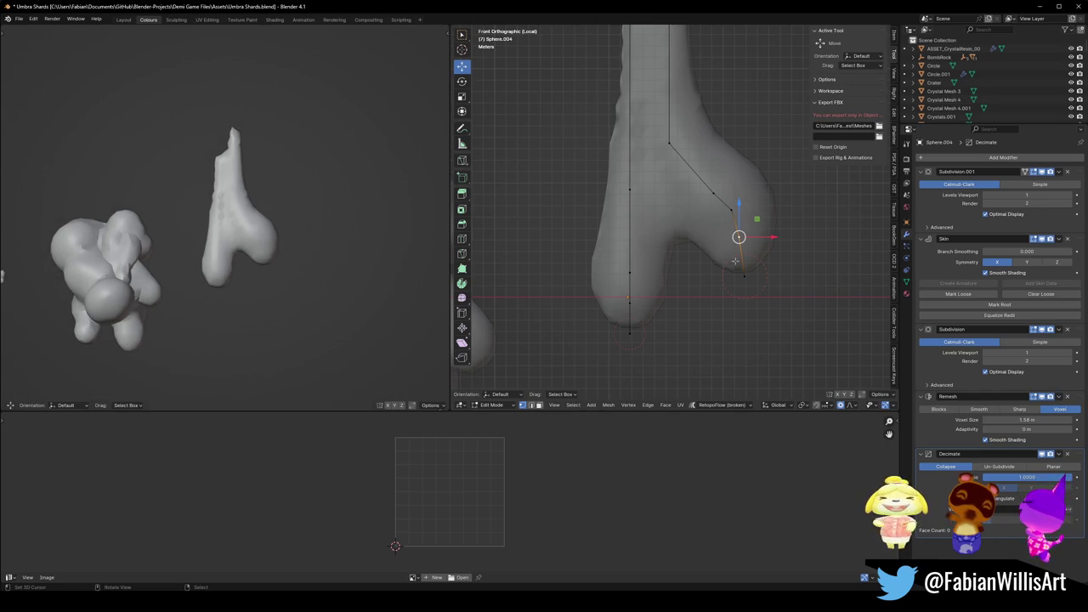
# Reshape the branch and upper trunk vertices and shrink the skin to sharpen the tip.
pyautogui.moveTo(730, 181); pyautogui.dragTo(705, 162)
pyautogui.click(730, 209)
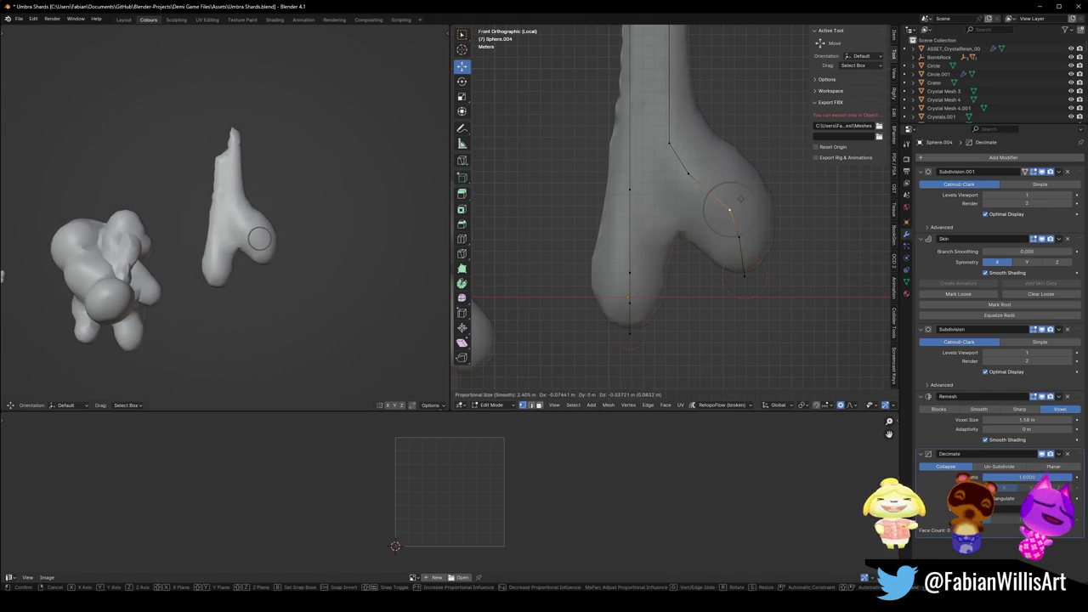
pyautogui.scroll(-2, 716, 194)
pyautogui.click(671, 166)
pyautogui.press('g')
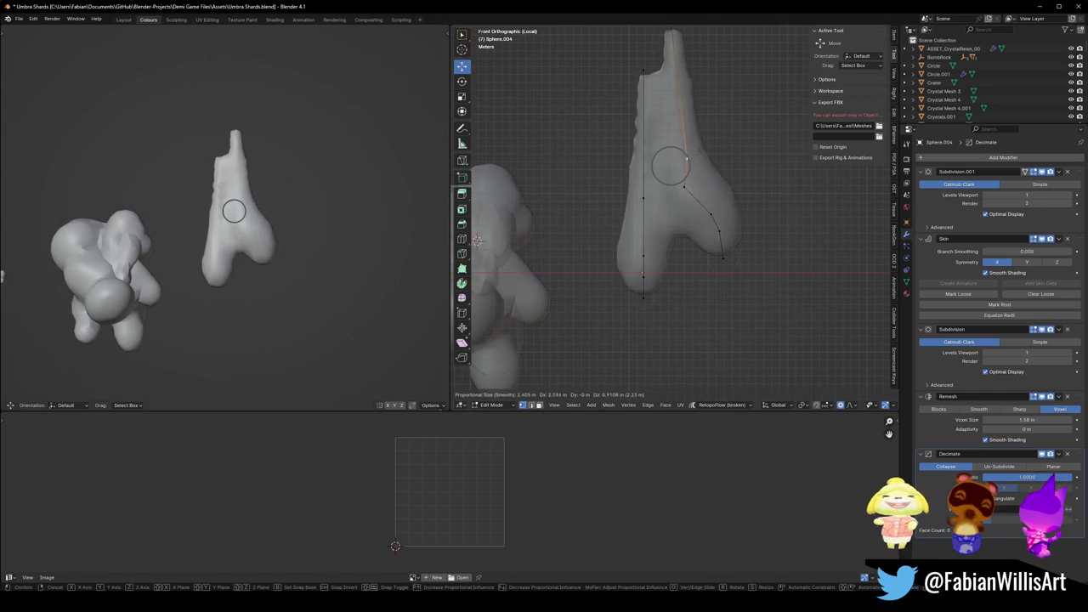
pyautogui.click(682, 156)
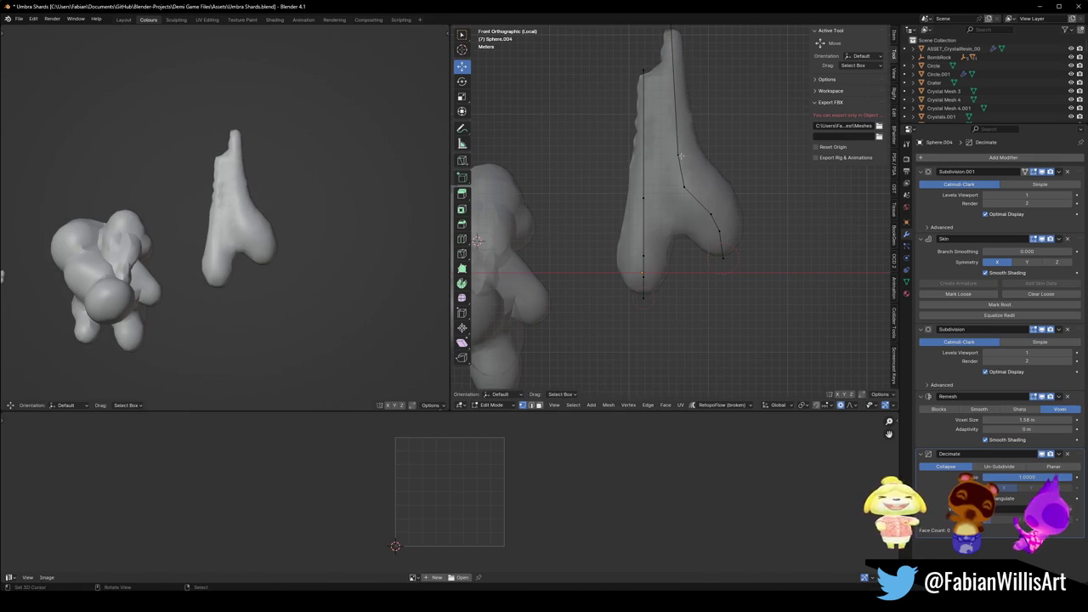
pyautogui.press('s')
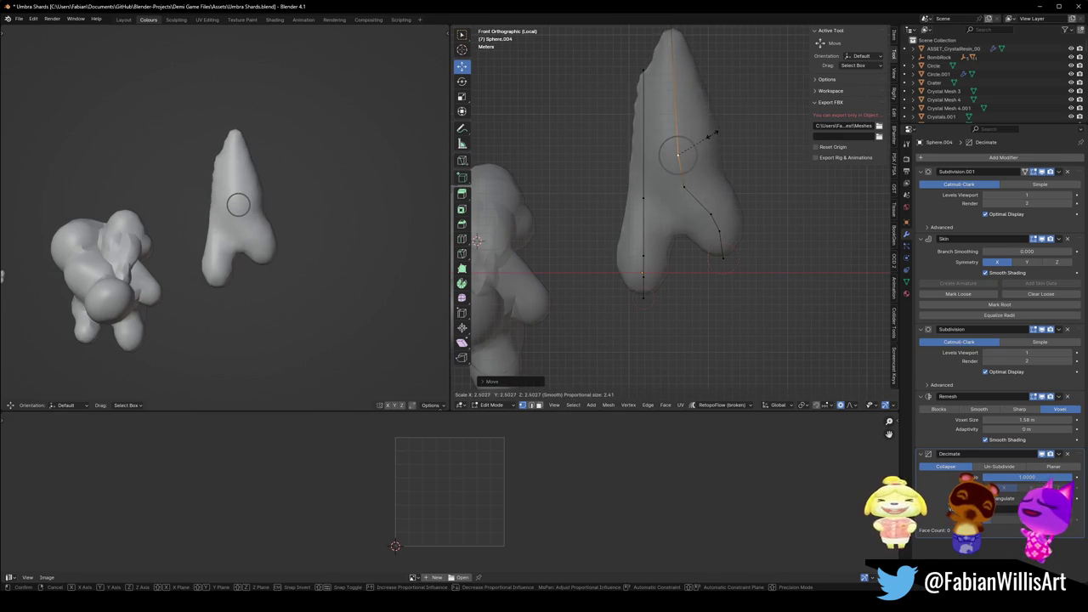
pyautogui.click(700, 125)
pyautogui.click(673, 46)
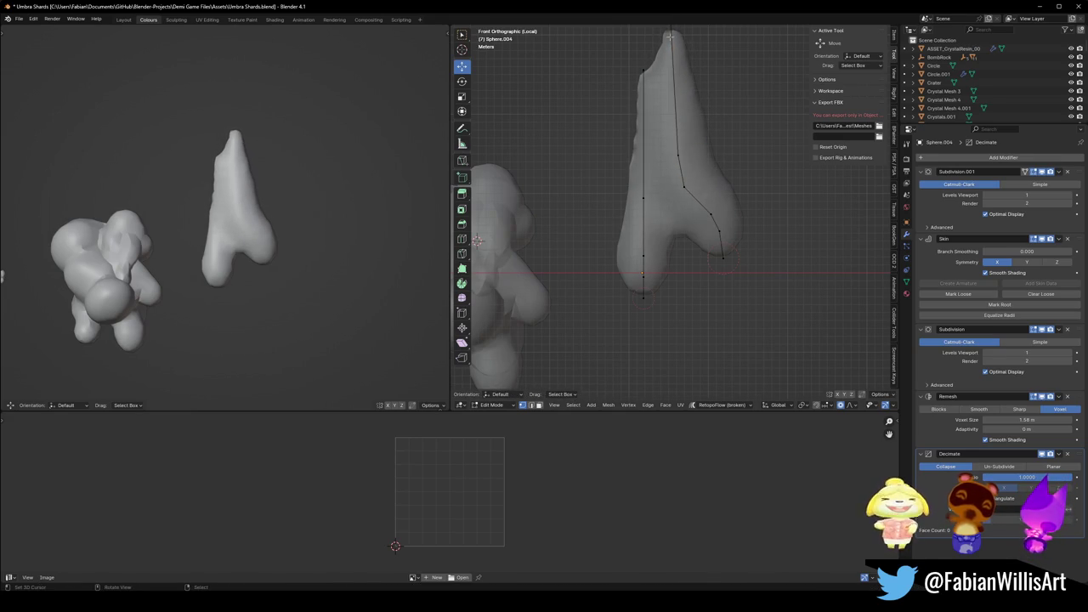
pyautogui.press('a')
pyautogui.hotkey('alt', 'a')
# Duplicate the left edge chain into a rotated, scaled branch with wider skin.
pyautogui.keyDown('alt'); pyautogui.click(643, 219); pyautogui.keyUp('alt')
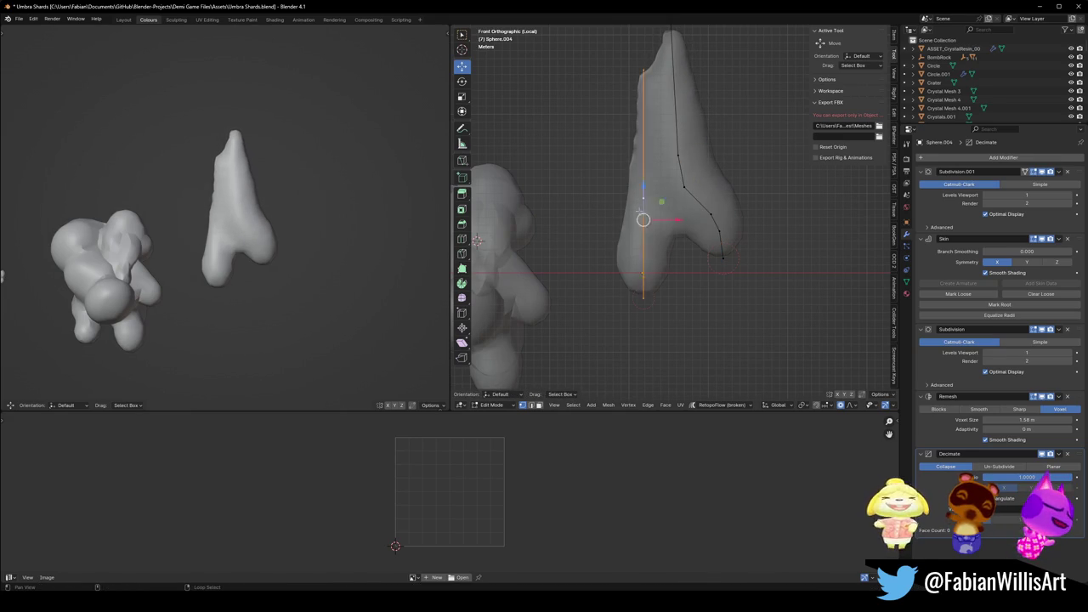
pyautogui.hotkey('shift', 'd')
pyautogui.rightClick(650, 223)
pyautogui.press('r')
pyautogui.click(647, 222)
pyautogui.press('s')
pyautogui.click(651, 211)
pyautogui.hotkey('ctrl', 'a')
pyautogui.click(669, 200)
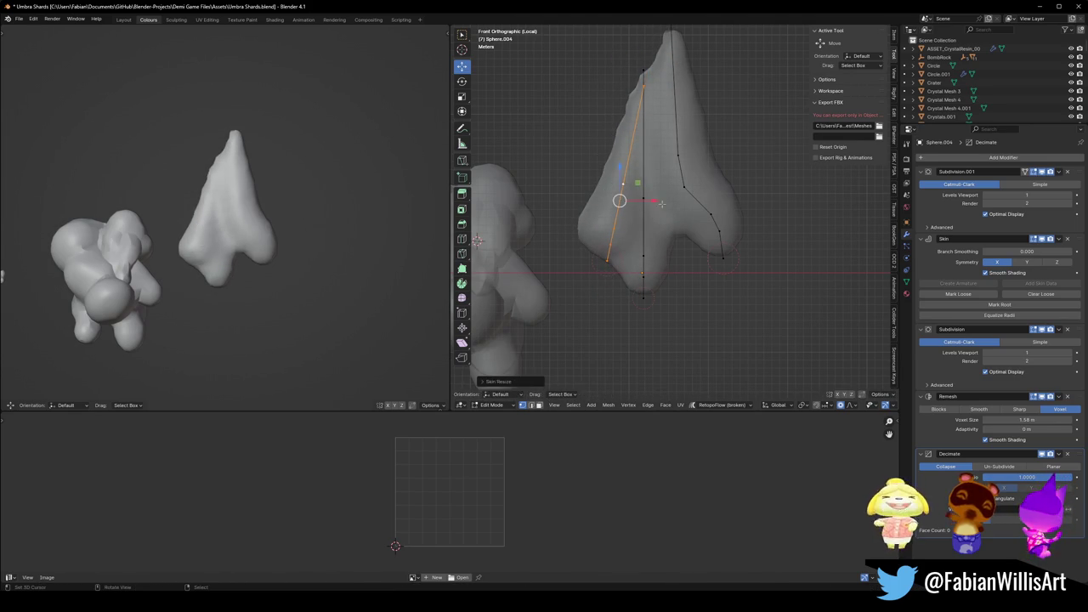
pyautogui.click(614, 233)
# Pull a vertex upward and reshape the lower-left bulge, resizing its skin.
pyautogui.press('g')
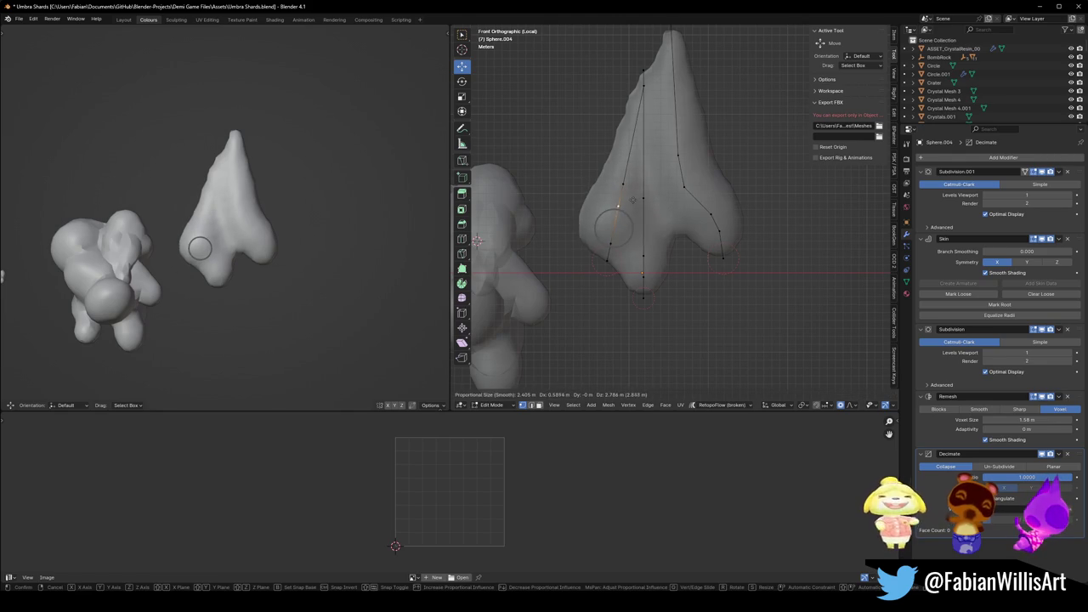
pyautogui.click(614, 207)
pyautogui.click(609, 243)
pyautogui.press('g')
pyautogui.click(645, 256)
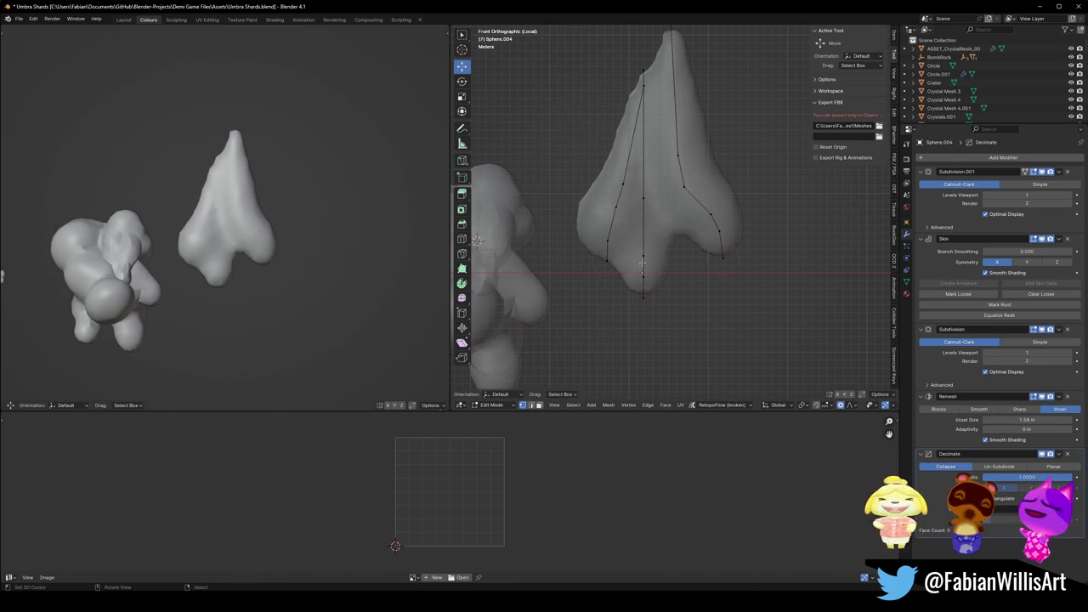
pyautogui.hotkey('ctrl', 'a')
pyautogui.click(662, 306)
# Lower the base vertex straight down to lengthen the base and widen its bottom.
pyautogui.press('g')
pyautogui.press('z')
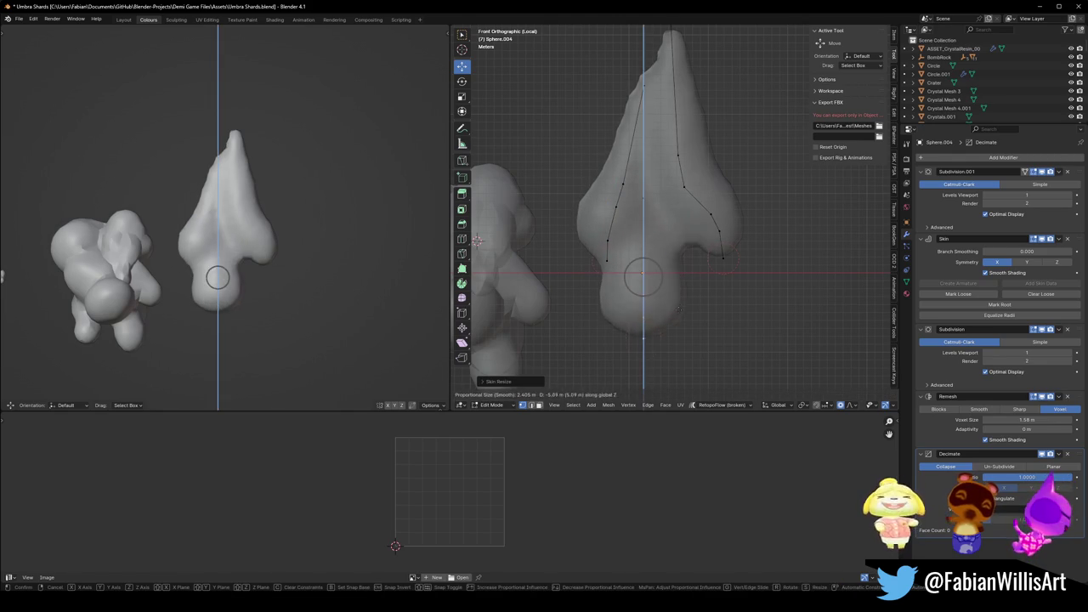
pyautogui.click(661, 321)
pyautogui.press('s')
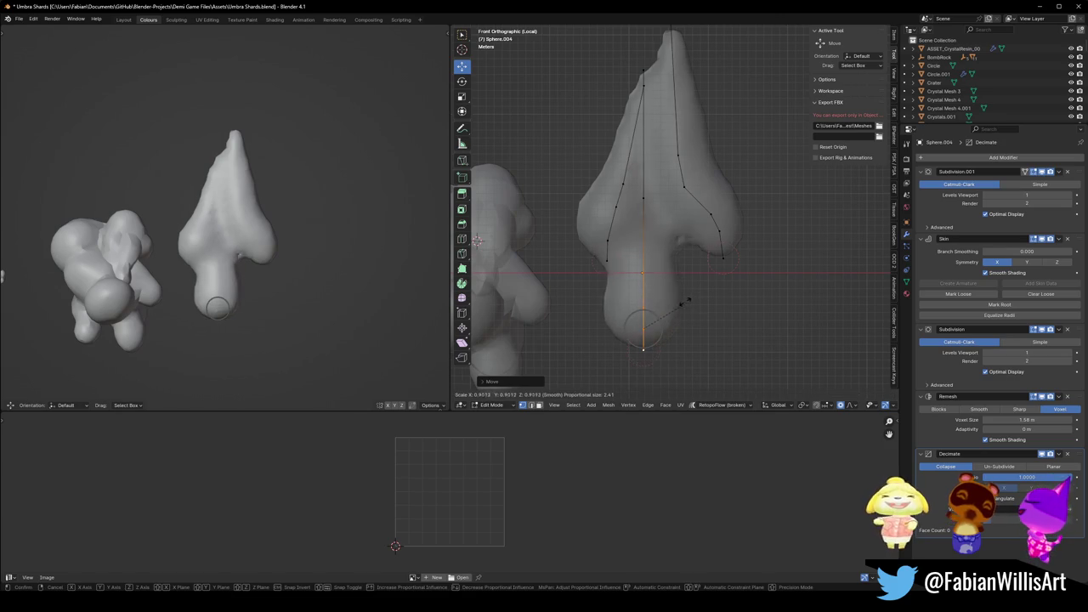
pyautogui.click(688, 296)
pyautogui.click(658, 315)
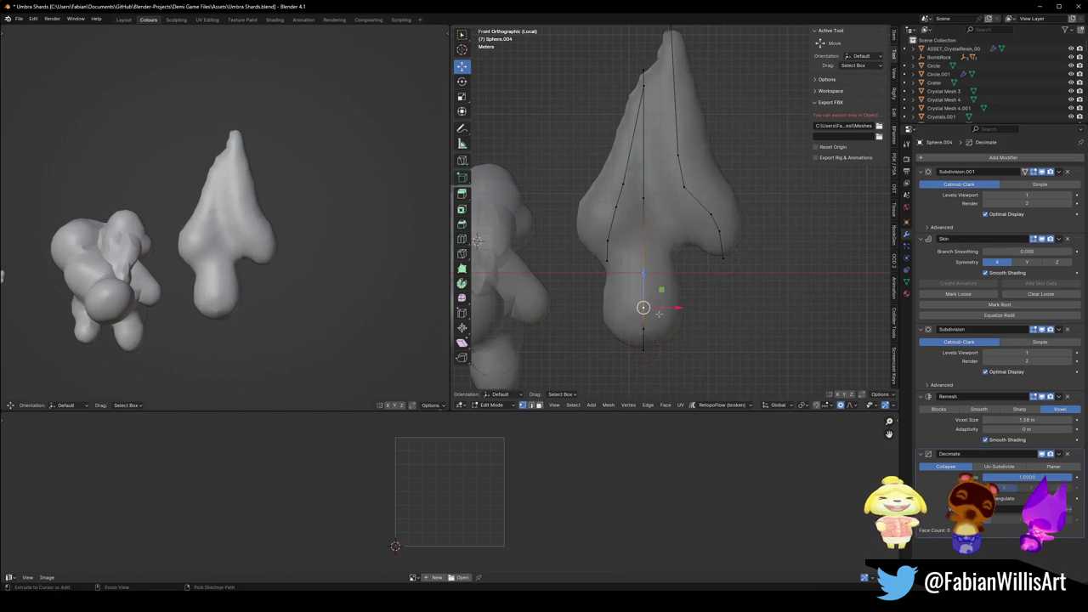
pyautogui.click(645, 346)
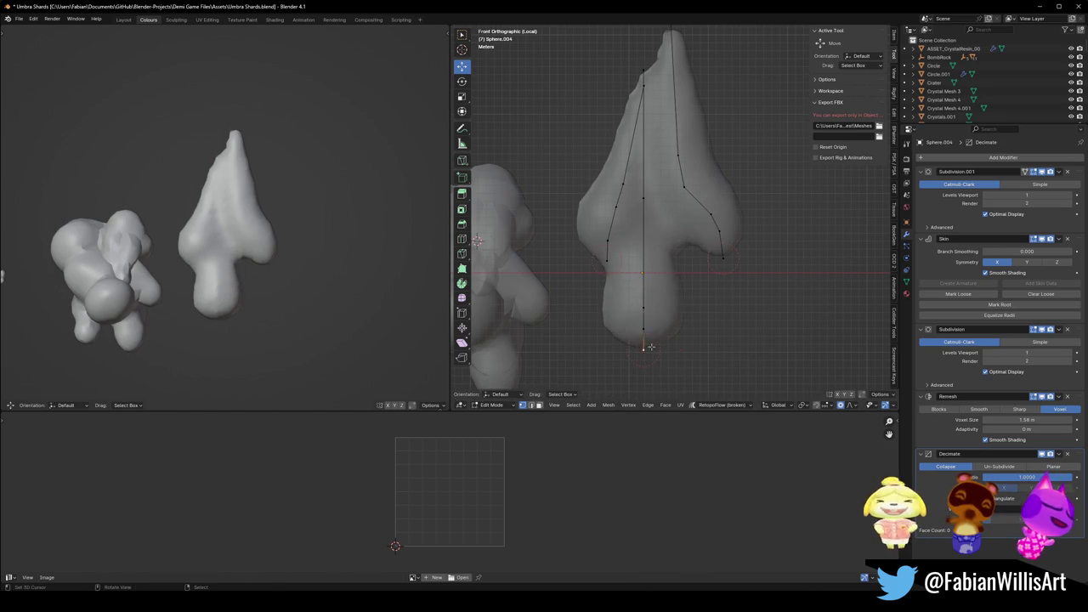
pyautogui.press('s')
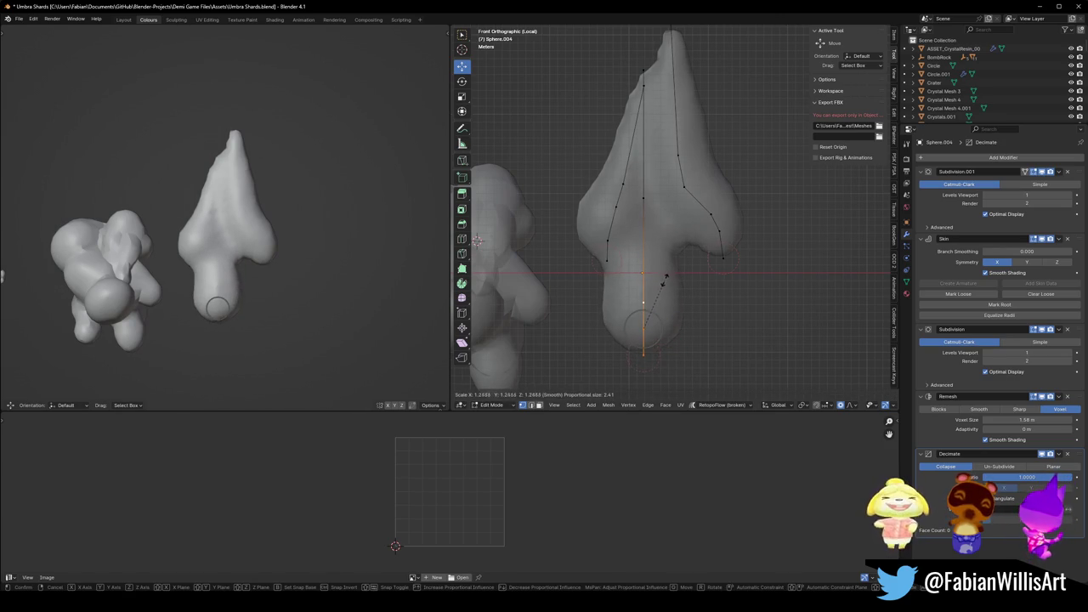
pyautogui.click(664, 279)
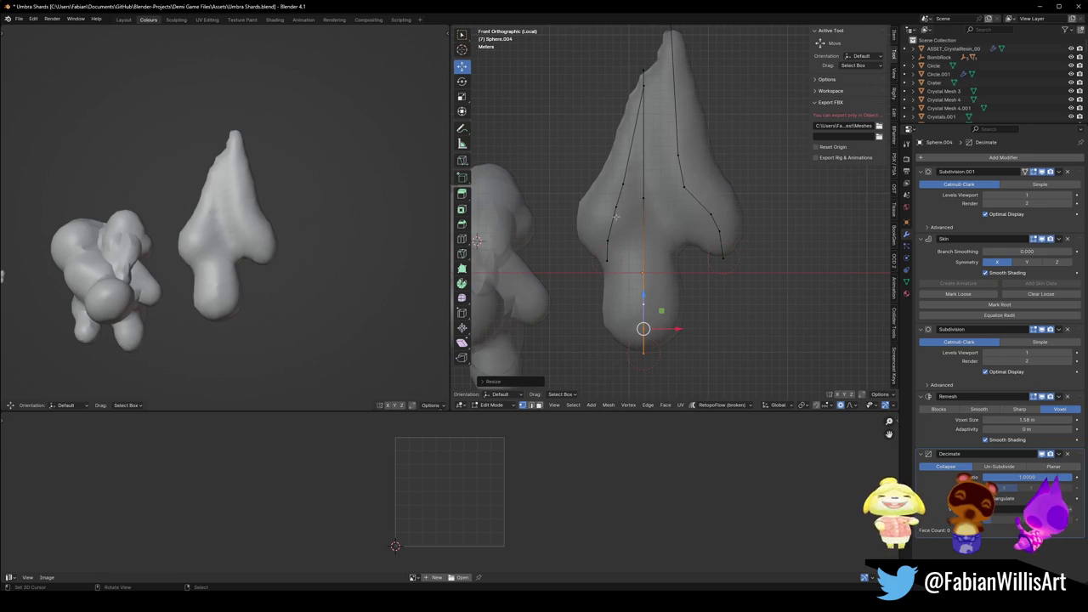
pyautogui.keyDown('alt'); pyautogui.click(641, 238); pyautogui.keyUp('alt')
pyautogui.moveTo(627, 241); pyautogui.dragTo(630, 218)
# Duplicate and scale the central chain, pulling its tip up into a tall spike.
pyautogui.hotkey('shift', 'd')
pyautogui.press('s')
pyautogui.click(669, 182)
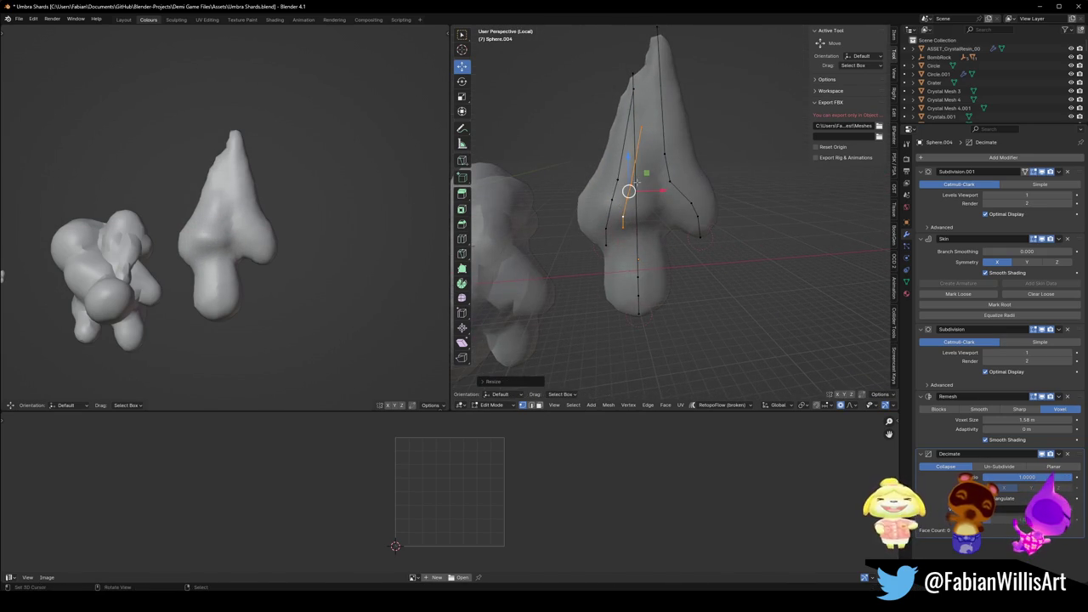
pyautogui.press('KP_1')
pyautogui.scroll(3, 595, 183)
pyautogui.press('g')
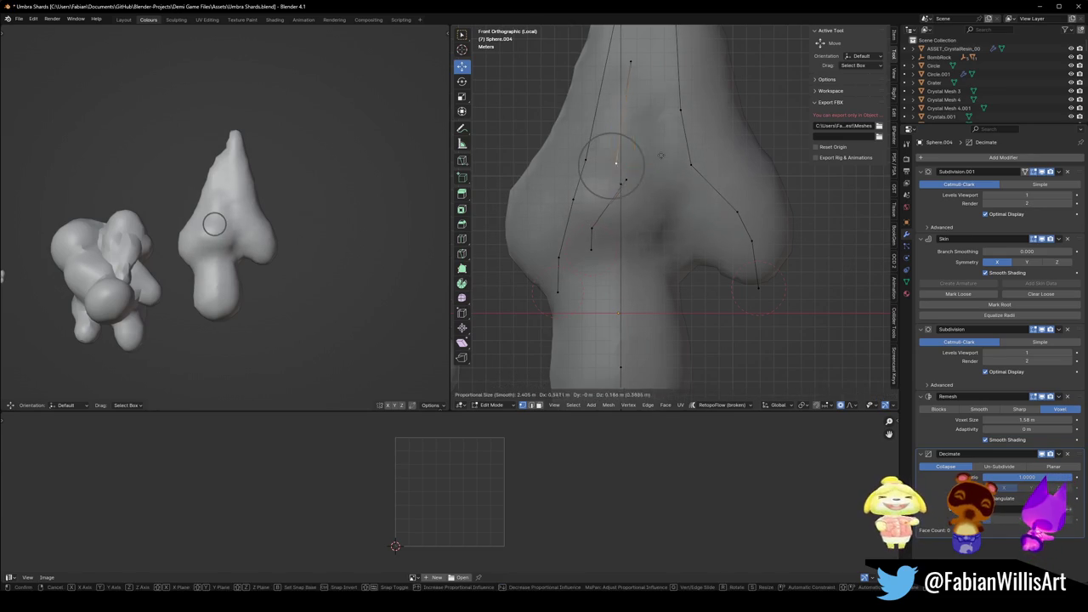
pyautogui.scroll(-3, 661, 155)
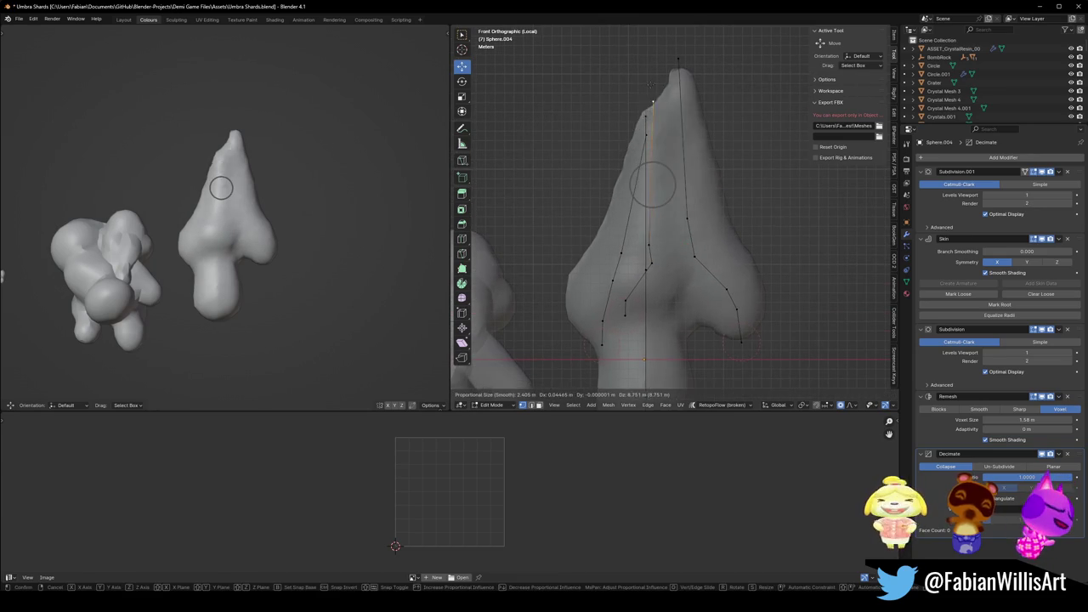
pyautogui.click(656, 90)
# Move the new branch's edge loop to the right and tilt it in side view.
pyautogui.click(655, 225)
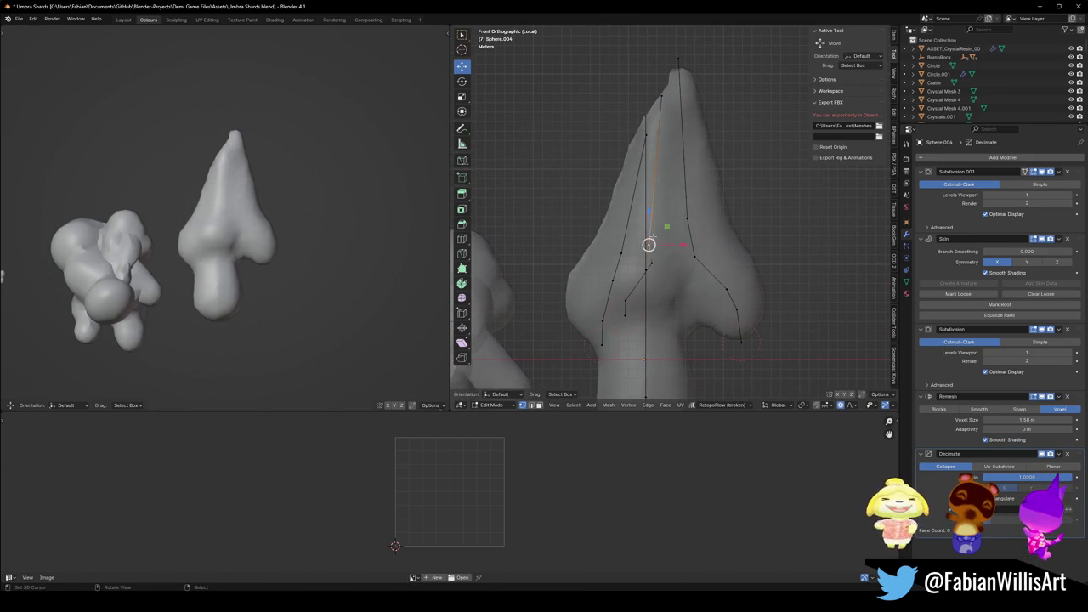
pyautogui.click(651, 258)
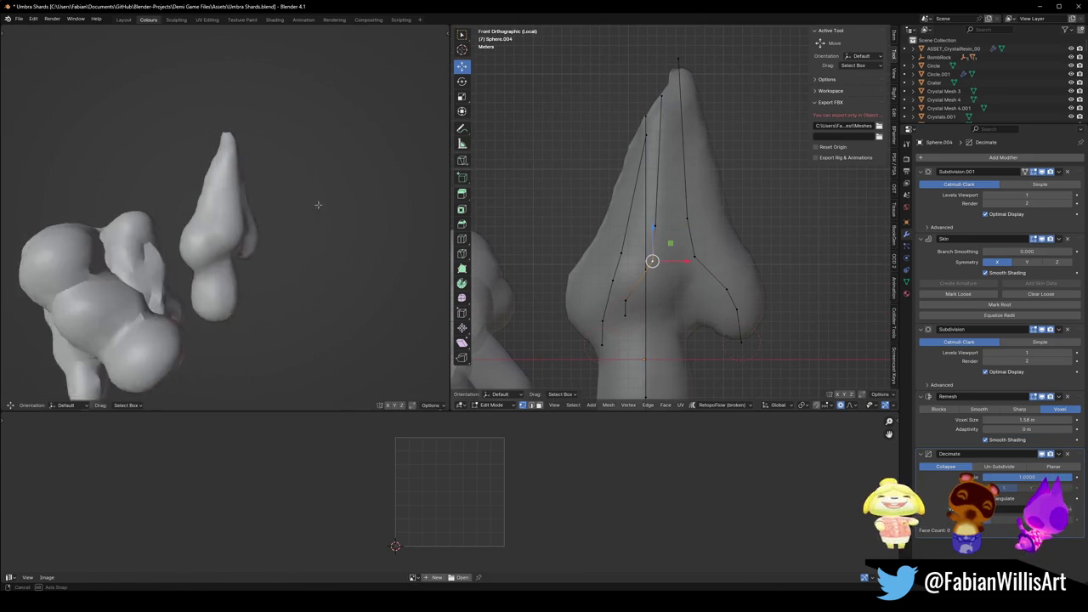
pyautogui.keyDown('alt'); pyautogui.click(627, 287); pyautogui.keyUp('alt')
pyautogui.press('g')
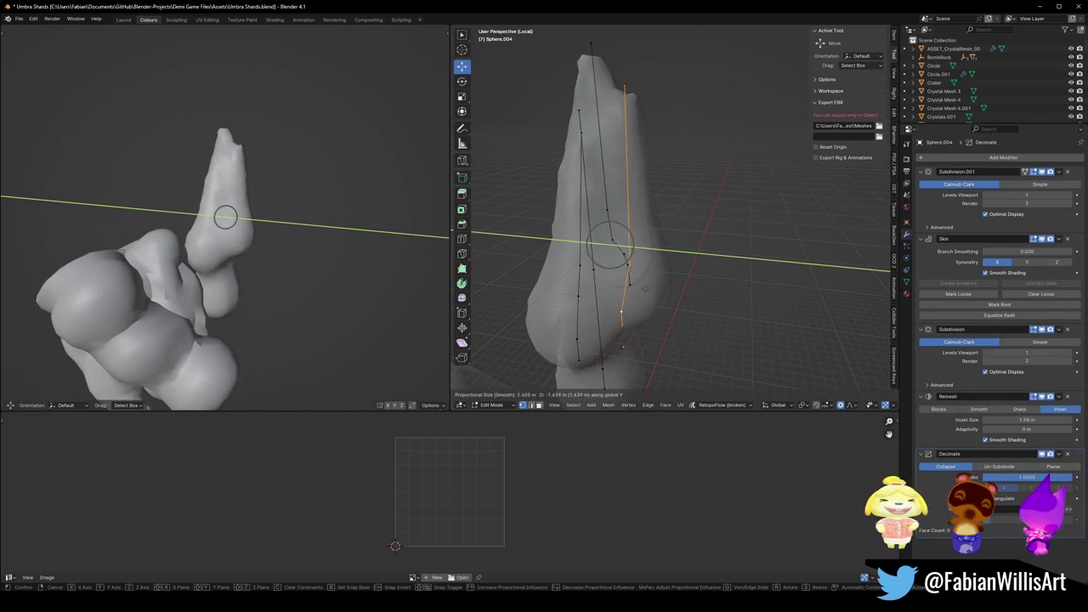
pyautogui.click(624, 248)
pyautogui.press('KP_3')
pyautogui.press('r')
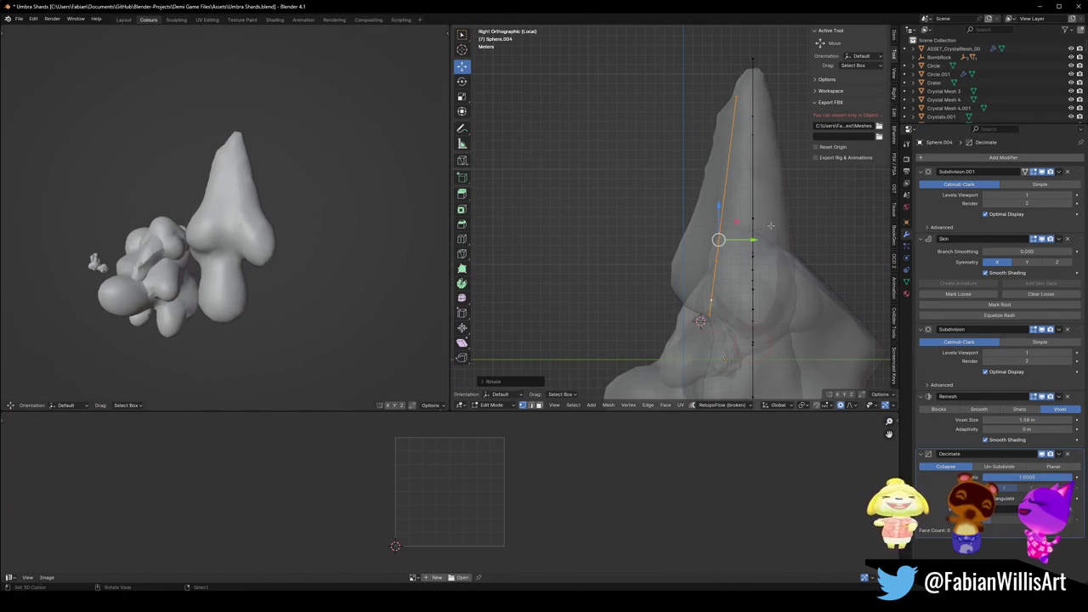
pyautogui.click(775, 223)
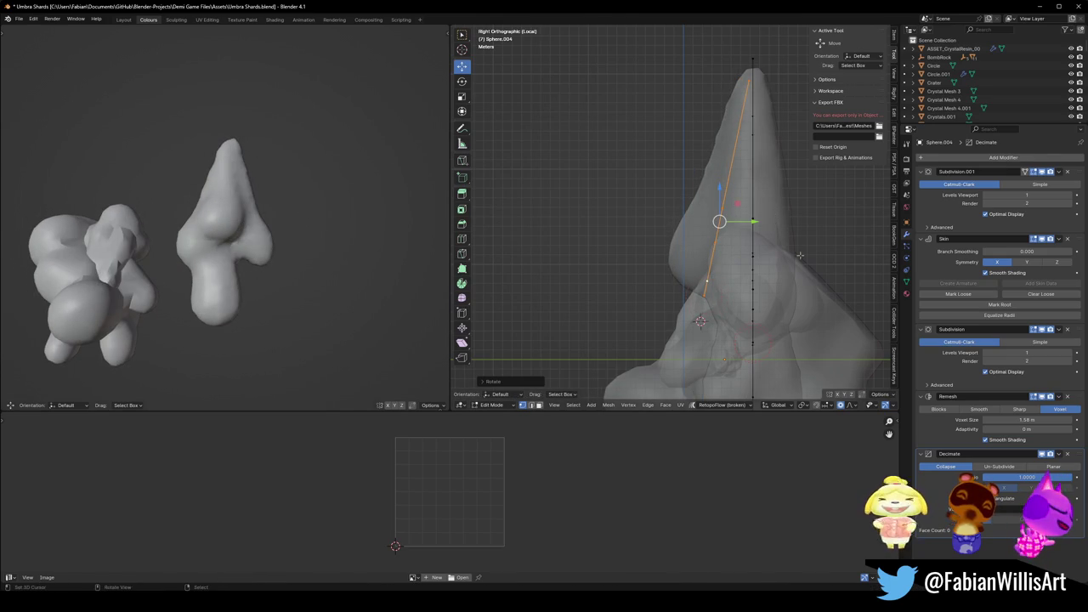
# Save Umbra Shards.blend and return to the front view.
pyautogui.hotkey('ctrl', 's')
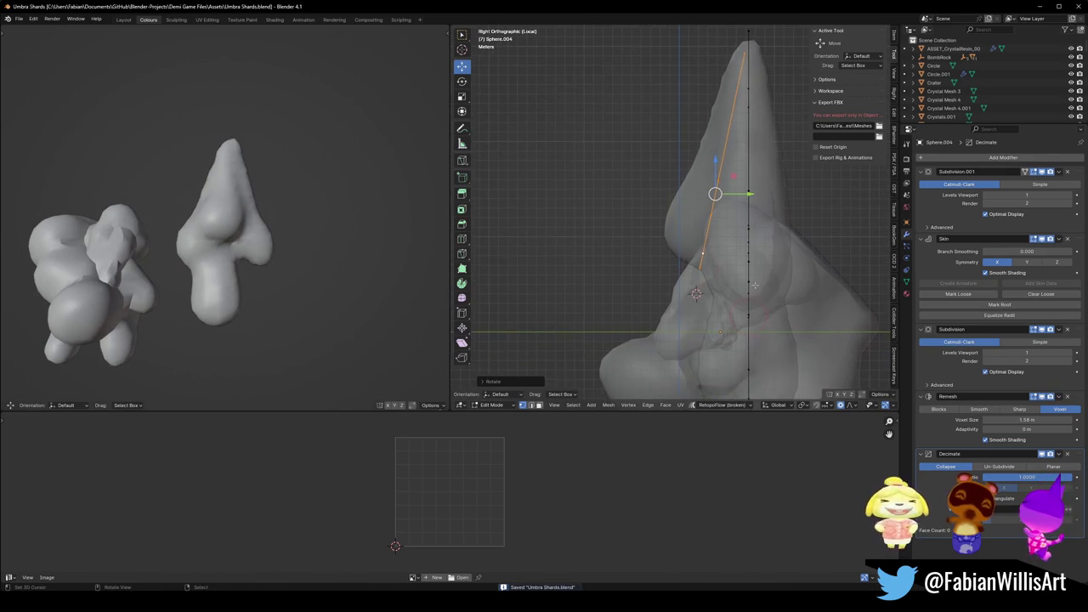
pyautogui.press('KP_1')
pyautogui.scroll(-2, 710, 246)
pyautogui.click(662, 344)
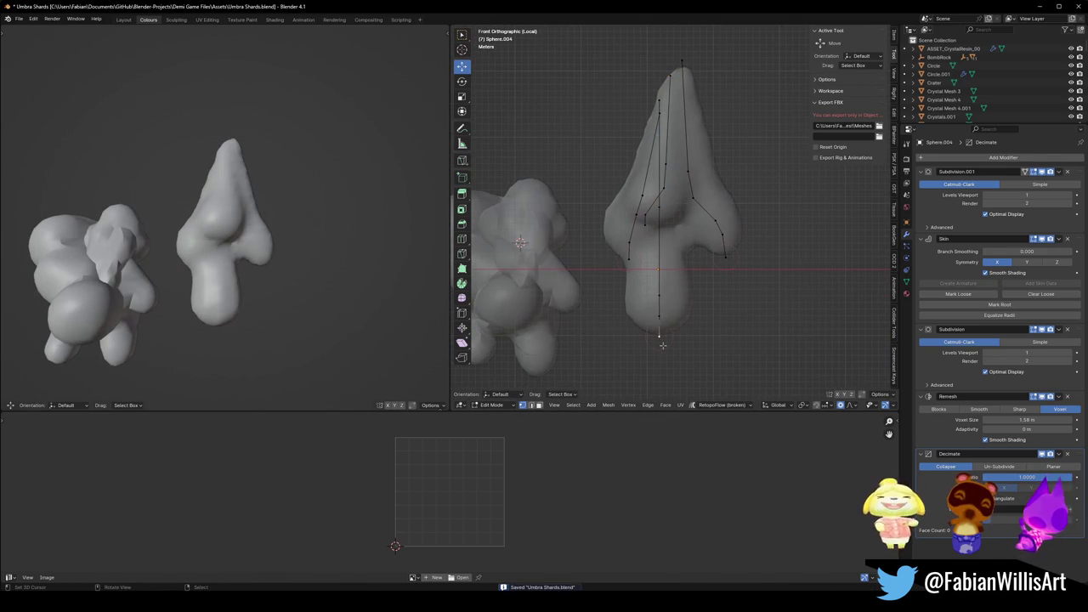
# Try moving and rotating the crystal's base, then undo the move.
pyautogui.press('g')
pyautogui.click(673, 315)
pyautogui.press('r')
pyautogui.press('Escape')
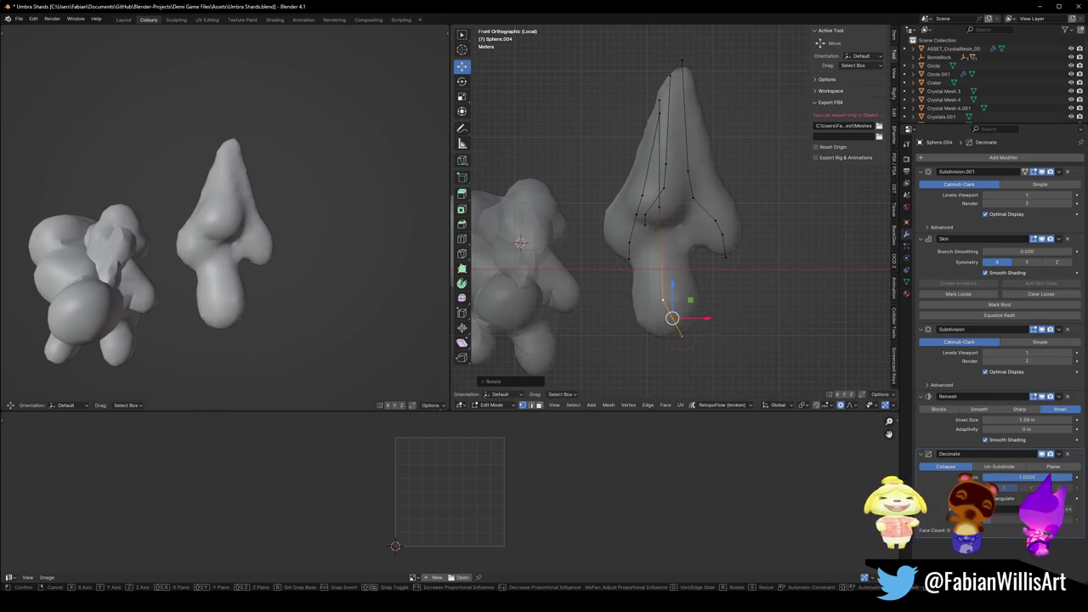
pyautogui.hotkey('ctrl', 'z')
# Extrude and resize a limb at the skeleton end, then undo back to remove the hook.
pyautogui.press('e')
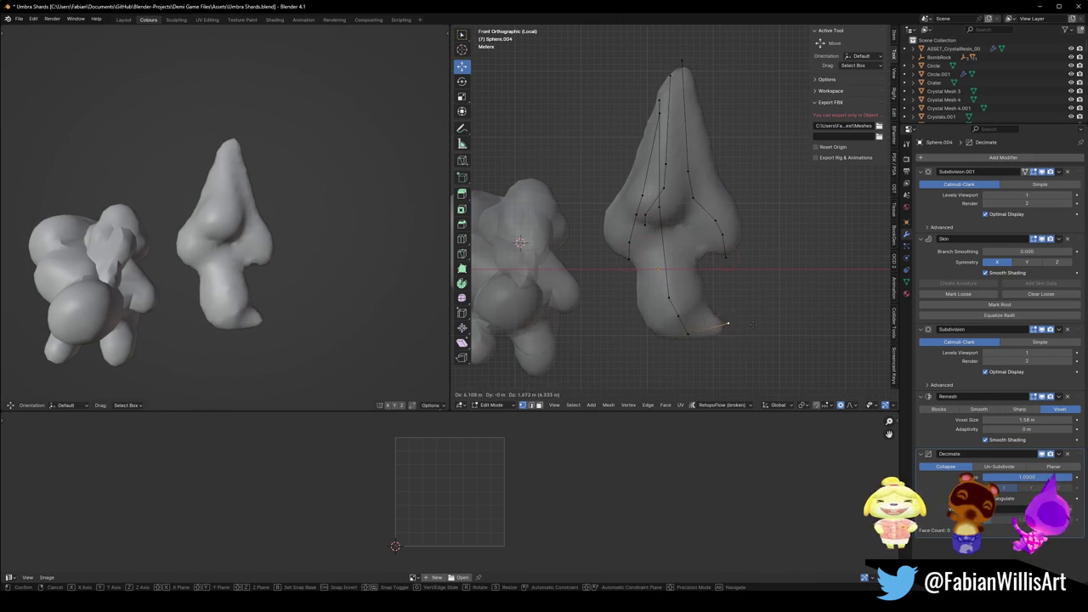
pyautogui.click(693, 320)
pyautogui.hotkey('ctrl', 'z')
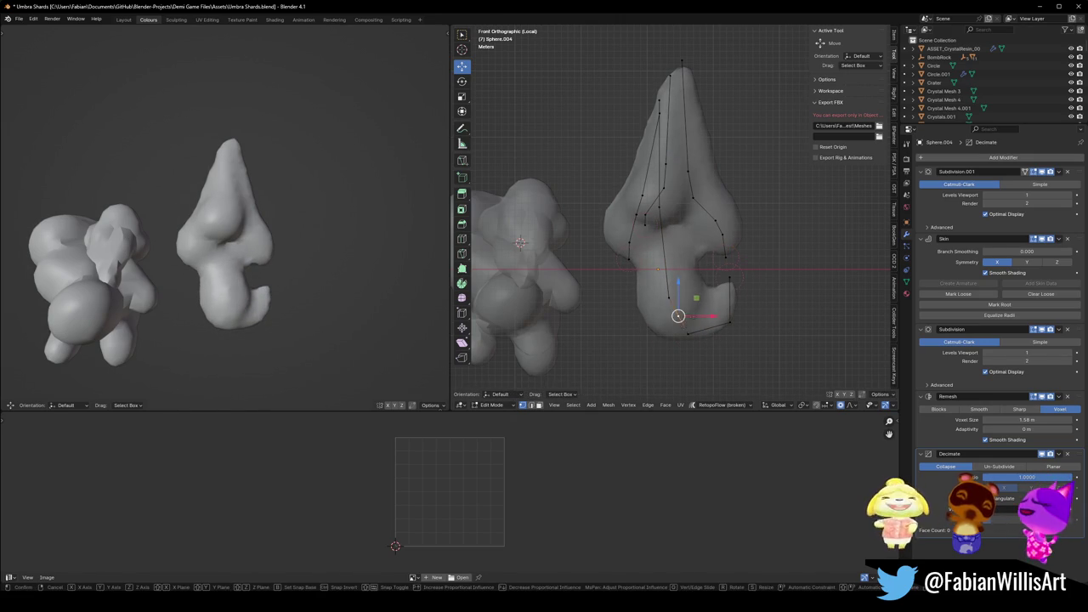
pyautogui.hotkey('ctrl', 'shift', 'z')
pyautogui.hotkey('ctrl', 'z')
pyautogui.hotkey('ctrl', 'shift', 'z')
pyautogui.press('s')
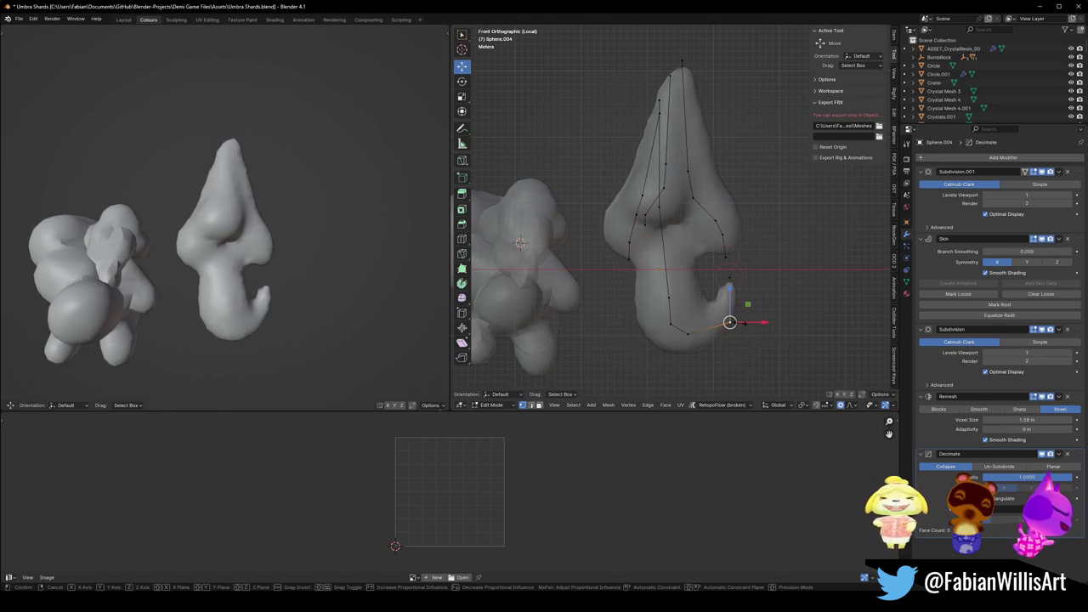
pyautogui.click(749, 322)
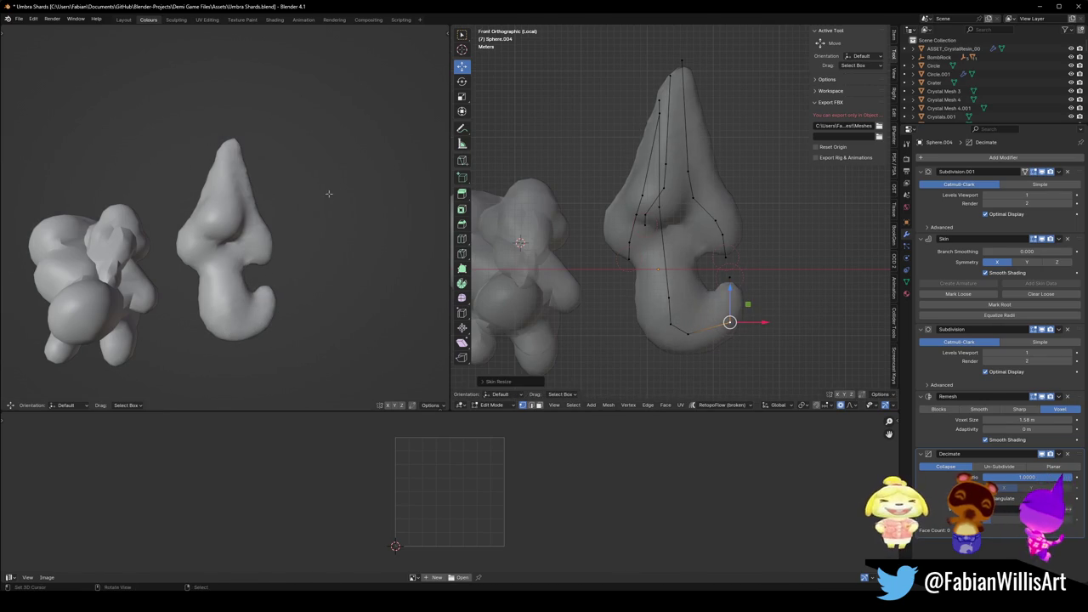
pyautogui.scroll(-3, 340, 199)
pyautogui.hotkey('ctrl', 'z')
pyautogui.hotkey('ctrl', 'z')
pyautogui.hotkey('ctrl', 'z')
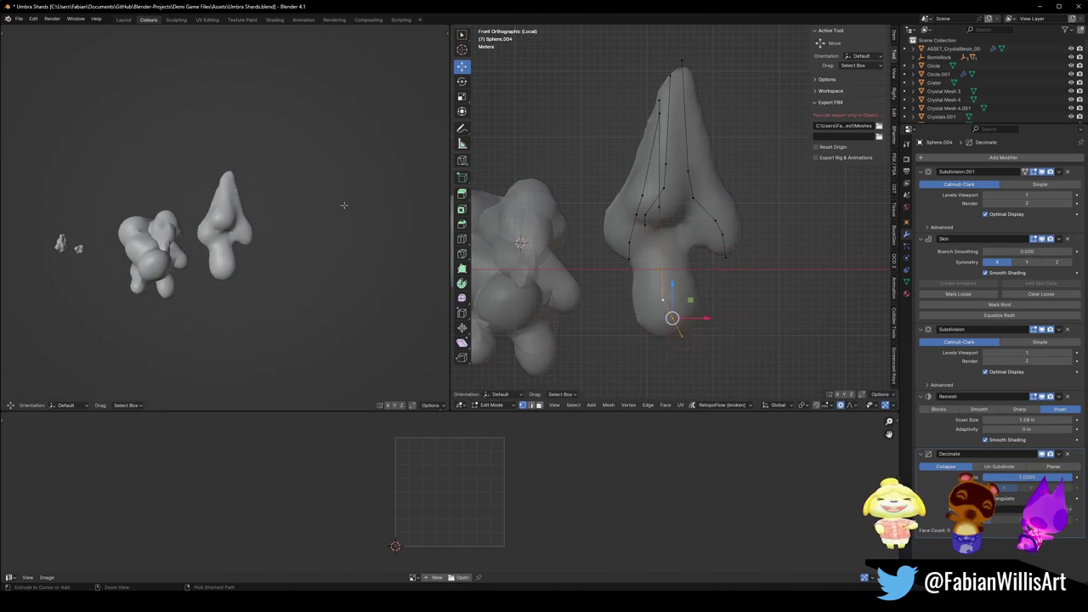
# Restore the bottom hook, then pull its vertex straight down and rotate it.
pyautogui.hotkey('ctrl', 'shift', 'z')
pyautogui.hotkey('ctrl', 'shift', 'z')
pyautogui.hotkey('ctrl', 'shift', 'z')
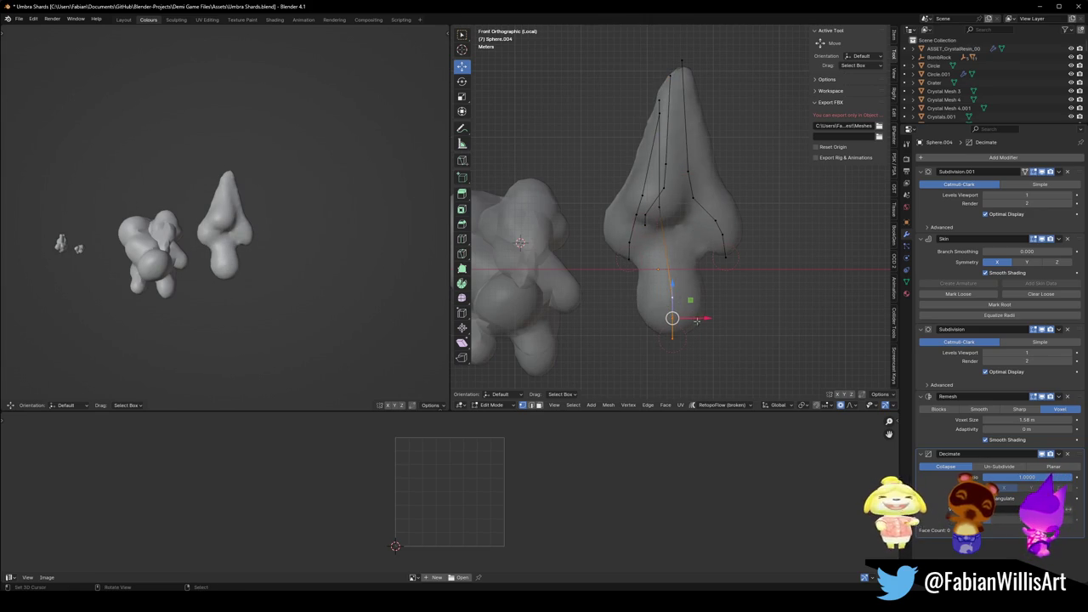
pyautogui.press('r')
pyautogui.press('Escape')
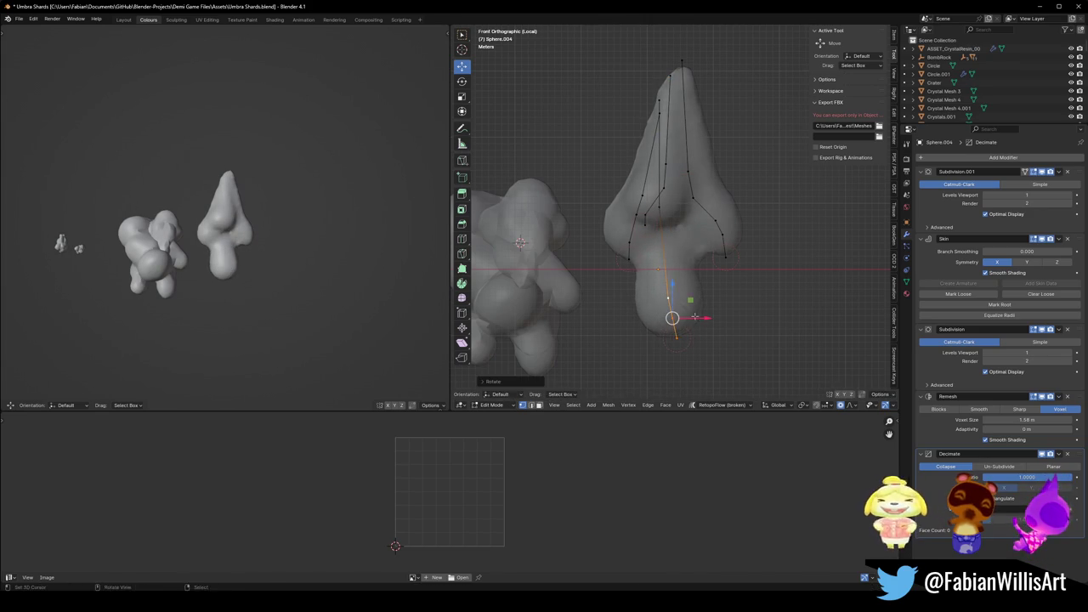
pyautogui.click(628, 259)
pyautogui.press('g')
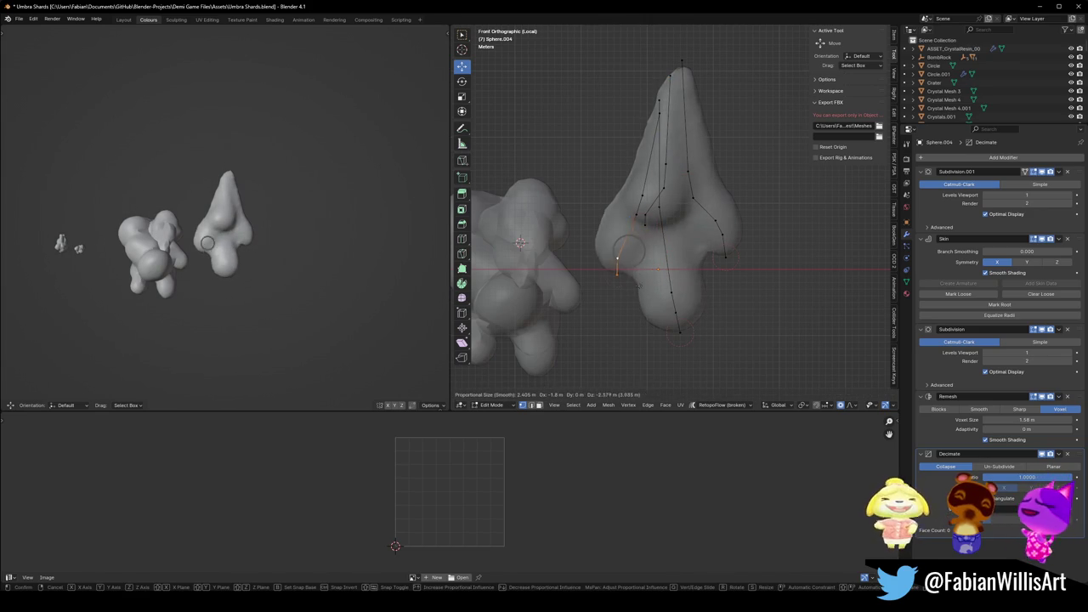
pyautogui.click(647, 292)
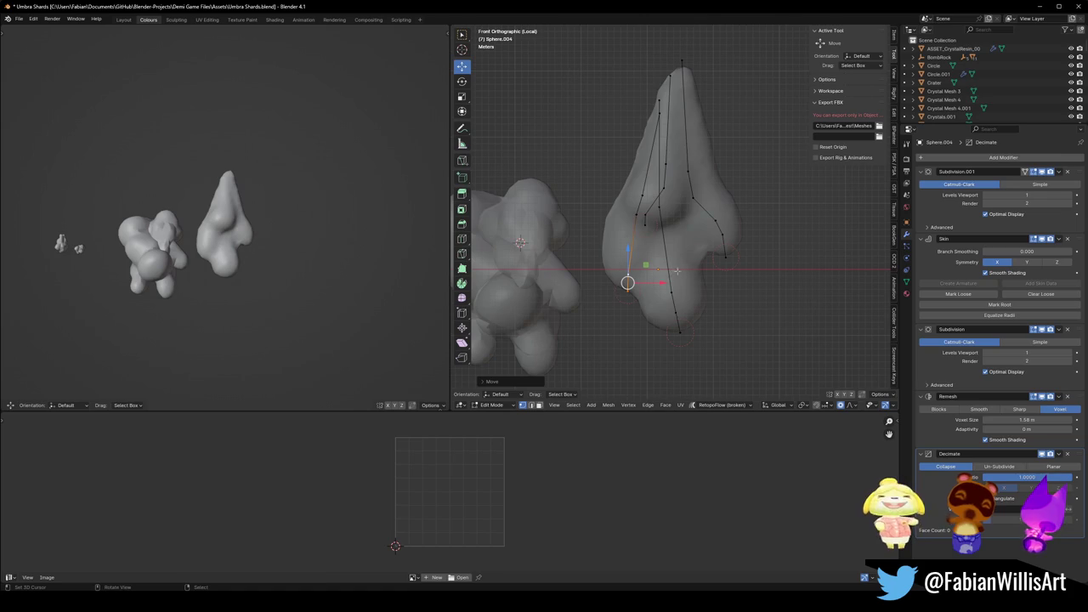
pyautogui.press('r')
pyautogui.click(651, 291)
# Select the whole skeleton, duplicate it, and scale and rotate the copy.
pyautogui.press('a')
pyautogui.press('g')
pyautogui.press('s')
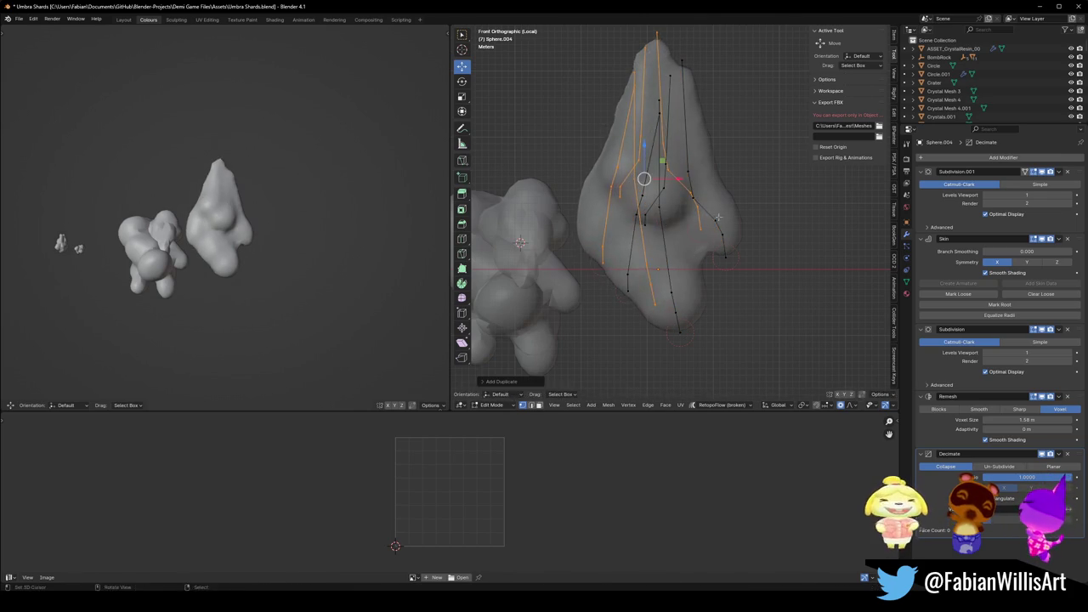
pyautogui.click(671, 198)
pyautogui.click(672, 197)
pyautogui.press('r')
pyautogui.click(671, 197)
# Scale the new edges and thicken the upper lobe's skin.
pyautogui.press('g')
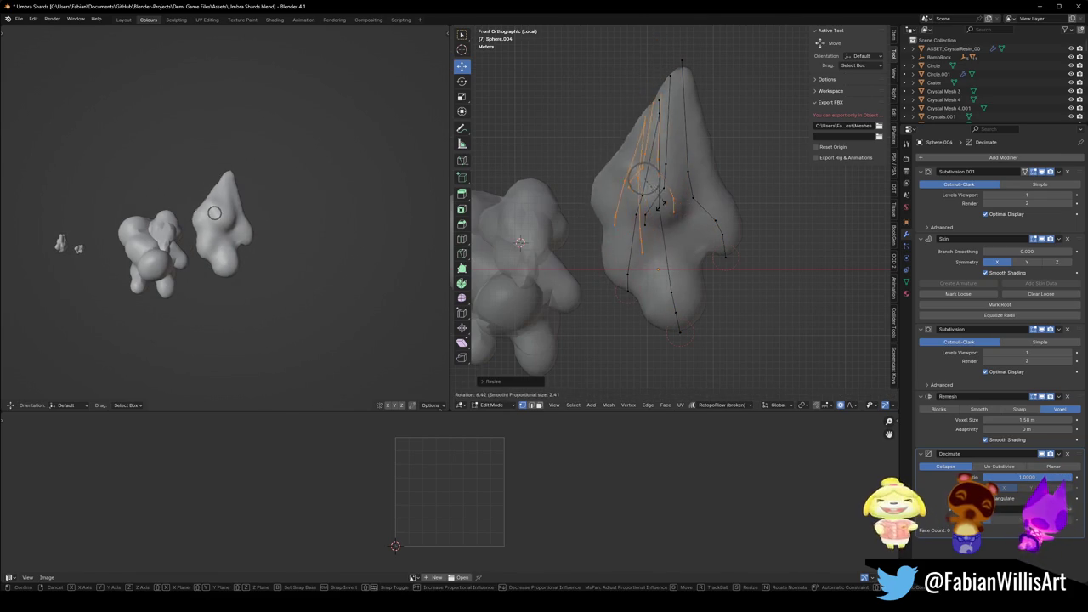
pyautogui.press('s')
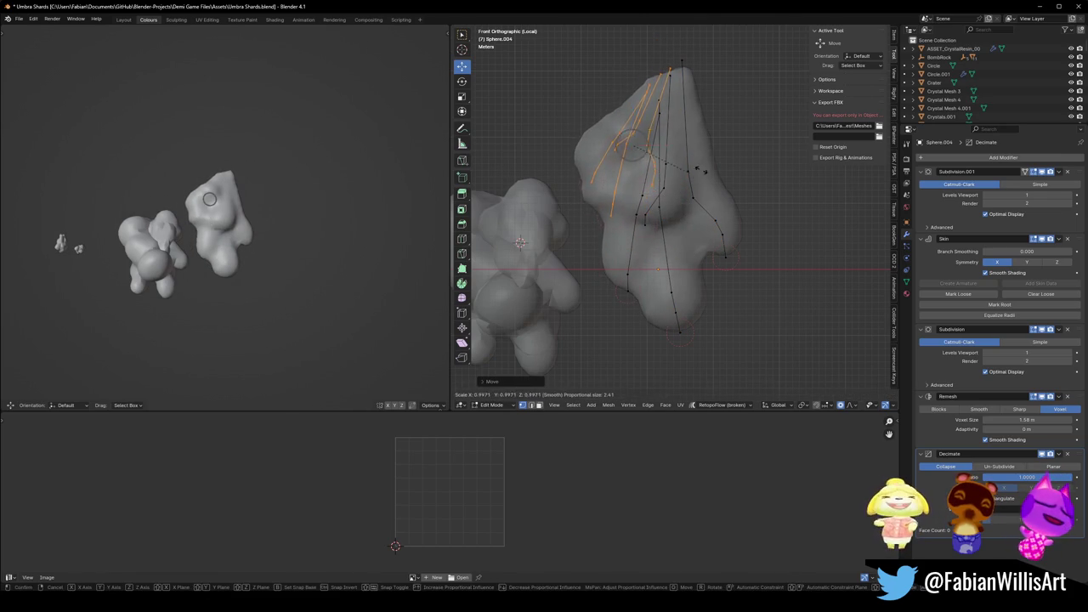
pyautogui.click(736, 171)
pyautogui.press('s')
pyautogui.click(736, 171)
pyautogui.hotkey('ctrl', 'a')
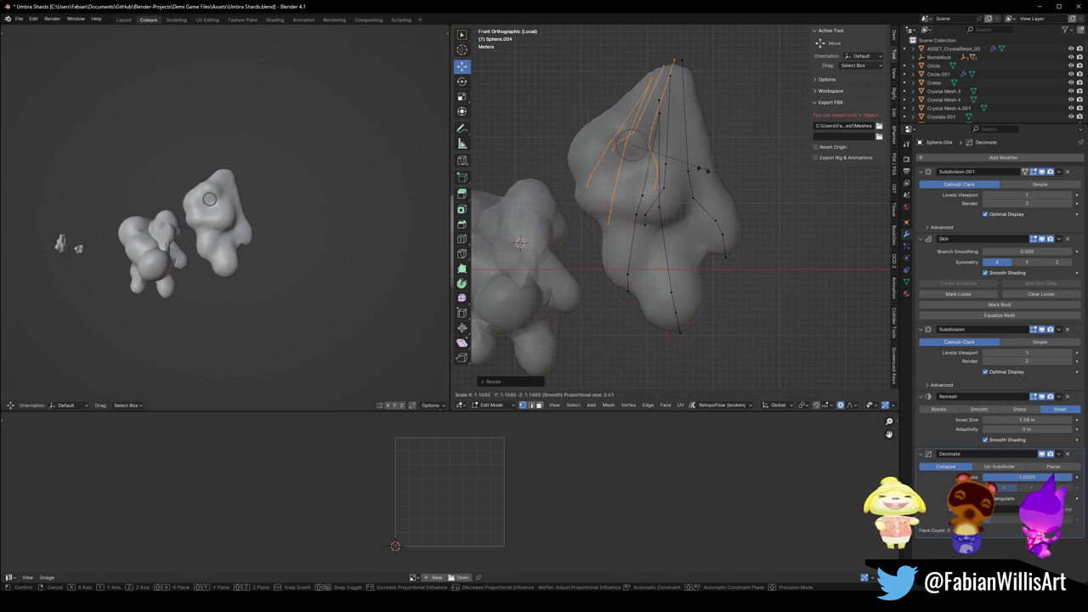
pyautogui.click(682, 193)
# Reposition and rotate the new edges toward the upper left.
pyautogui.press('g')
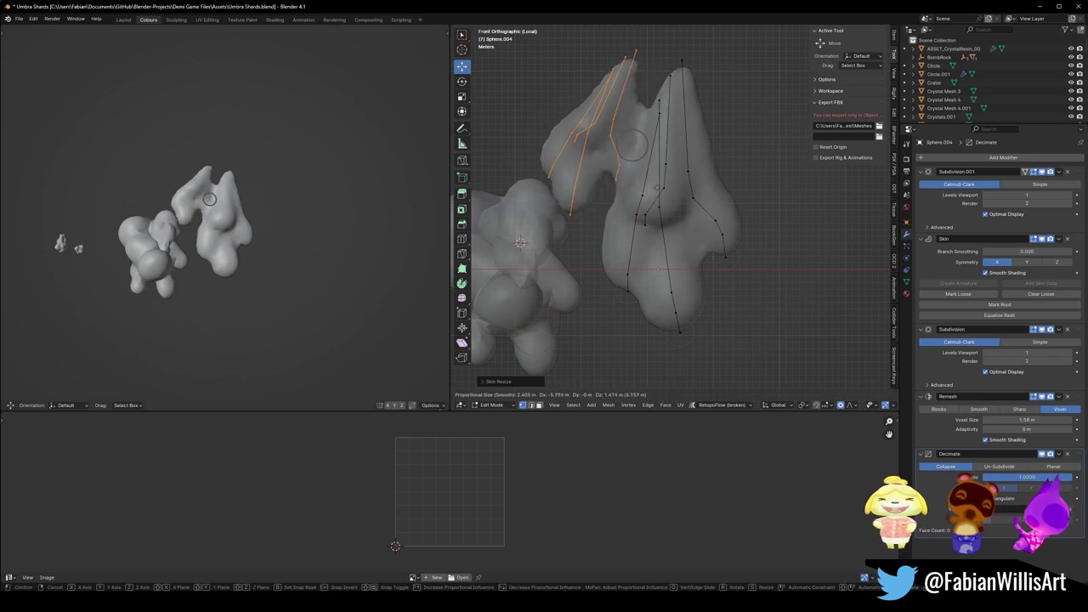
pyautogui.click(663, 197)
pyautogui.press('r')
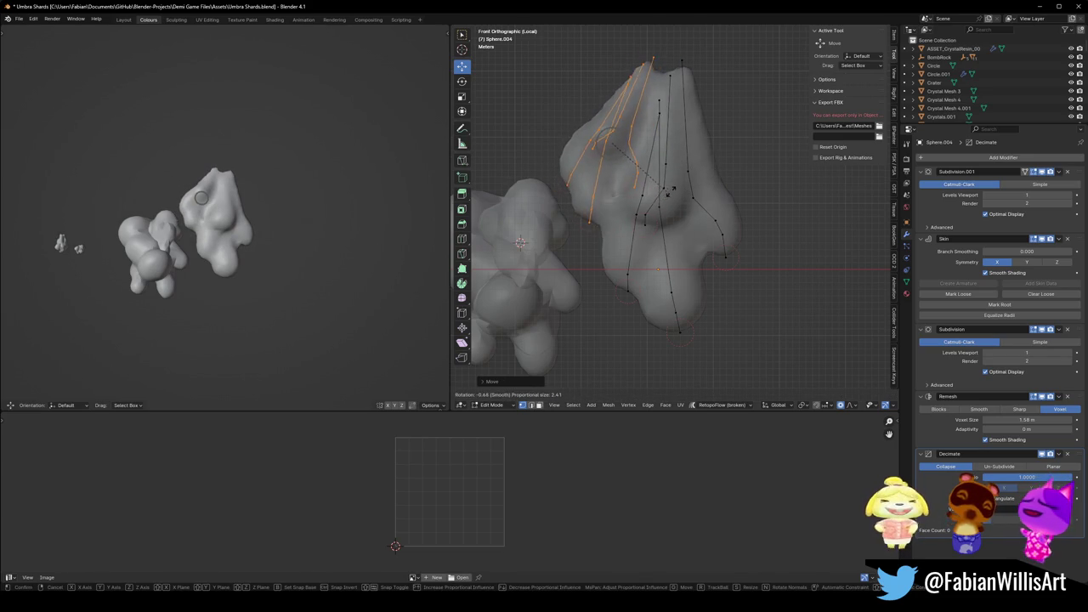
pyautogui.rightClick(631, 150)
pyautogui.click(633, 152)
pyautogui.press('s')
pyautogui.rightClick(677, 182)
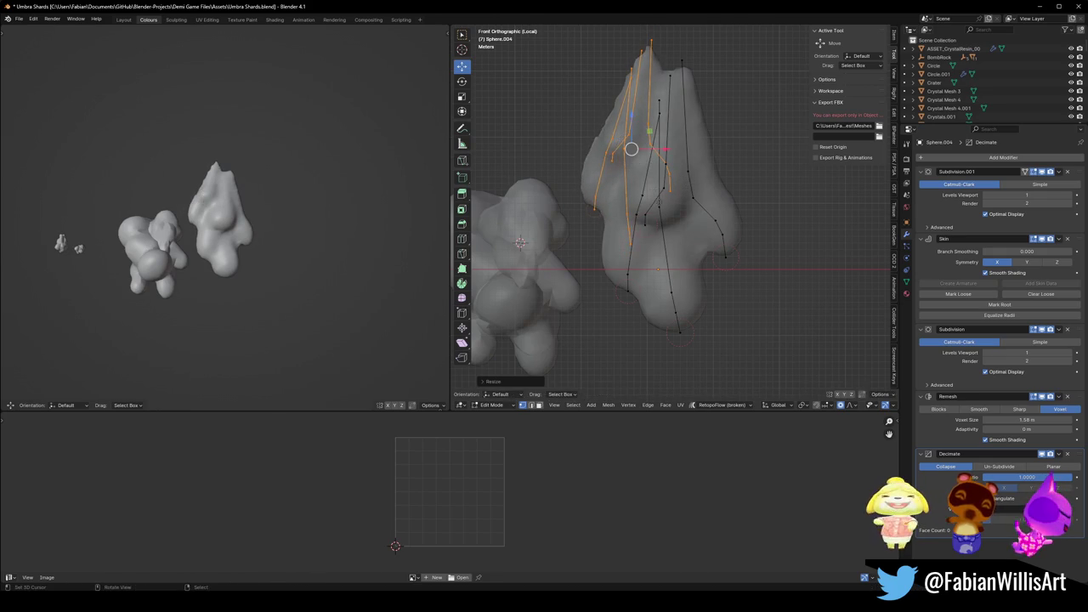
# Thicken the skin along the lobe's left edge and move it.
pyautogui.click(619, 155)
pyautogui.press('s')
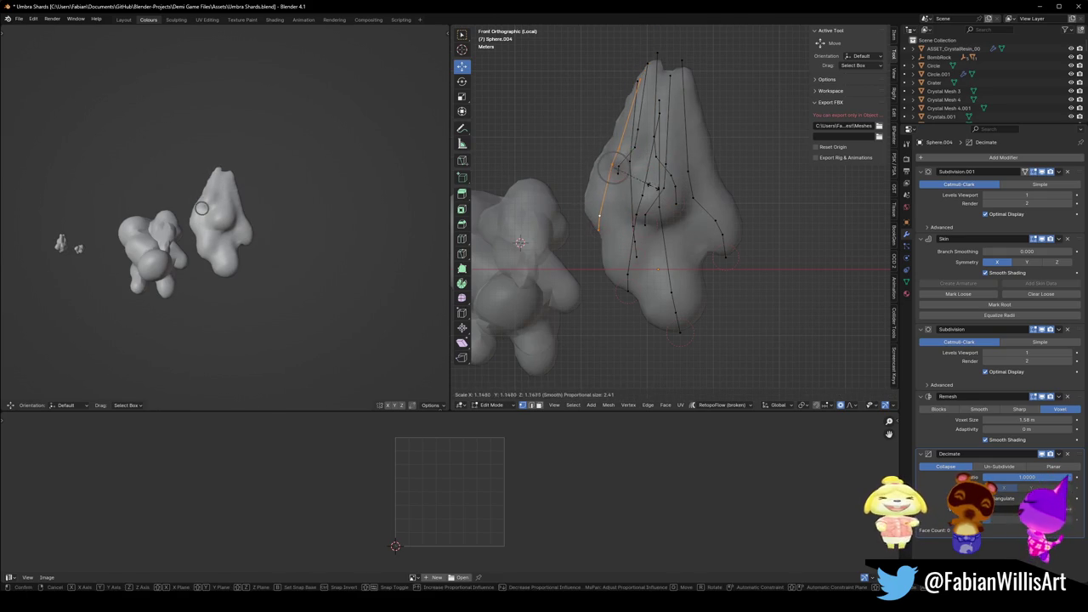
pyautogui.rightClick(650, 185)
pyautogui.hotkey('ctrl', 'a')
pyautogui.click(671, 197)
pyautogui.press('g')
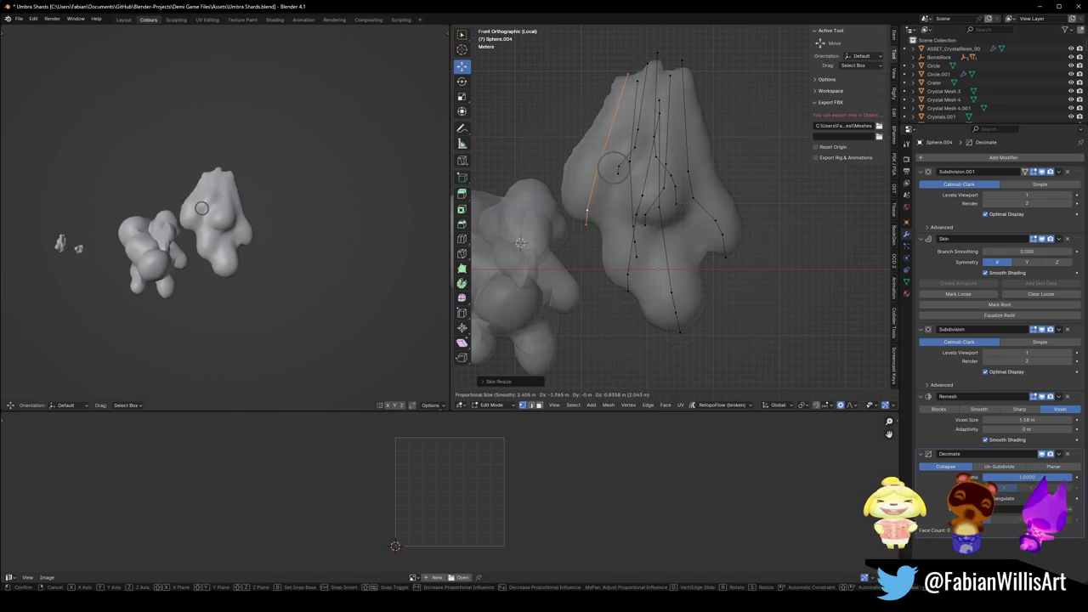
pyautogui.click(656, 216)
# Resize, tilt and reposition the left edge, then save Umbra Shards.blend.
pyautogui.press('s')
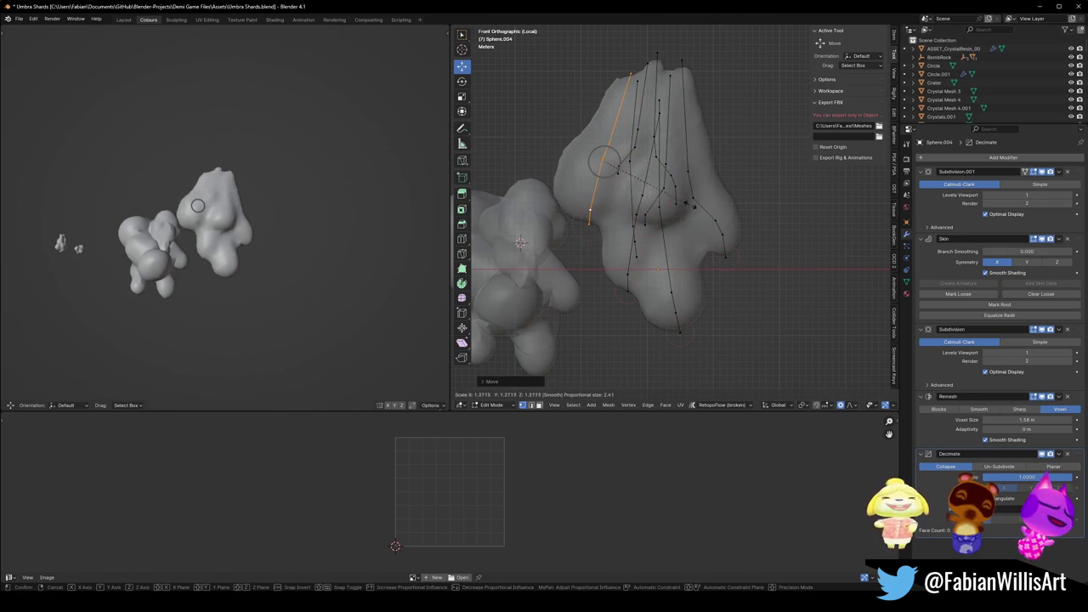
pyautogui.click(678, 205)
pyautogui.press('r')
pyautogui.click(654, 235)
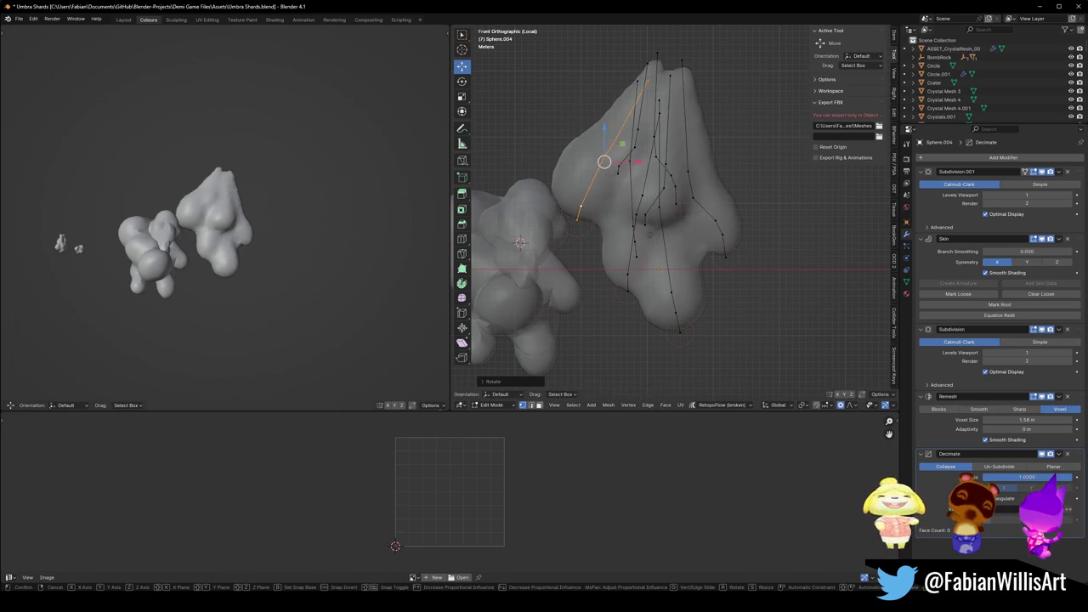
pyautogui.press('g')
pyautogui.click(659, 241)
pyautogui.hotkey('ctrl', 's')
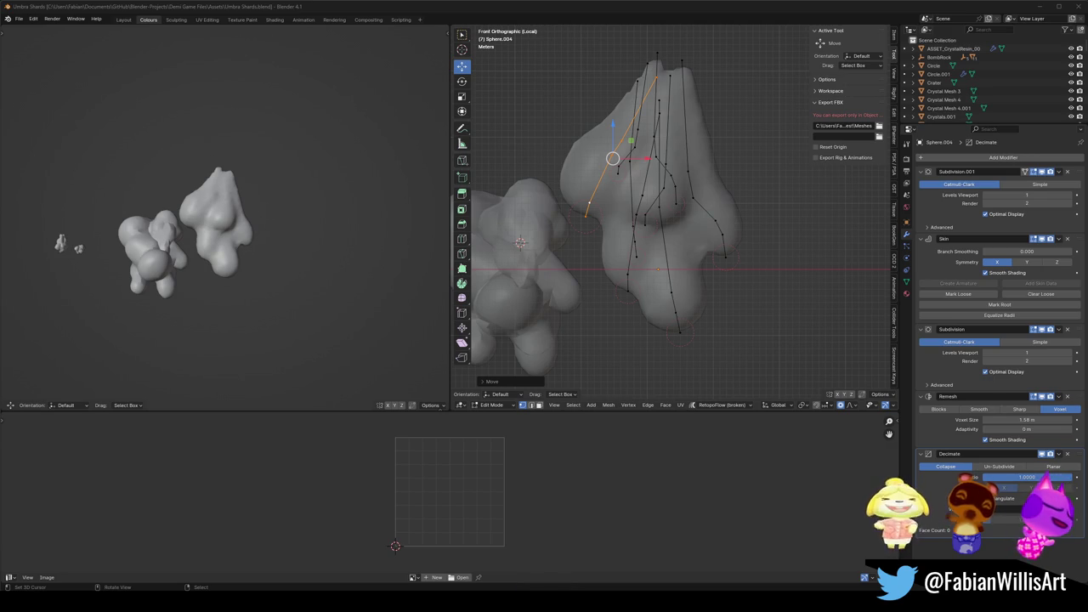
# Save the file and lower the Remesh voxel size to 0.808 m.
pyautogui.scroll(6, 101, 215)
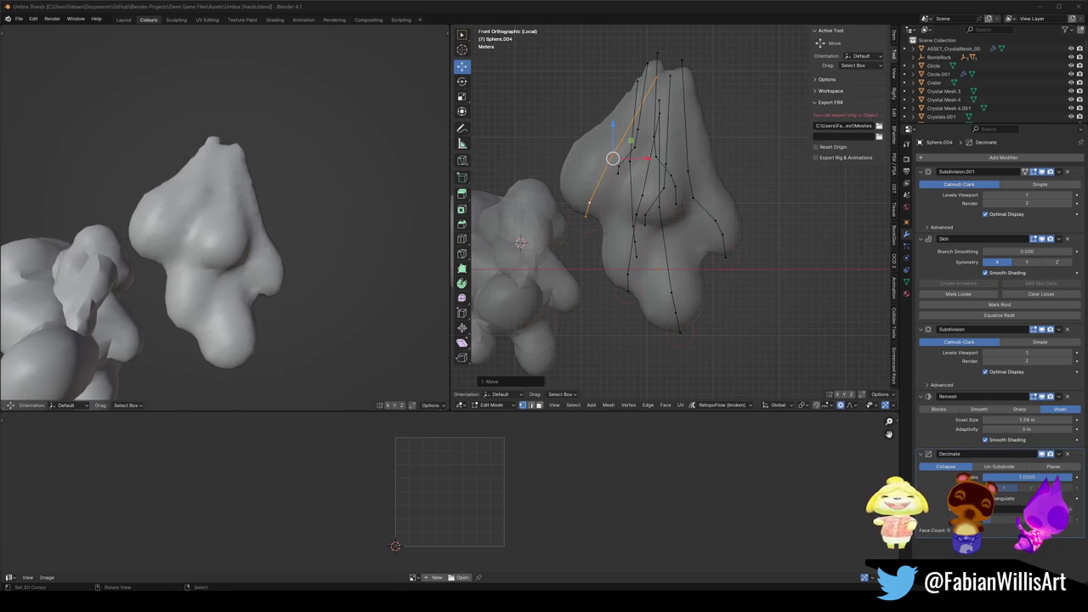
pyautogui.moveTo(730, 205); pyautogui.dragTo(715, 232)
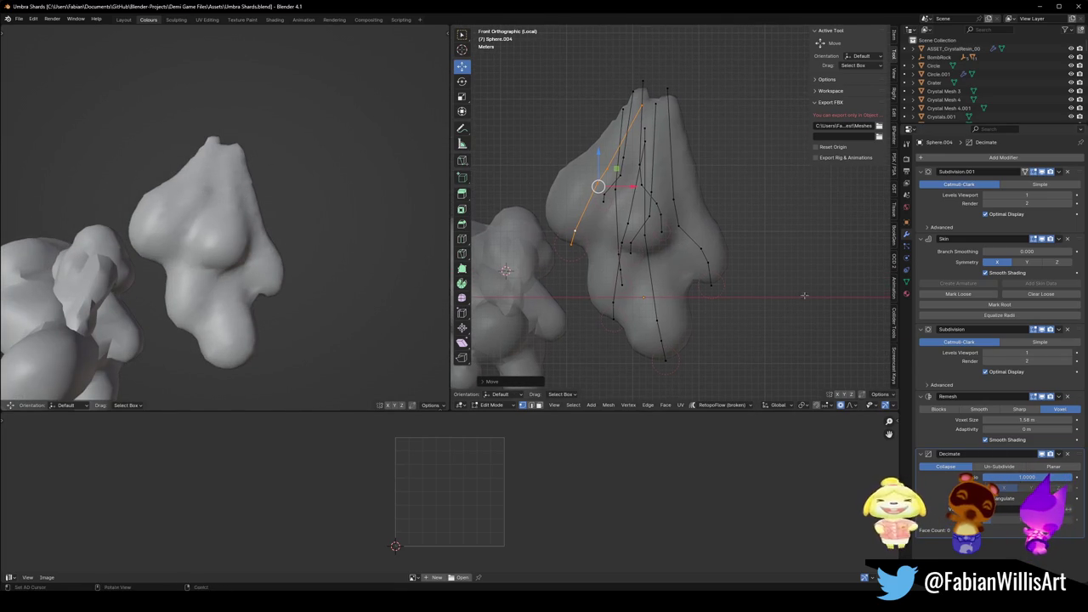
pyautogui.hotkey('ctrl', 's')
pyautogui.moveTo(1026, 419)
pyautogui.mouseDown()
pyautogui.moveTo(973, 419)
pyautogui.moveTo(1022, 419)
pyautogui.mouseUp()
pyautogui.click(630, 220)
# Rotate part of the shard around a selected skeleton vertex and inspect it from new angles.
pyautogui.moveTo(630, 220)
pyautogui.mouseDown()
pyautogui.moveTo(595, 204)
pyautogui.moveTo(634, 188)
pyautogui.moveTo(693, 231)
pyautogui.mouseUp()
pyautogui.click(634, 188)
pyautogui.press('r')
pyautogui.click(702, 230)
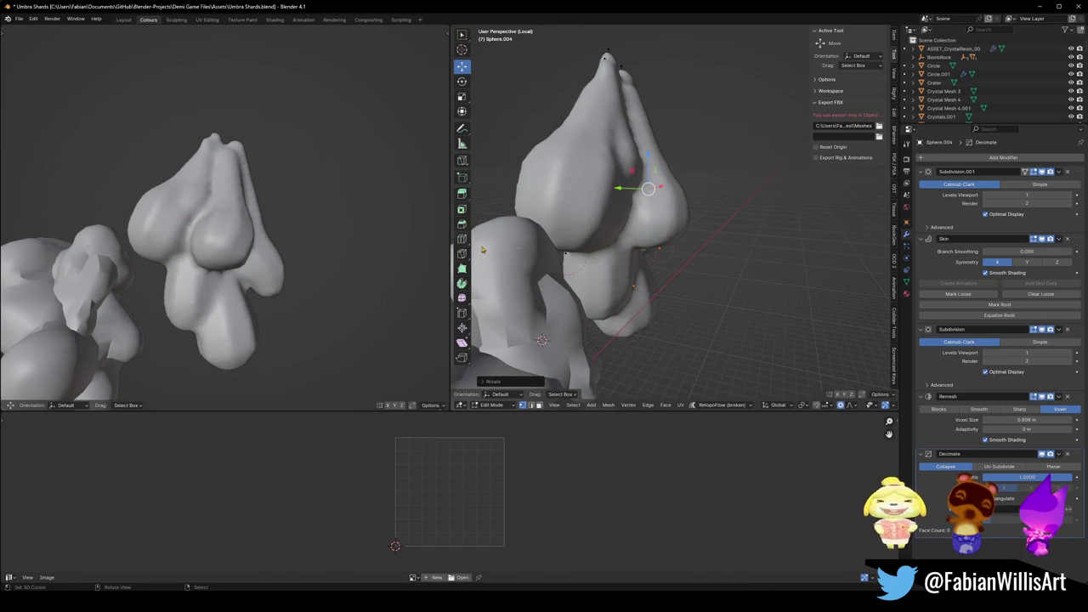
pyautogui.moveTo(716, 232); pyautogui.dragTo(675, 231)
pyautogui.scroll(-5, 322, 256)
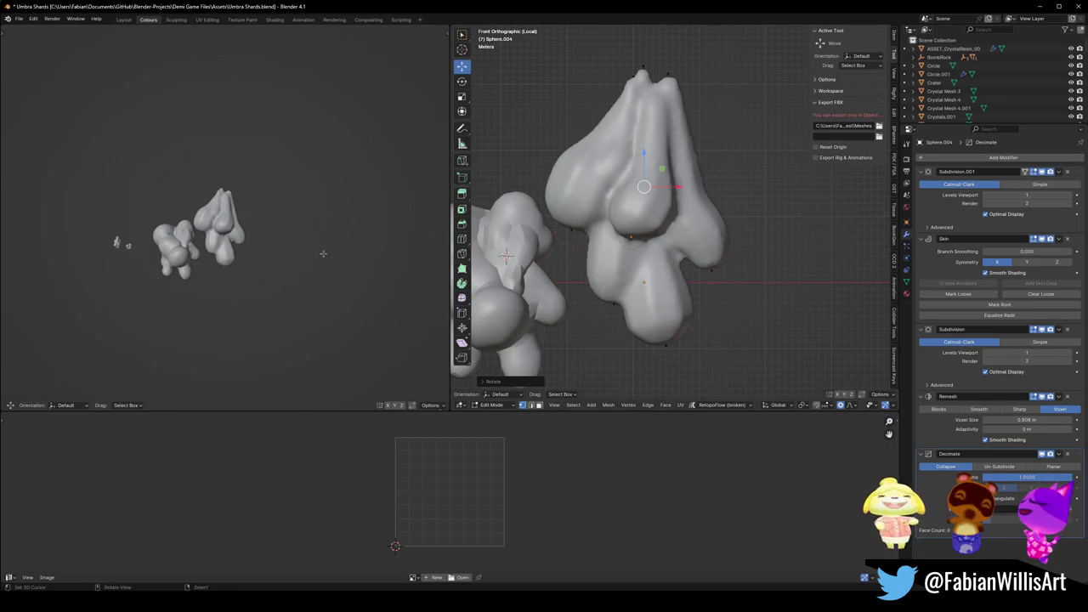
pyautogui.scroll(5, 147, 251)
pyautogui.moveTo(146, 251); pyautogui.dragTo(277, 241)
pyautogui.scroll(-4, 277, 241)
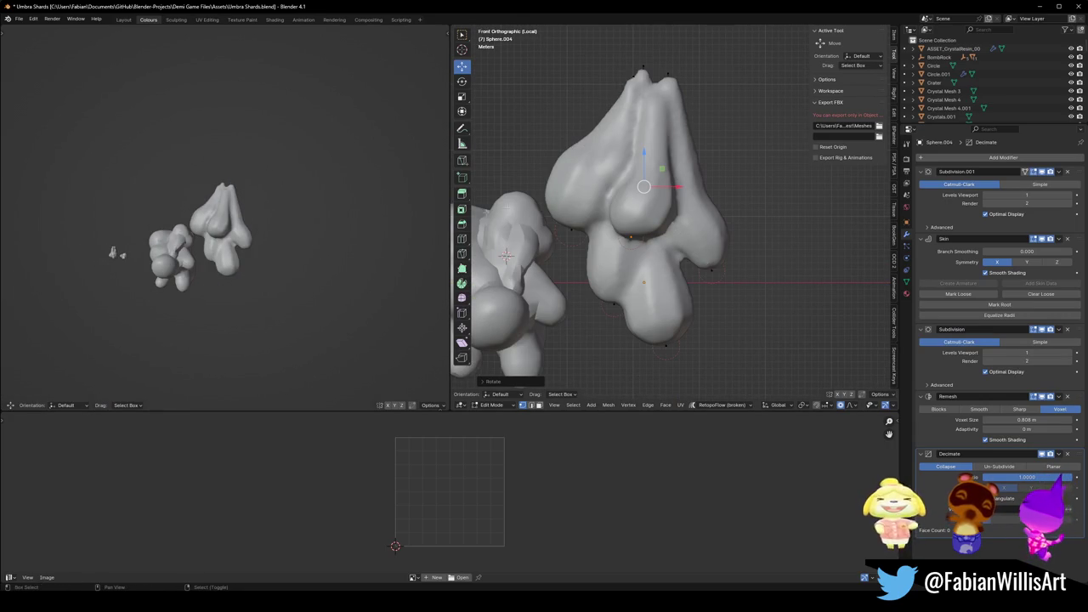
# Shift the upper region right along X and up along Z, then rescale, rotate and reposition it.
pyautogui.press('g')
pyautogui.press('x')
pyautogui.click(645, 216)
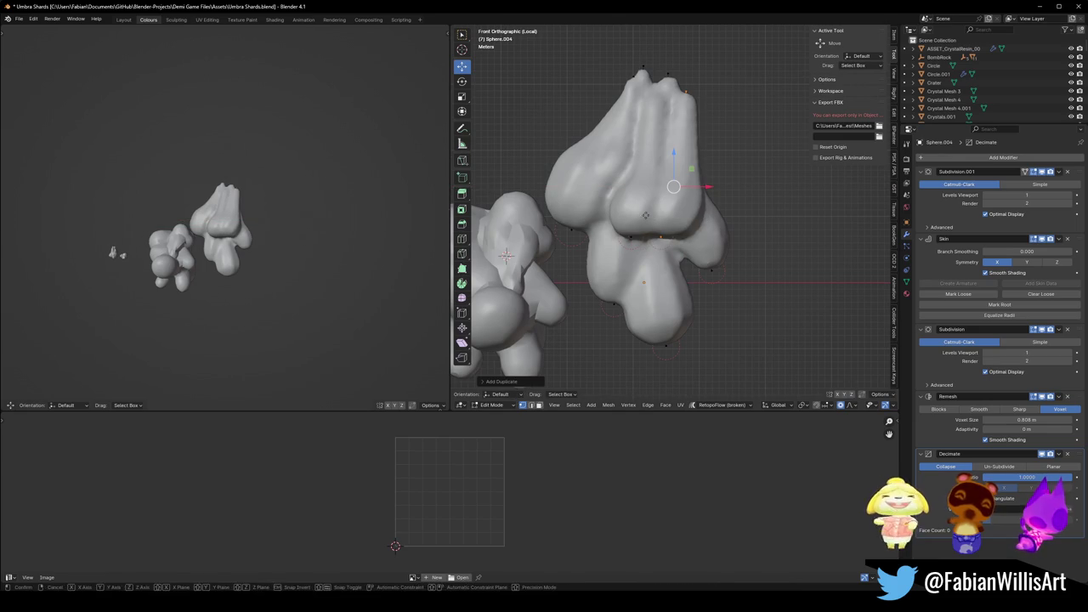
pyautogui.press('g')
pyautogui.press('z')
pyautogui.click(694, 194)
pyautogui.press('s')
pyautogui.click(696, 174)
pyautogui.press('r')
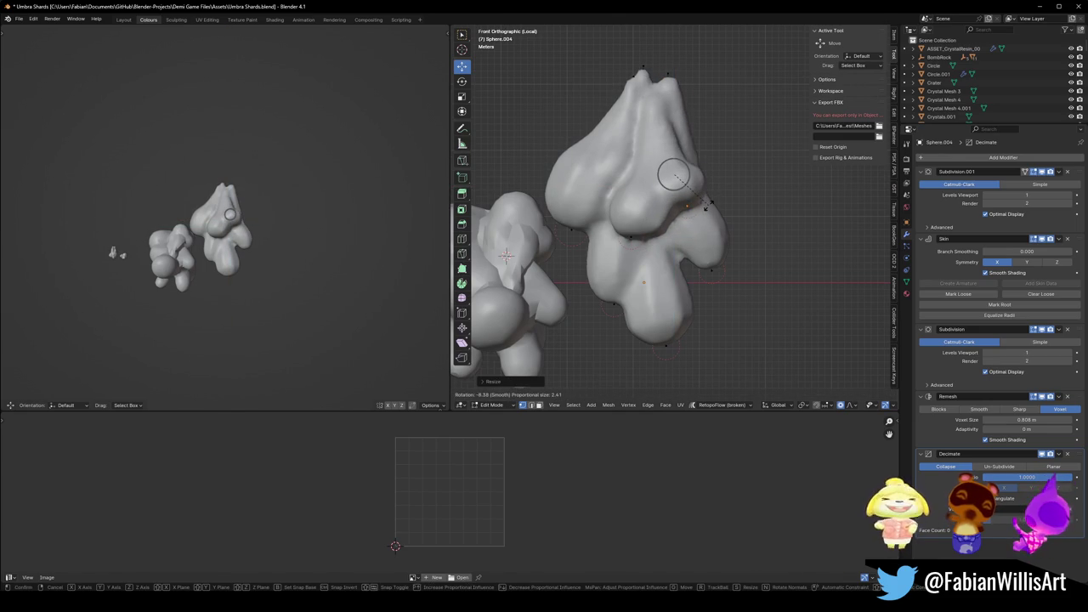
pyautogui.click(673, 174)
pyautogui.press('g')
pyautogui.click(672, 176)
pyautogui.press('s')
pyautogui.click(707, 211)
# With X-ray on, move a single skeleton vertex up-left using smooth falloff.
pyautogui.hotkey('alt', 'z')
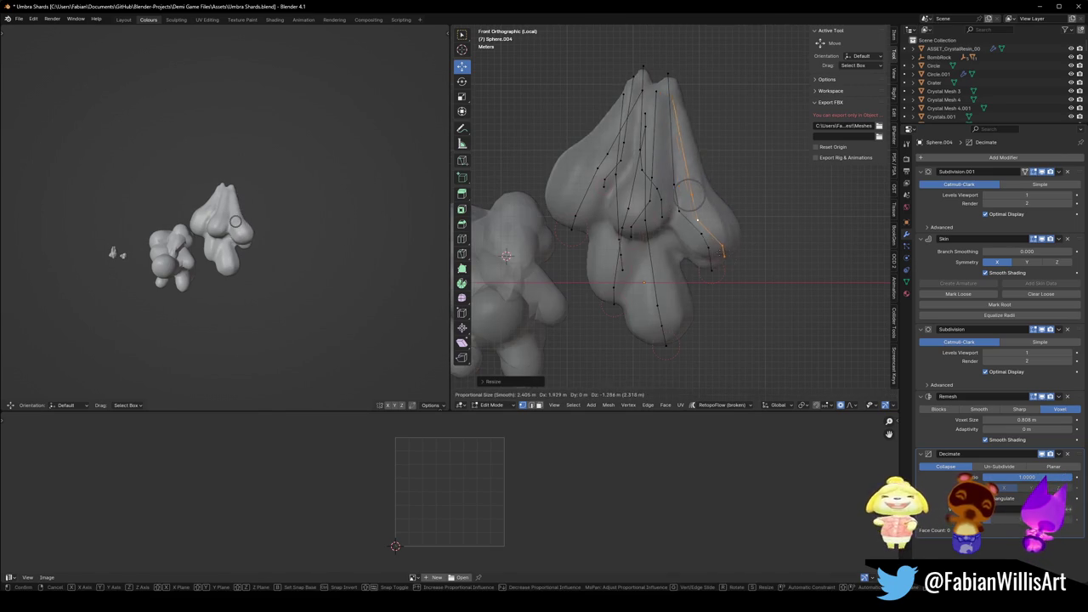
pyautogui.click(694, 222)
pyautogui.press('g')
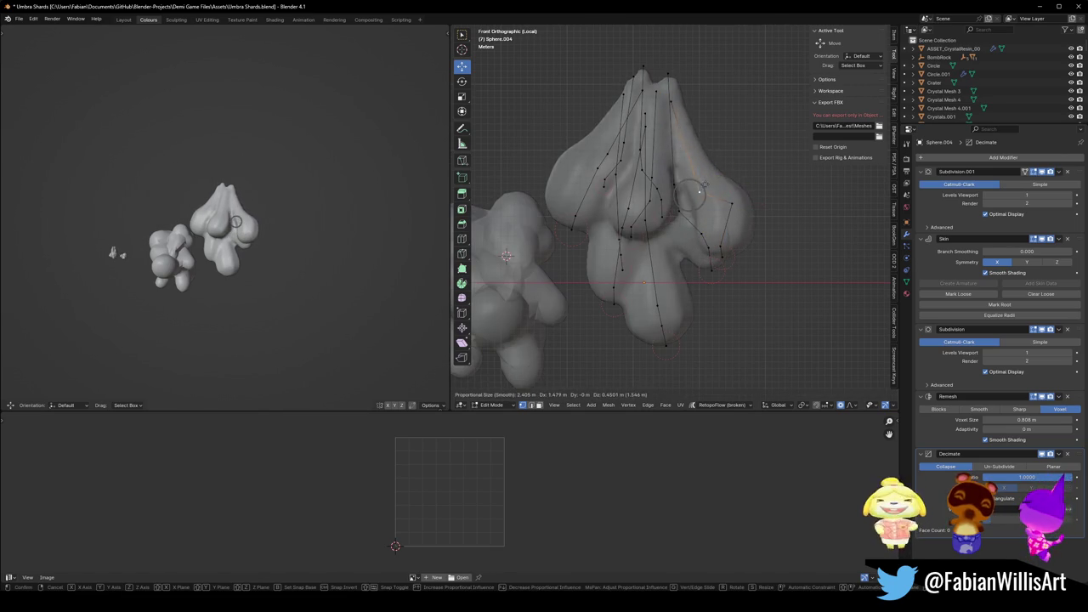
pyautogui.click(676, 188)
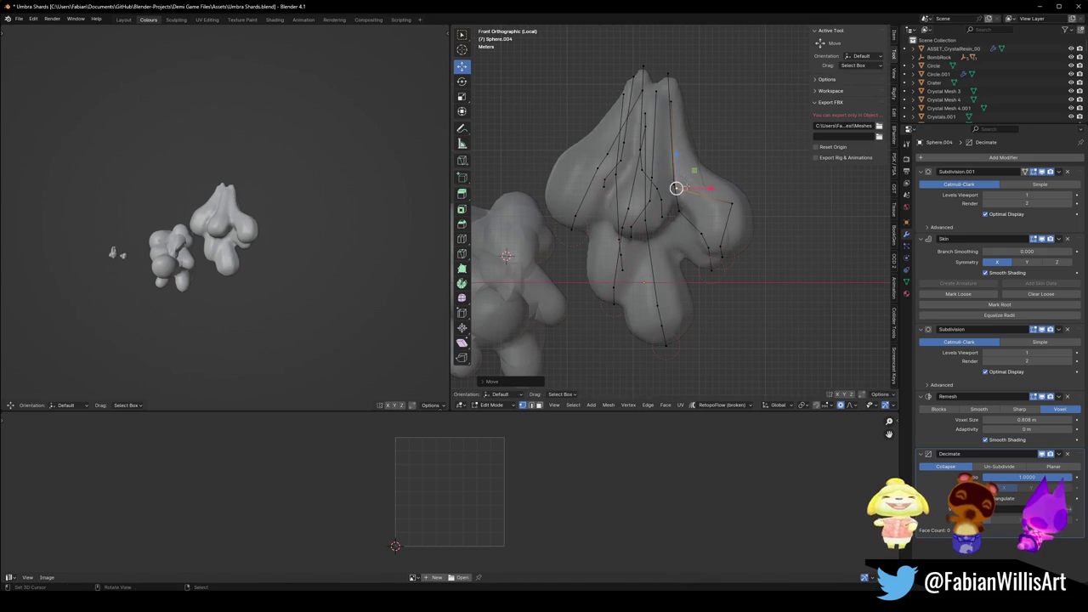
pyautogui.press('g')
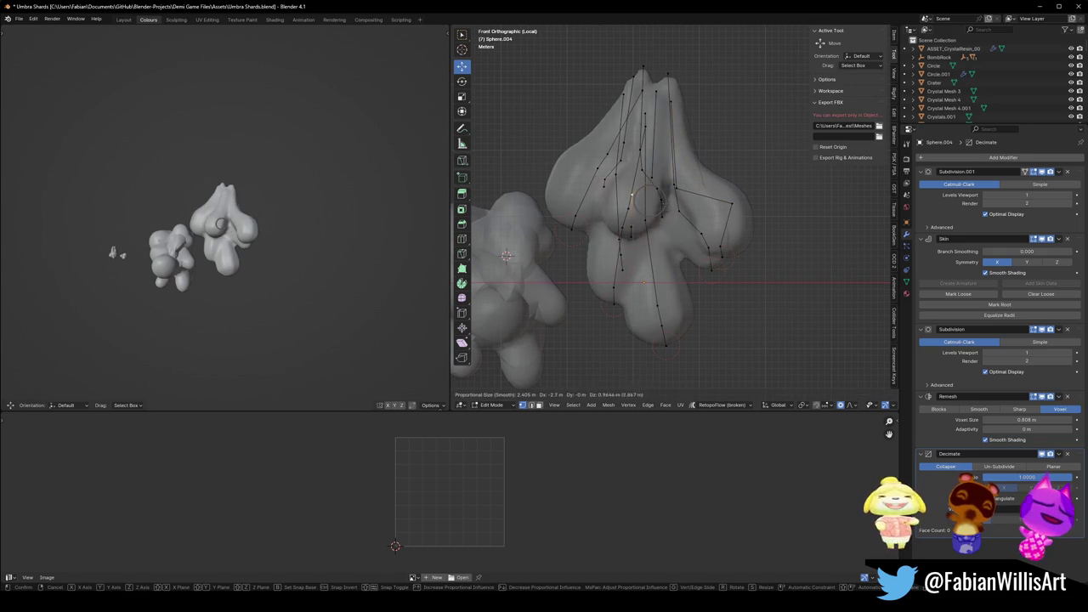
pyautogui.click(702, 222)
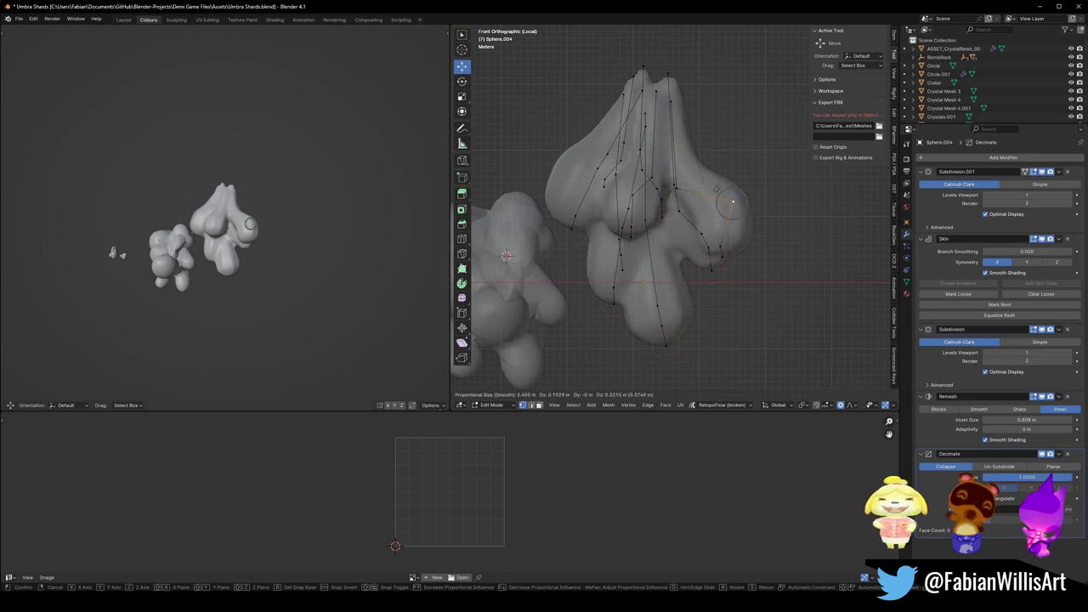
# Raise and resize the lower right-lobe vertex with proportional falloff, and set Remesh voxel size to 0.808 m.
pyautogui.click(716, 195)
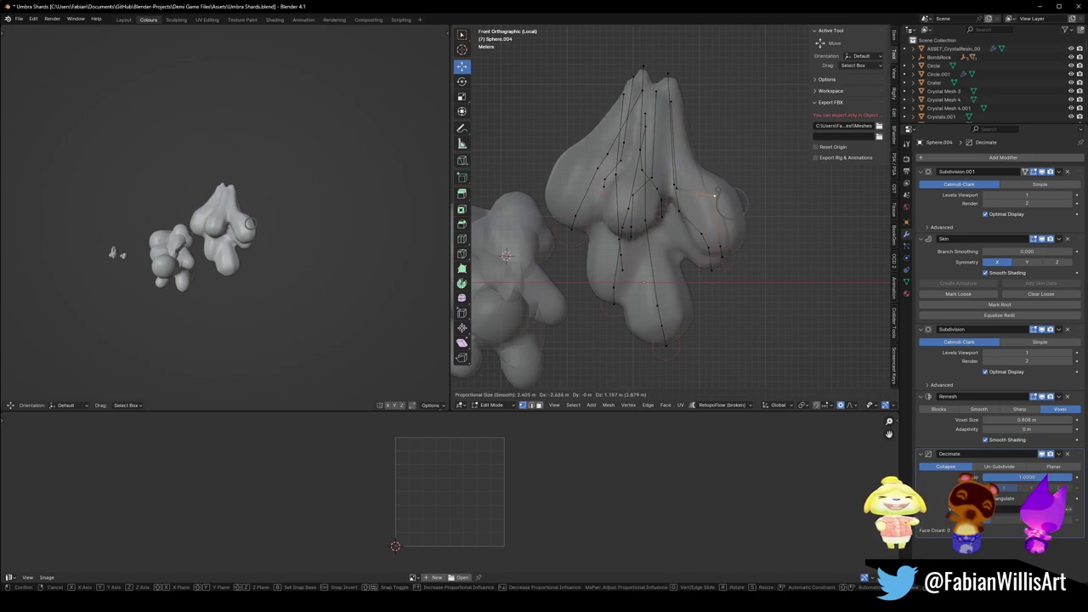
pyautogui.click(728, 248)
pyautogui.press('g')
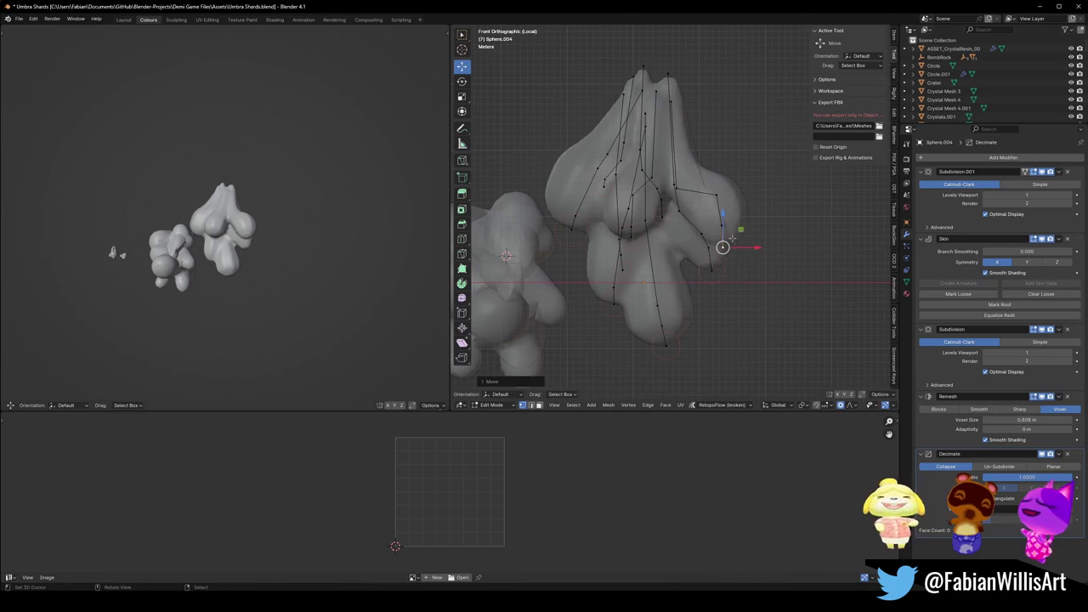
pyautogui.click(737, 207)
pyautogui.press('s')
pyautogui.click(728, 195)
pyautogui.press('s')
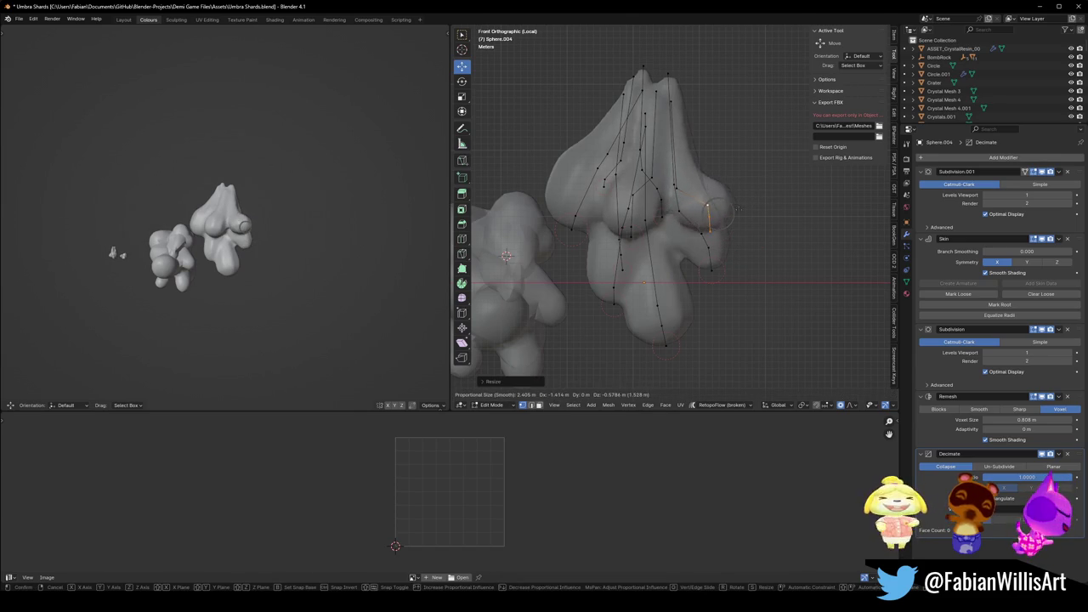
pyautogui.rightClick(737, 210)
pyautogui.moveTo(1026, 419)
pyautogui.mouseDown()
pyautogui.moveTo(1017, 419)
pyautogui.moveTo(1067, 419)
pyautogui.moveTo(1019, 419)
pyautogui.mouseUp()
pyautogui.keyDown('ctrl'); pyautogui.click(706, 184); pyautogui.keyUp('ctrl')
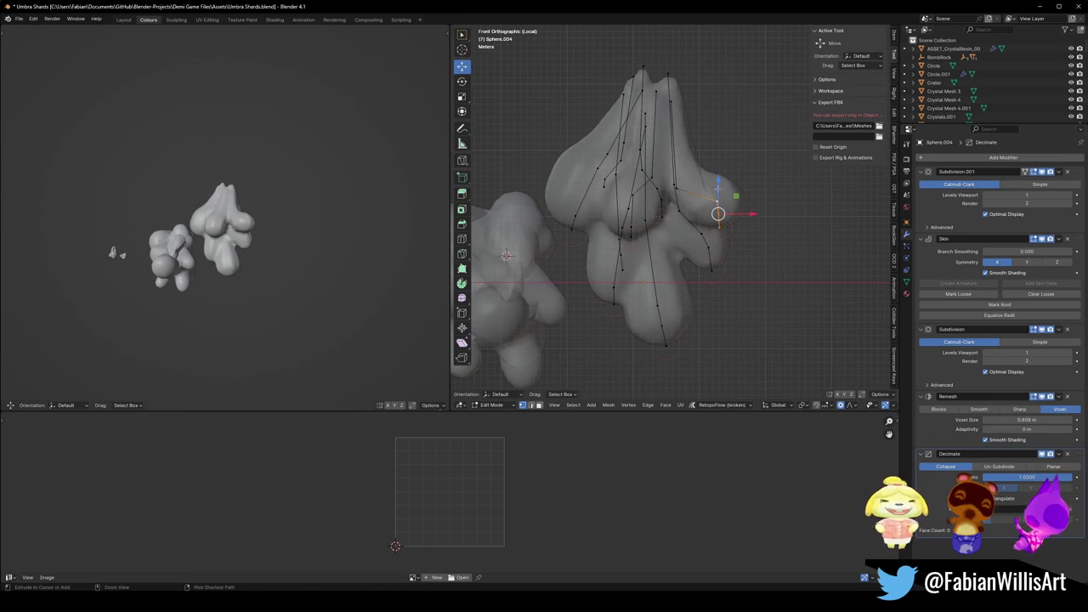
# Extrude a new skin vertex from the selection and drag it to the left.
pyautogui.keyDown('ctrl'); pyautogui.click(731, 204); pyautogui.keyUp('ctrl')
pyautogui.moveTo(731, 204)
pyautogui.mouseDown()
pyautogui.moveTo(704, 206)
pyautogui.moveTo(678, 189)
pyautogui.moveTo(672, 201)
pyautogui.mouseUp()
pyautogui.hotkey('ctrl', 'z')
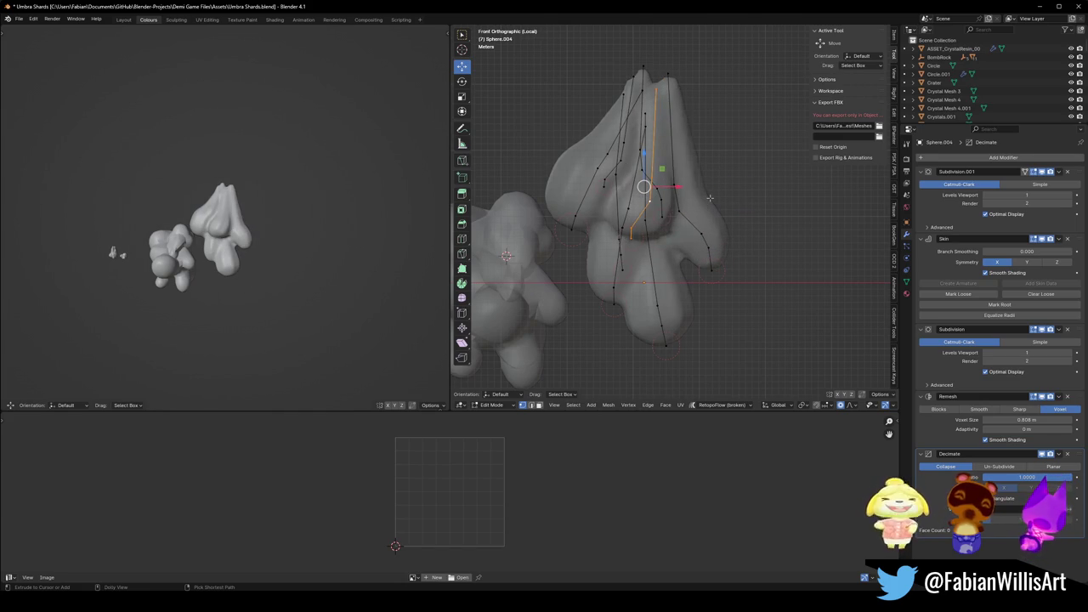
pyautogui.hotkey('ctrl', 'shift', 'z')
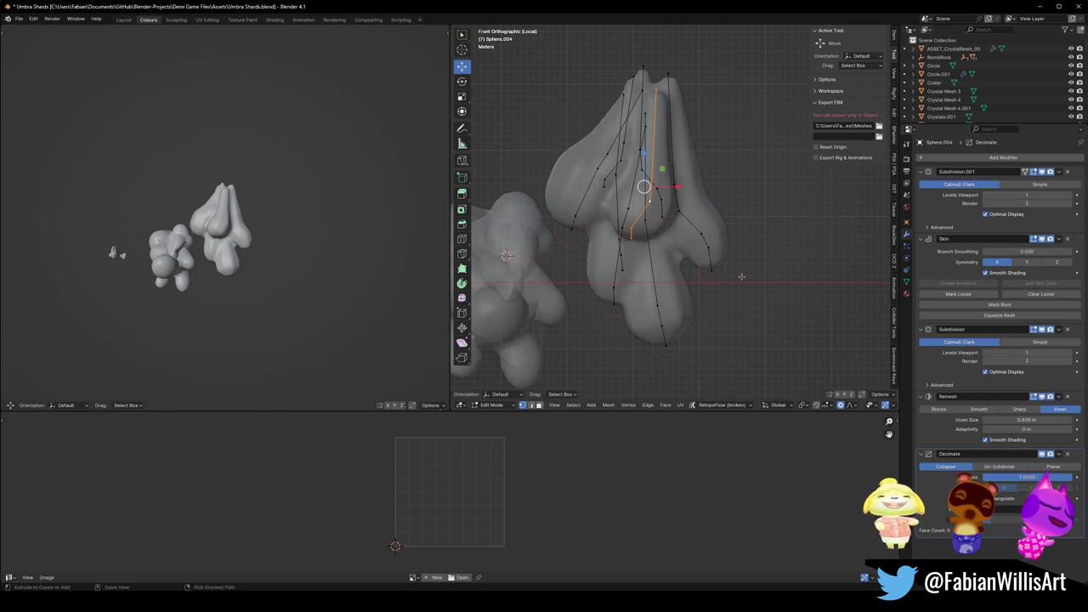
pyautogui.hotkey('ctrl', 'z')
# Raise the Remesh voxel size to 1.39 m for a coarser surface and clear the selection.
pyautogui.moveTo(1023, 419)
pyautogui.mouseDown()
pyautogui.moveTo(1071, 419)
pyautogui.moveTo(1054, 419)
pyautogui.mouseUp()
pyautogui.scroll(2, 671, 213)
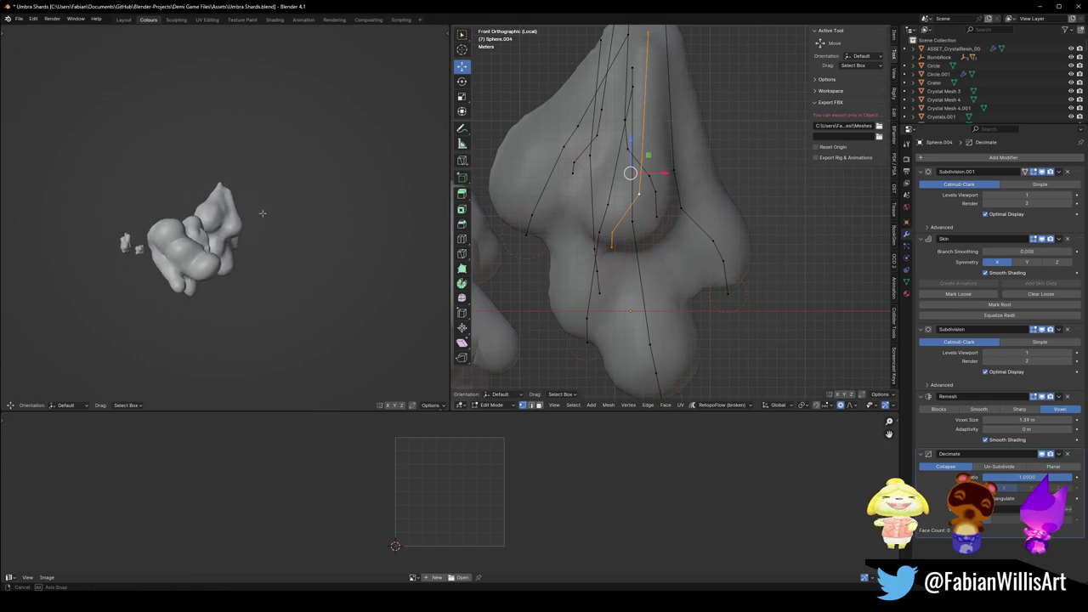
pyautogui.click(584, 339)
# Move and rotate the branch's bottom vertex, and enlarge its skin radius.
pyautogui.click(585, 333)
pyautogui.press('g')
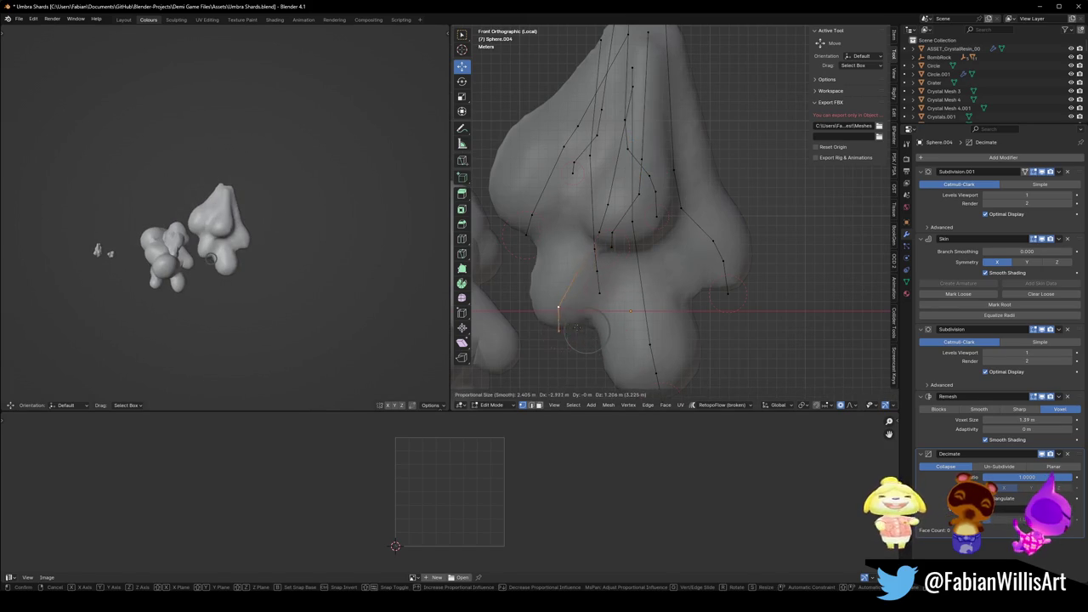
pyautogui.click(574, 329)
pyautogui.press('r')
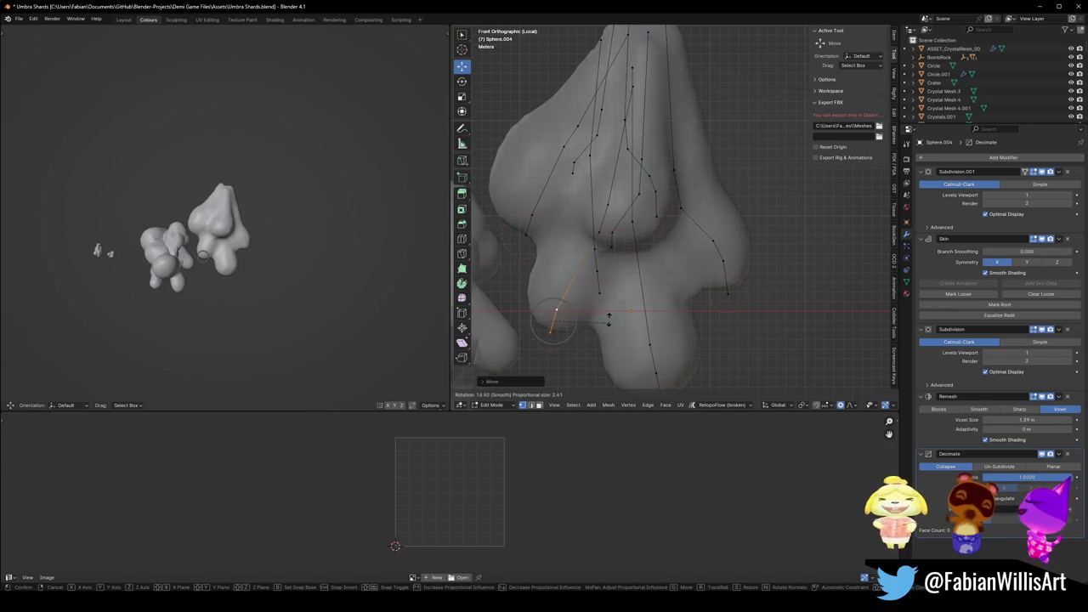
pyautogui.click(608, 319)
pyautogui.press('s')
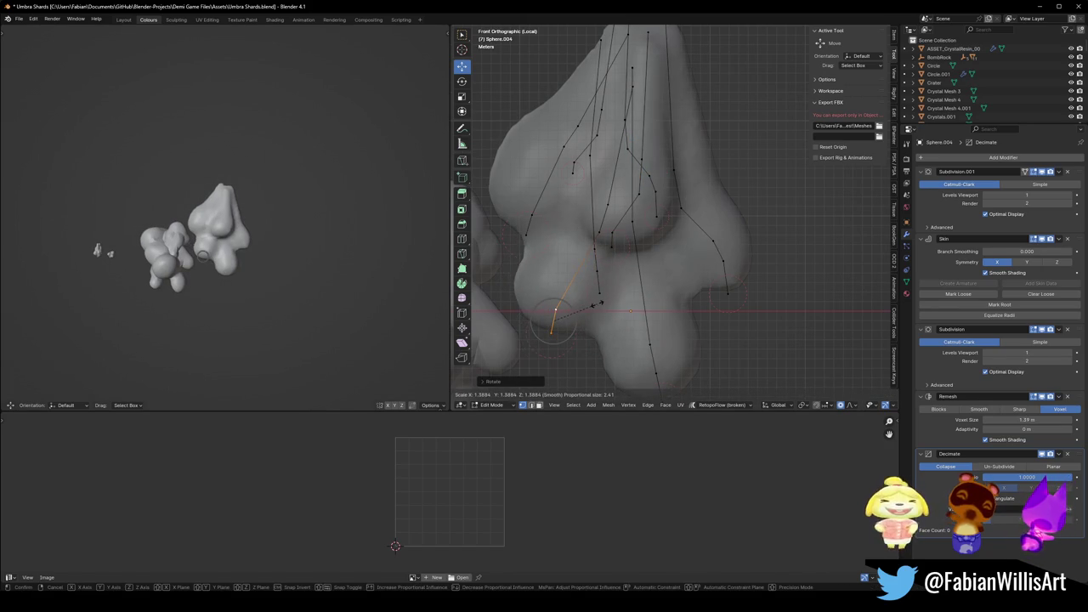
pyautogui.click(597, 303)
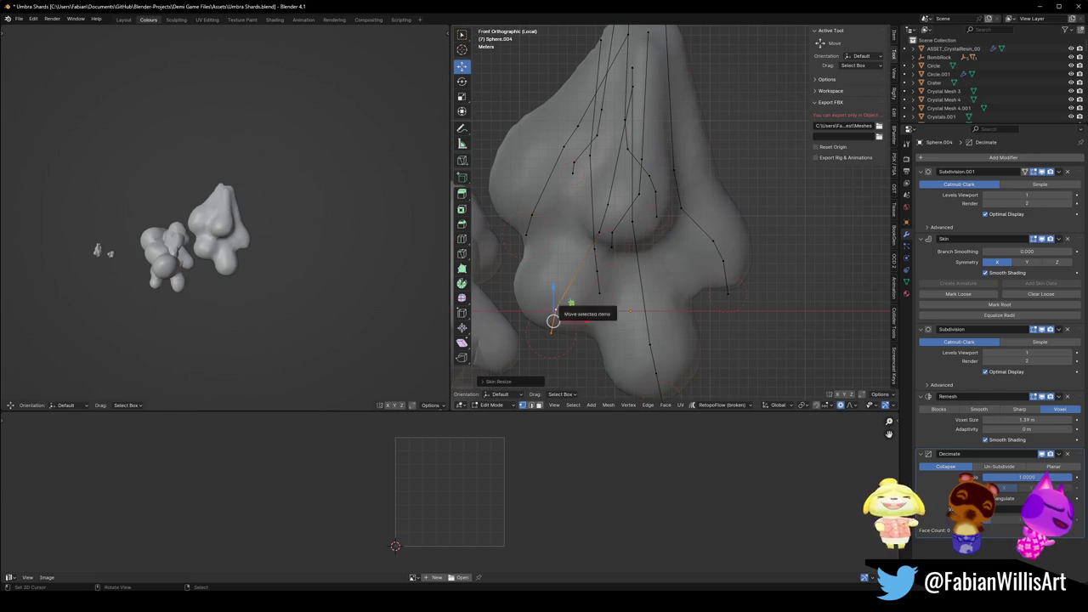
# Duplicate the edge chain, rotate the copy, shift it along X, shrink it, and save Umbra Shards.blend.
pyautogui.keyDown('alt'); pyautogui.keyDown('shift'); pyautogui.click(570, 302); pyautogui.keyUp('shift'); pyautogui.keyUp('alt')
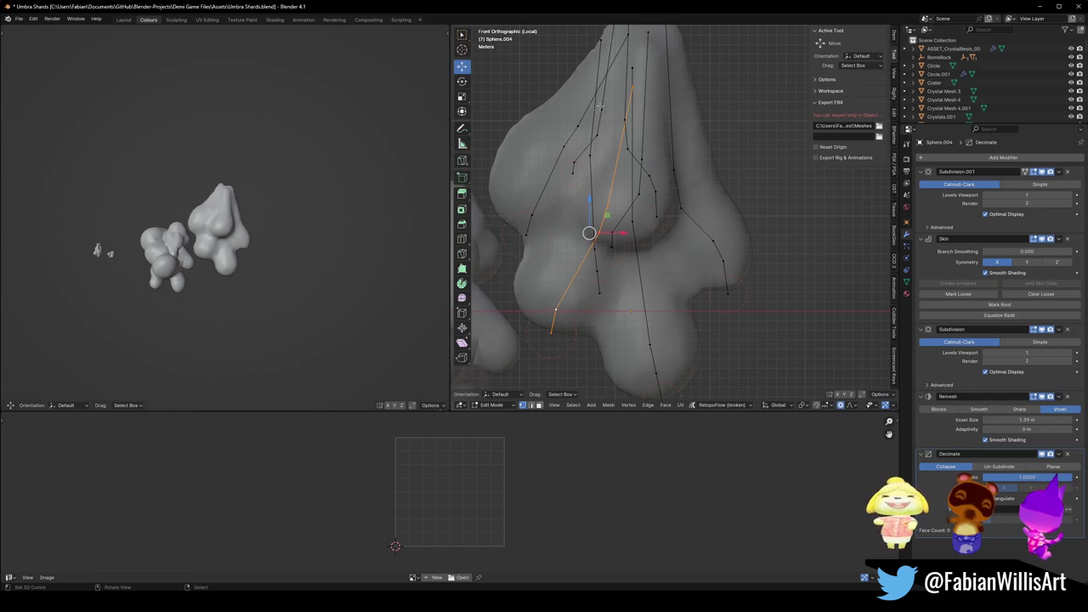
pyautogui.hotkey('shift', 'd')
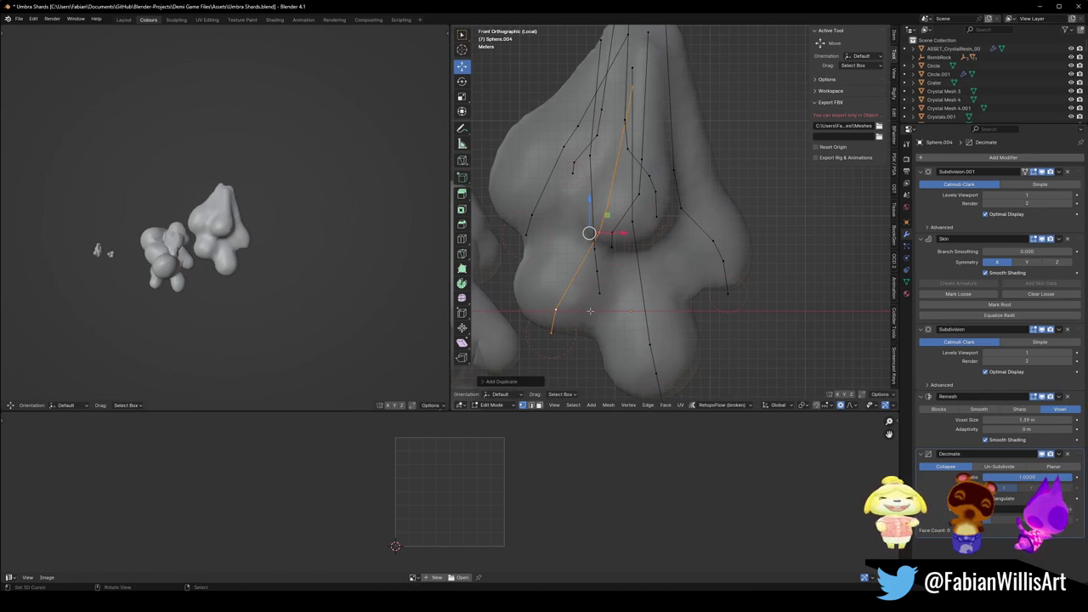
pyautogui.press('r')
pyautogui.click(639, 308)
pyautogui.press('g')
pyautogui.press('x')
pyautogui.click(743, 308)
pyautogui.press('s')
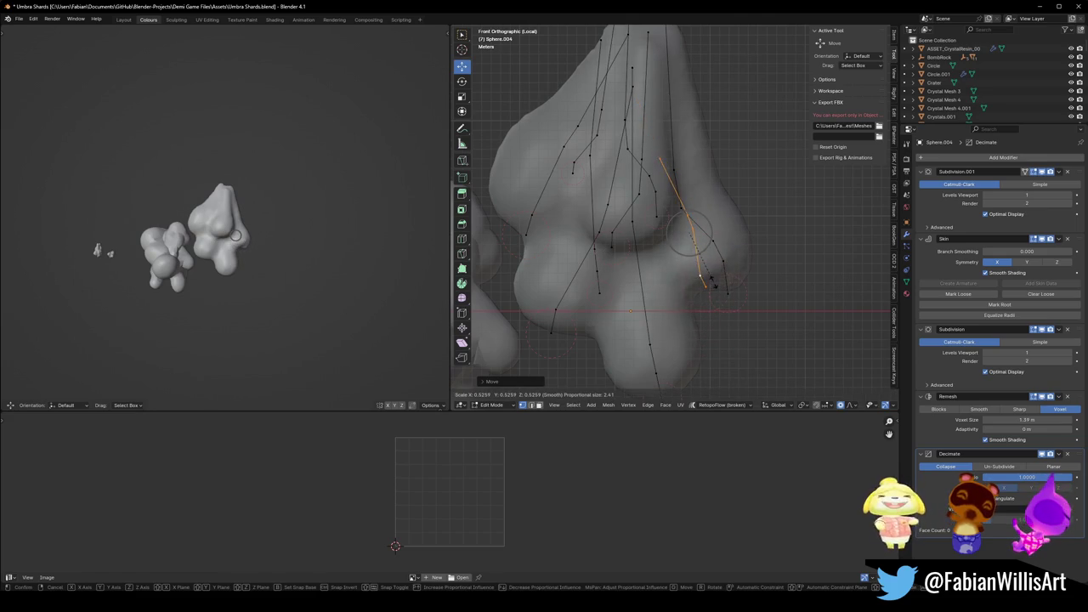
pyautogui.click(715, 289)
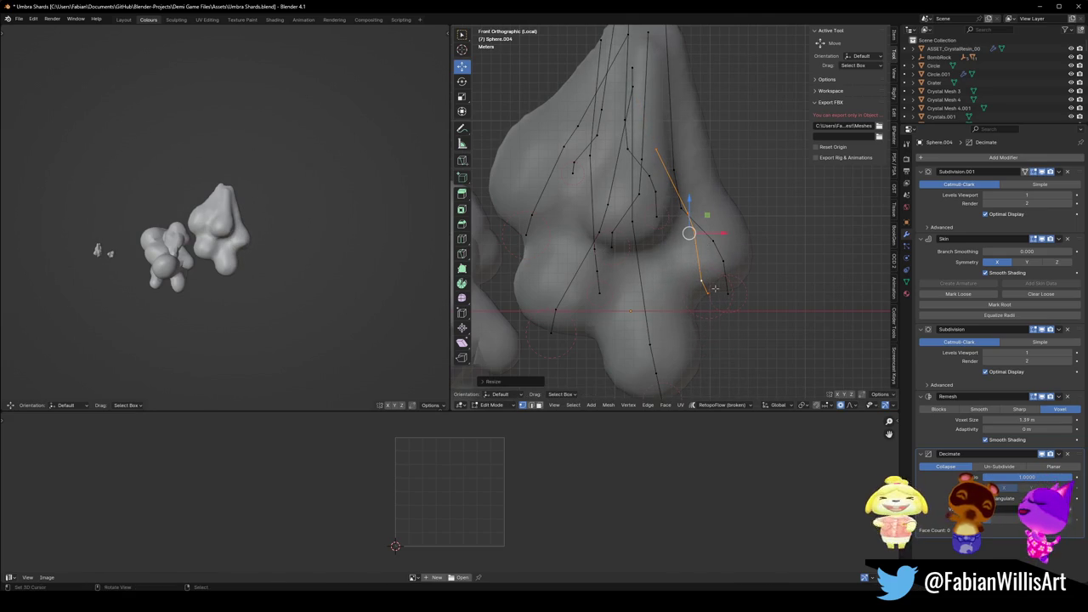
pyautogui.moveTo(350, 233)
pyautogui.mouseDown()
pyautogui.moveTo(332, 243)
pyautogui.moveTo(335, 221)
pyautogui.moveTo(337, 243)
pyautogui.moveTo(297, 235)
pyautogui.mouseUp()
pyautogui.hotkey('ctrl', 's')
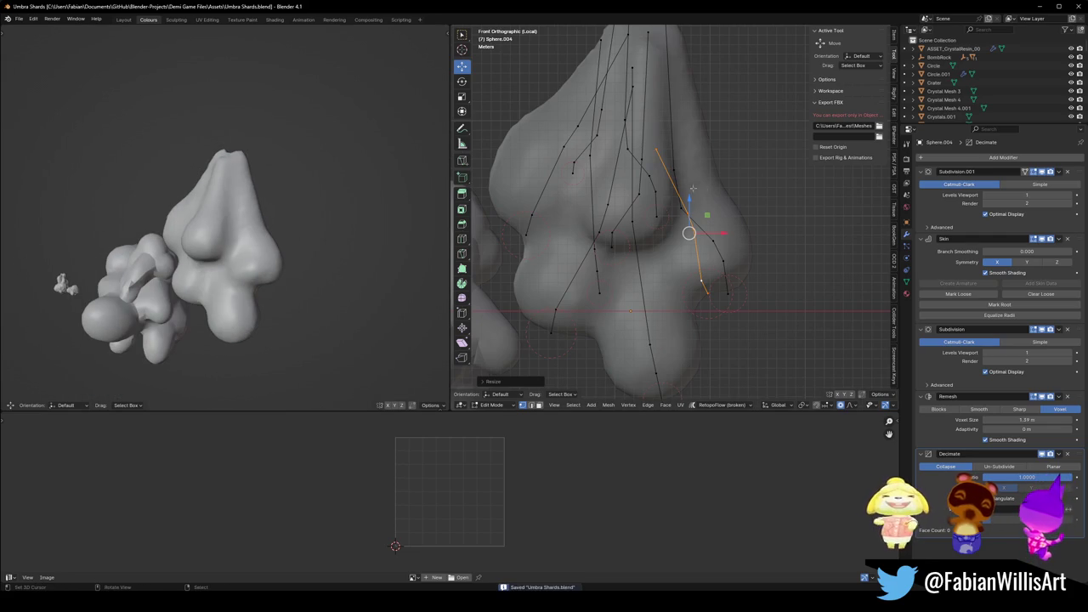
# In Right view, duplicate the whole skeleton along Y and mirror the copy across Y.
pyautogui.press('KP_3')
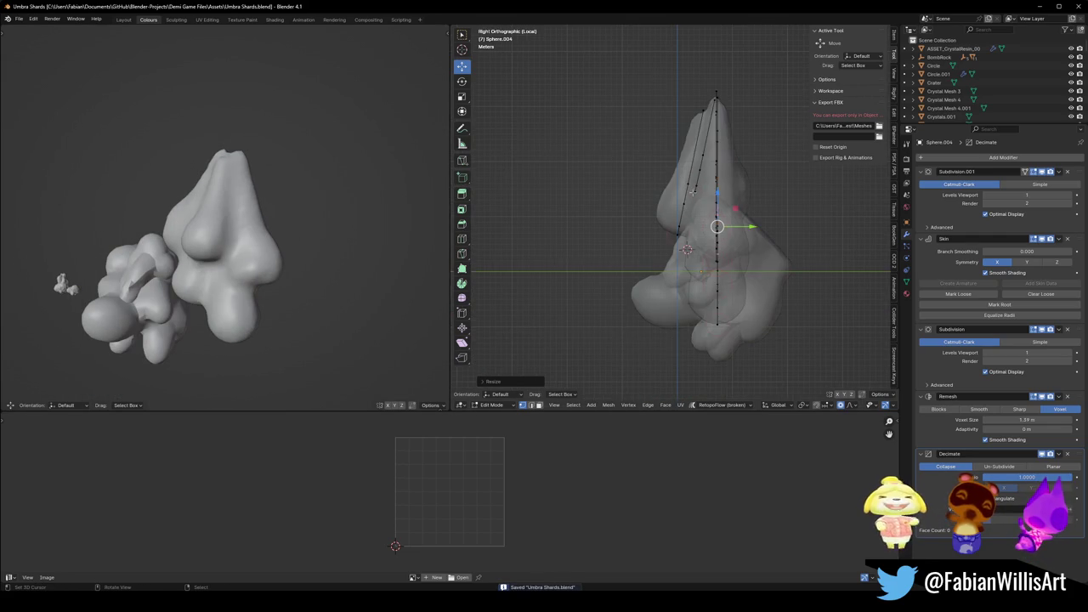
pyautogui.press('a')
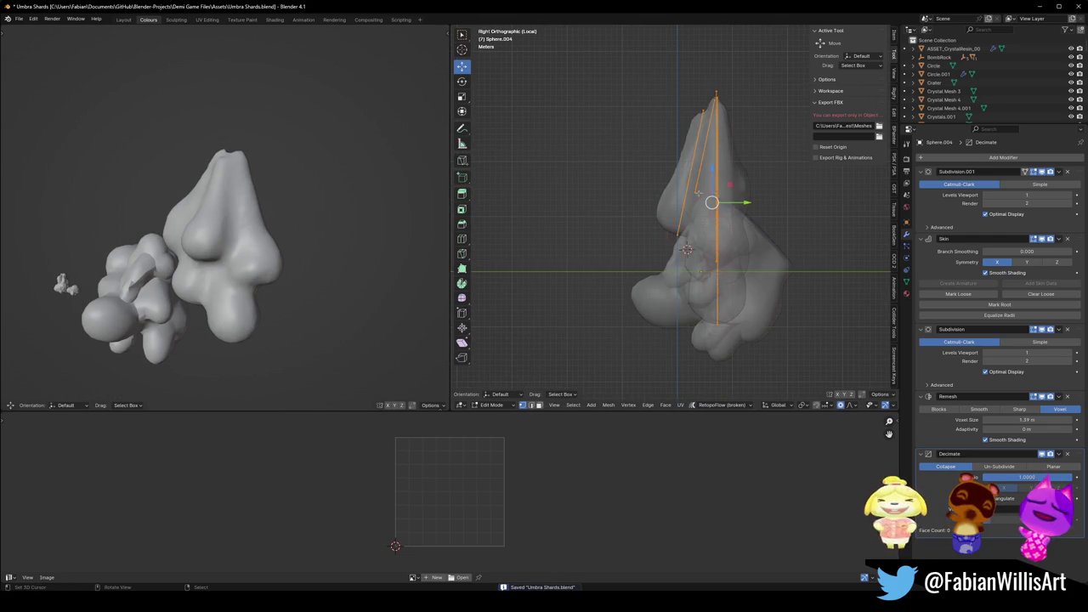
pyautogui.hotkey('shift', 'd')
pyautogui.press('y')
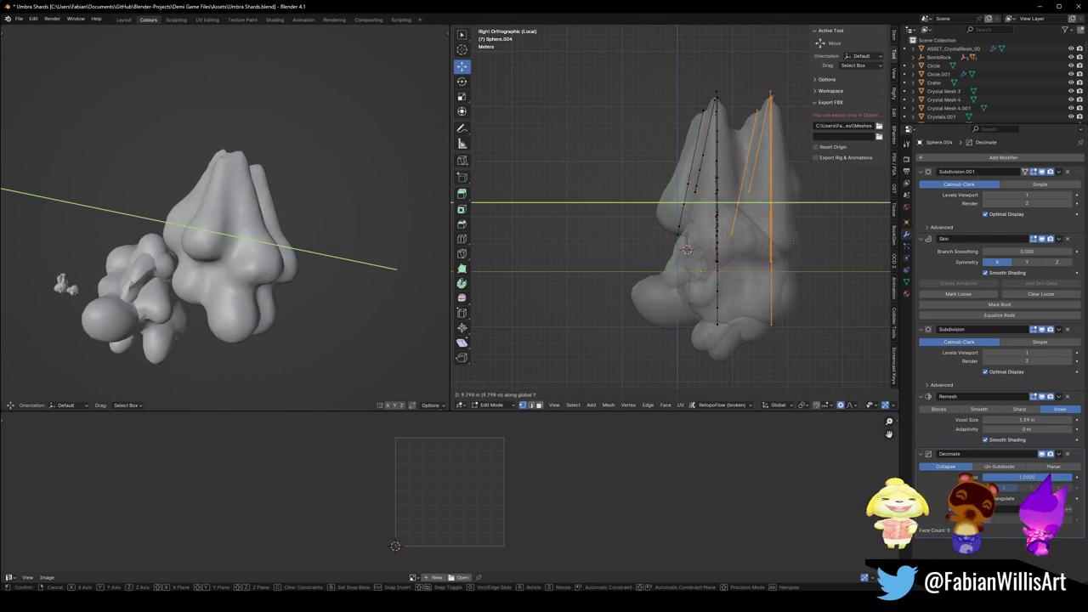
pyautogui.click(784, 240)
pyautogui.hotkey('ctrl', 'm')
pyautogui.press('y')
pyautogui.press('Return')
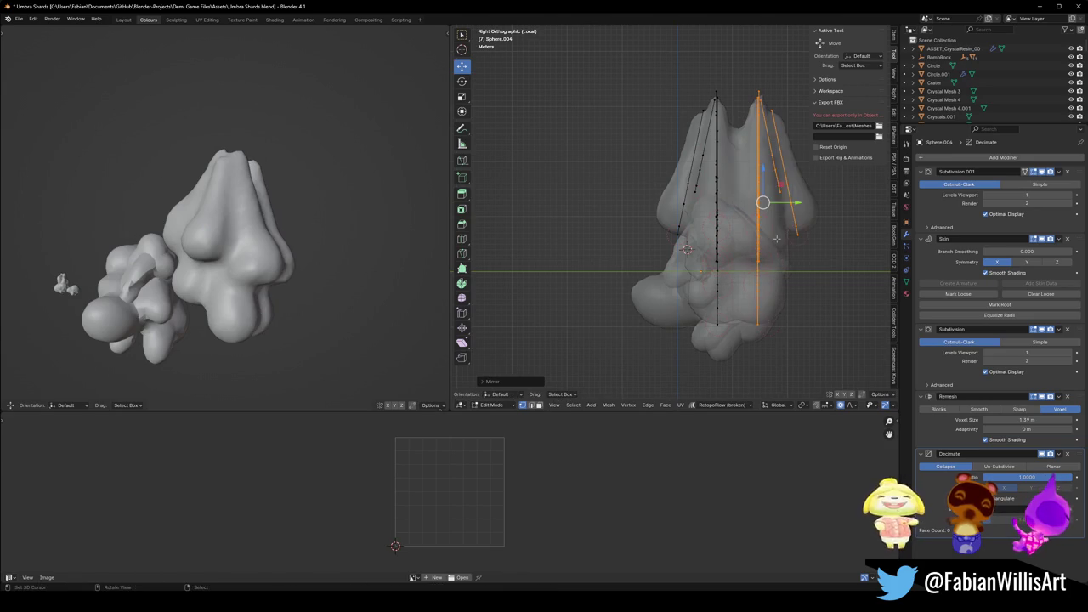
# Tilt the copied skeleton, rotate it upright, and stretch it taller along Z.
pyautogui.press('r')
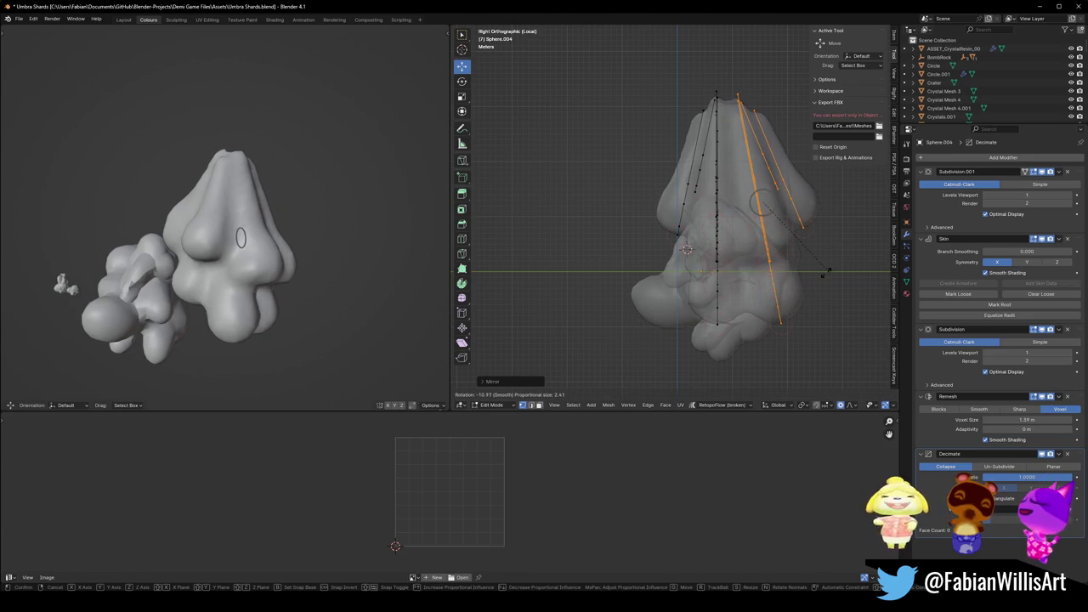
pyautogui.click(831, 272)
pyautogui.moveTo(170, 237); pyautogui.dragTo(345, 238)
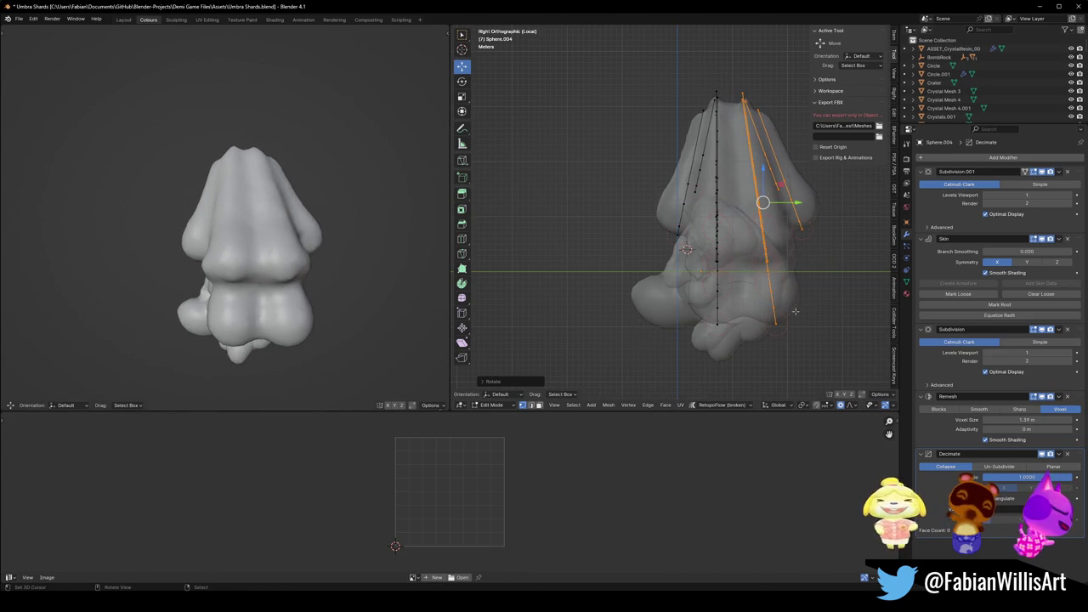
pyautogui.press('r')
pyautogui.click(809, 260)
pyautogui.press('s')
pyautogui.press('z')
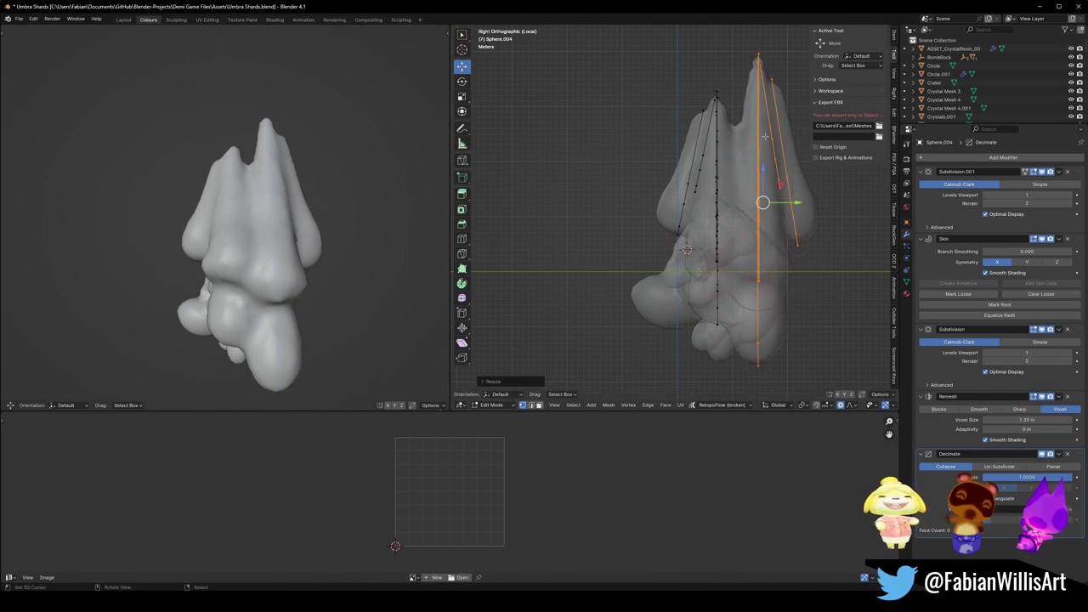
pyautogui.click(667, 272)
# Undo an unwanted X-axis mirror of the copy and return to the front view.
pyautogui.moveTo(213, 225)
pyautogui.mouseDown()
pyautogui.moveTo(343, 225)
pyautogui.moveTo(294, 246)
pyautogui.moveTo(318, 262)
pyautogui.moveTo(285, 236)
pyautogui.mouseUp()
pyautogui.hotkey('ctrl', 'm')
pyautogui.press('x')
pyautogui.press('Return')
pyautogui.hotkey('ctrl', 'z')
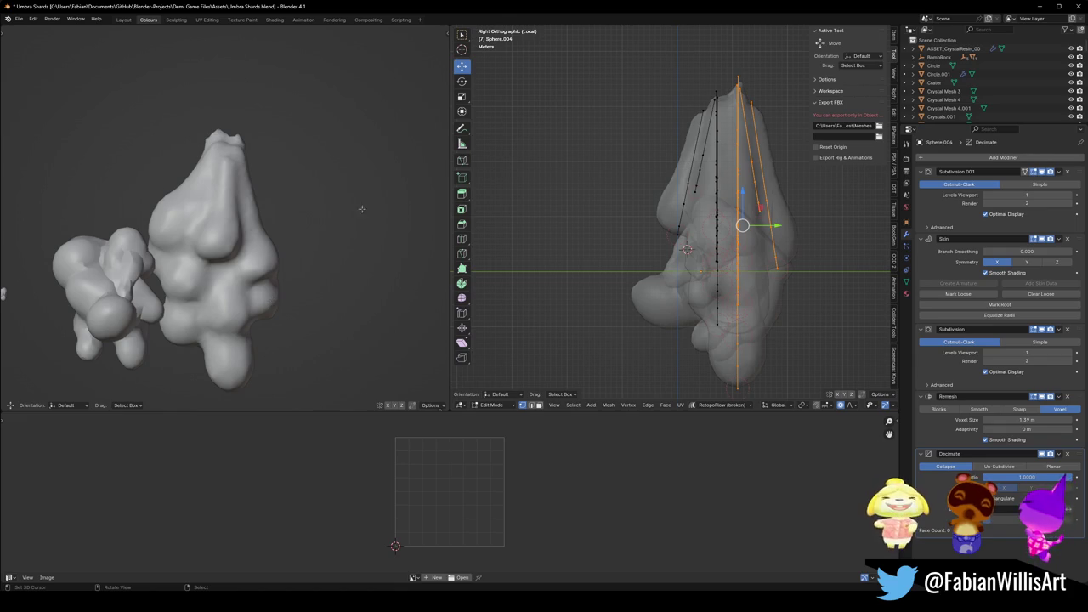
pyautogui.moveTo(586, 255); pyautogui.dragTo(659, 255)
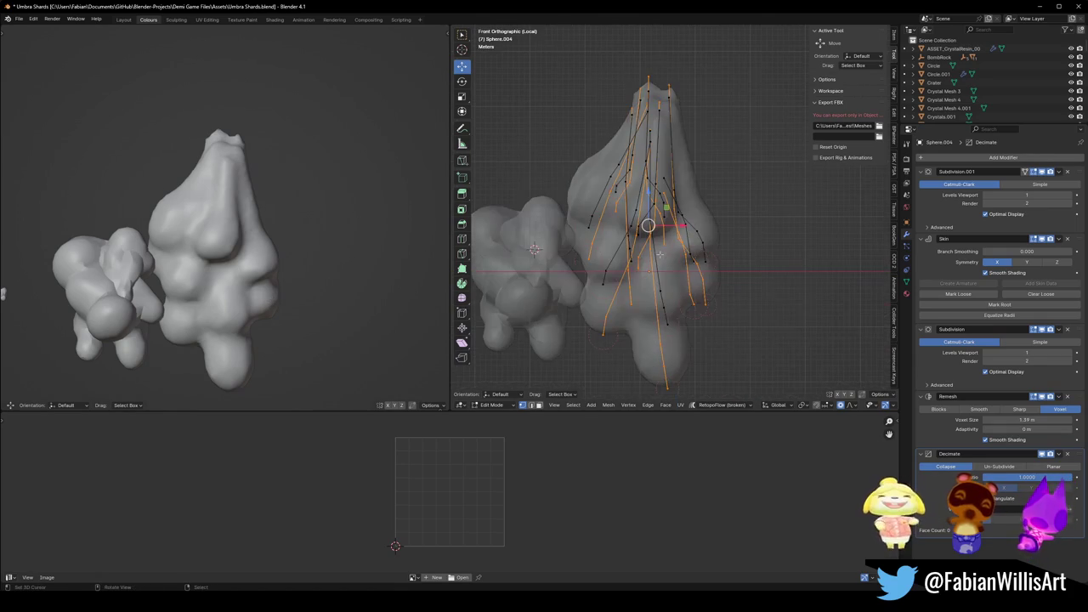
# Delete a stray skin vertex from the skeleton.
pyautogui.scroll(3, 673, 216)
pyautogui.keyDown('alt'); pyautogui.middleClick(616, 234); pyautogui.keyUp('alt')
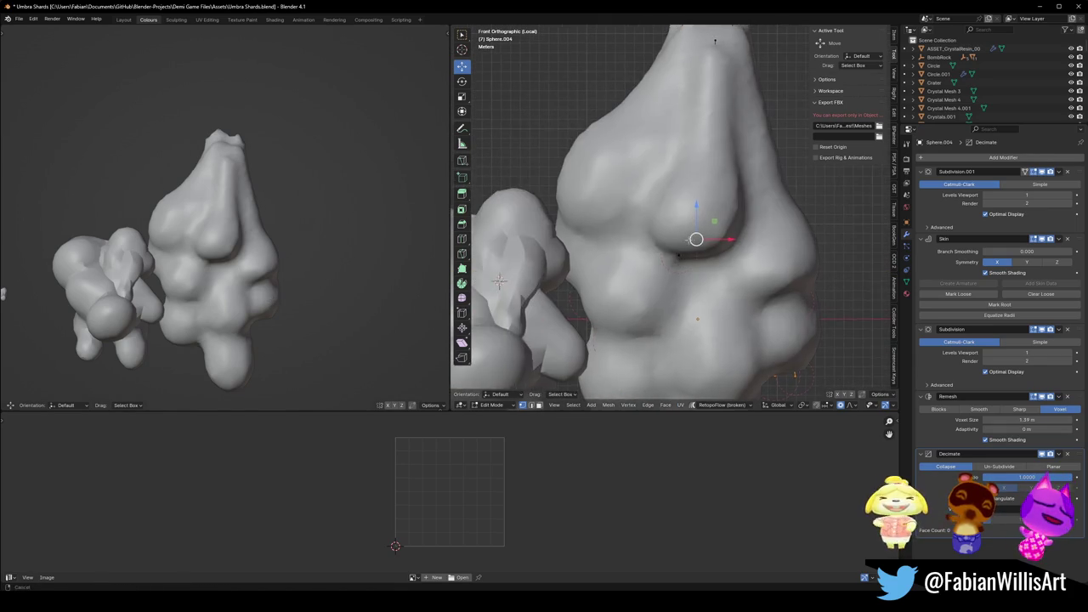
pyautogui.press('Tab')
pyautogui.press('Tab')
pyautogui.hotkey('alt', 'a')
pyautogui.click(654, 142)
pyautogui.press('x')
pyautogui.click(614, 209)
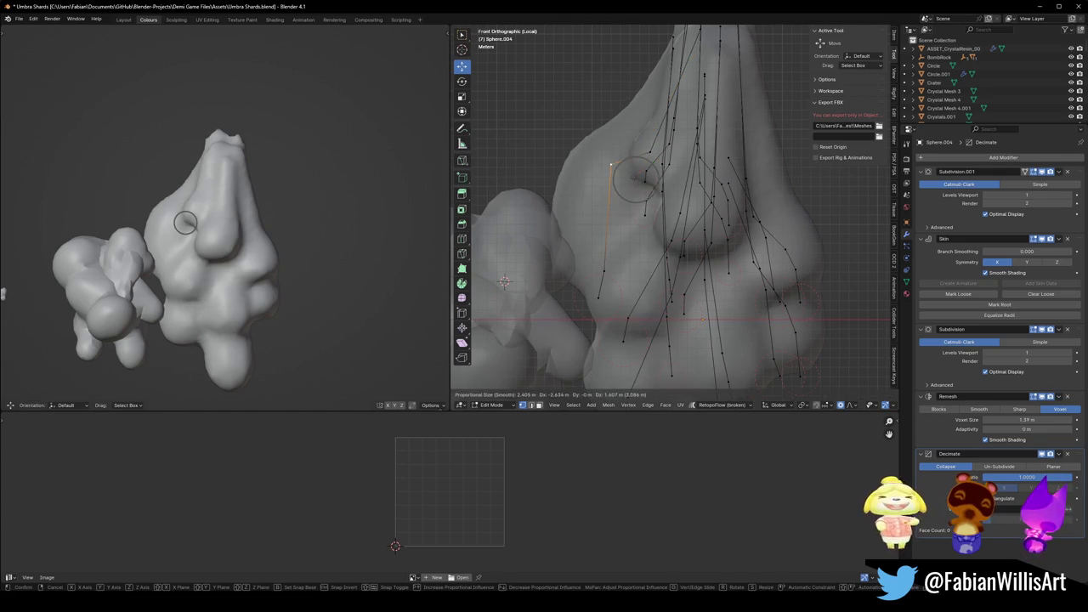
# Extrude a new skin vertex above the old one and move it up-left with proportional falloff.
pyautogui.press('e')
pyautogui.click(697, 178)
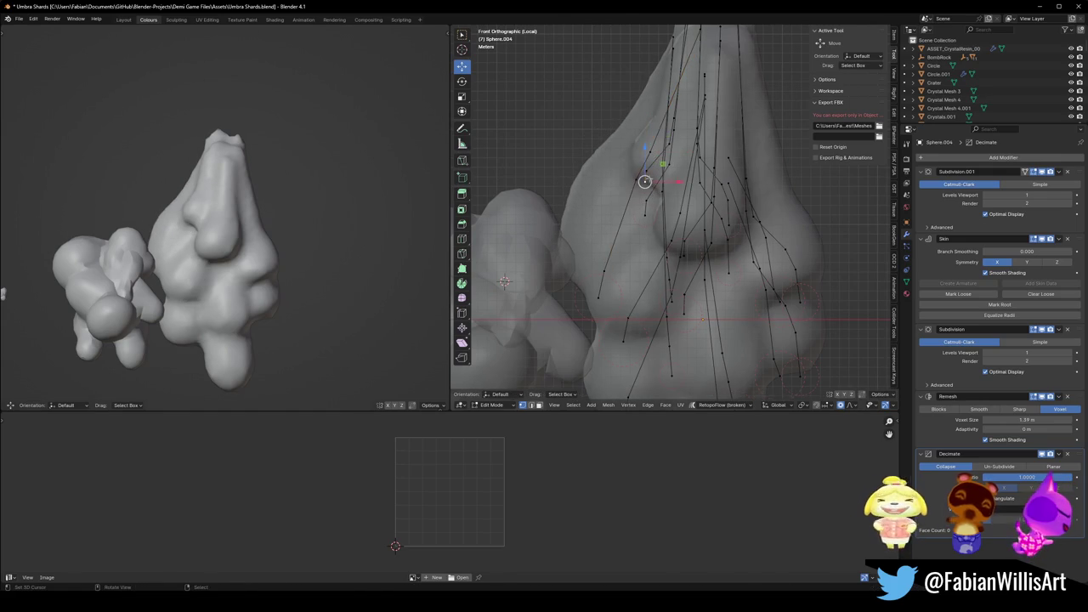
pyautogui.press('g')
pyautogui.scroll(-14, 607, 157)
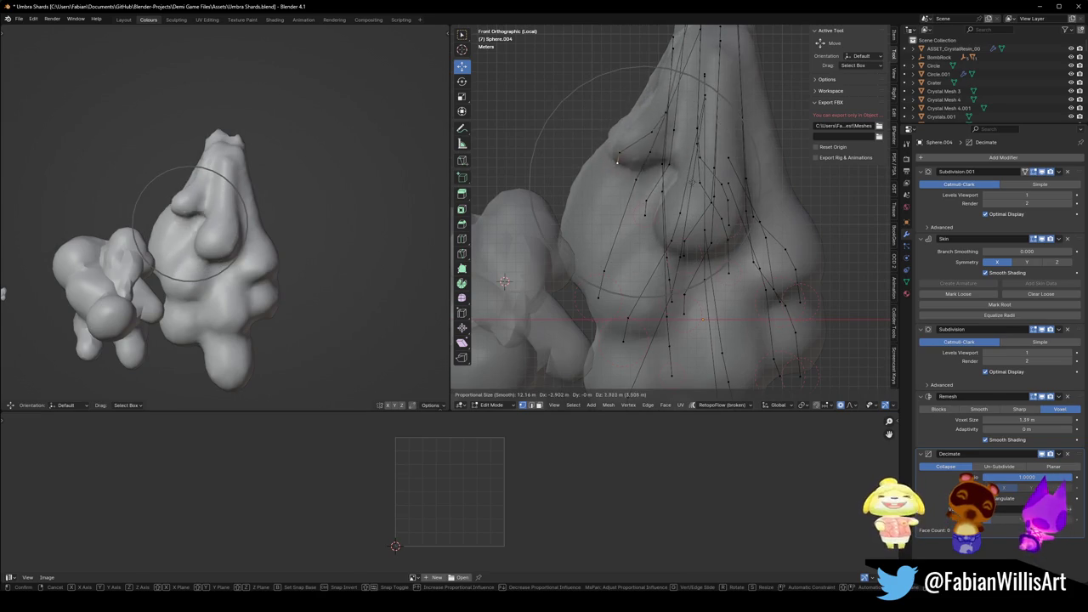
pyautogui.click(634, 155)
pyautogui.moveTo(353, 204)
pyautogui.mouseDown()
pyautogui.moveTo(331, 236)
pyautogui.moveTo(279, 241)
pyautogui.moveTo(200, 222)
pyautogui.mouseUp()
pyautogui.moveTo(595, 255); pyautogui.dragTo(646, 308)
# In X-ray, move a vertex near the crystal's base along Y twice with soft falloff.
pyautogui.click(646, 309)
pyautogui.hotkey('alt', 'z')
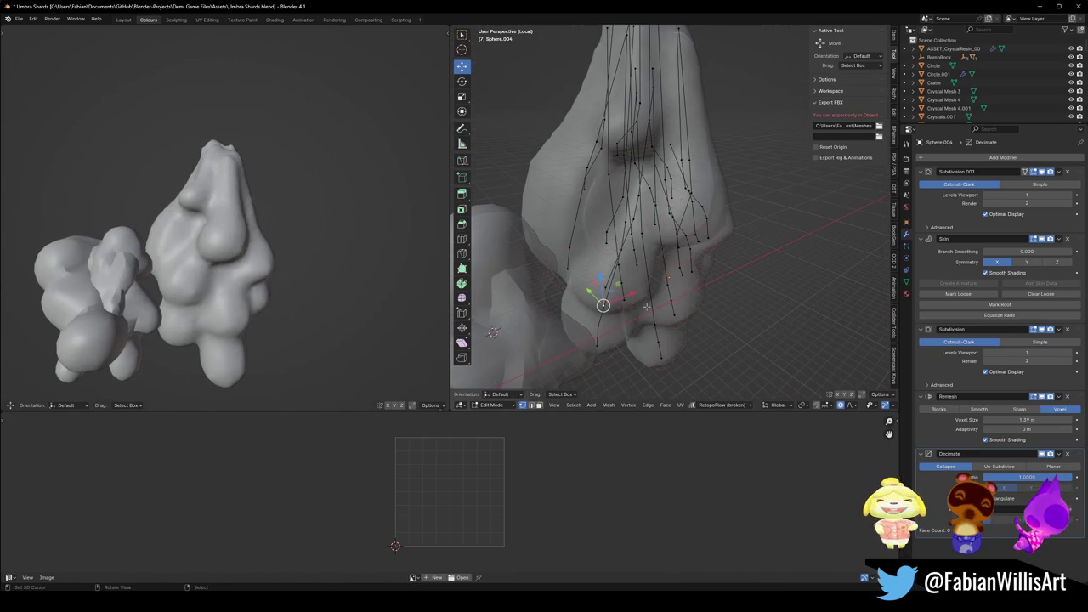
pyautogui.press('g')
pyautogui.press('y')
pyautogui.scroll(10, 608, 294)
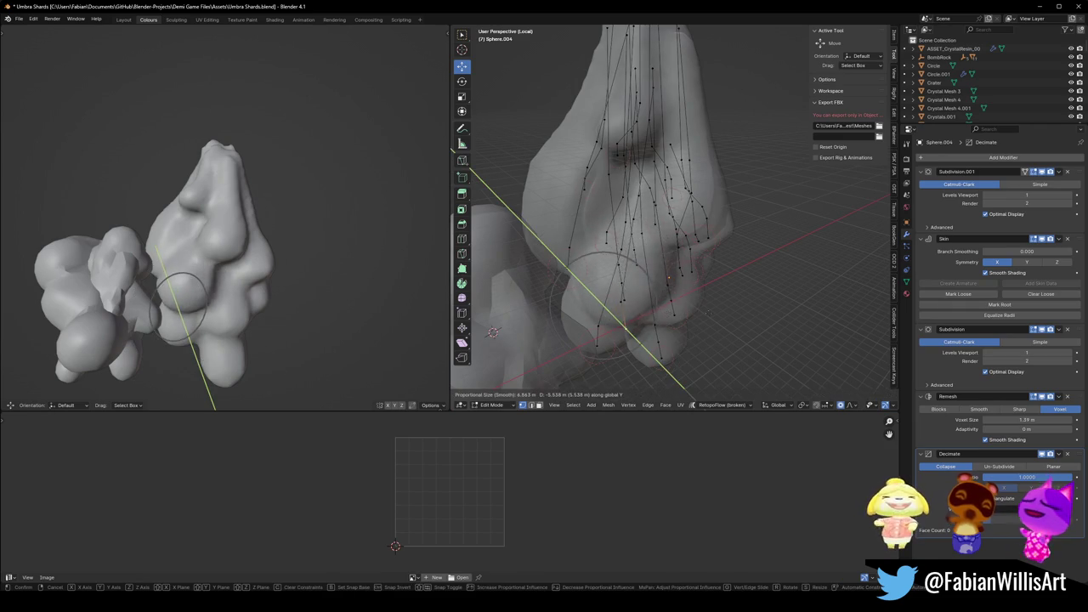
pyautogui.click(607, 293)
pyautogui.moveTo(608, 294); pyautogui.dragTo(714, 306)
pyautogui.press('g')
pyautogui.press('y')
pyautogui.scroll(-5, 744, 344)
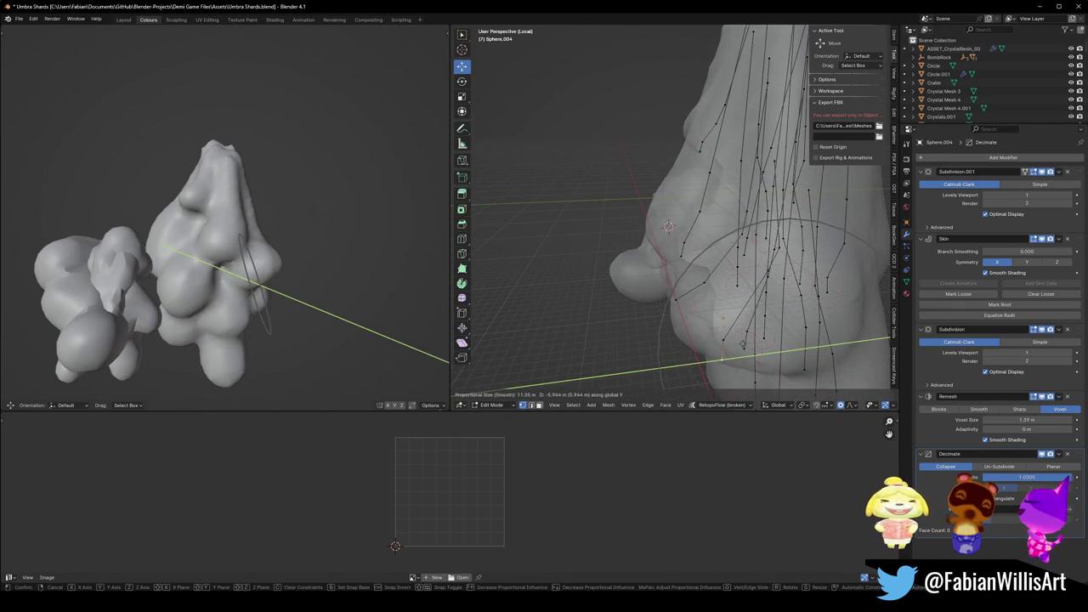
pyautogui.scroll(-3, 743, 344)
pyautogui.click(736, 356)
# Resize the skin thickness with falloff and return to Object Mode.
pyautogui.scroll(-5, 736, 357)
pyautogui.press('s')
pyautogui.scroll(4, 790, 299)
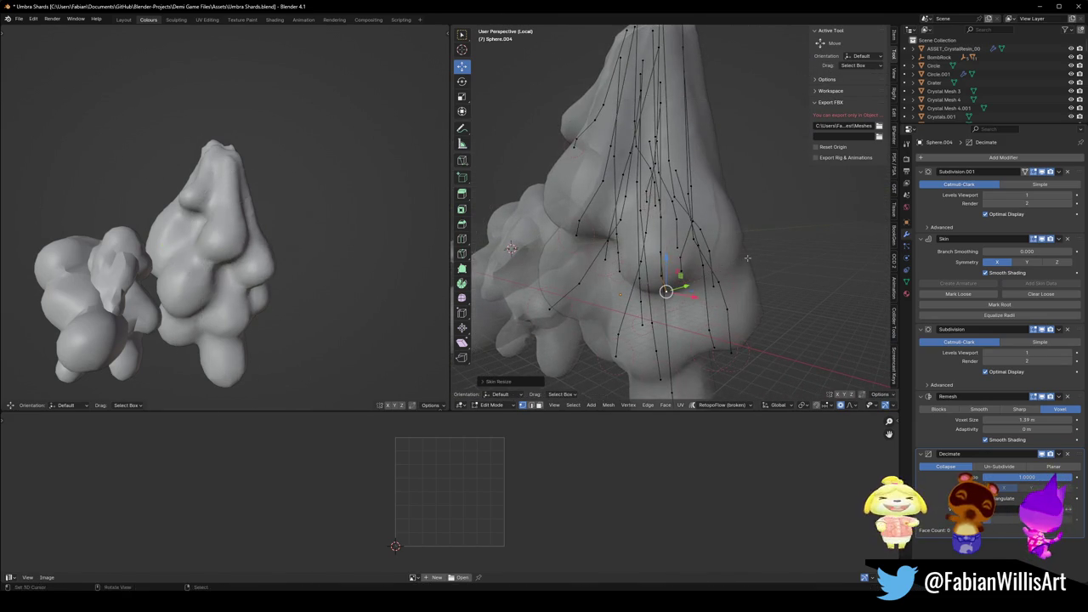
pyautogui.click(741, 255)
pyautogui.moveTo(201, 257)
pyautogui.mouseDown()
pyautogui.moveTo(291, 249)
pyautogui.moveTo(272, 238)
pyautogui.moveTo(302, 244)
pyautogui.mouseUp()
pyautogui.scroll(-3, 301, 243)
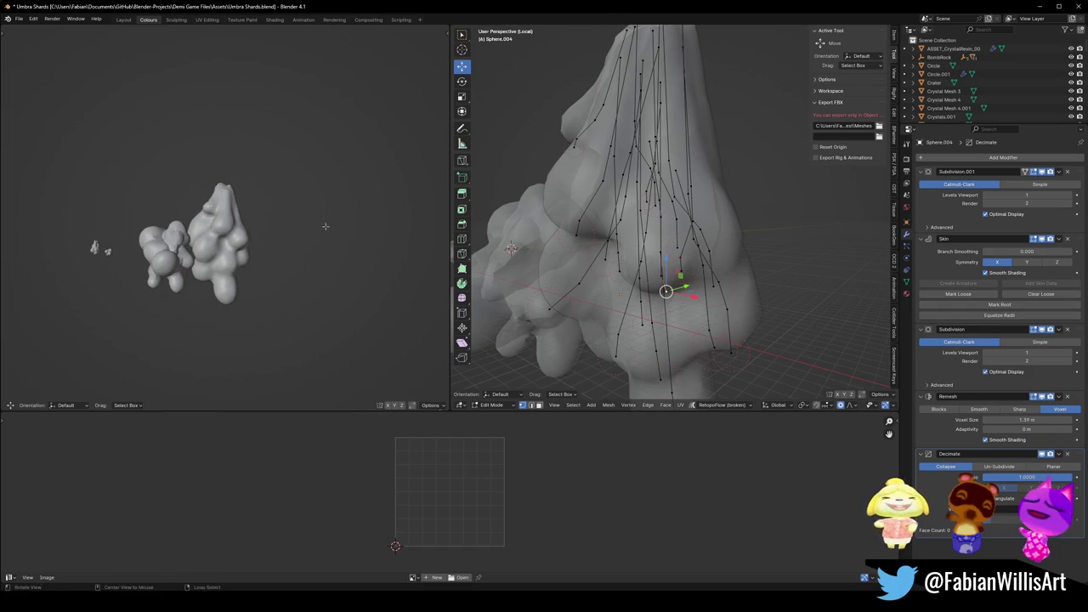
pyautogui.press('Tab')
pyautogui.scroll(-4, 672, 212)
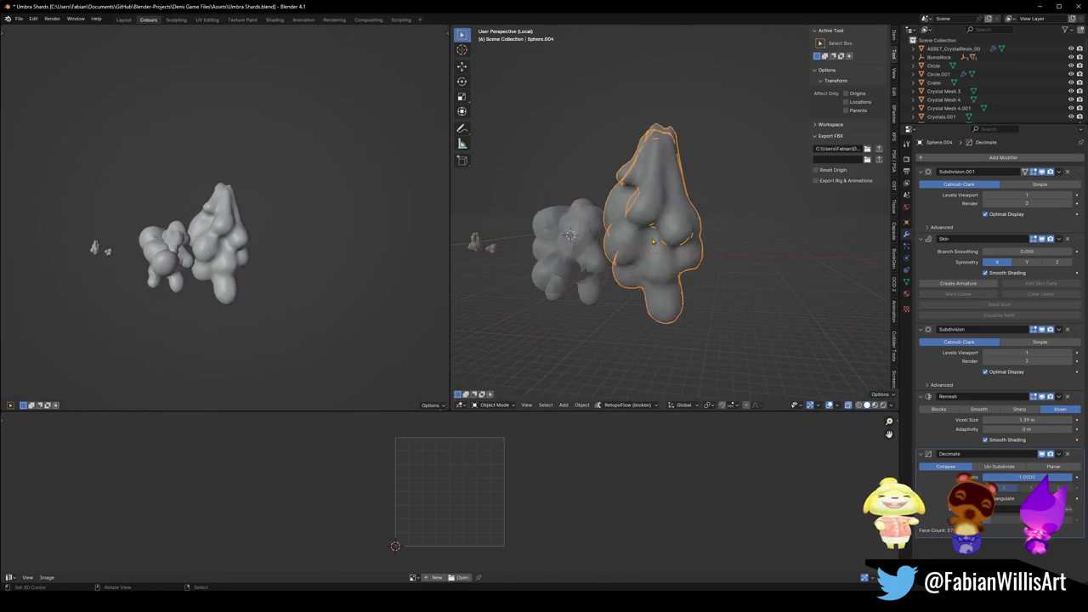
# Select and frame the tall shard, enter Edit Mode, and raise its bulge along Z.
pyautogui.hotkey('alt', 'a')
pyautogui.hotkey('ctrl', 's')
pyautogui.click(687, 241)
pyautogui.press('KP_Decimal')
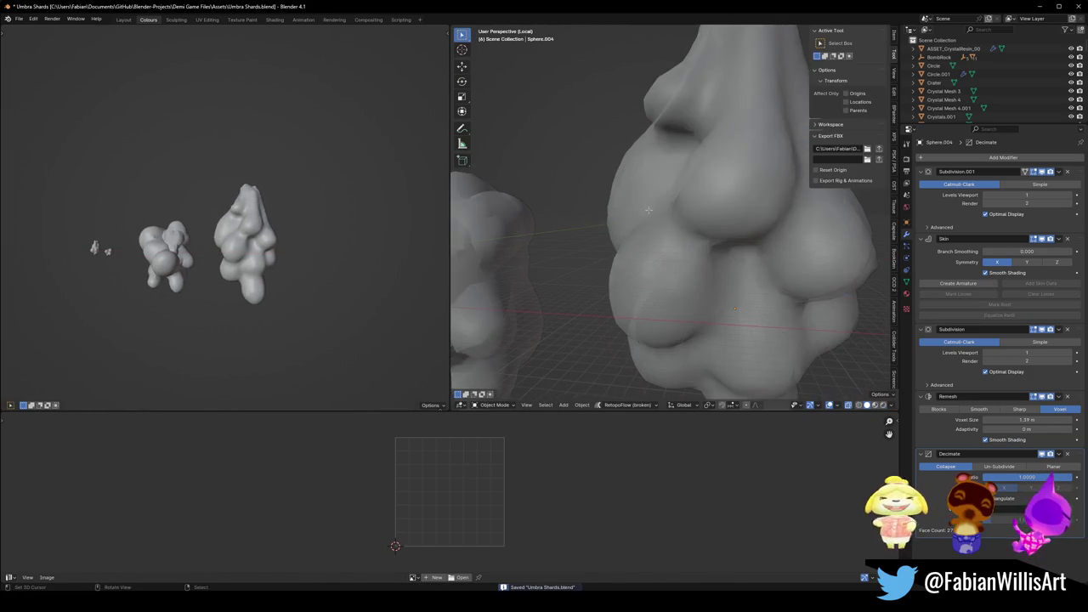
pyautogui.press('Tab')
pyautogui.press('g')
pyautogui.press('z')
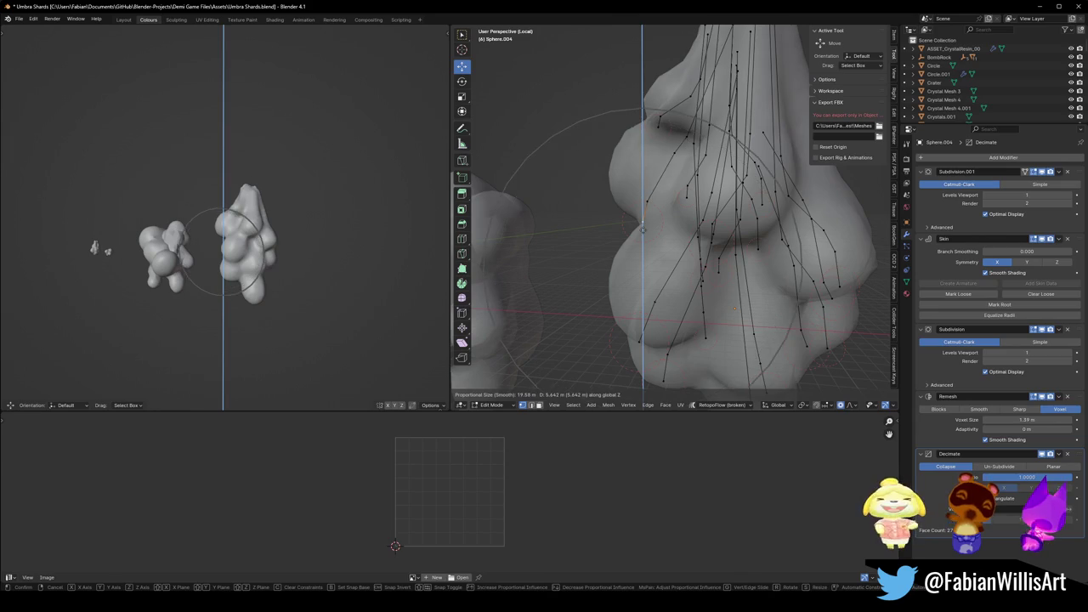
pyautogui.click(637, 248)
# Nudge the bulges sideways with three soft-falloff X moves, then save Umbra Shards.blend in Object Mode.
pyautogui.press('g')
pyautogui.press('x')
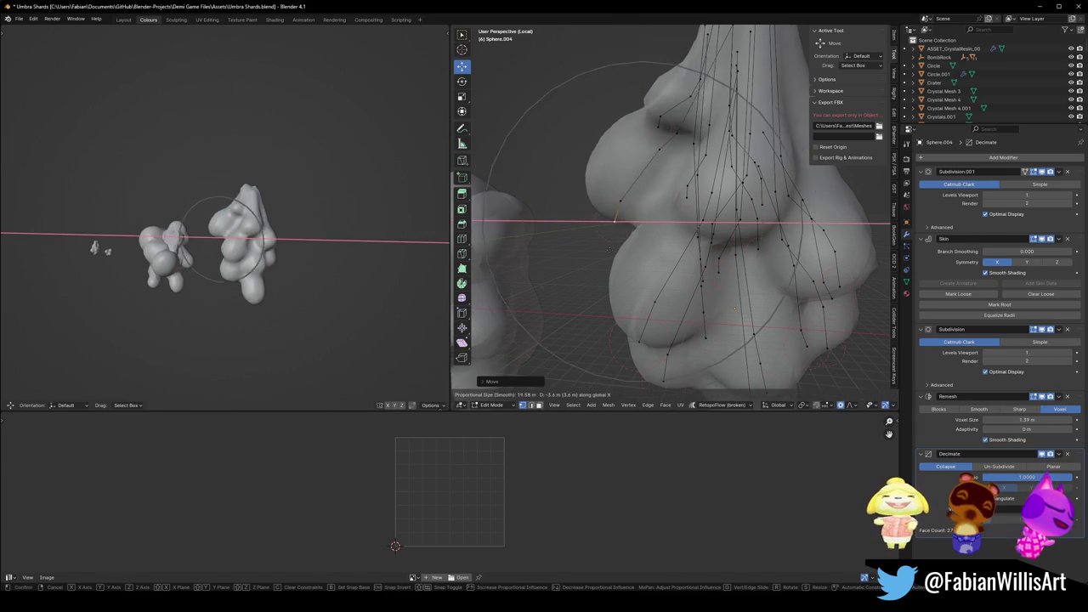
pyautogui.click(623, 248)
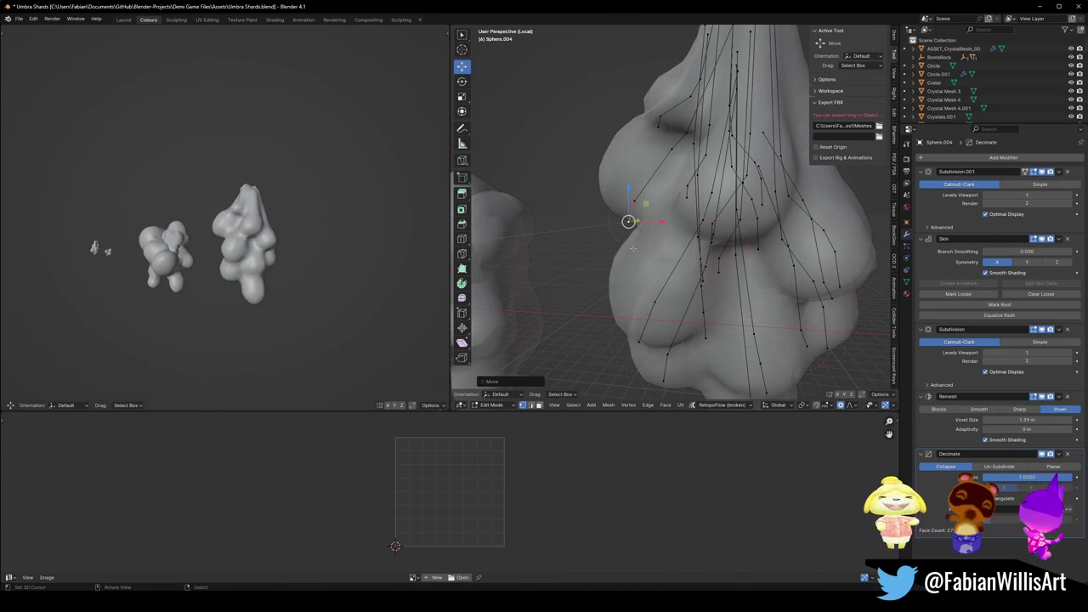
pyautogui.press('g')
pyautogui.press('x')
pyautogui.click(653, 240)
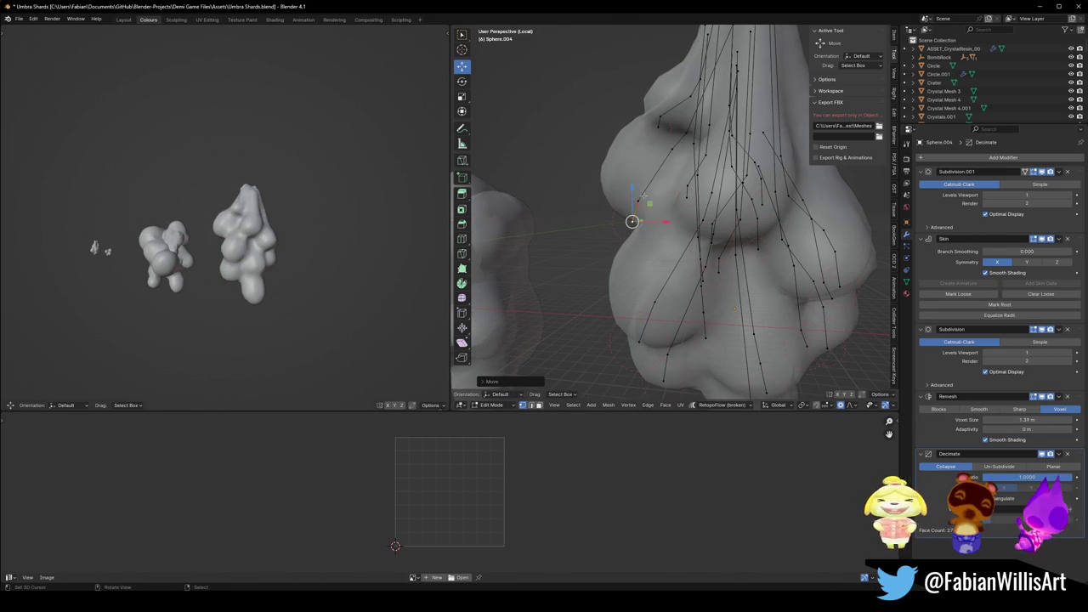
pyautogui.press('g')
pyautogui.press('x')
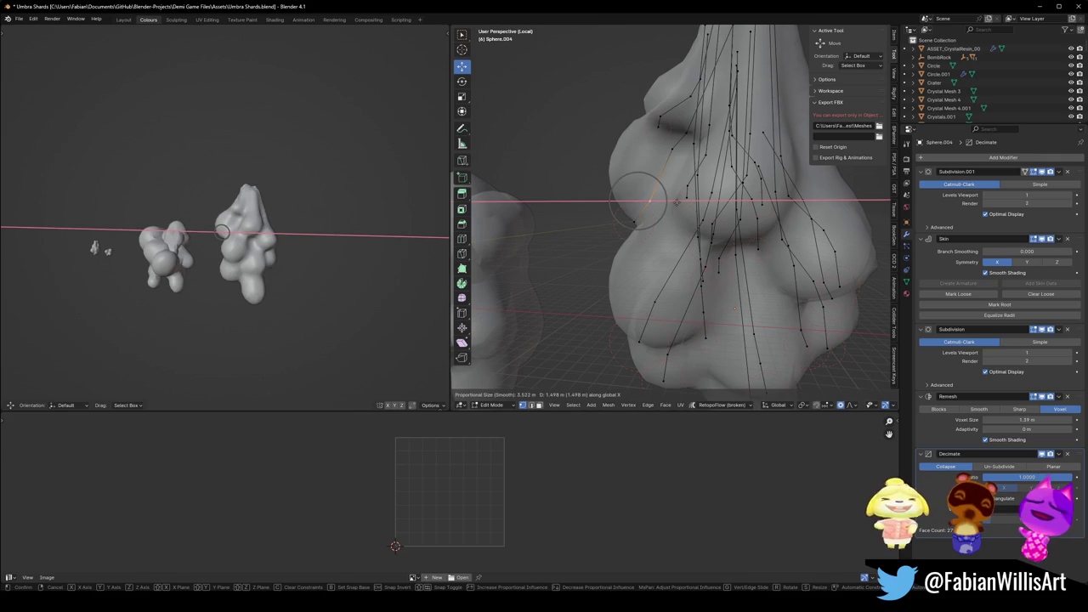
pyautogui.click(675, 201)
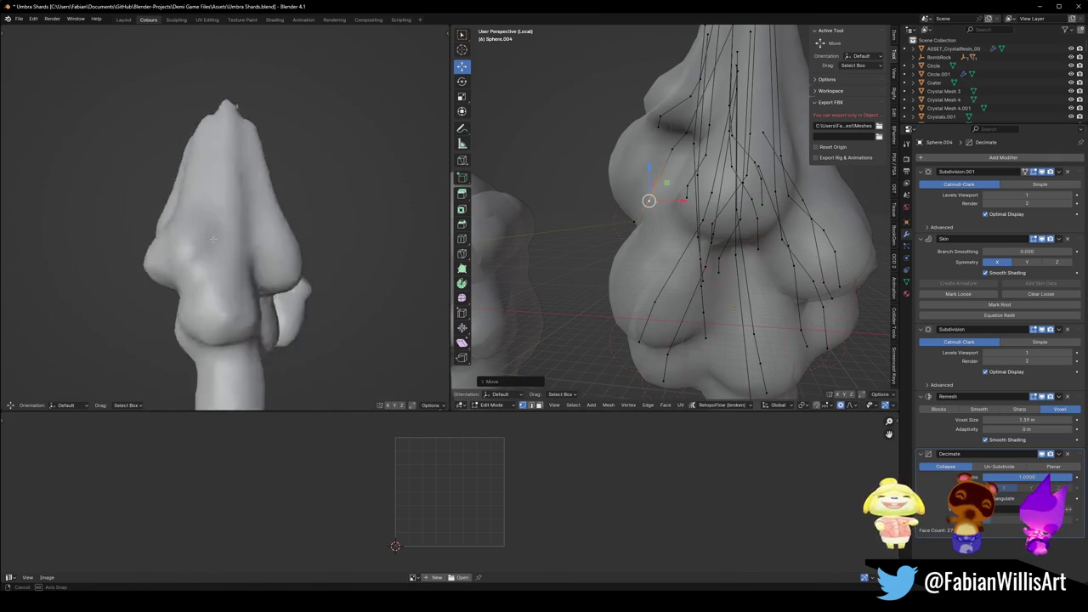
pyautogui.moveTo(167, 243); pyautogui.dragTo(321, 228)
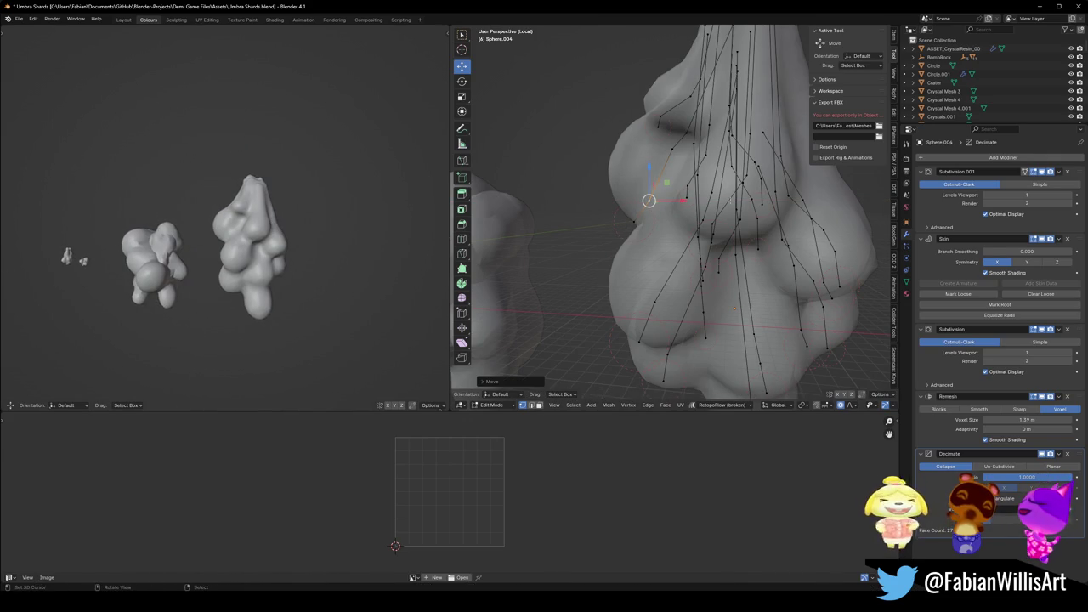
pyautogui.press('Tab')
pyautogui.hotkey('ctrl', 's')
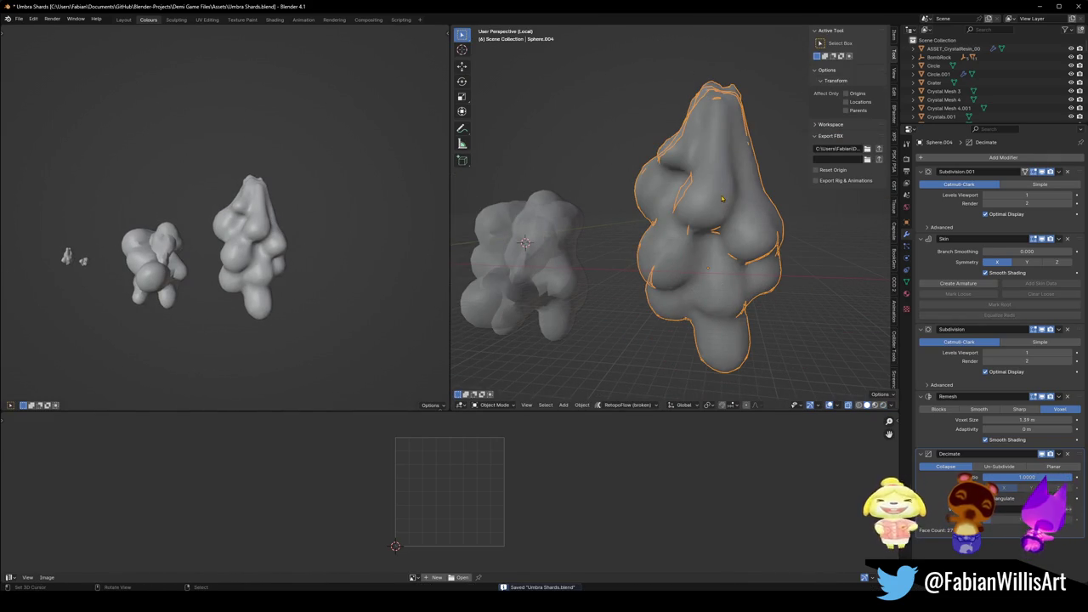
# Name the tall crystal ASSET_CrystalResin_01 with F2, then save Umbra Shards.blend.
pyautogui.press('F2')
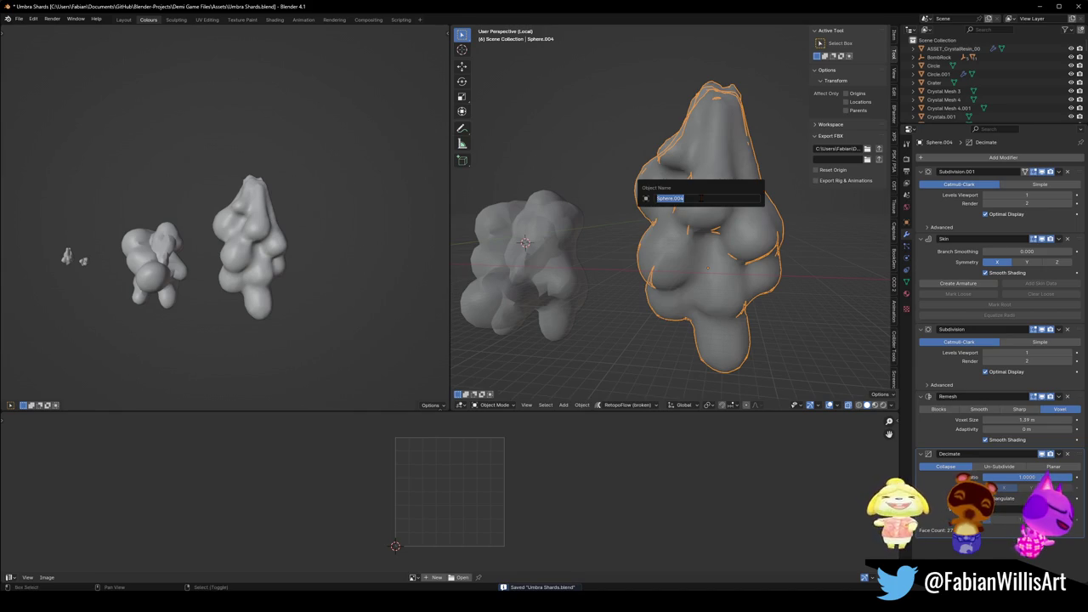
pyautogui.write('cc')
pyautogui.write('rystalResin_0')
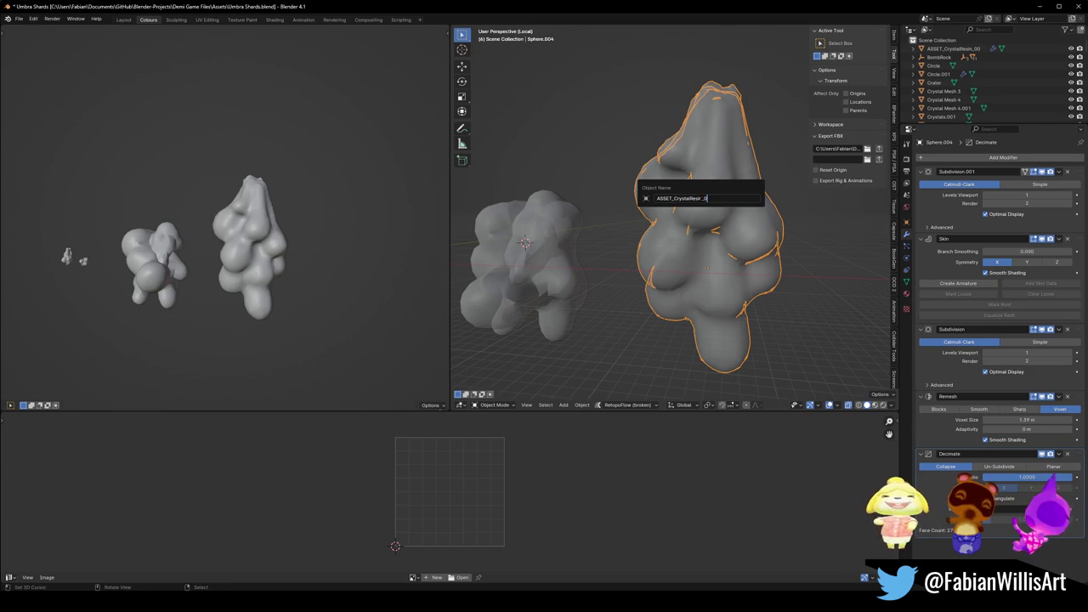
pyautogui.write('1')
pyautogui.press('Return')
pyautogui.hotkey('ctrl', 's')
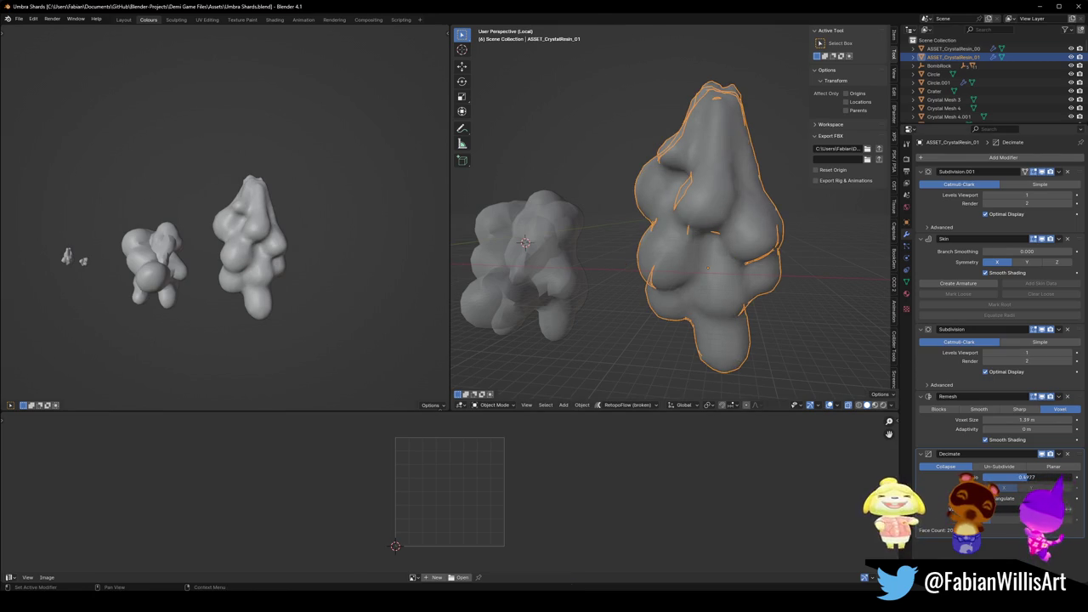
# Lower the crystal's Decimate ratio to 0.2629, save, and add an Edge Split modifier.
pyautogui.moveTo(1027, 477); pyautogui.dragTo(1019, 476)
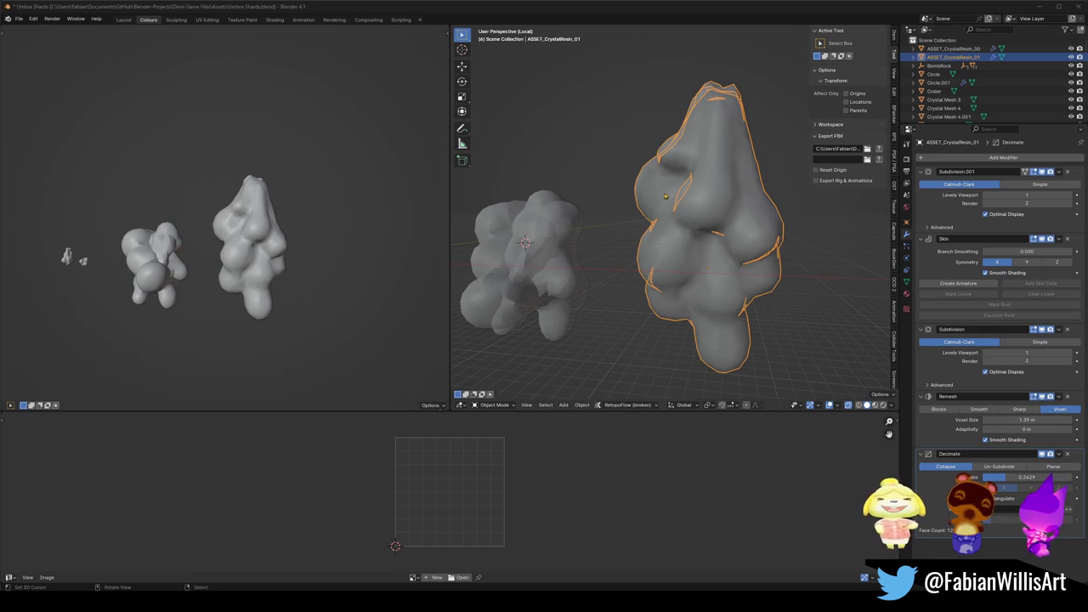
pyautogui.scroll(3, 665, 197)
pyautogui.hotkey('ctrl', 's')
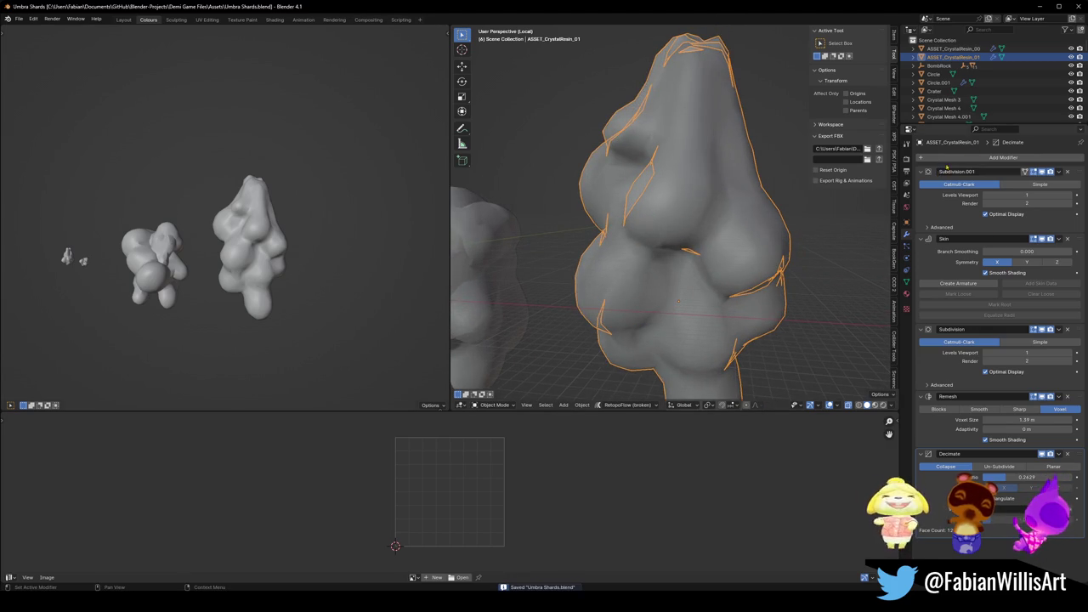
pyautogui.click(1002, 157)
pyautogui.click(913, 197)
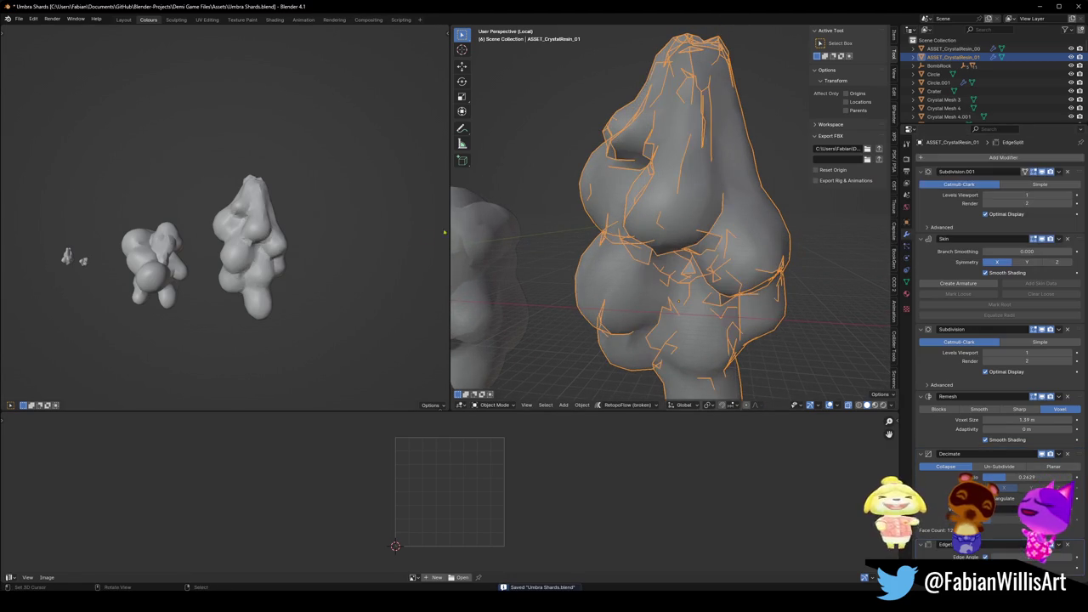
# Tune the Decimate ratio to about 0.13 and the Edge Split angle to about 43°.
pyautogui.scroll(4, 296, 202)
pyautogui.scroll(-1, 296, 203)
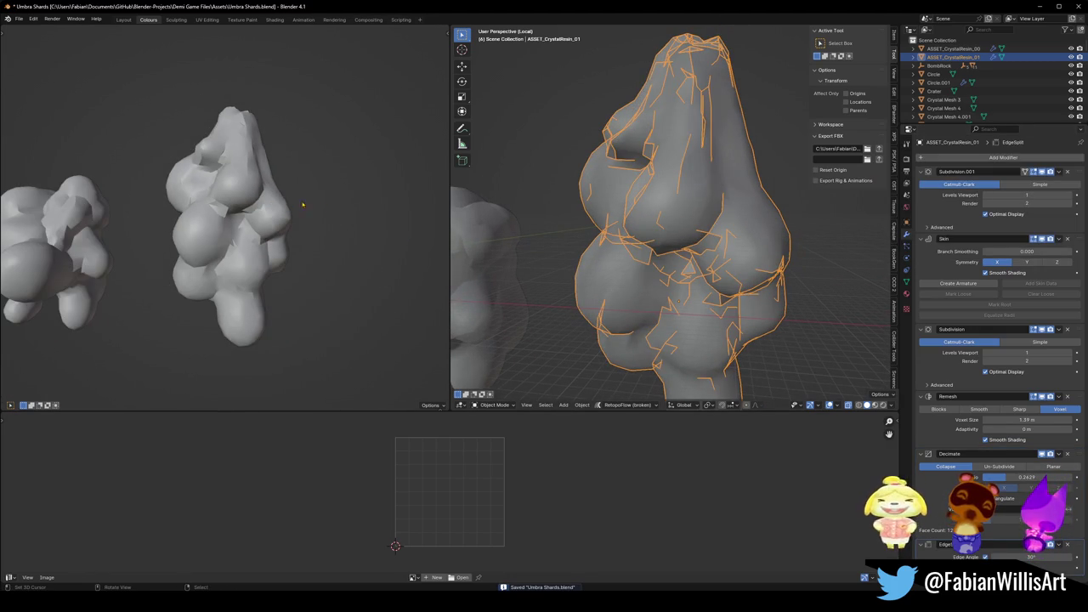
pyautogui.moveTo(1006, 476)
pyautogui.mouseDown()
pyautogui.moveTo(1057, 477)
pyautogui.moveTo(984, 477)
pyautogui.mouseUp()
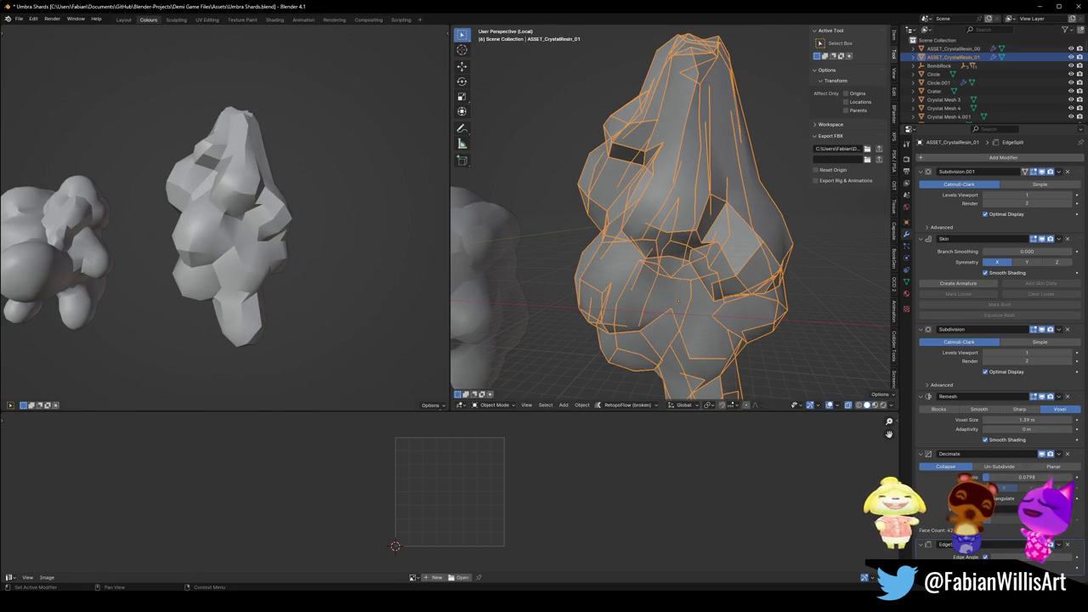
pyautogui.moveTo(1011, 557)
pyautogui.mouseDown()
pyautogui.moveTo(1025, 557)
pyautogui.moveTo(1015, 557)
pyautogui.mouseUp()
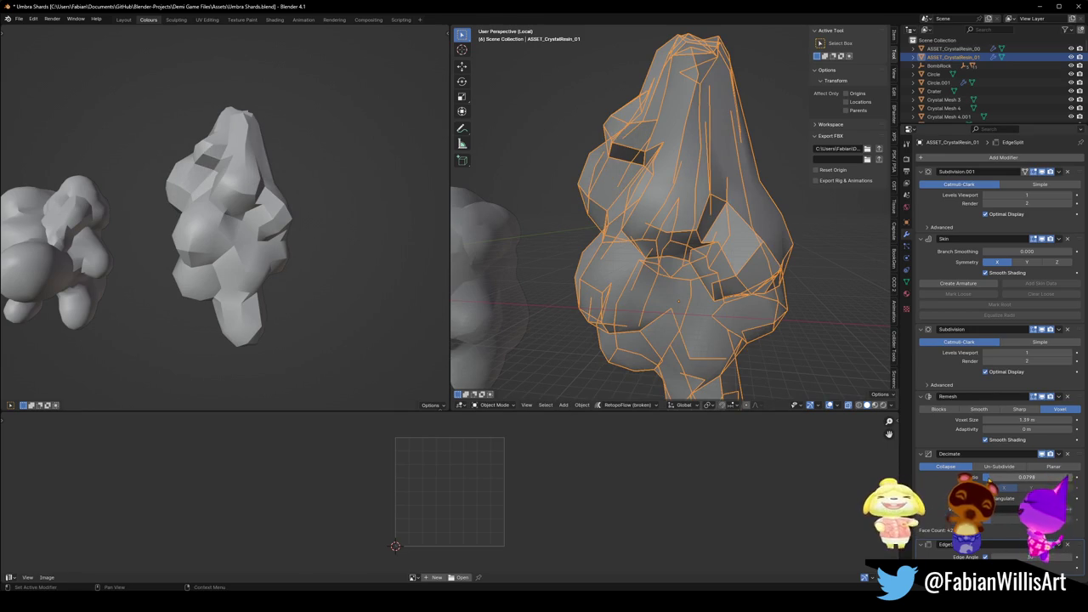
pyautogui.moveTo(985, 477)
pyautogui.mouseDown()
pyautogui.moveTo(999, 476)
pyautogui.moveTo(988, 477)
pyautogui.mouseUp()
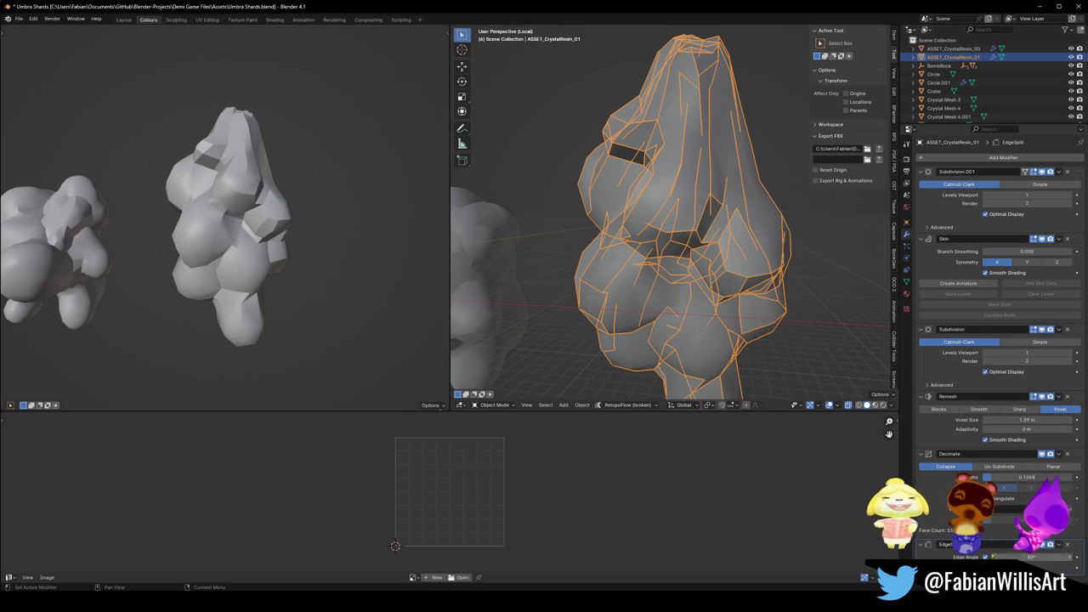
pyautogui.moveTo(1028, 557); pyautogui.dragTo(1033, 557)
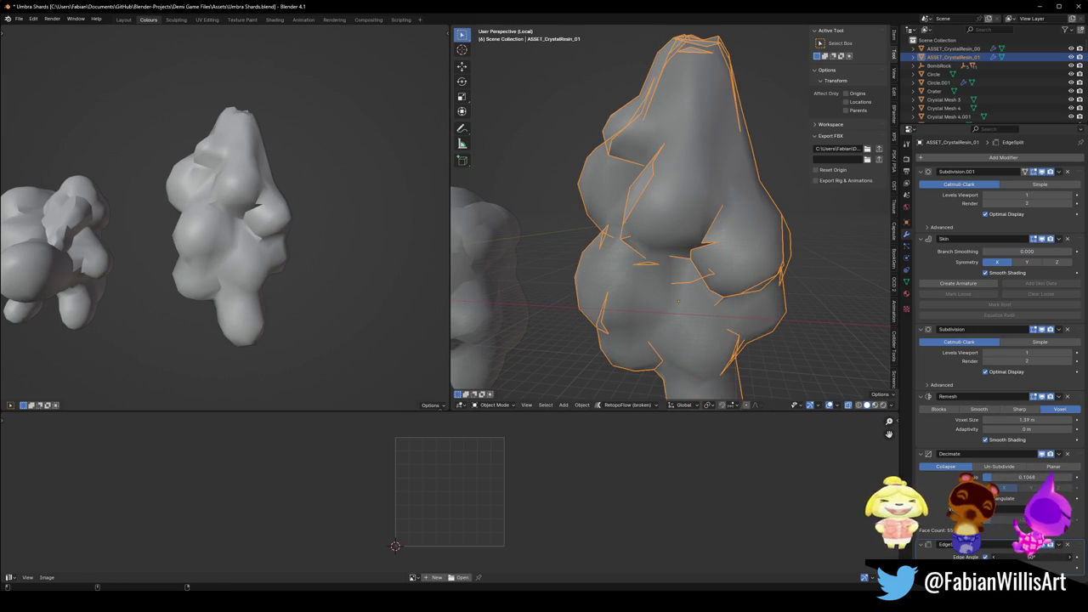
pyautogui.moveTo(1033, 556); pyautogui.dragTo(1028, 557)
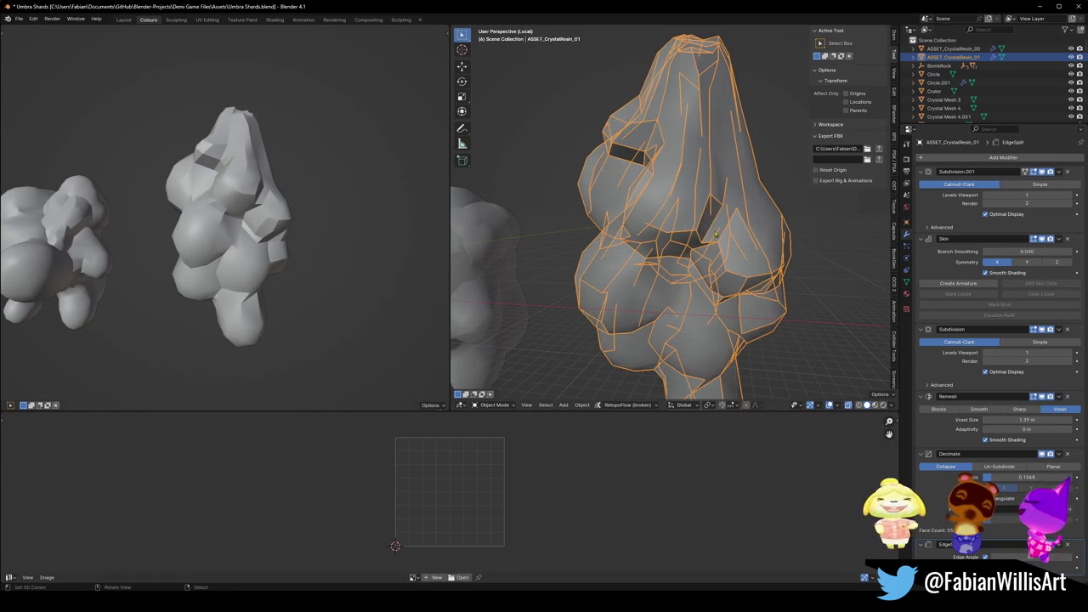
pyautogui.moveTo(261, 189); pyautogui.dragTo(458, 250)
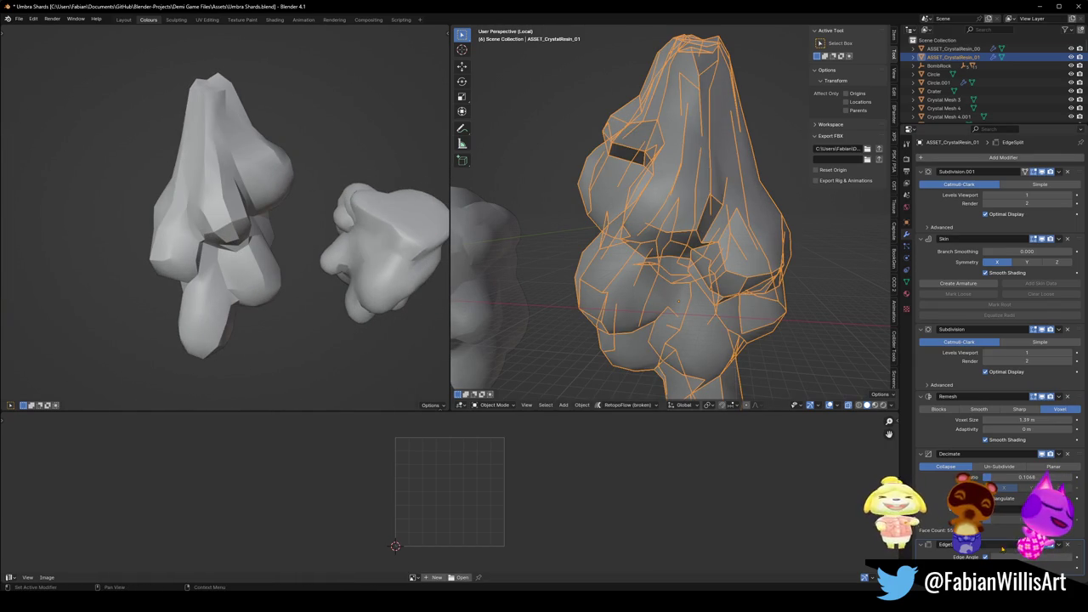
# Settle the Decimate ratio near 0.10, save the file, and clear the crystal's scale.
pyautogui.moveTo(1026, 477); pyautogui.dragTo(1046, 477)
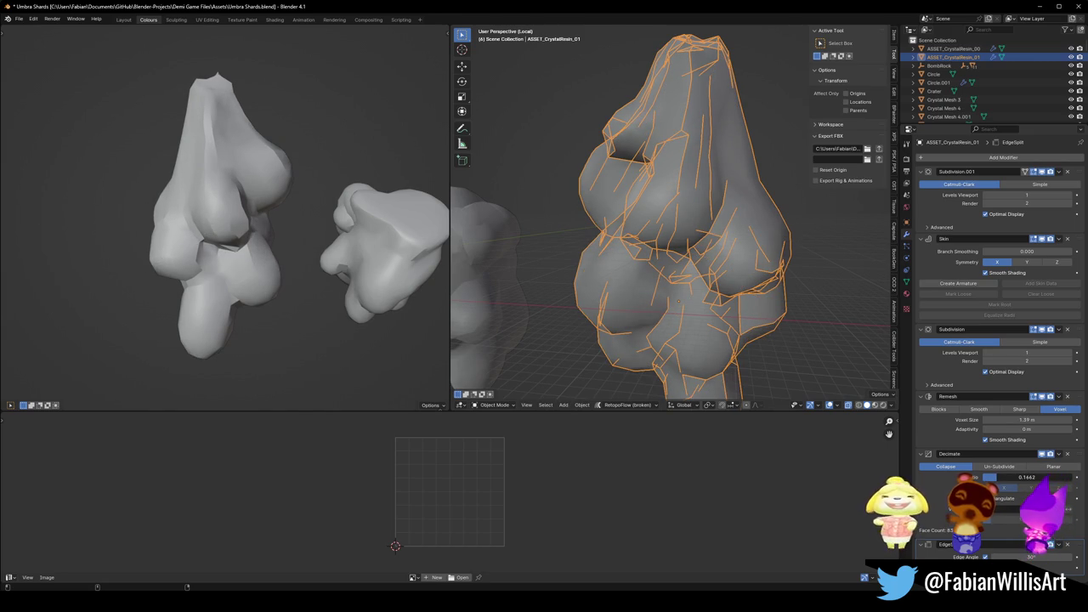
pyautogui.scroll(-3, 225, 249)
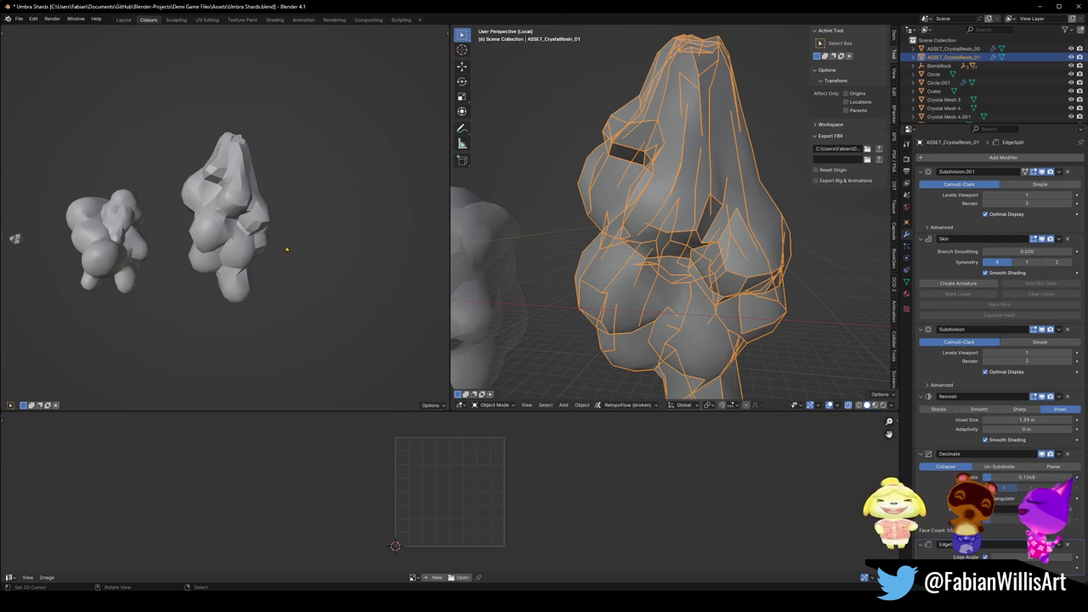
pyautogui.moveTo(996, 477); pyautogui.dragTo(998, 477)
pyautogui.moveTo(312, 242)
pyautogui.mouseDown()
pyautogui.moveTo(297, 238)
pyautogui.moveTo(360, 229)
pyautogui.moveTo(284, 229)
pyautogui.mouseUp()
pyautogui.hotkey('ctrl', 's')
pyautogui.scroll(-4, 646, 209)
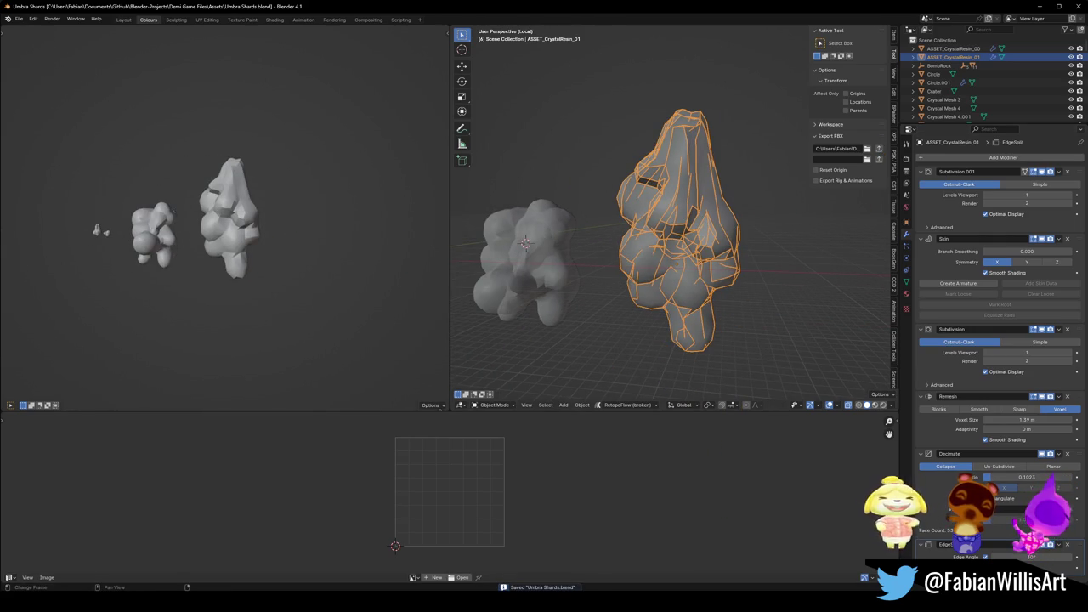
pyautogui.moveTo(600, 610)
pyautogui.hotkey('alt', 's')
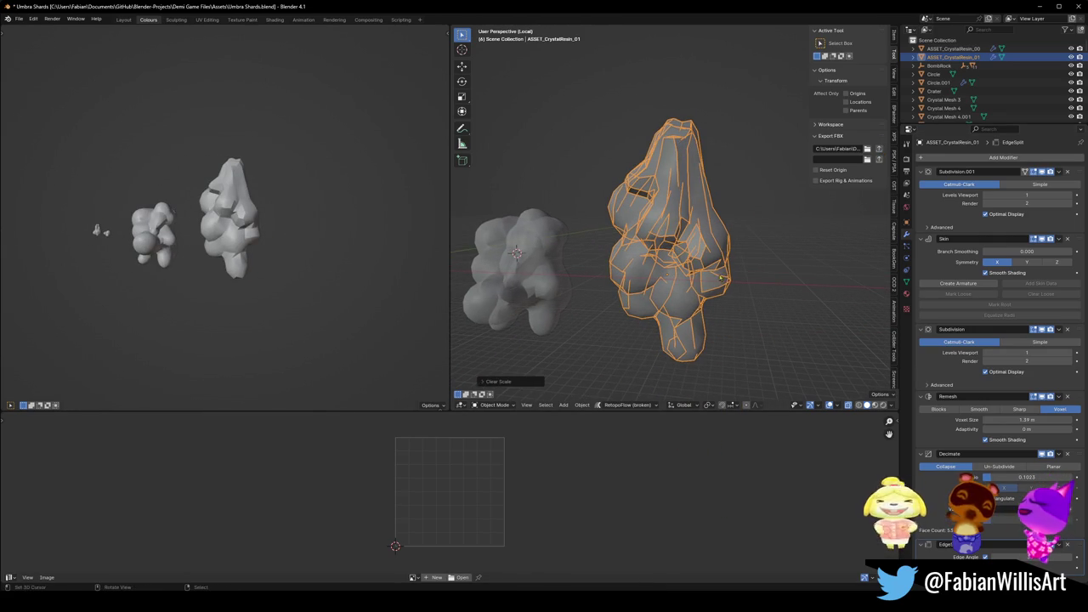
pyautogui.hotkey('alt', 'Tab')
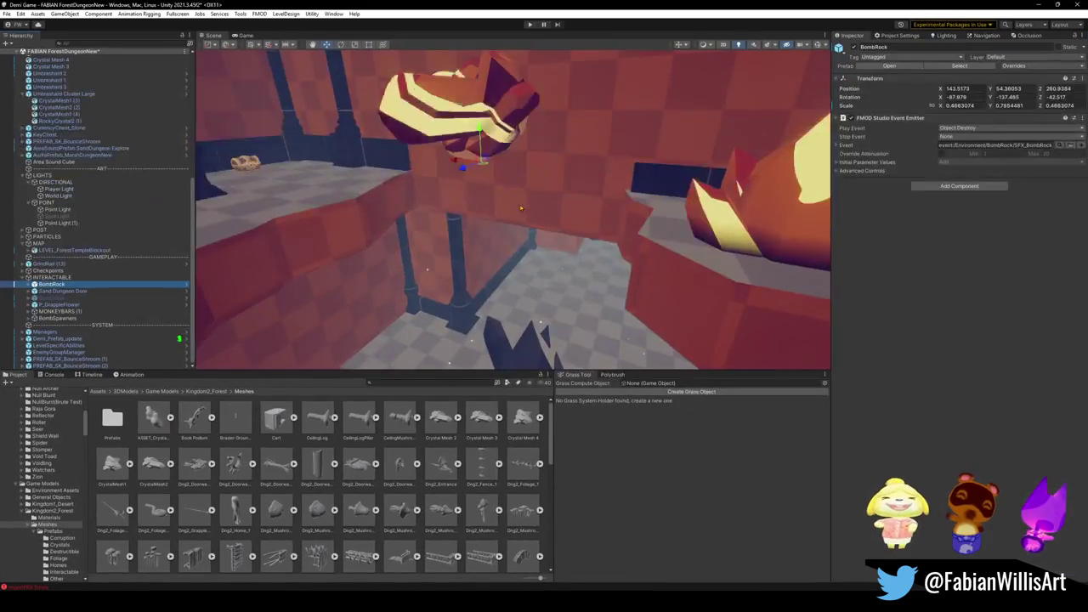
# Search the Project and drop ASSET_CrystalResin_01 into the dungeon scene, framing it.
pyautogui.moveTo(528, 250)
pyautogui.mouseDown()
pyautogui.moveTo(585, 218)
pyautogui.moveTo(602, 100)
pyautogui.moveTo(591, 306)
pyautogui.mouseUp()
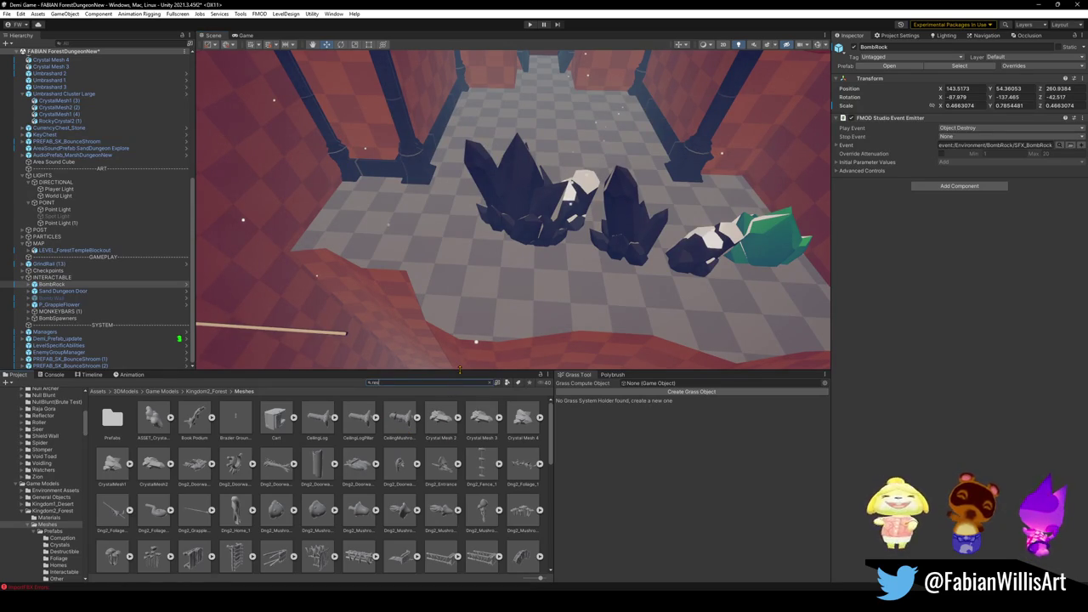
pyautogui.write('in')
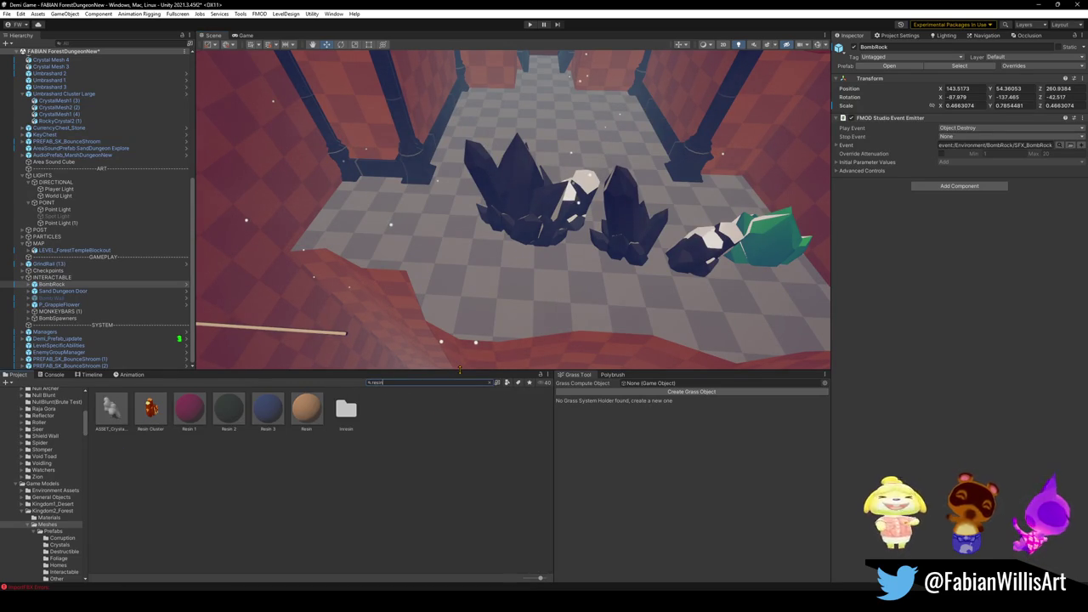
pyautogui.moveTo(111, 409)
pyautogui.mouseDown()
pyautogui.moveTo(478, 223)
pyautogui.moveTo(485, 277)
pyautogui.moveTo(491, 187)
pyautogui.moveTo(498, 347)
pyautogui.moveTo(519, 284)
pyautogui.moveTo(494, 294)
pyautogui.moveTo(480, 76)
pyautogui.mouseUp()
pyautogui.press('f')
# Check the amber crystal's Amber_PREVIEW material and reposition the resin crystal beside it.
pyautogui.moveTo(442, 138)
pyautogui.mouseDown()
pyautogui.moveTo(510, 206)
pyautogui.moveTo(531, 183)
pyautogui.mouseUp()
pyautogui.click(679, 254)
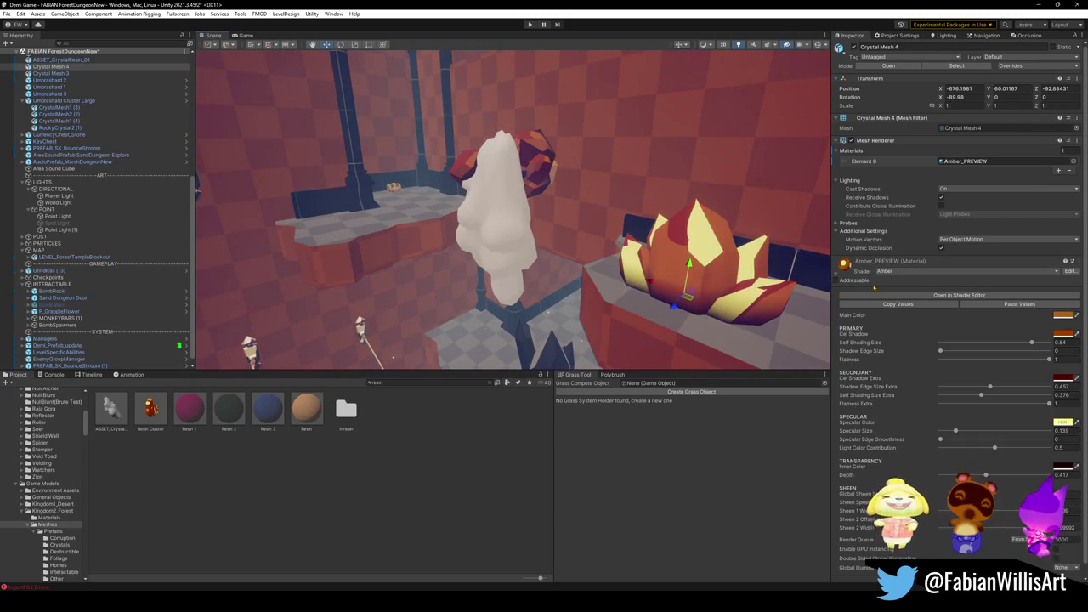
pyautogui.moveTo(526, 226)
pyautogui.mouseDown()
pyautogui.moveTo(554, 232)
pyautogui.moveTo(615, 214)
pyautogui.moveTo(527, 223)
pyautogui.mouseUp()
pyautogui.click(479, 226)
pyautogui.moveTo(459, 238)
pyautogui.mouseDown()
pyautogui.moveTo(510, 262)
pyautogui.moveTo(516, 311)
pyautogui.moveTo(515, 287)
pyautogui.moveTo(473, 263)
pyautogui.moveTo(557, 254)
pyautogui.moveTo(484, 259)
pyautogui.mouseUp()
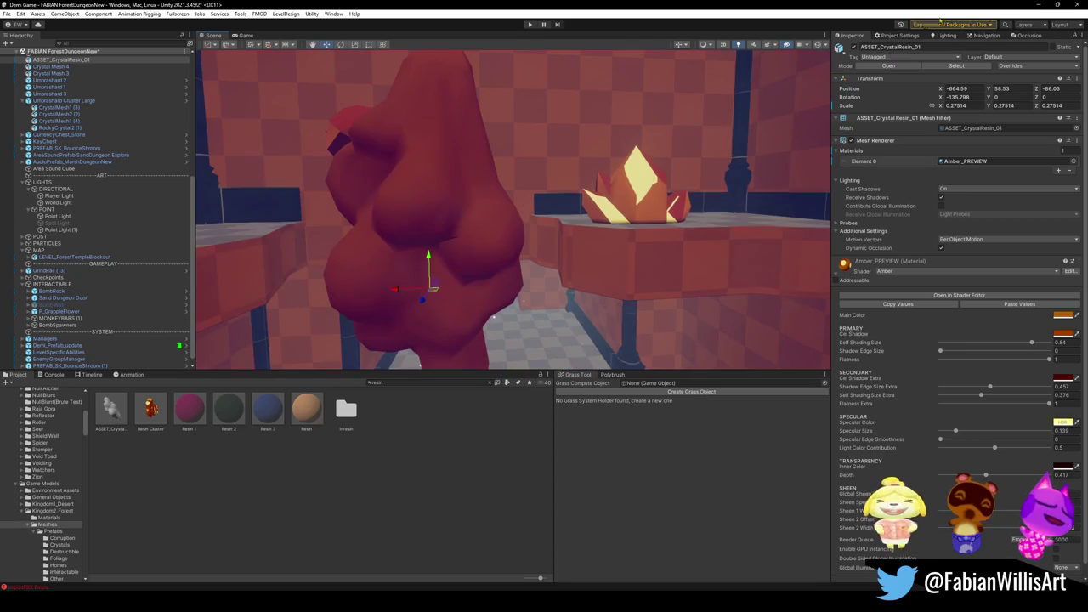
pyautogui.click(1039, 5)
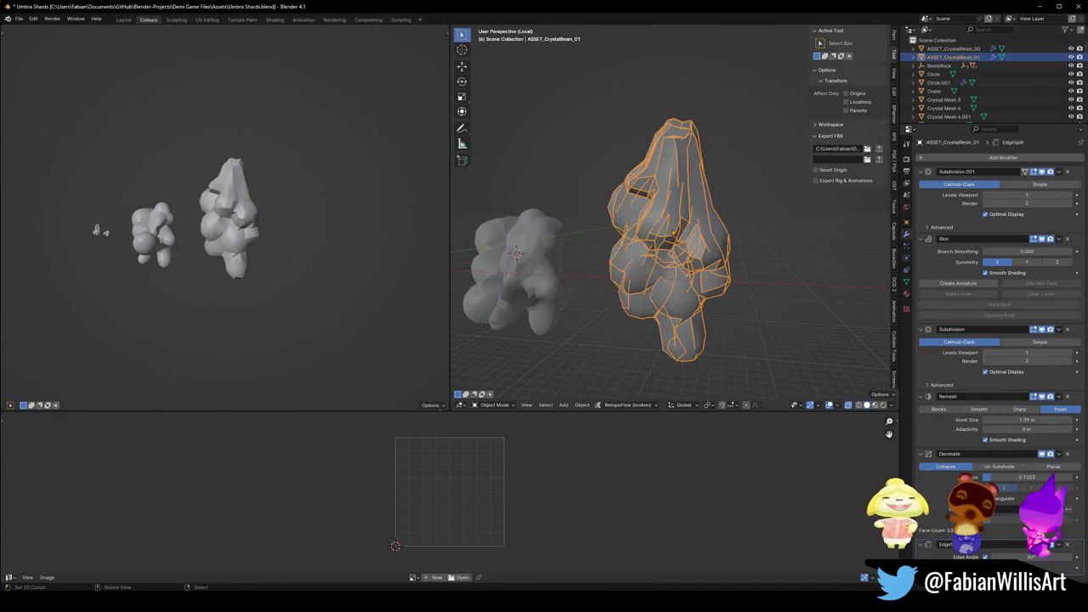
# Flat-shade both resin crystals and compare their shading.
pyautogui.rightClick(672, 232)
pyautogui.click(663, 249)
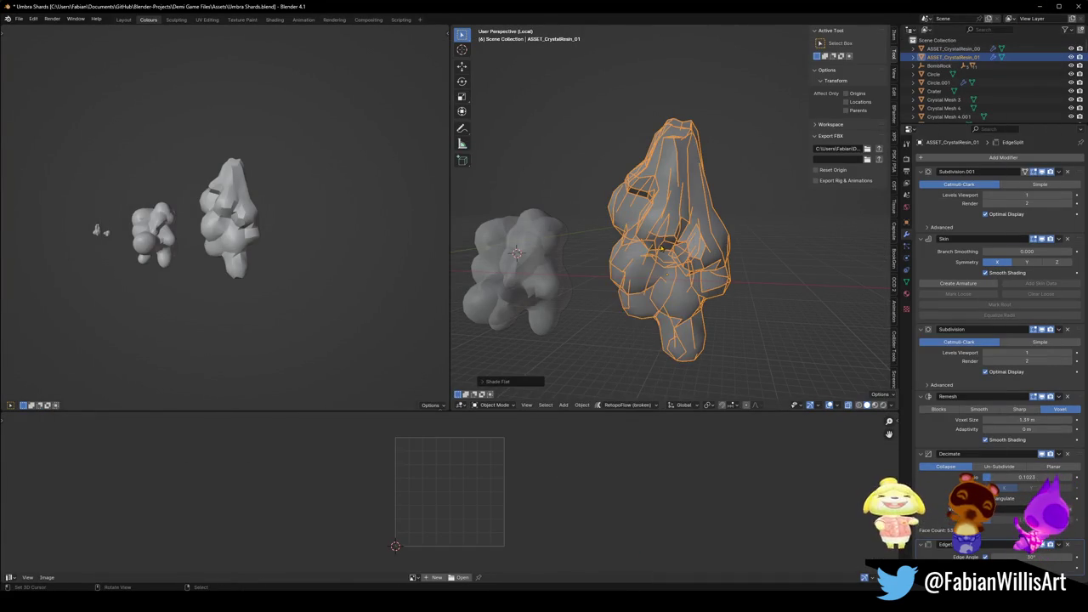
pyautogui.scroll(5, 291, 190)
pyautogui.hotkey('alt', 'a')
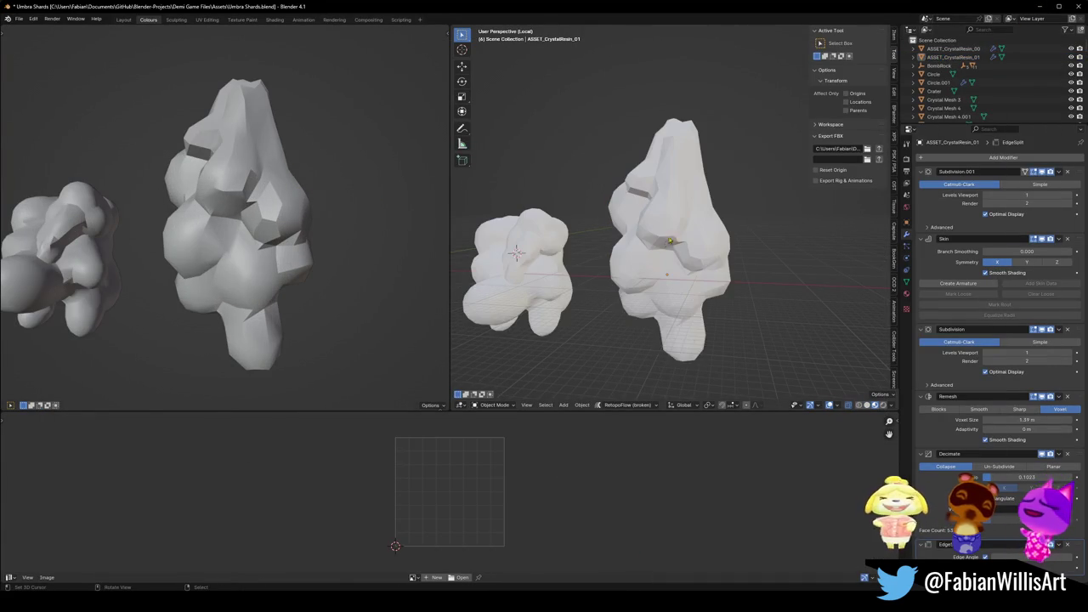
pyautogui.click(673, 223)
pyautogui.moveTo(399, 204)
pyautogui.mouseDown()
pyautogui.moveTo(434, 203)
pyautogui.moveTo(414, 239)
pyautogui.mouseUp()
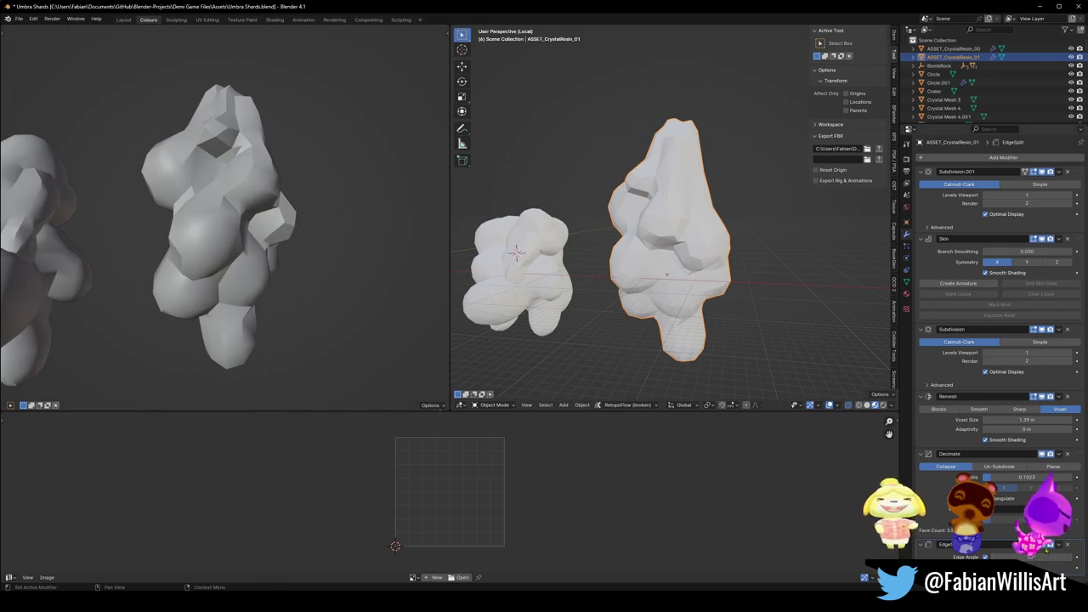
pyautogui.rightClick(673, 253)
pyautogui.click(639, 250)
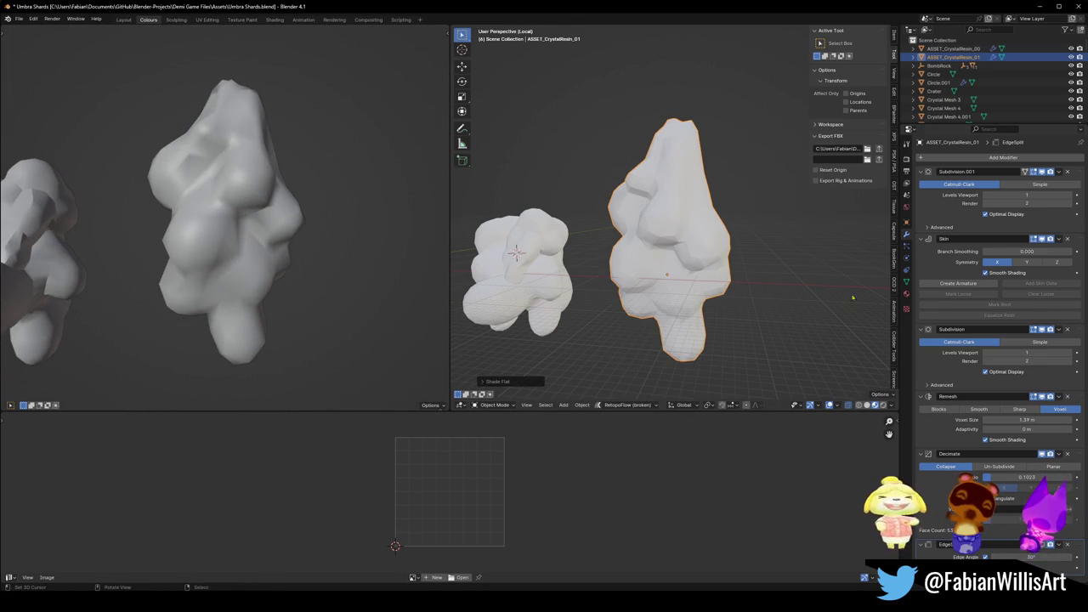
# Turn off Remesh Smooth Shading, lower Decimate to 0.0366, then shade the crystal smooth.
pyautogui.click(988, 440)
pyautogui.moveTo(325, 255); pyautogui.dragTo(425, 272)
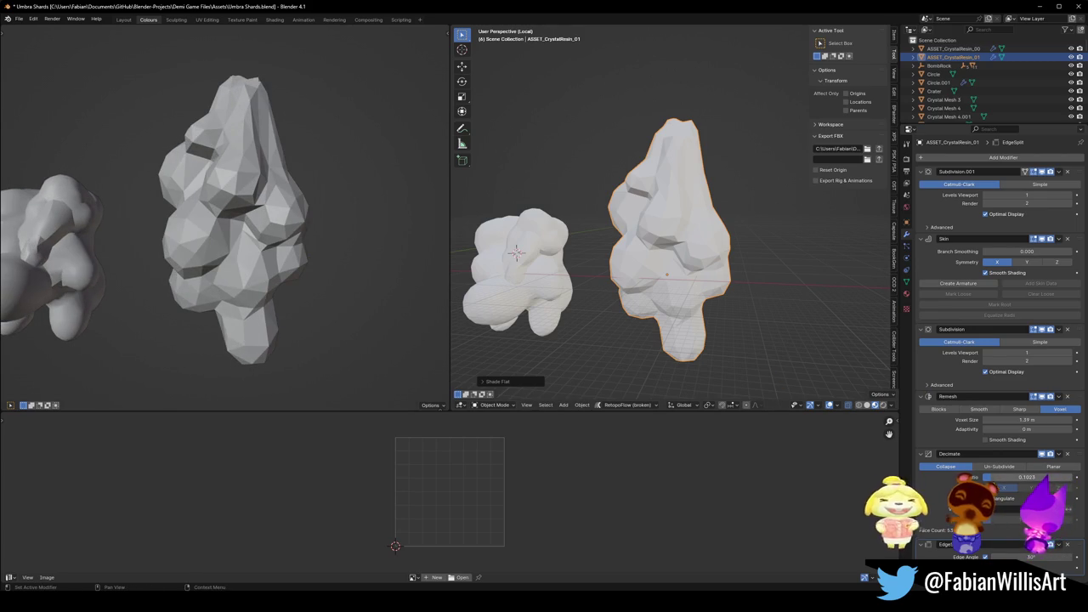
pyautogui.moveTo(1026, 477)
pyautogui.mouseDown()
pyautogui.moveTo(993, 477)
pyautogui.moveTo(1002, 476)
pyautogui.mouseUp()
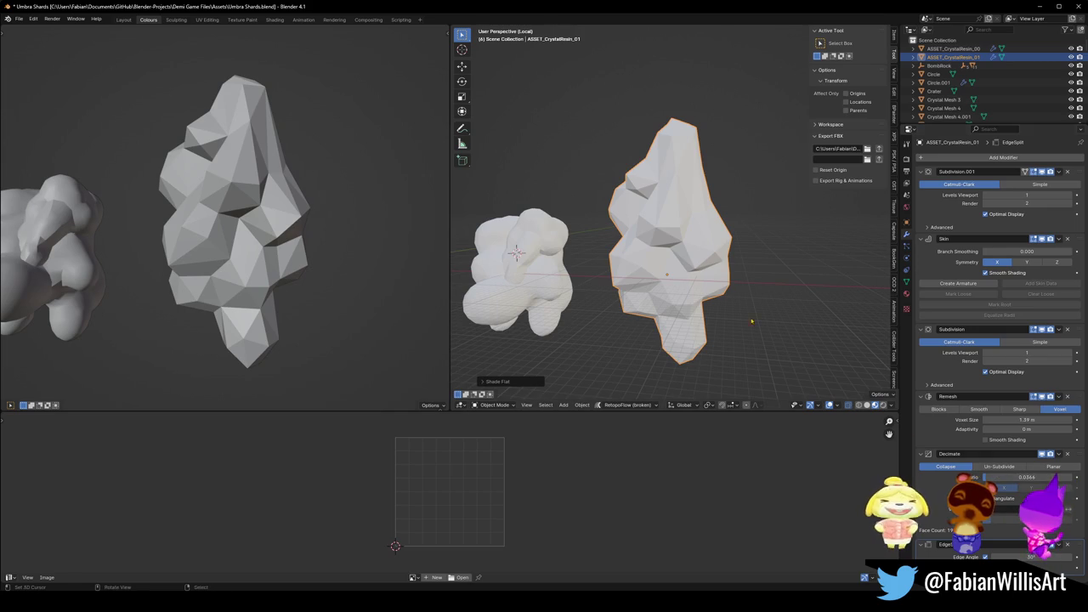
pyautogui.moveTo(255, 212)
pyautogui.mouseDown()
pyautogui.moveTo(340, 222)
pyautogui.moveTo(275, 225)
pyautogui.moveTo(344, 211)
pyautogui.mouseUp()
pyautogui.rightClick(622, 247)
pyautogui.click(586, 227)
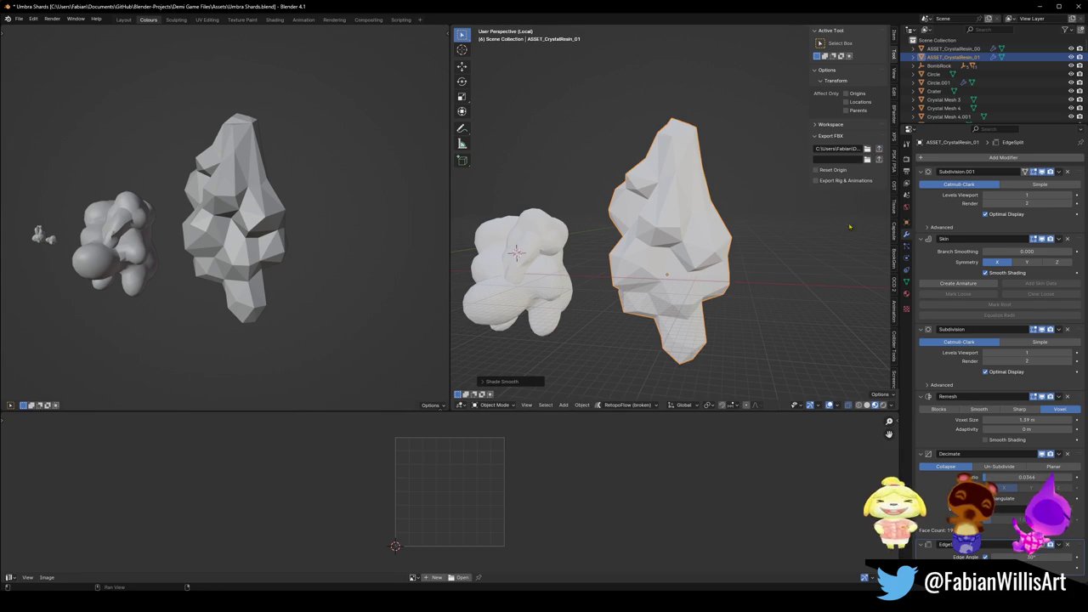
# Orbit Unity's Scene view around the resin rock and Crystal Mesh 4, then minimise Unity.
pyautogui.moveTo(656, 603)
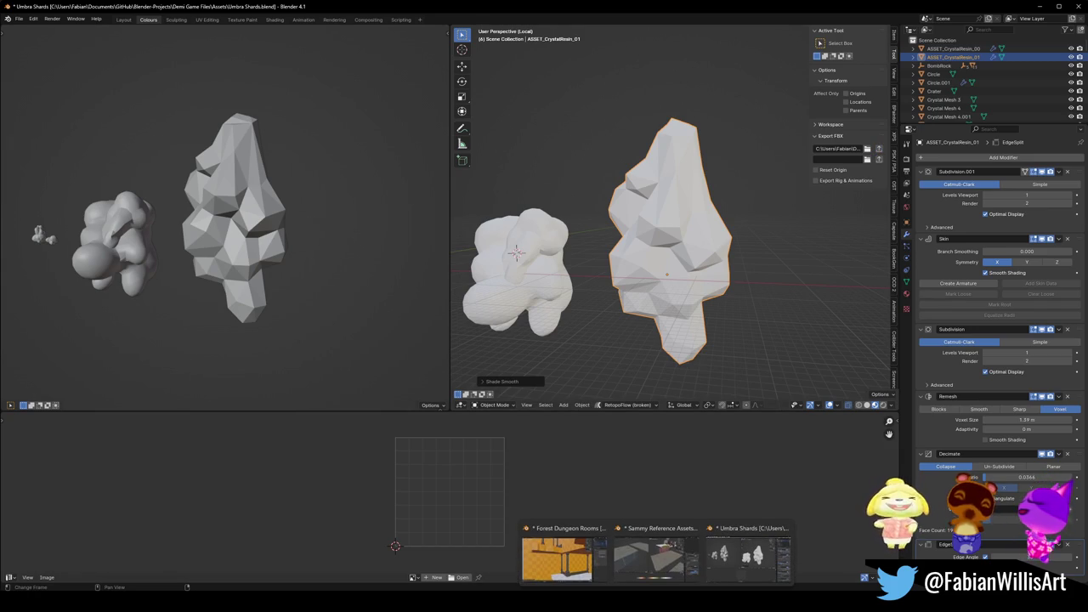
pyautogui.click(515, 608)
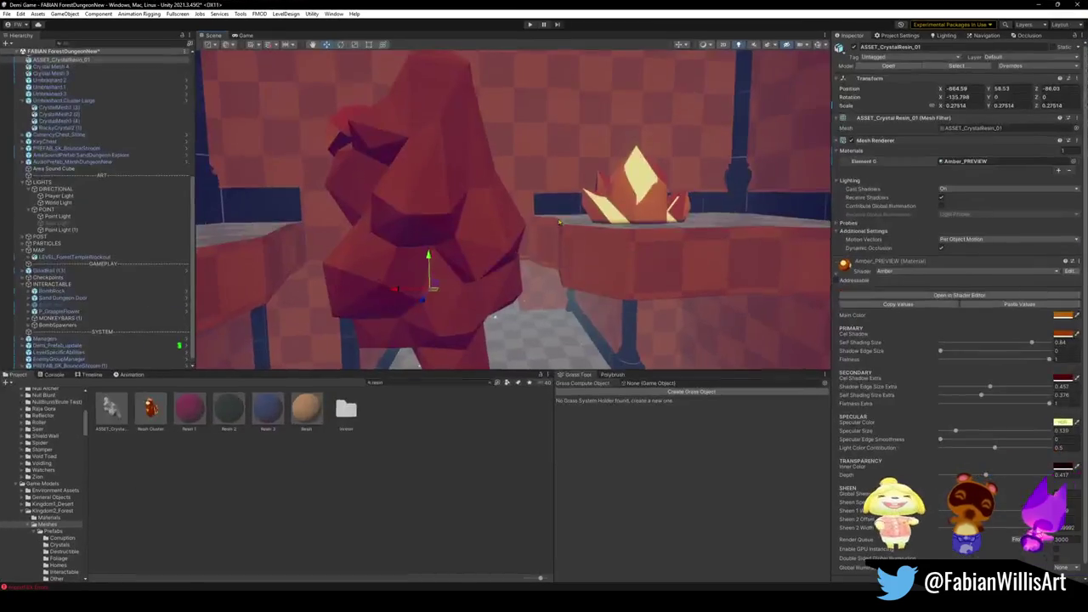
pyautogui.moveTo(515, 218)
pyautogui.mouseDown()
pyautogui.moveTo(566, 221)
pyautogui.moveTo(583, 195)
pyautogui.moveTo(649, 213)
pyautogui.moveTo(517, 223)
pyautogui.moveTo(592, 198)
pyautogui.moveTo(369, 235)
pyautogui.moveTo(291, 298)
pyautogui.moveTo(437, 312)
pyautogui.mouseUp()
pyautogui.click(647, 174)
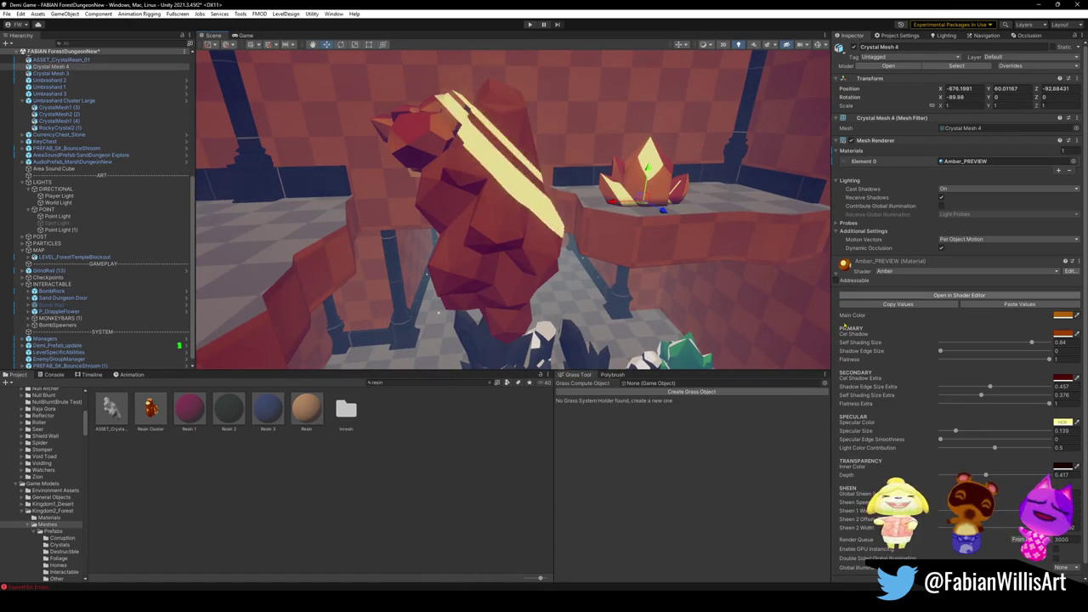
pyautogui.moveTo(497, 261); pyautogui.dragTo(498, 260)
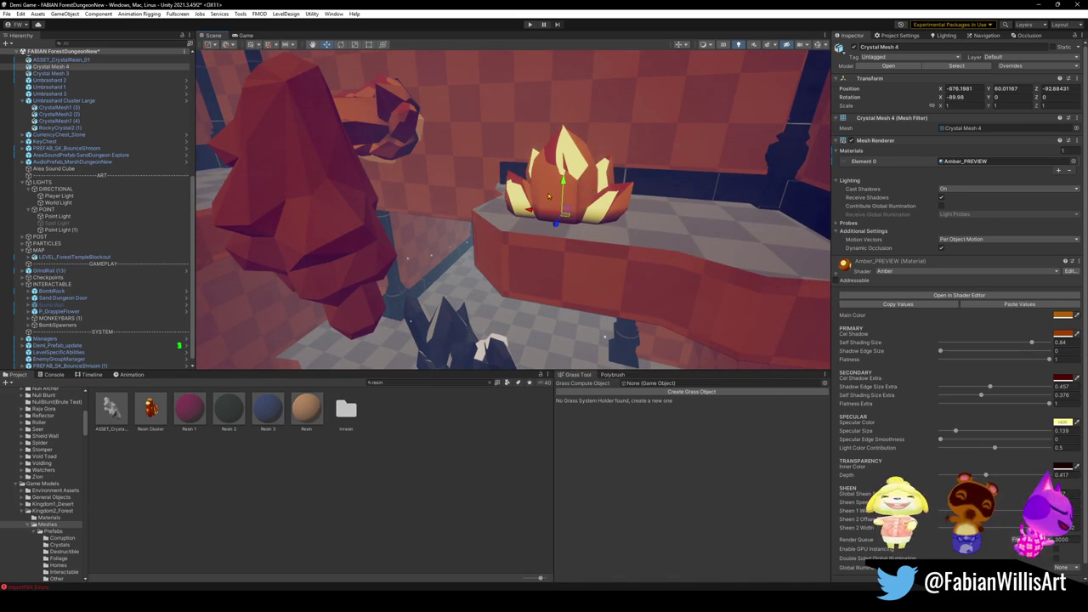
pyautogui.moveTo(345, 220)
pyautogui.mouseDown()
pyautogui.moveTo(511, 205)
pyautogui.moveTo(553, 216)
pyautogui.moveTo(530, 224)
pyautogui.moveTo(592, 224)
pyautogui.moveTo(530, 227)
pyautogui.moveTo(583, 218)
pyautogui.moveTo(616, 264)
pyautogui.moveTo(523, 237)
pyautogui.mouseUp()
pyautogui.click(1030, 4)
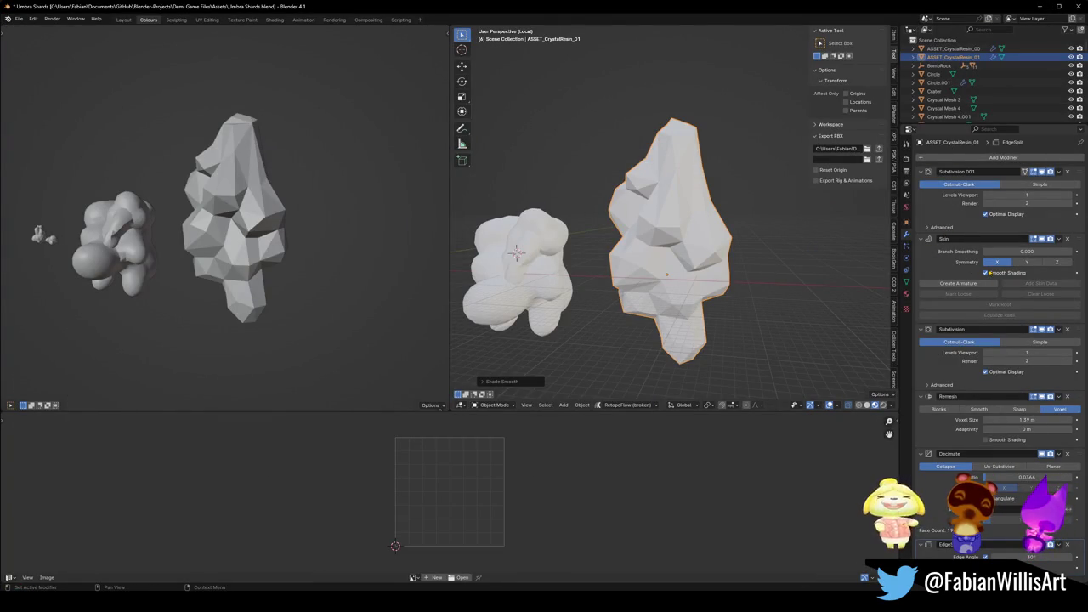
# Clear the resin crystal's custom split normals via Quick Favorites.
pyautogui.click(842, 235)
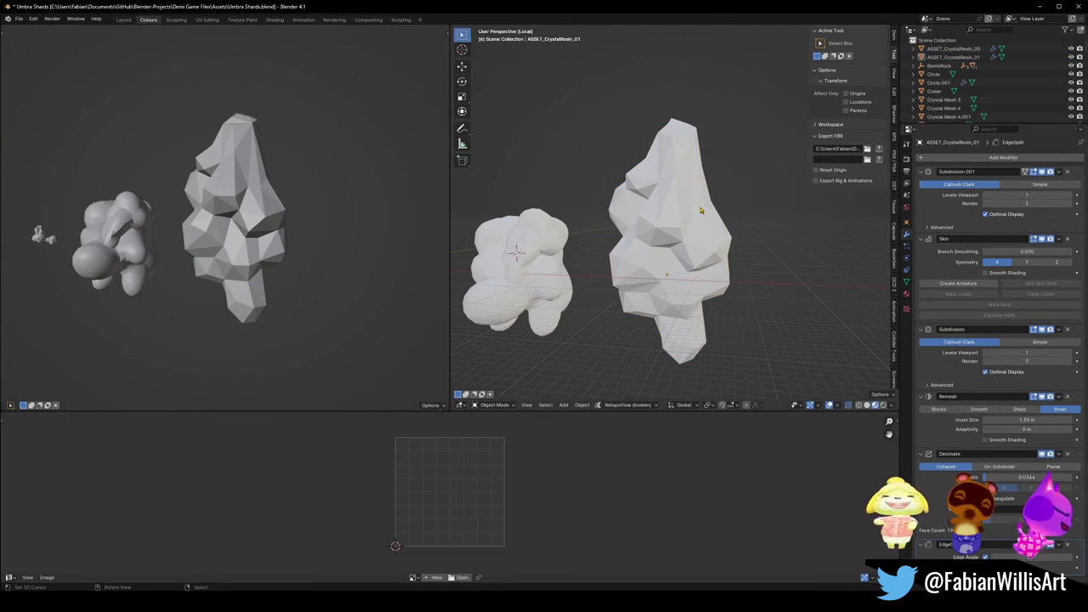
pyautogui.click(701, 210)
pyautogui.press('q')
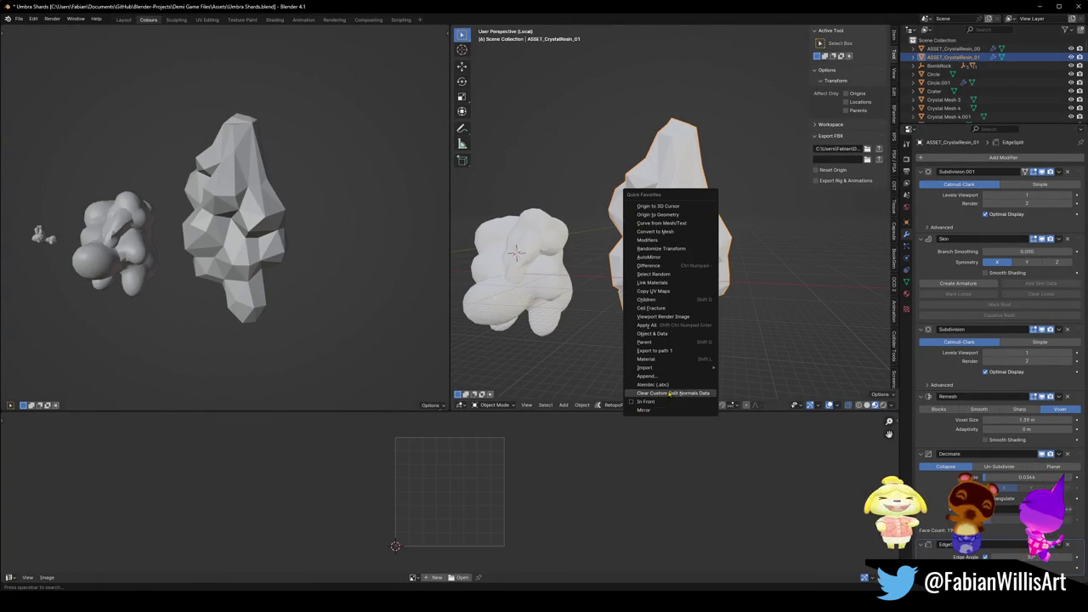
pyautogui.click(669, 392)
# Duplicate the resin crystal and place the spare copy to its right.
pyautogui.hotkey('shift', 'd')
pyautogui.hotkey('shift', 'z')
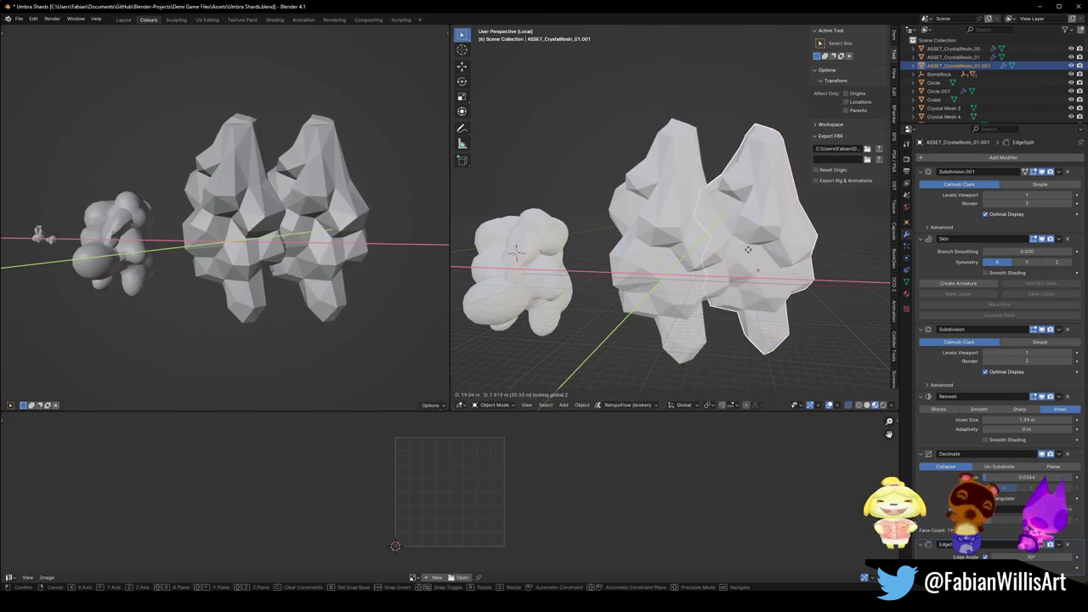
pyautogui.click(812, 231)
pyautogui.click(694, 241)
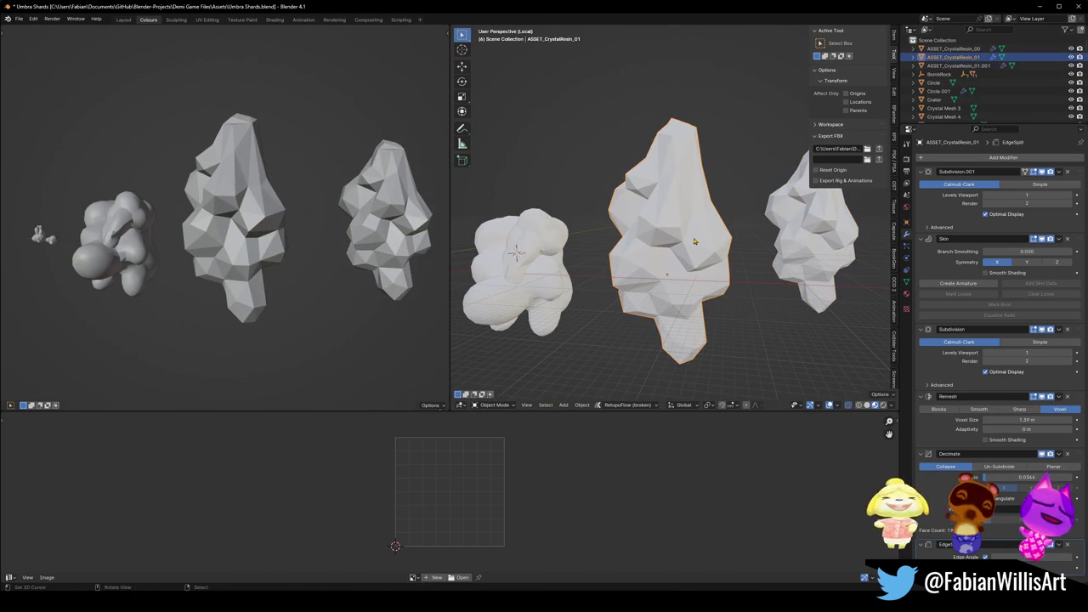
# Apply the Subdivision.001, Skin and Subdivision modifiers and remove the EdgeSplit modifier.
pyautogui.hotkey('ctrl', 'a')
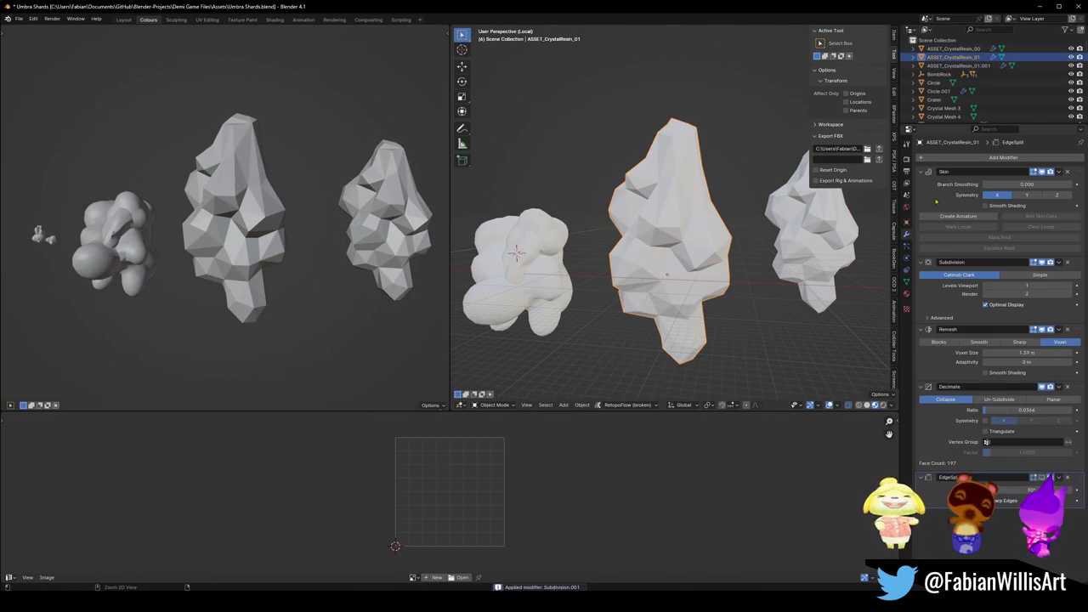
pyautogui.hotkey('ctrl', 'a')
pyautogui.hotkey('ctrl', 'a')
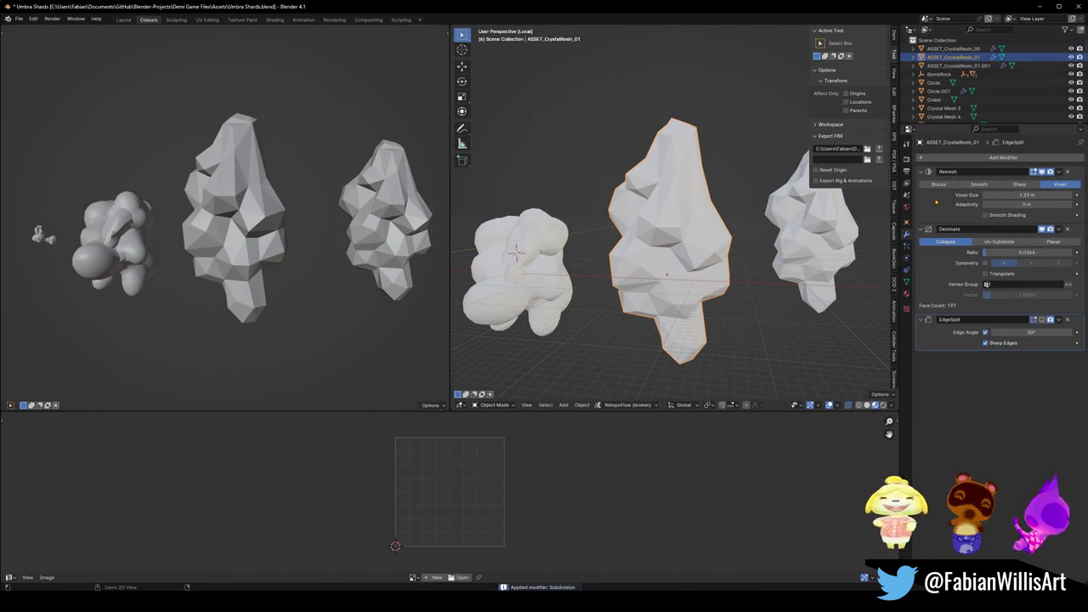
pyautogui.hotkey('ctrl', 'a')
pyautogui.hotkey('ctrl', 'a')
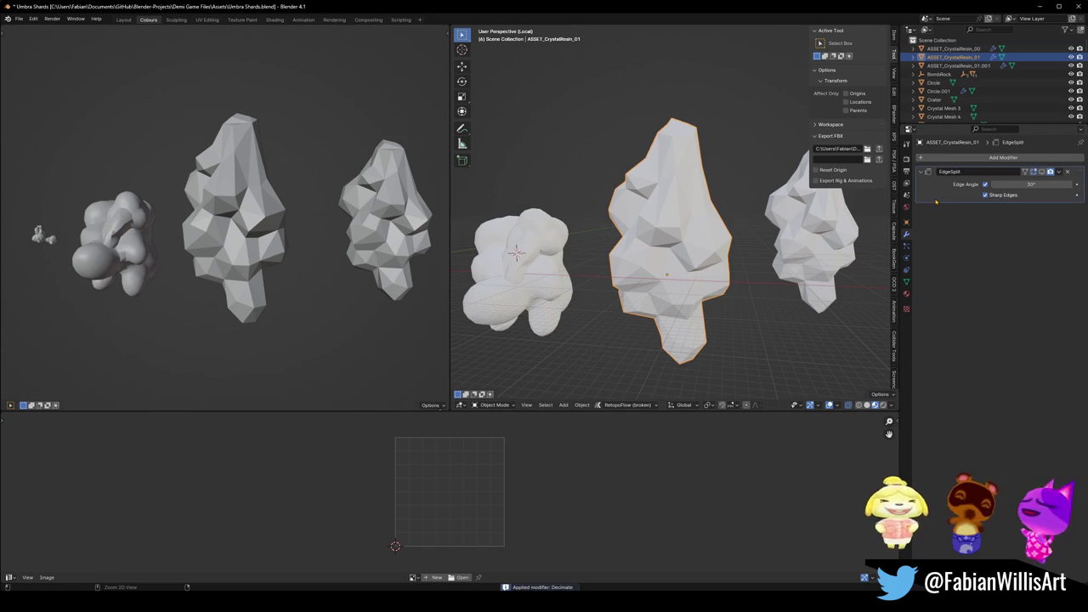
pyautogui.click(1068, 173)
pyautogui.press('KP_Decimal')
pyautogui.scroll(-2, 670, 241)
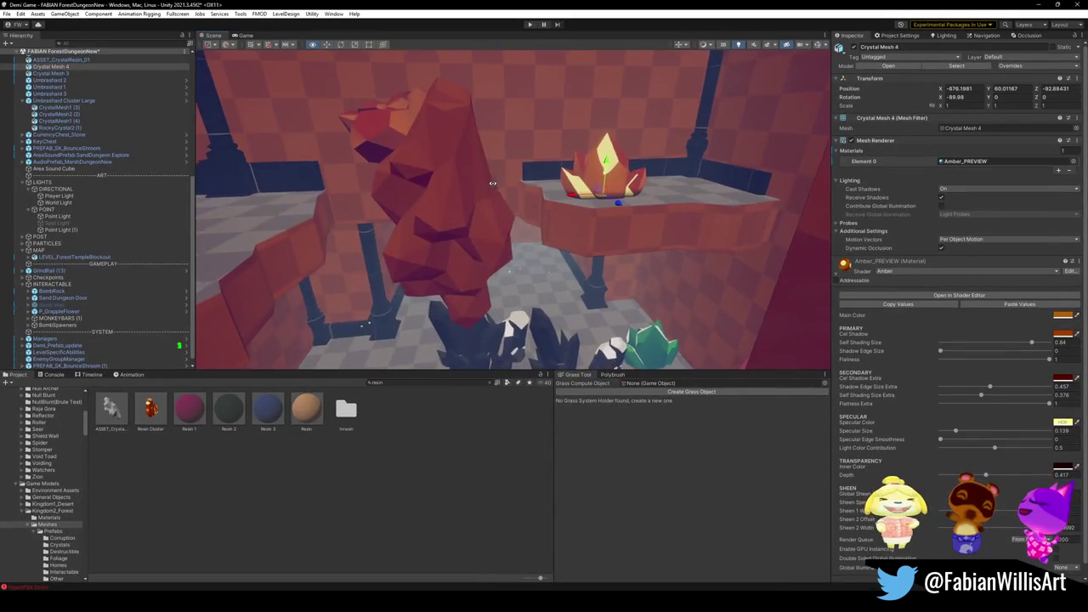
# Select the central resin crystal and shade it smooth.
pyautogui.moveTo(492, 183); pyautogui.dragTo(510, 191)
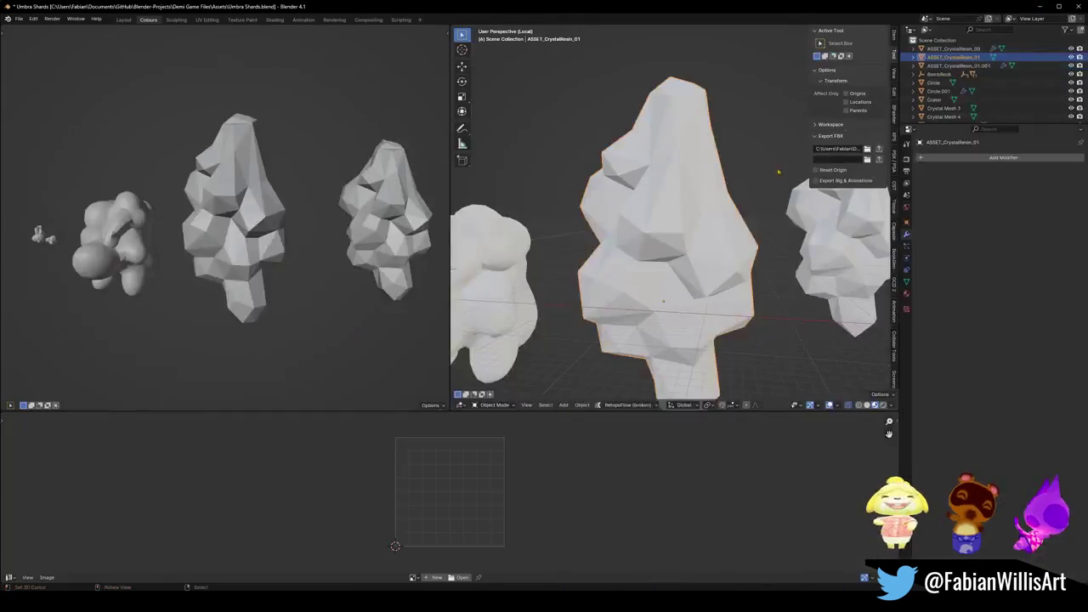
pyautogui.click(689, 205)
pyautogui.rightClick(689, 205)
pyautogui.click(688, 206)
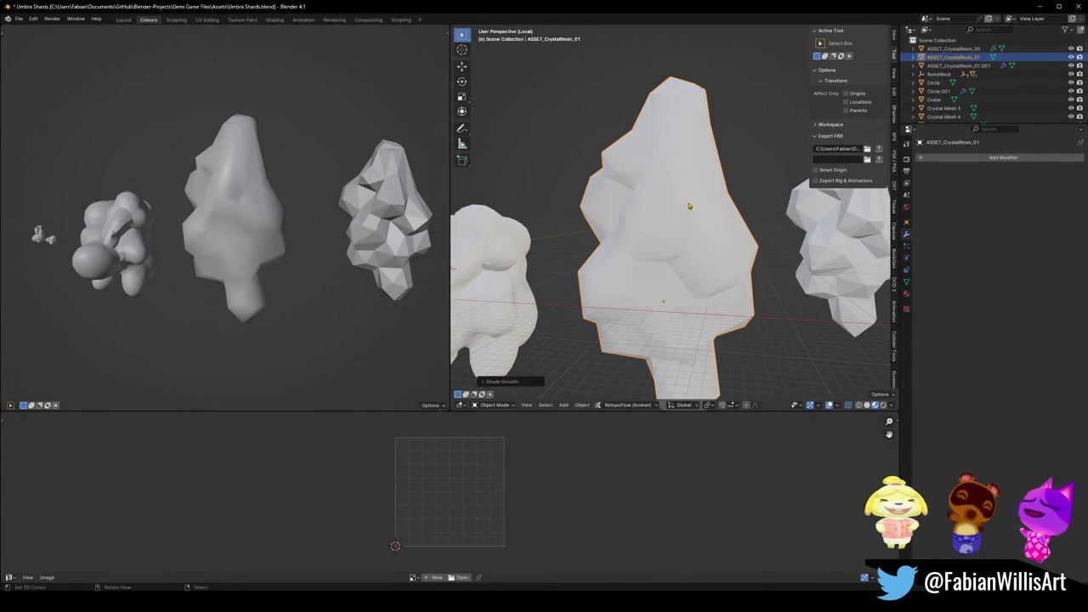
# Add a 30° Edge Split modifier to the crystal and switch over to Unity.
pyautogui.click(1002, 158)
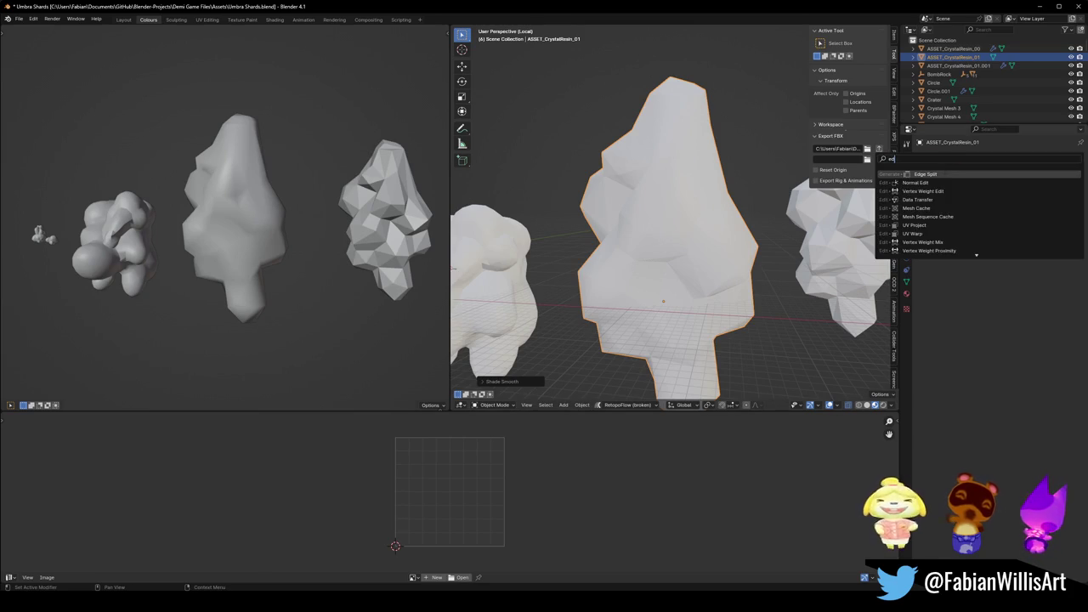
pyautogui.click(943, 175)
pyautogui.moveTo(233, 207); pyautogui.dragTo(577, 221)
pyautogui.scroll(-3, 670, 206)
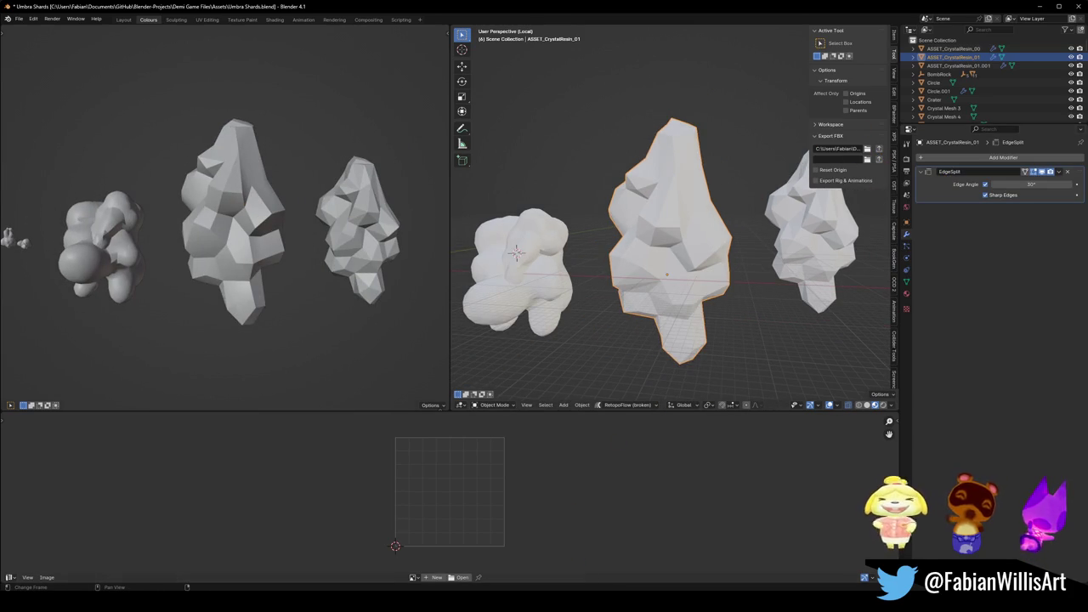
pyautogui.hotkey('alt', 'Tab')
pyautogui.moveTo(629, 244); pyautogui.dragTo(722, 223)
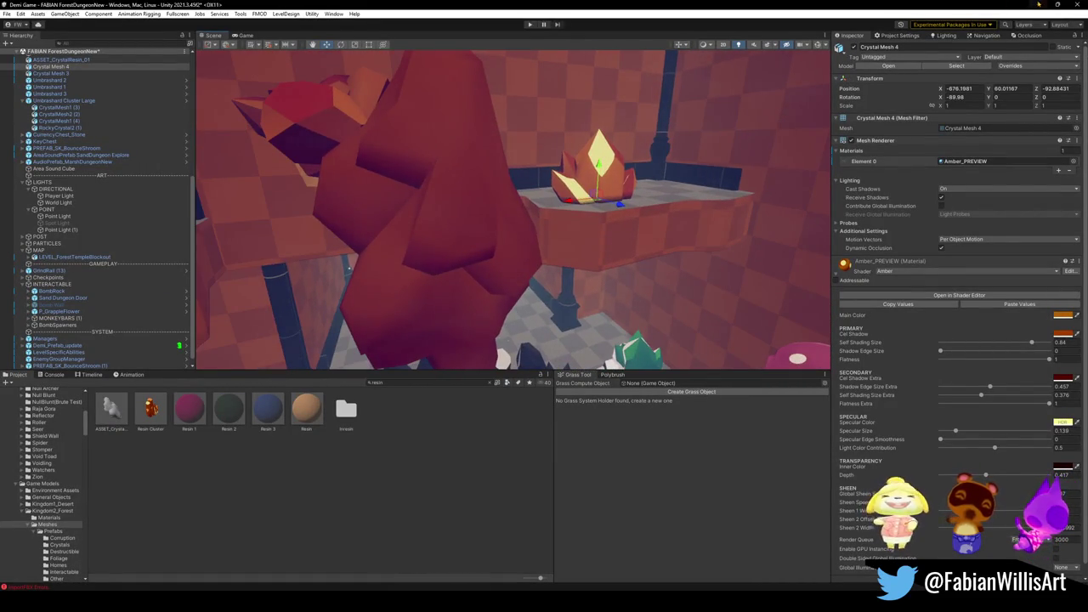
# Back in Blender, deselect all and maximize the 3D view over the crystal row.
pyautogui.hotkey('alt', 'Tab')
pyautogui.hotkey('alt', 'a')
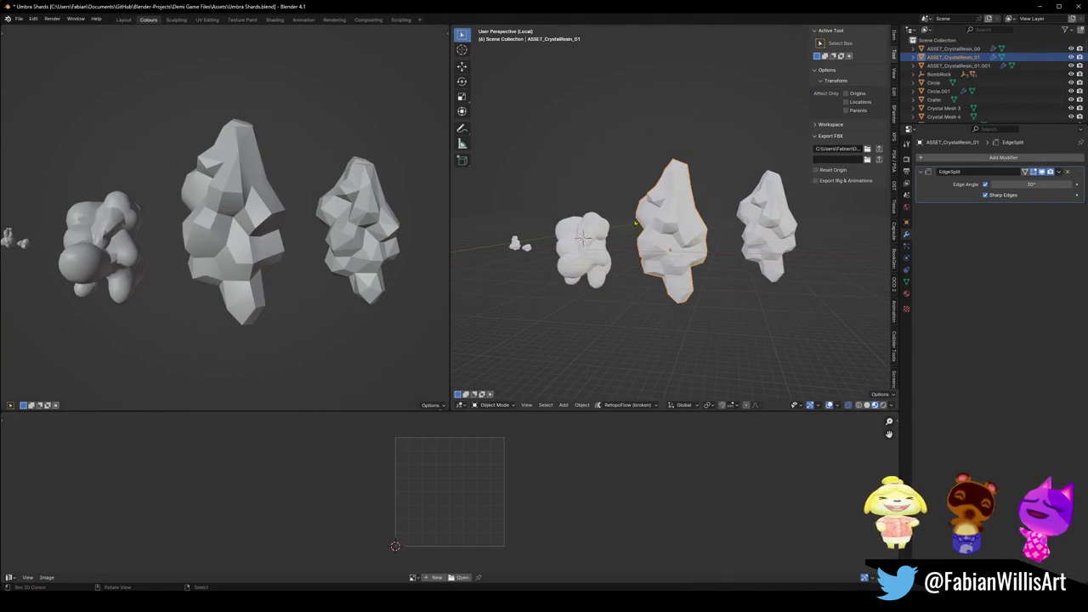
pyautogui.keyDown('alt'); pyautogui.middleClick(647, 215); pyautogui.keyUp('alt')
pyautogui.moveTo(727, 246); pyautogui.dragTo(619, 258)
pyautogui.scroll(5, 618, 258)
pyautogui.scroll(-2, 617, 258)
pyautogui.hotkey('ctrl', 'space')
pyautogui.scroll(-3, 574, 249)
pyautogui.scroll(-1, 573, 249)
pyautogui.scroll(-1, 561, 272)
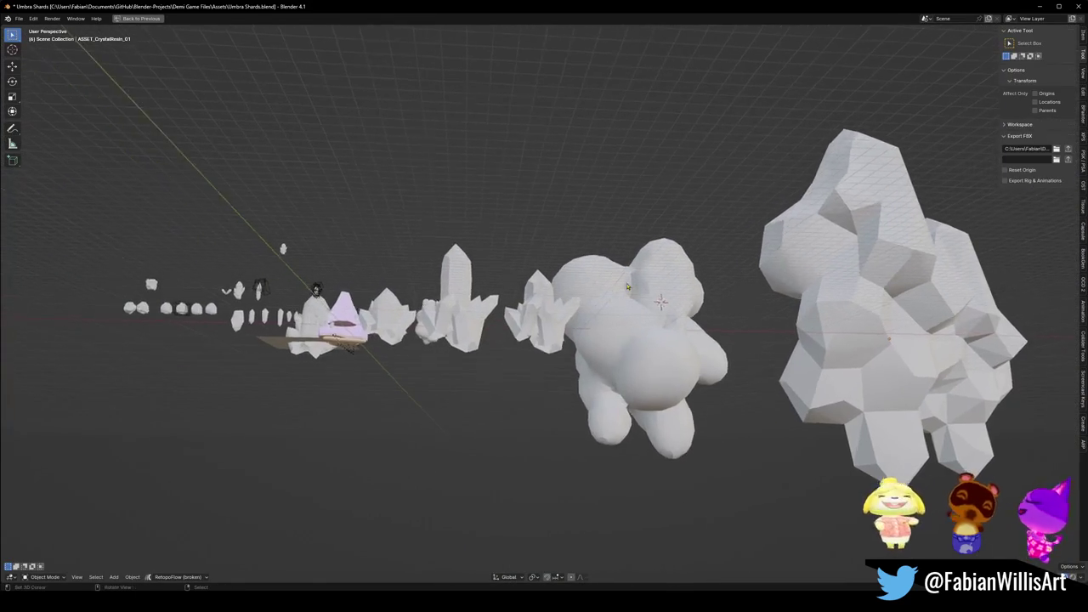
pyautogui.scroll(6, 538, 314)
# Select the small crystal cluster, restore the layout, and pick Unity's Rotate tool.
pyautogui.click(538, 314)
pyautogui.rightClick(538, 314)
pyautogui.press('Escape')
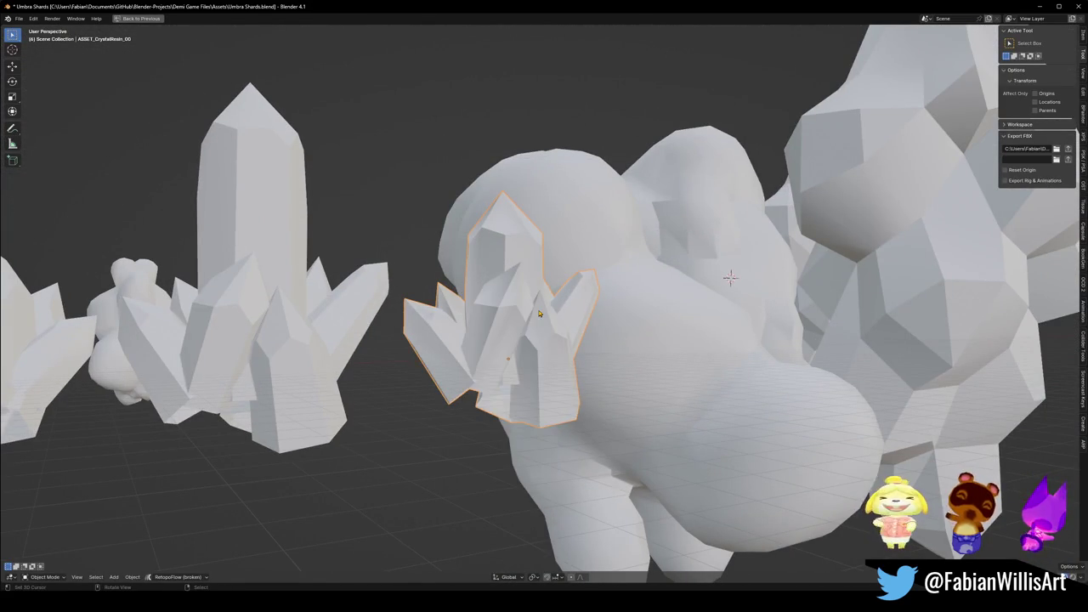
pyautogui.scroll(3, 583, 310)
pyautogui.scroll(-8, 560, 304)
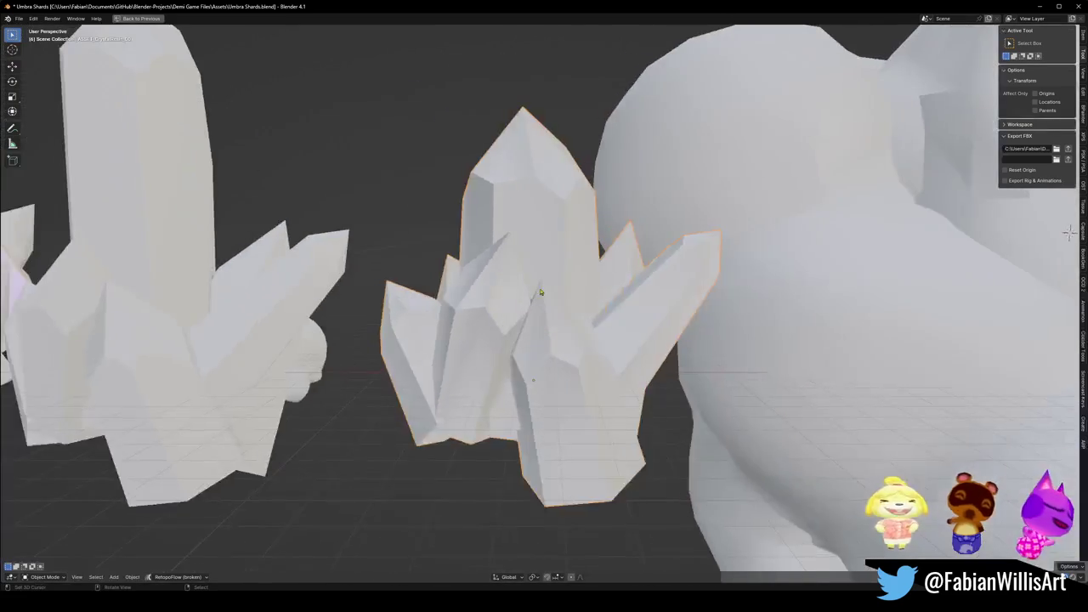
pyautogui.scroll(2, 631, 281)
pyautogui.scroll(4, 631, 281)
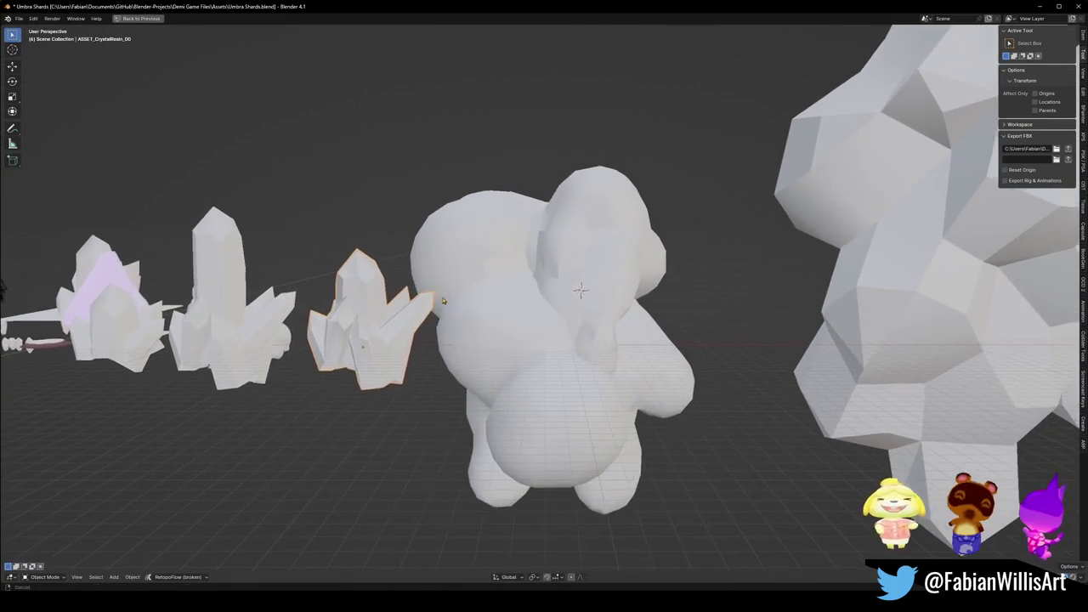
pyautogui.hotkey('ctrl', 'space')
pyautogui.scroll(3, 740, 251)
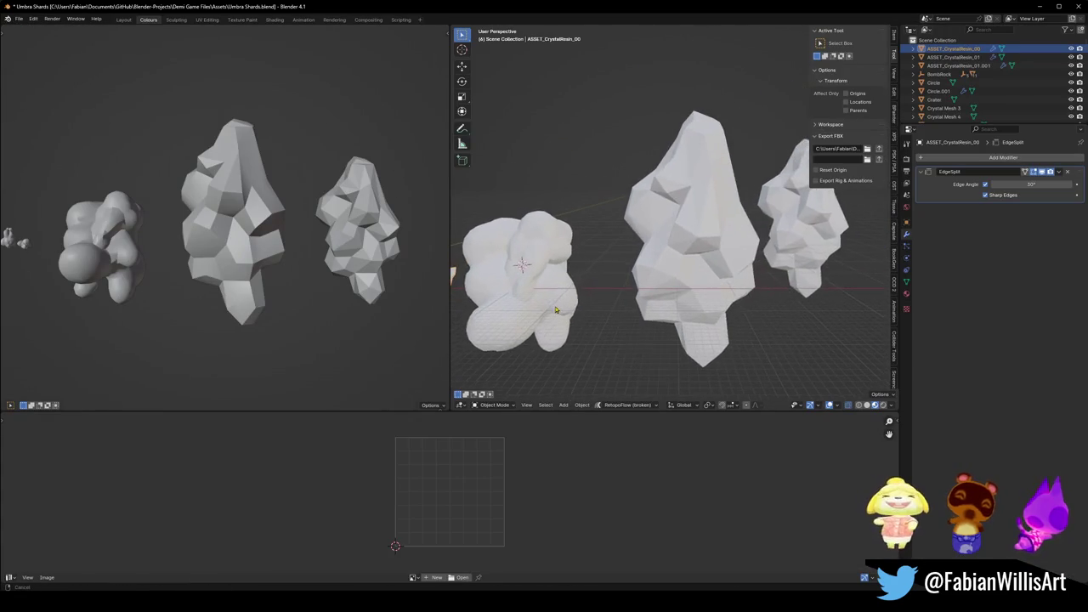
pyautogui.scroll(-2, 632, 291)
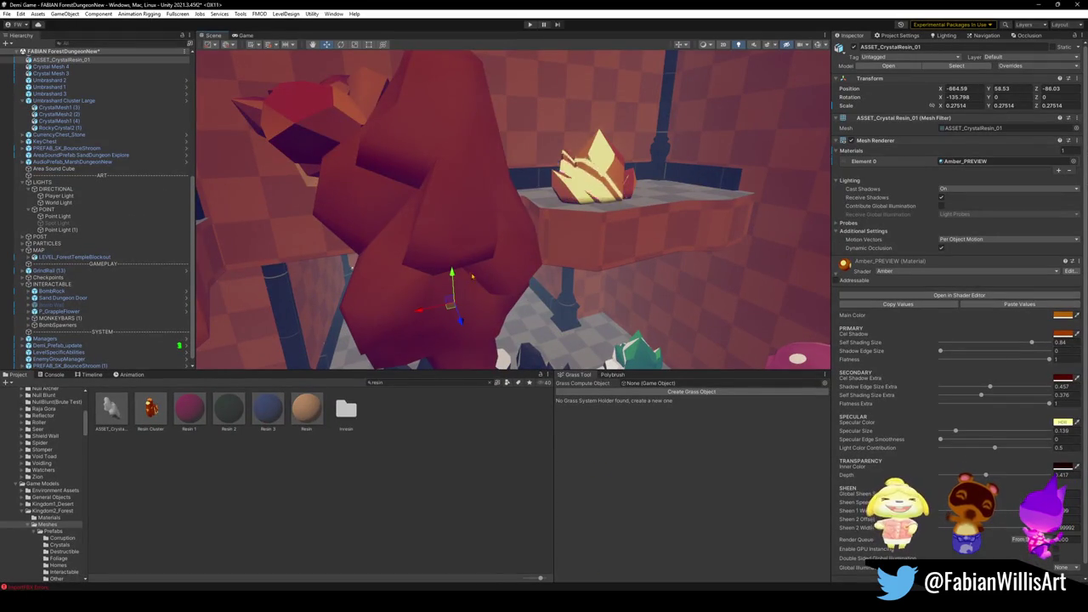
pyautogui.press('e')
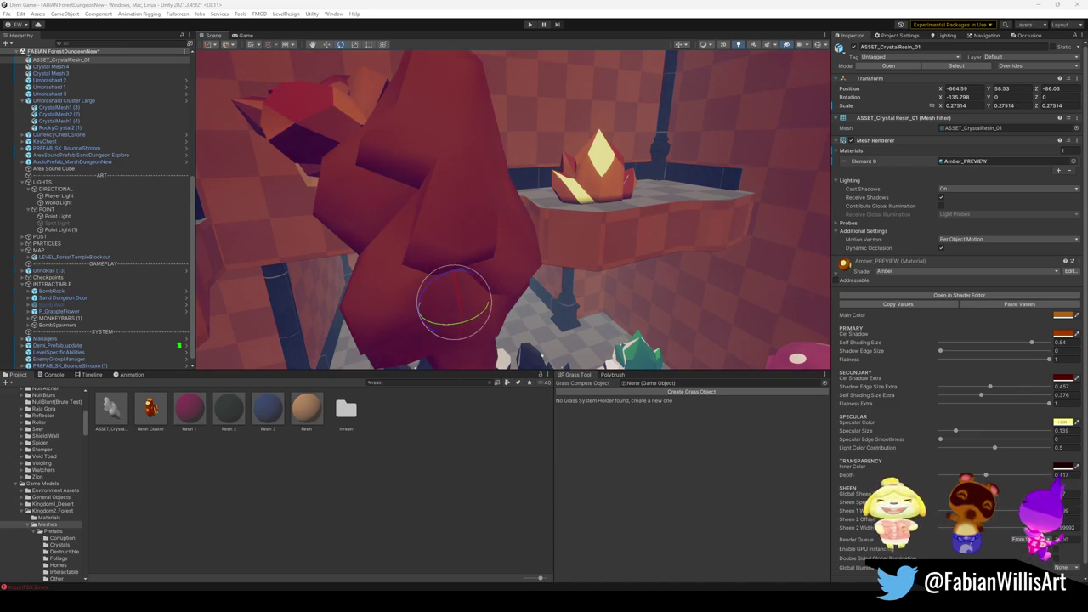
# Tilt ASSET_CrystalResin_01 to a new angle with the rotate gizmo.
pyautogui.moveTo(449, 297)
pyautogui.mouseDown()
pyautogui.moveTo(587, 355)
pyautogui.moveTo(651, 235)
pyautogui.moveTo(578, 188)
pyautogui.moveTo(668, 207)
pyautogui.moveTo(648, 225)
pyautogui.moveTo(478, 238)
pyautogui.moveTo(484, 227)
pyautogui.mouseUp()
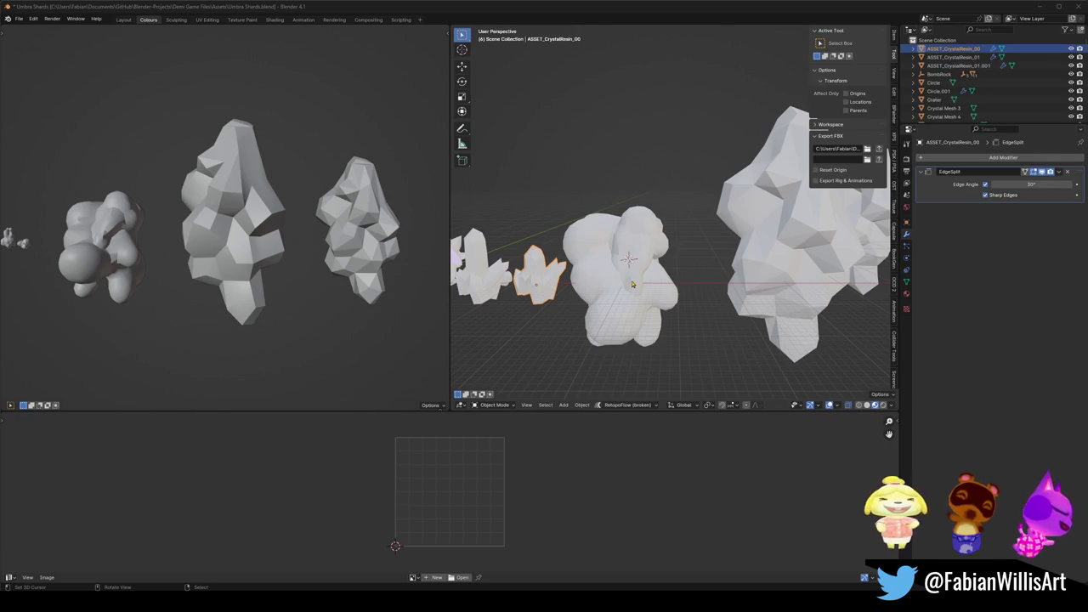
pyautogui.moveTo(632, 284); pyautogui.dragTo(685, 248)
pyautogui.scroll(3, 686, 248)
pyautogui.scroll(-4, 680, 246)
# Select the small crystal cluster ASSET_CrystalResin_00 in Blender and orbit around it.
pyautogui.click(662, 243)
pyautogui.scroll(2, 661, 244)
pyautogui.scroll(2, 661, 244)
pyautogui.rightClick(661, 244)
pyautogui.press('Escape')
pyautogui.moveTo(642, 286); pyautogui.dragTo(749, 131)
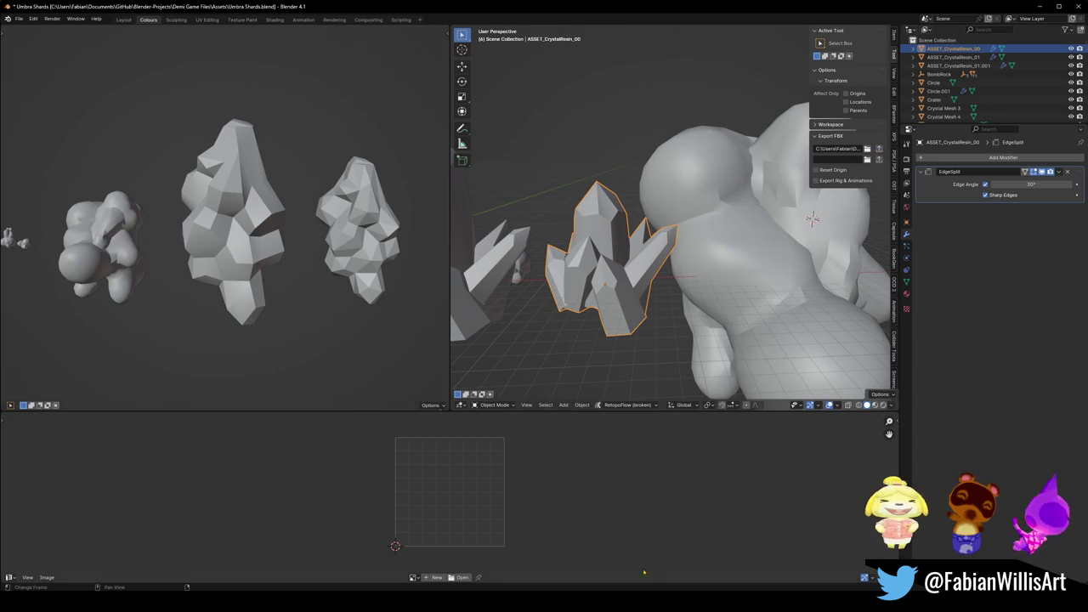
# Frame and orbit around the amber crystal in Unity's scene.
pyautogui.hotkey('alt', 'Tab')
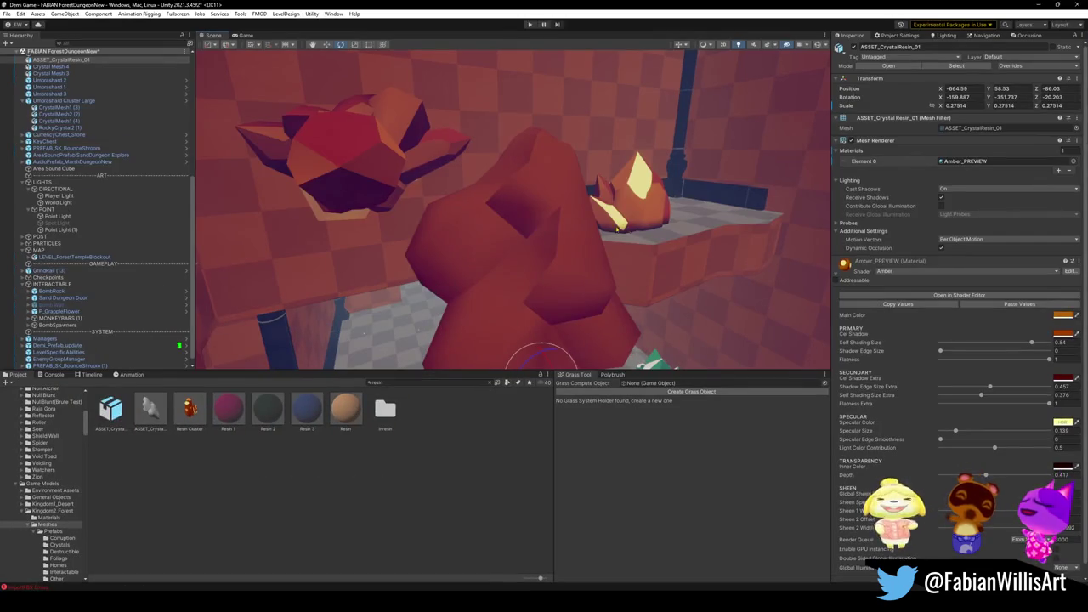
pyautogui.press('f')
pyautogui.moveTo(671, 144)
pyautogui.mouseDown()
pyautogui.moveTo(547, 144)
pyautogui.moveTo(677, 159)
pyautogui.mouseUp()
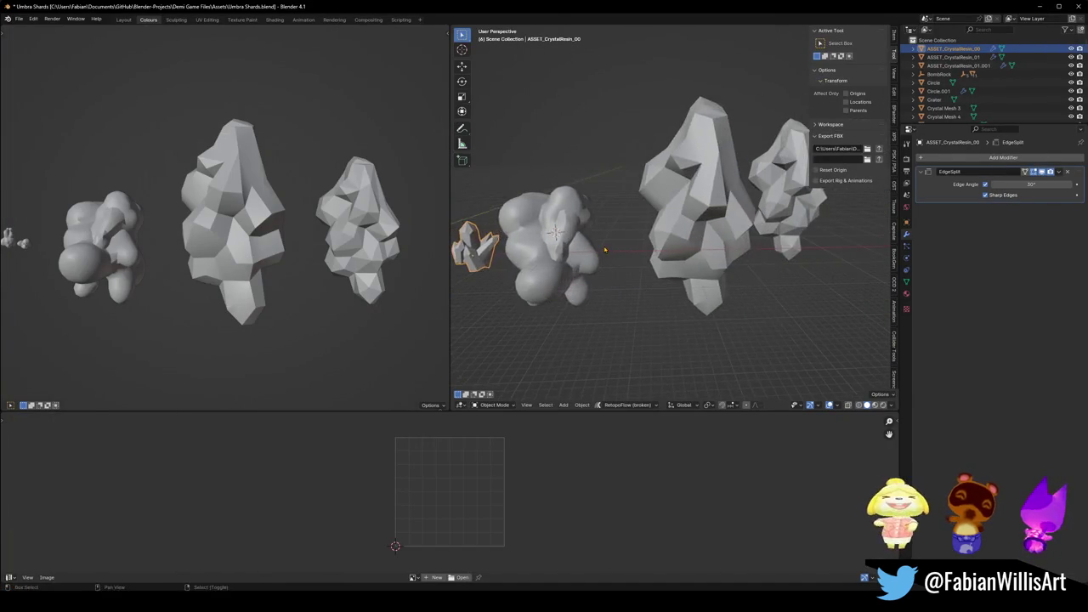
# Join ASSET_CrystalResin_01 into active ASSET_CrystalResin_00, then fly Unity's view toward the crystal.
pyautogui.keyDown('shift'); pyautogui.click(760, 202); pyautogui.keyUp('shift')
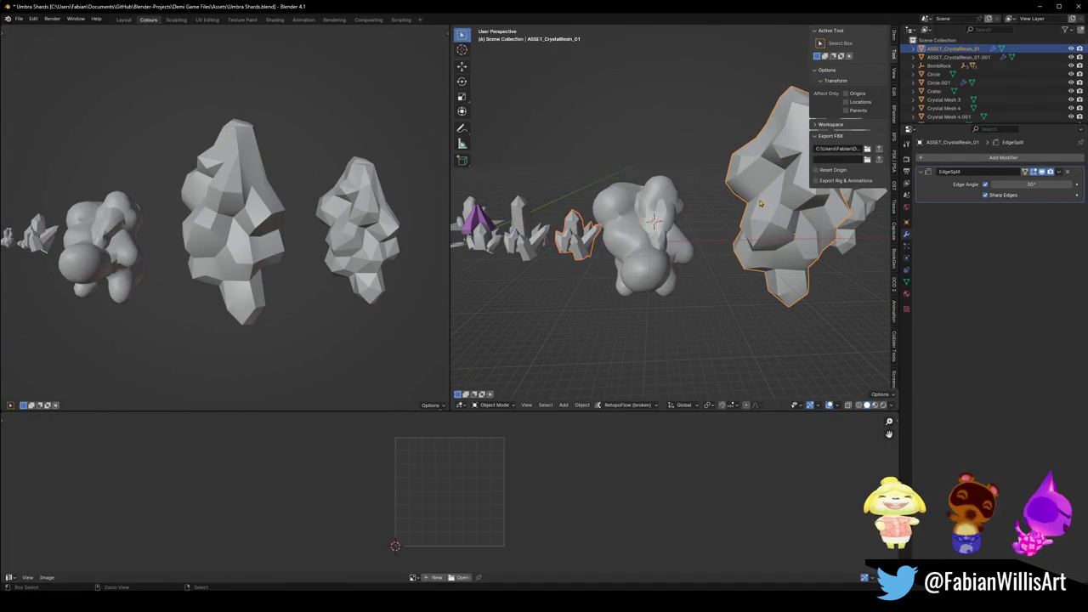
pyautogui.hotkey('ctrl', 'j')
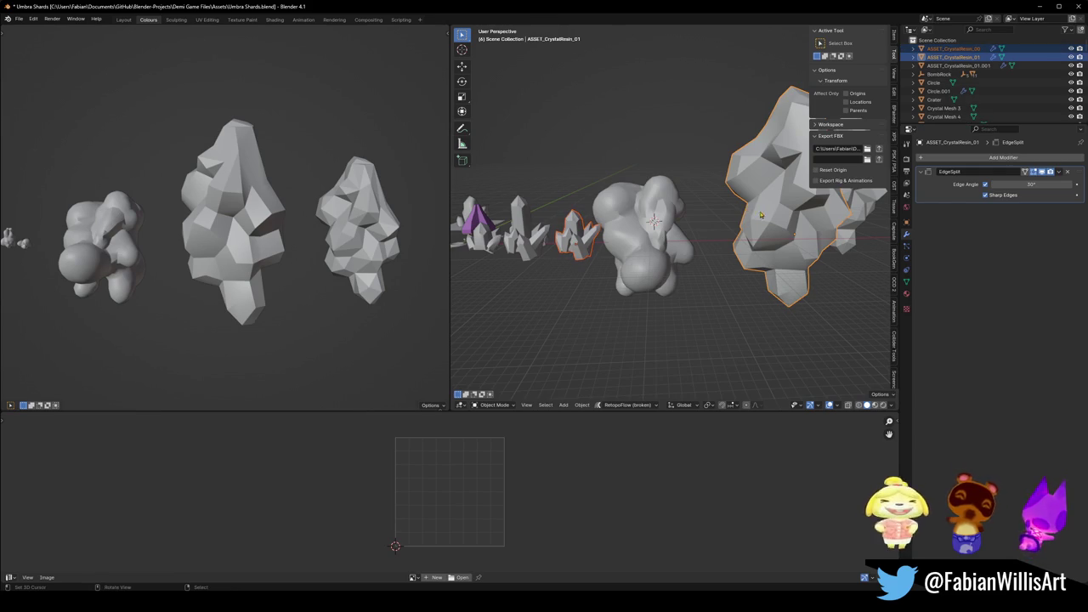
pyautogui.keyDown('shift'); pyautogui.click(585, 246); pyautogui.keyUp('shift')
pyautogui.hotkey('ctrl', 'j')
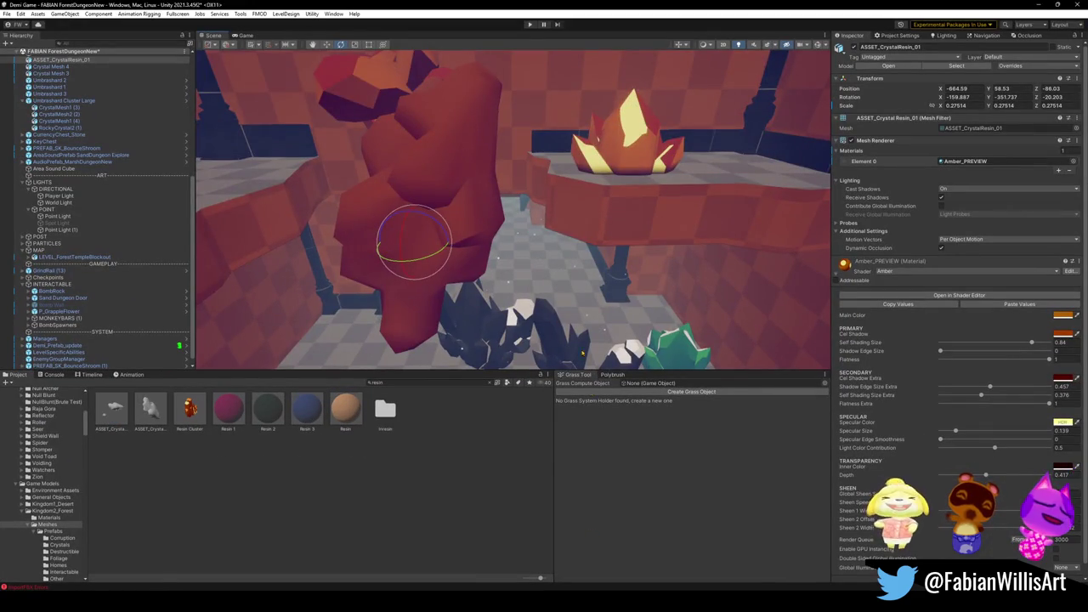
pyautogui.moveTo(583, 352)
pyautogui.mouseDown()
pyautogui.moveTo(573, 238)
pyautogui.moveTo(636, 270)
pyautogui.moveTo(532, 183)
pyautogui.mouseUp()
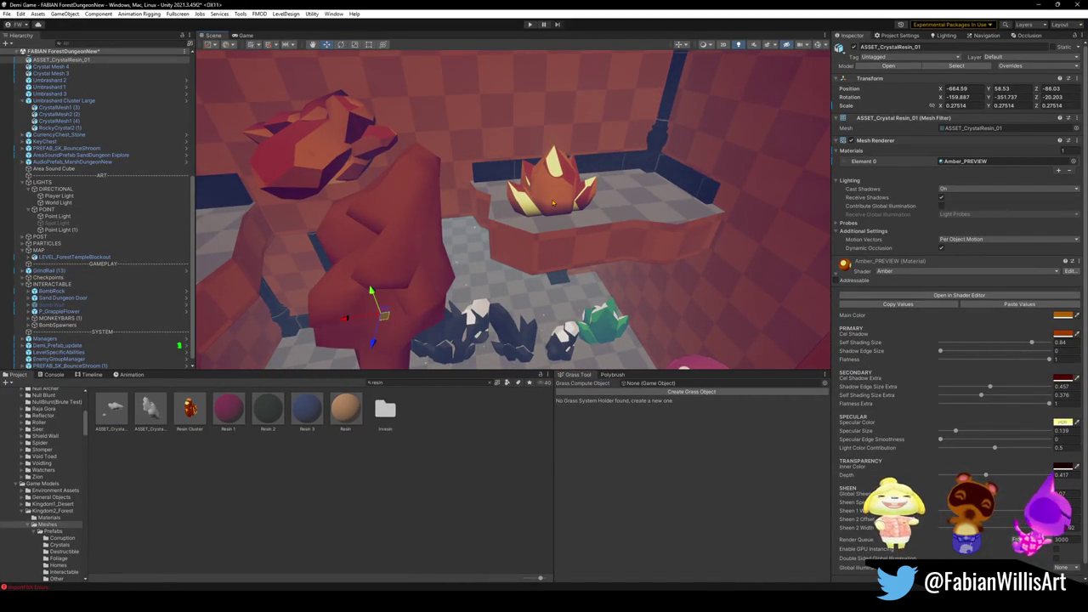
# Drop a resin crystal model into the room and shrink it to about 0.231 scale.
pyautogui.click(556, 200)
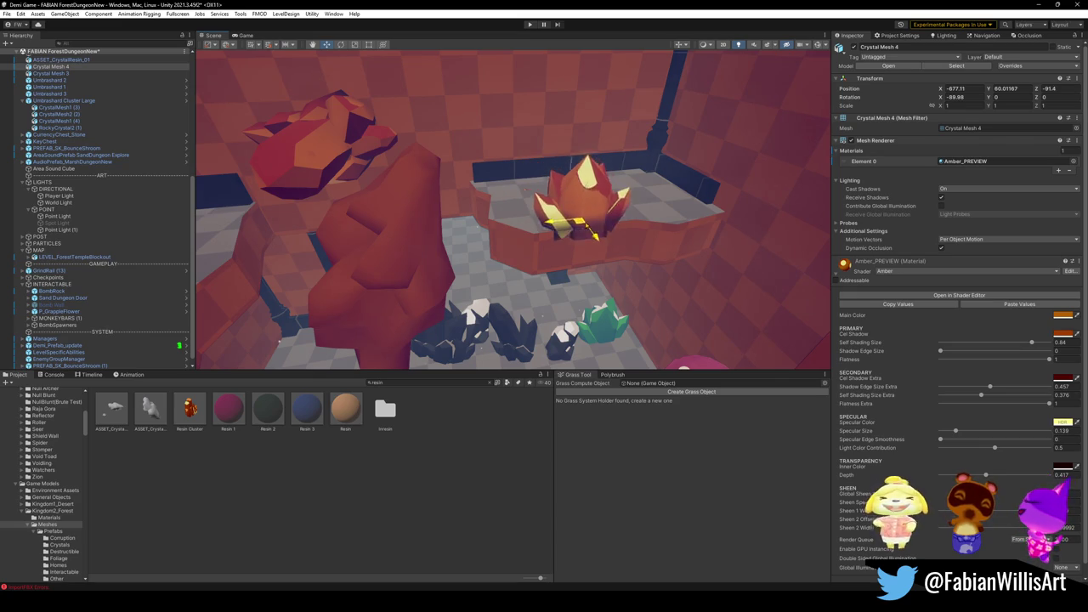
pyautogui.scroll(2, 512, 210)
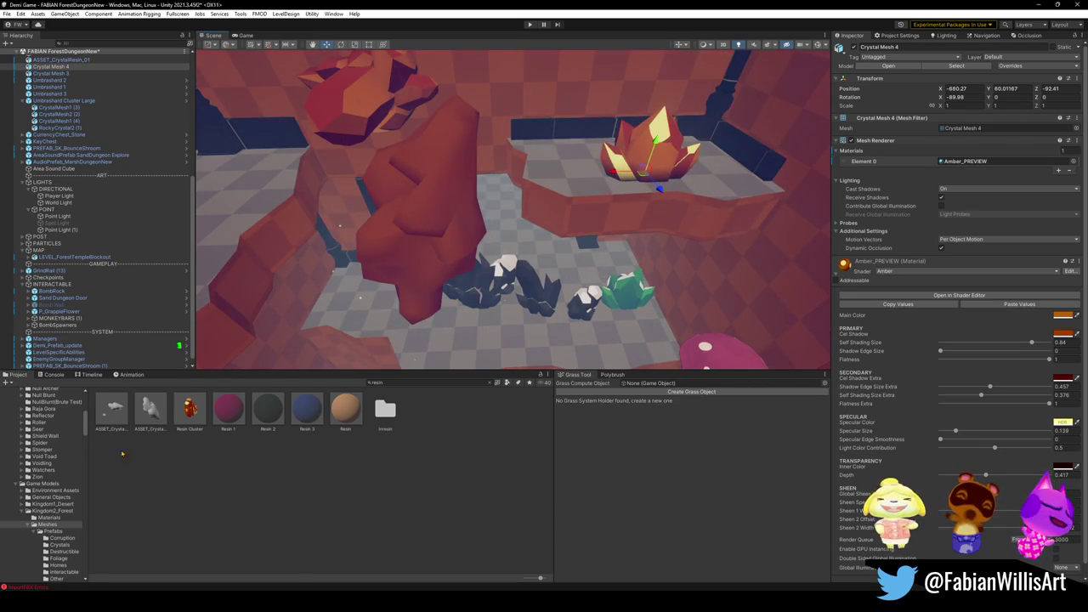
pyautogui.click(151, 412)
pyautogui.press('Left')
pyautogui.moveTo(111, 411)
pyautogui.mouseDown()
pyautogui.moveTo(340, 400)
pyautogui.moveTo(528, 329)
pyautogui.moveTo(524, 358)
pyautogui.moveTo(546, 343)
pyautogui.mouseUp()
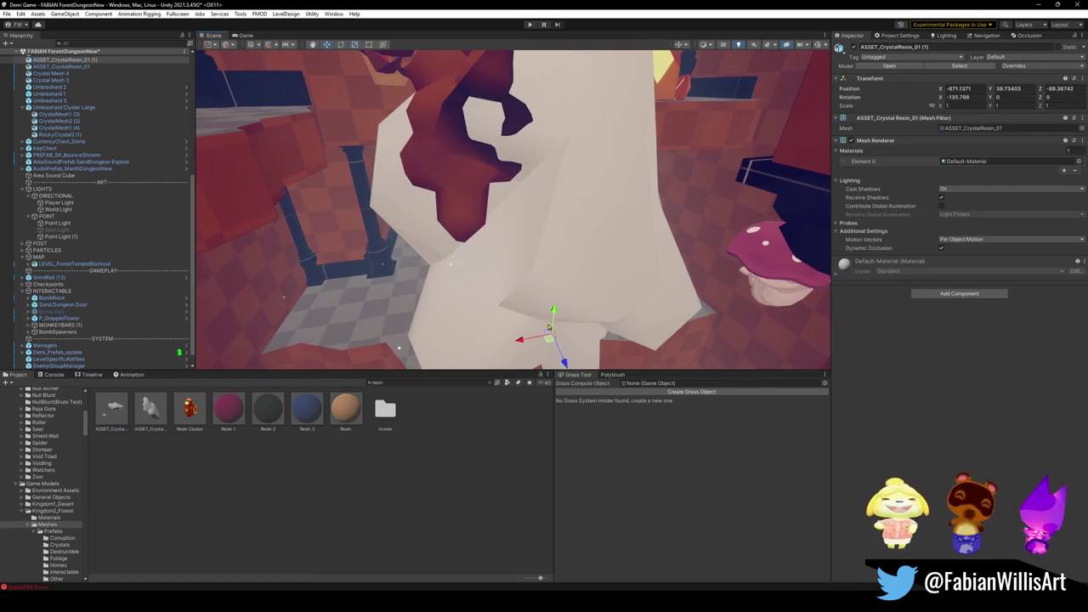
pyautogui.moveTo(549, 337); pyautogui.dragTo(523, 341)
pyautogui.press('w')
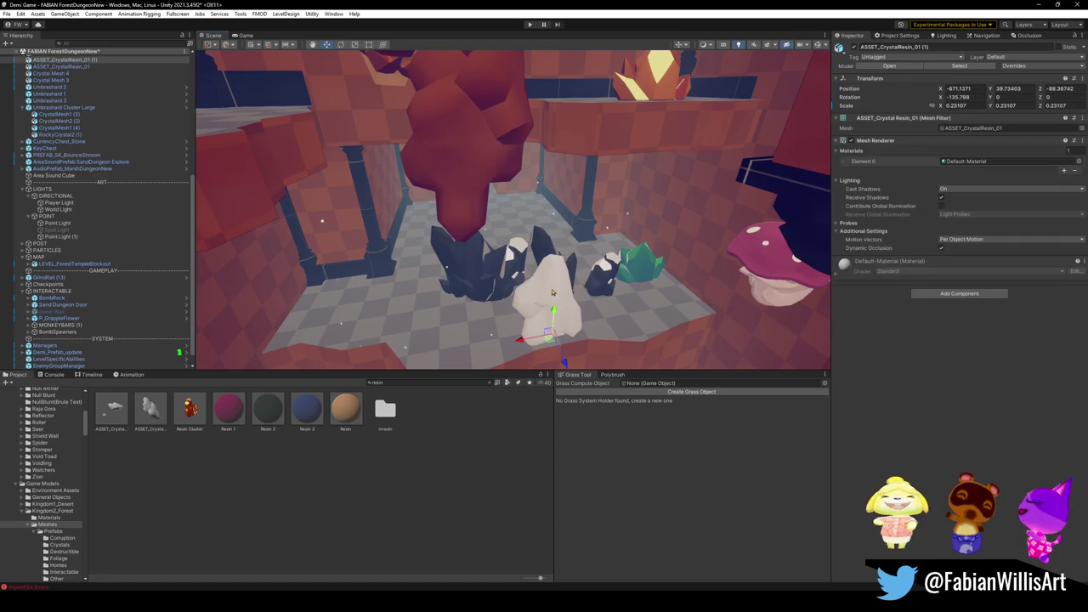
# Place ASSET_CrystalResin_00 in the room and move the white cluster toward the camera.
pyautogui.click(556, 119)
pyautogui.press('f')
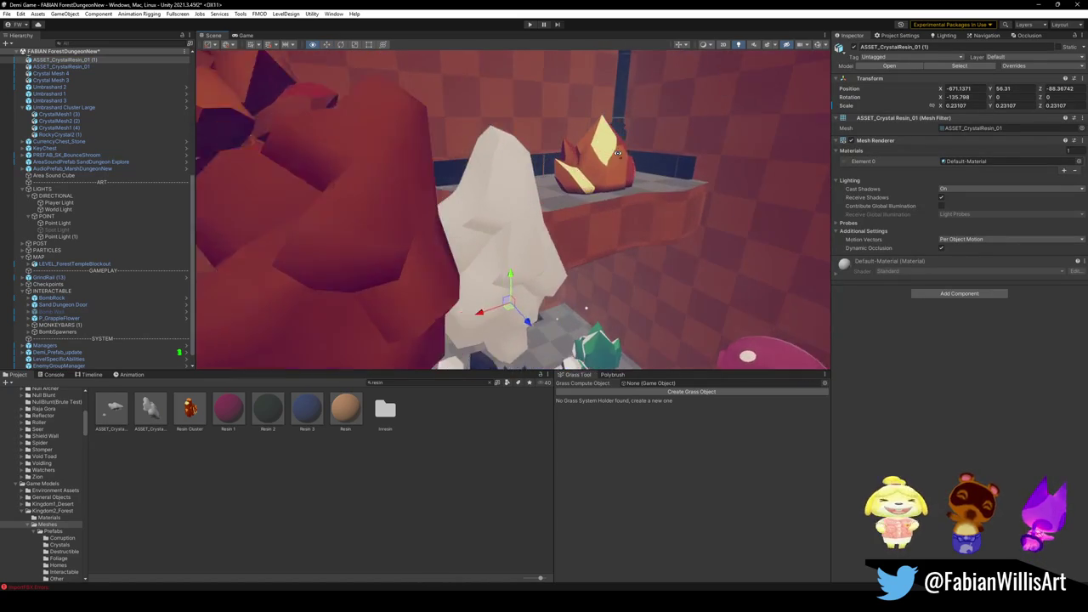
pyautogui.moveTo(510, 263)
pyautogui.keyDown('alt'); pyautogui.mouseDown()
pyautogui.moveTo(493, 272)
pyautogui.moveTo(537, 249)
pyautogui.moveTo(433, 259)
pyautogui.moveTo(493, 257)
pyautogui.mouseUp(); pyautogui.keyUp('alt')
pyautogui.moveTo(112, 409)
pyautogui.mouseDown()
pyautogui.moveTo(644, 261)
pyautogui.moveTo(687, 266)
pyautogui.moveTo(684, 277)
pyautogui.moveTo(719, 296)
pyautogui.moveTo(825, 291)
pyautogui.mouseUp()
pyautogui.keyDown('alt'); pyautogui.moveTo(592, 261); pyautogui.dragTo(599, 254); pyautogui.keyUp('alt')
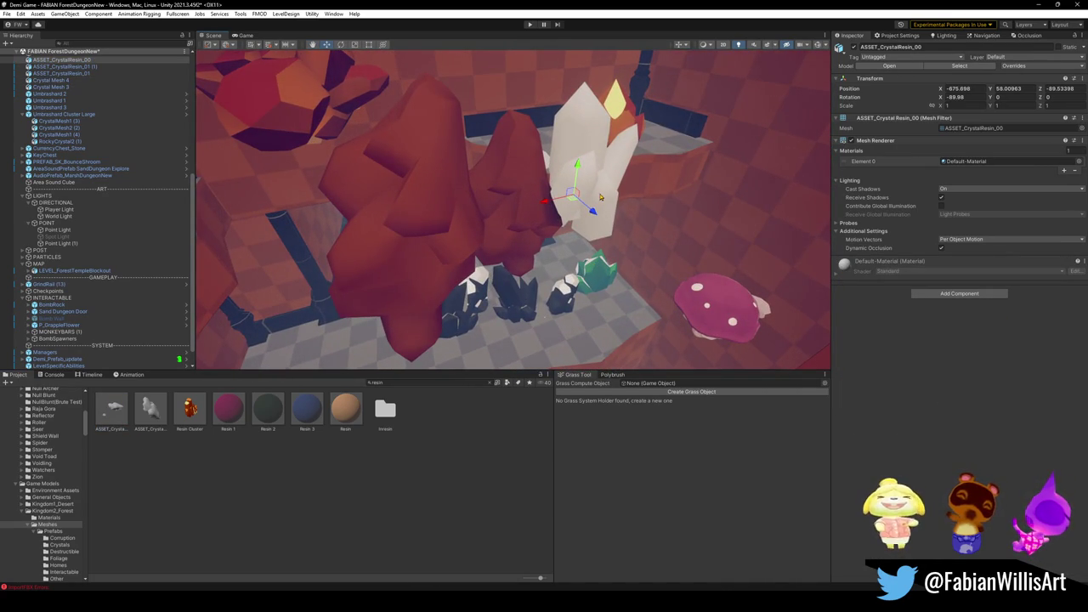
pyautogui.moveTo(579, 209); pyautogui.dragTo(498, 318)
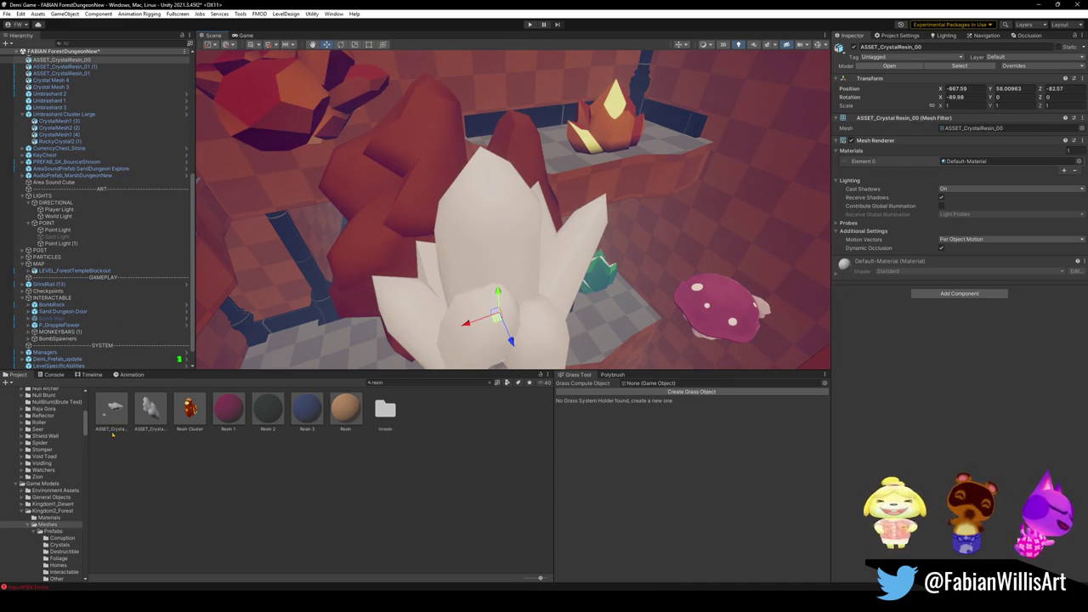
# Review ASSET_CrystalResin_00's import settings from a new angle, then return to Blender.
pyautogui.click(115, 412)
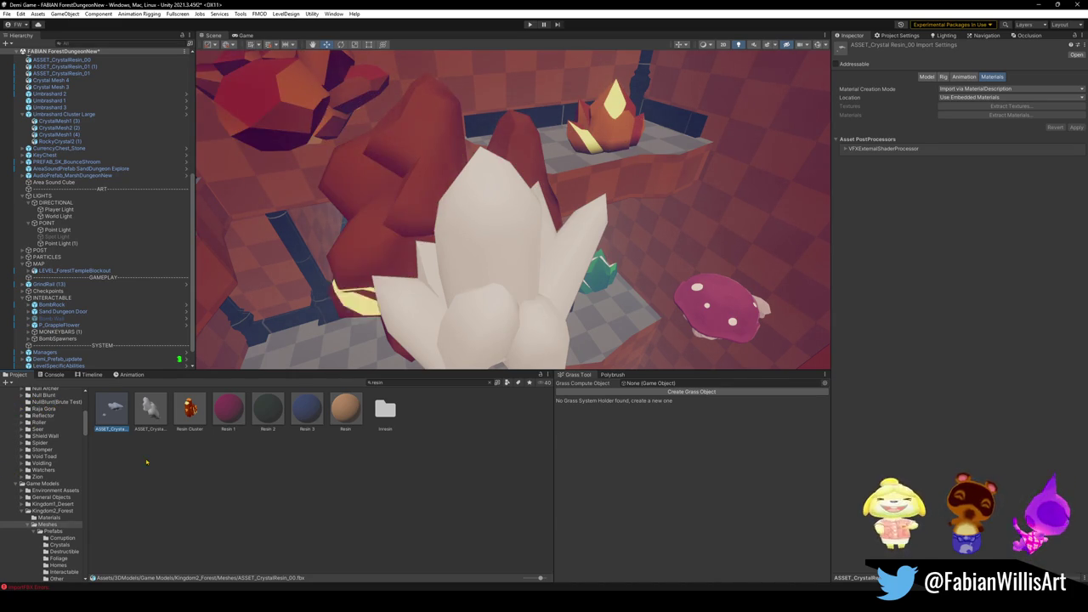
pyautogui.click(610, 127)
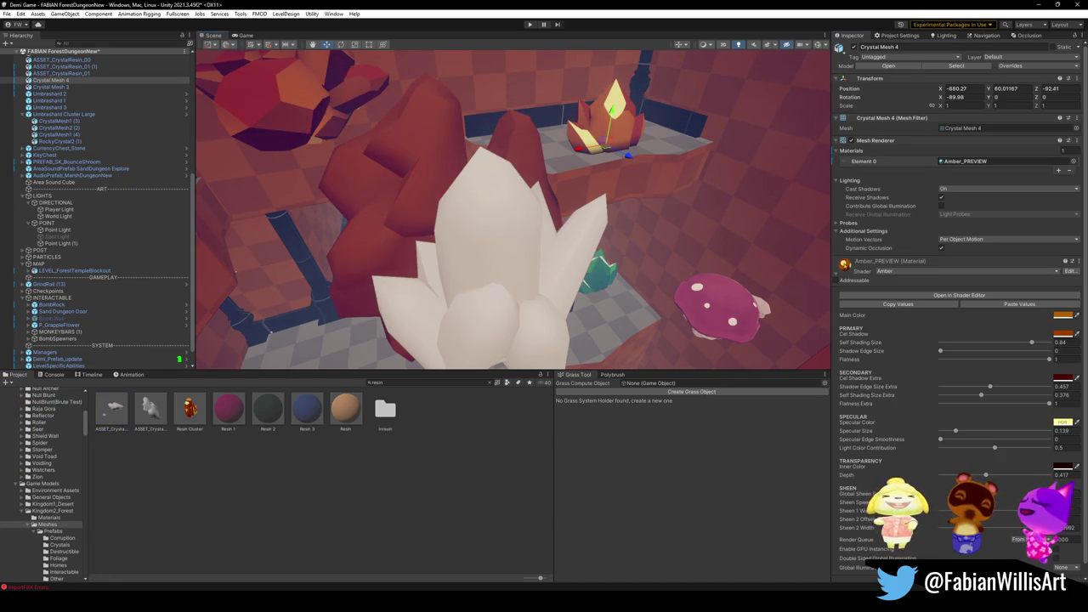
pyautogui.moveTo(474, 307); pyautogui.dragTo(616, 289)
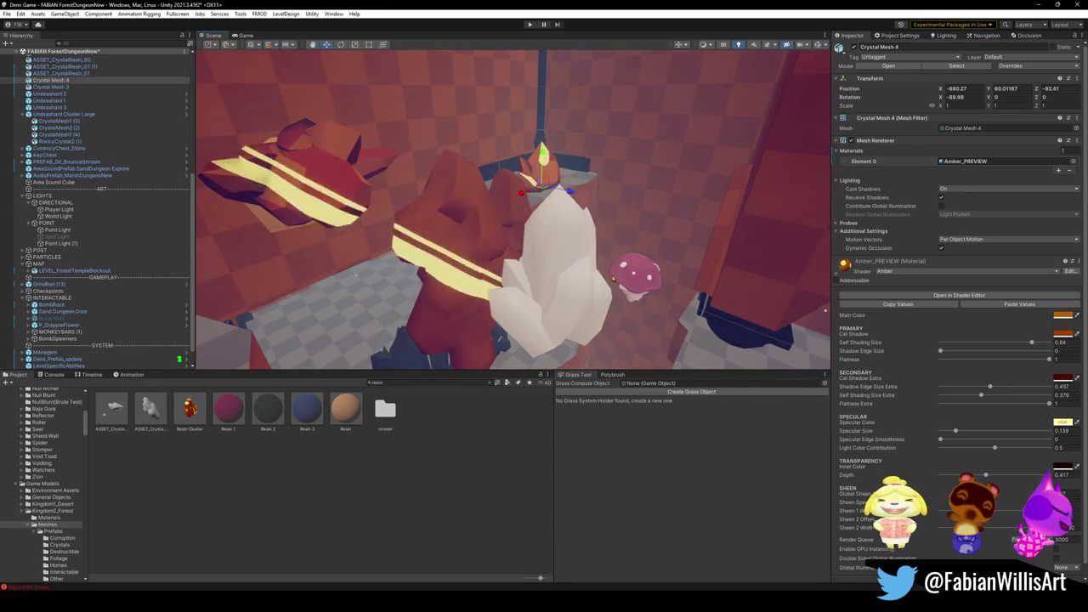
pyautogui.click(111, 411)
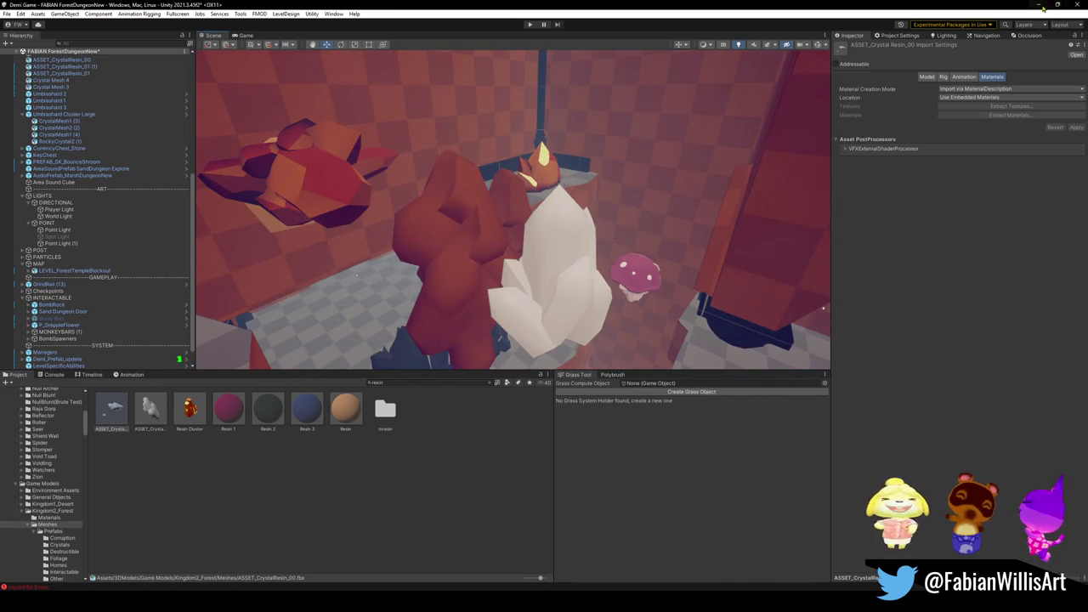
pyautogui.click(1040, 6)
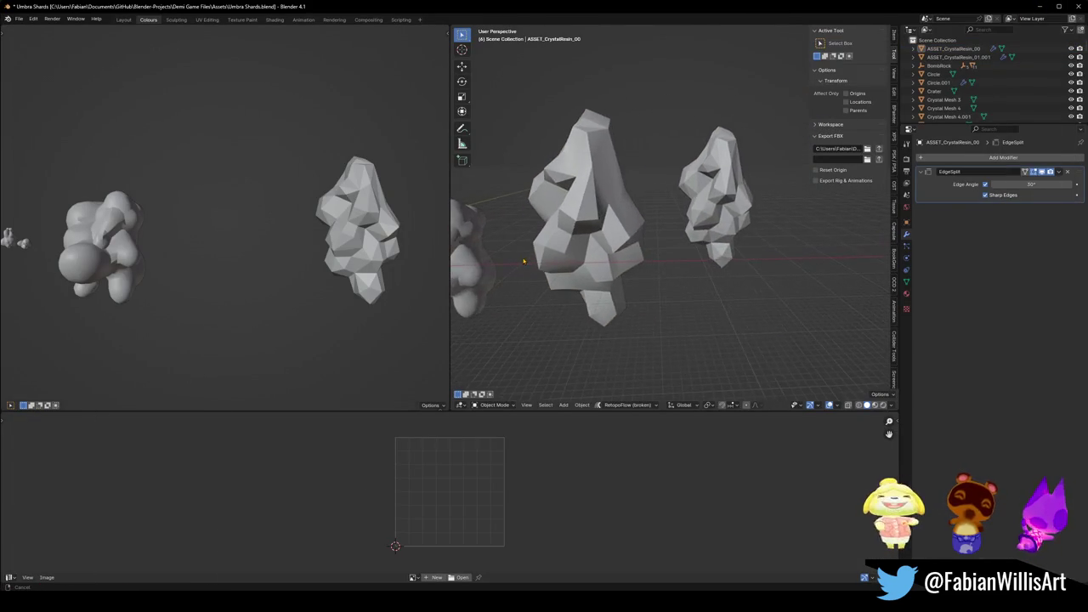
# Select the large ASSET_CrystalResin_01 crystal as the active object.
pyautogui.click(720, 259)
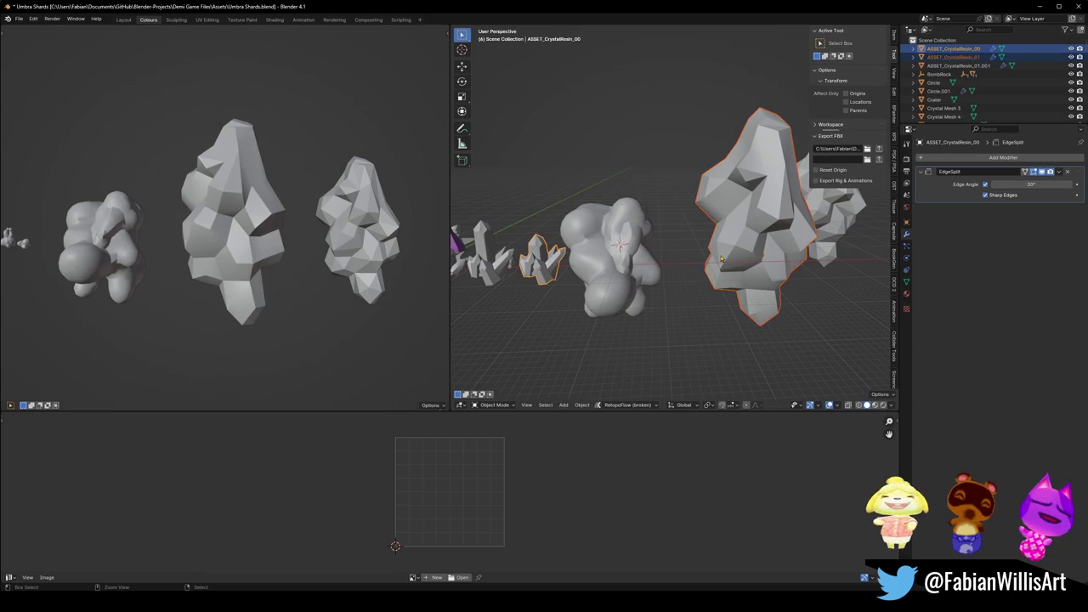
pyautogui.click(718, 258)
pyautogui.click(712, 256)
pyautogui.rightClick(709, 255)
pyautogui.press('Escape')
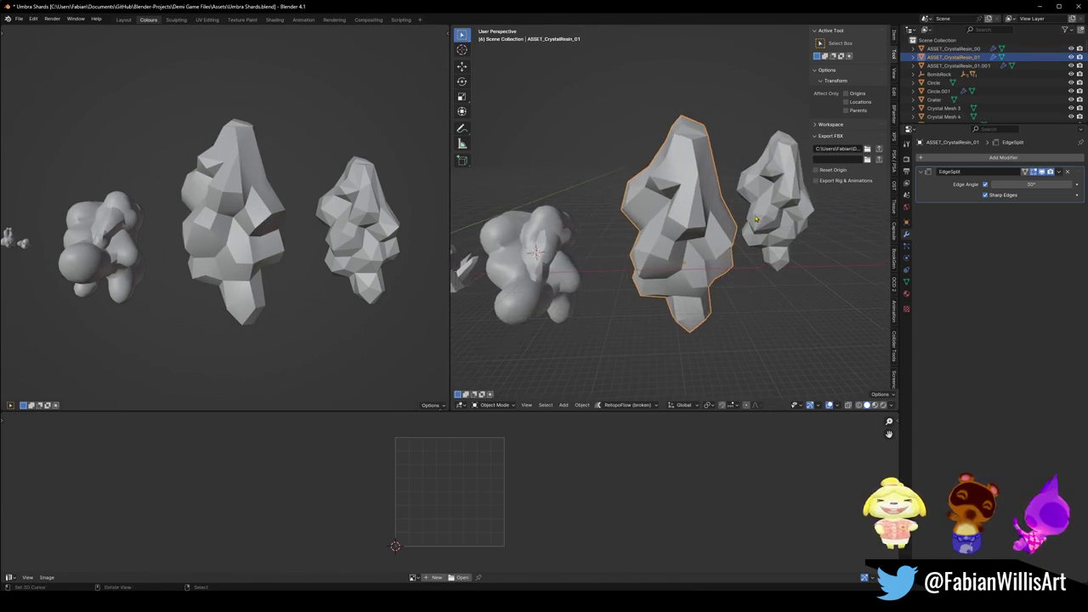
# Inspect and frame the white ASSET_CrystalResin_00 cluster, then reselect ASSET_CrystalResin_01.
pyautogui.scroll(3, 739, 225)
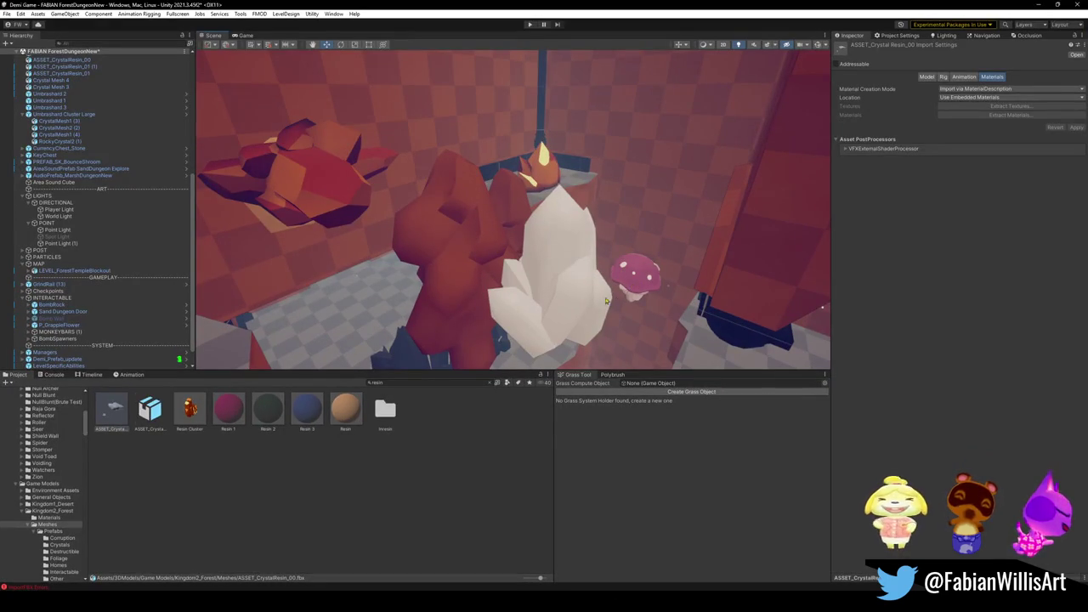
pyautogui.click(566, 292)
pyautogui.click(110, 415)
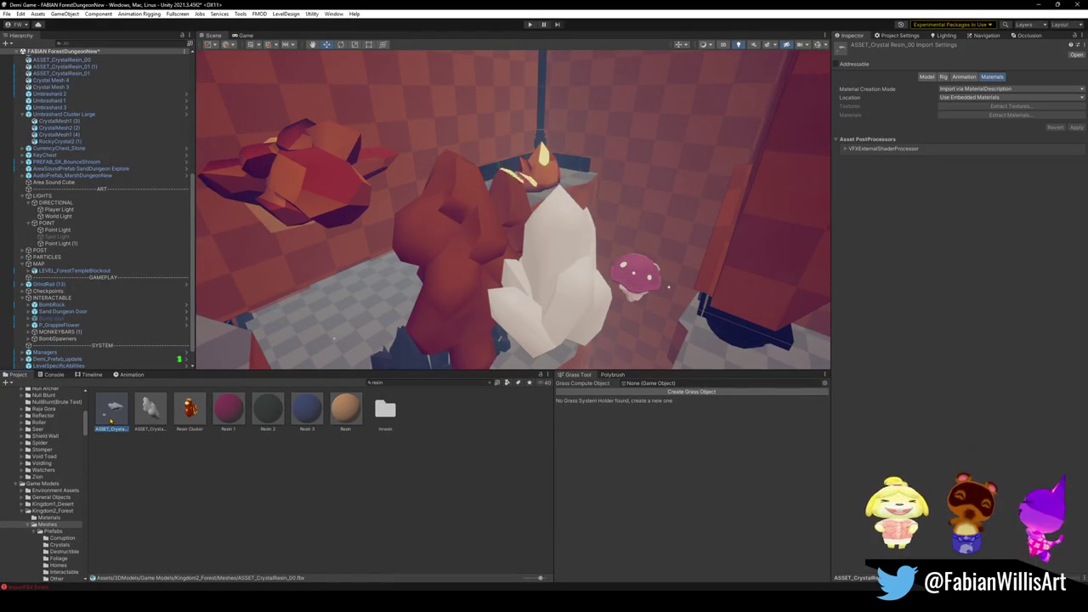
pyautogui.moveTo(565, 314); pyautogui.dragTo(489, 284)
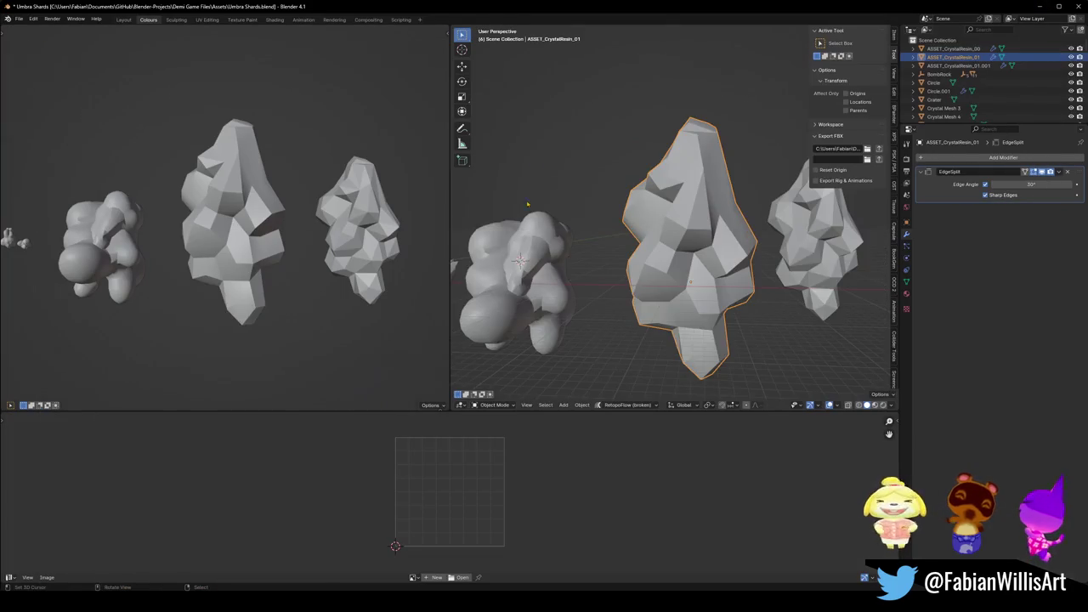
pyautogui.press('KP_Decimal')
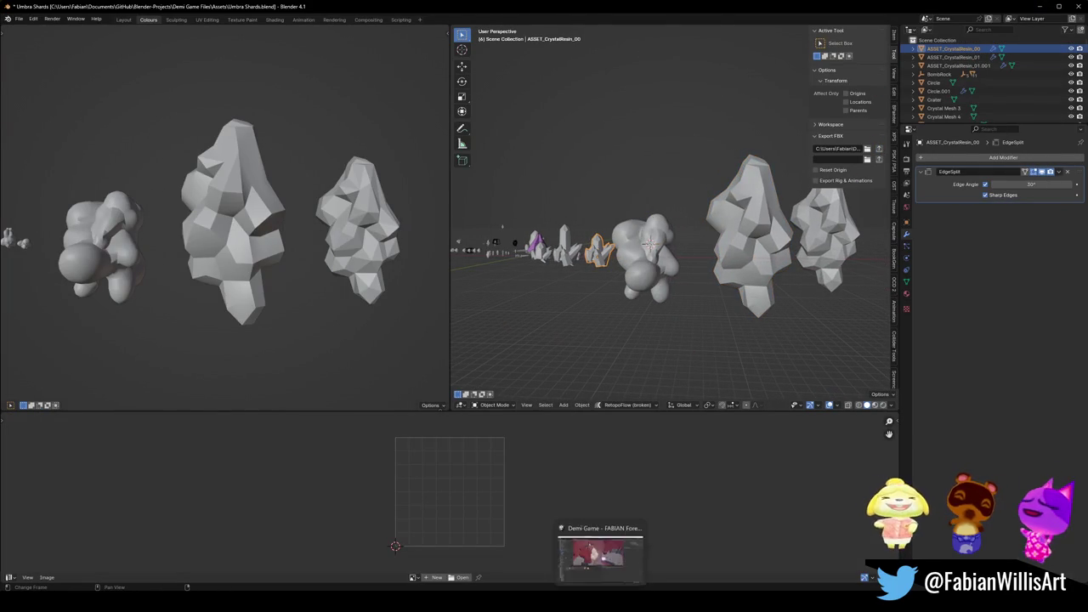
pyautogui.click(600, 557)
pyautogui.press('w')
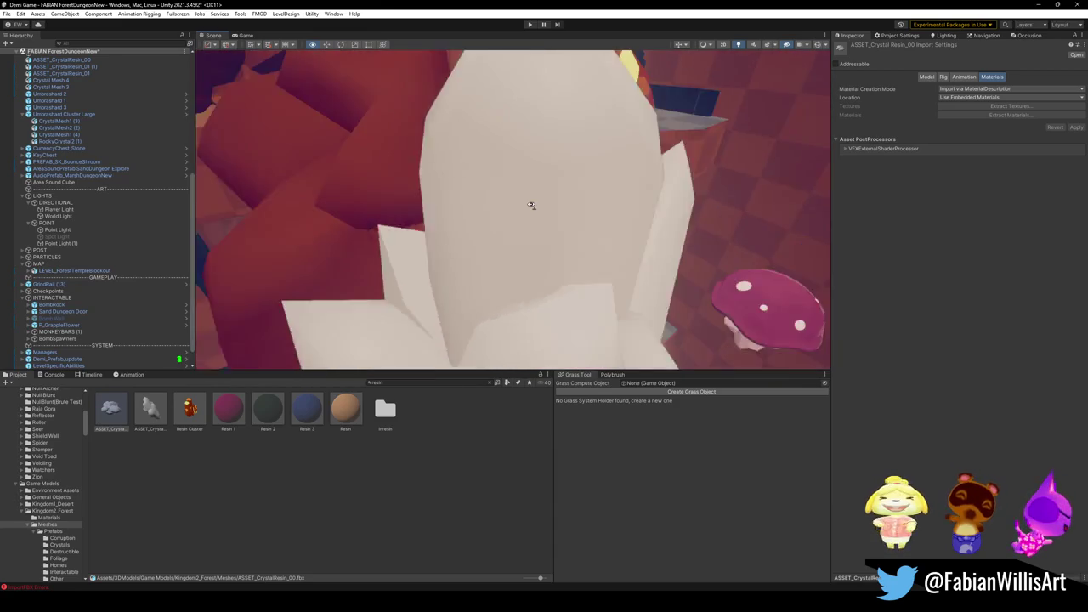
pyautogui.click(463, 204)
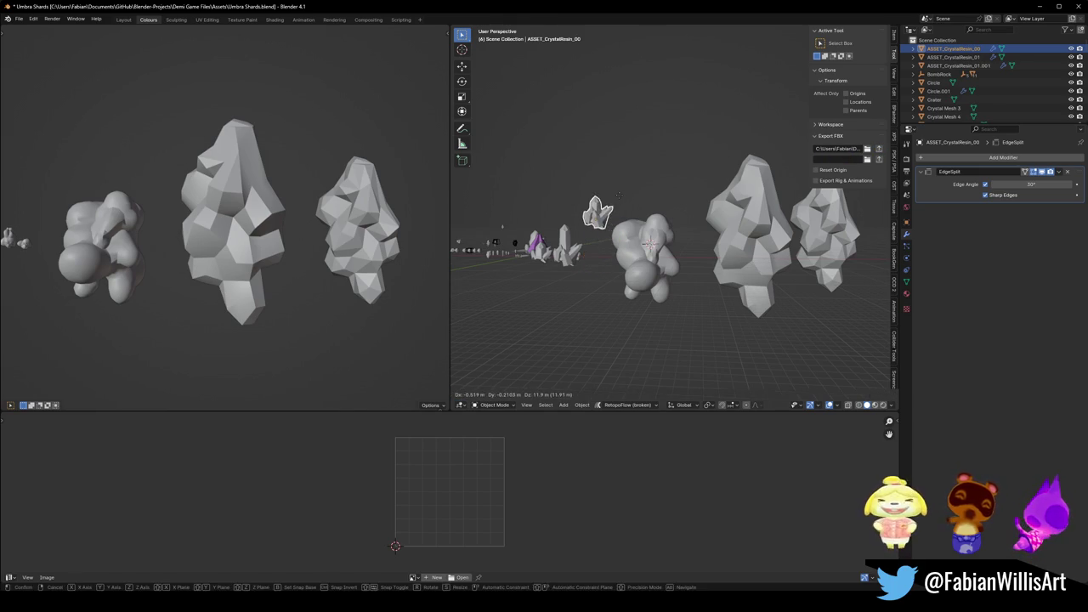
# Frame the selected ASSET_CrystalResin_00 cluster with Numpad period and zoom in on it.
pyautogui.press('KP_Decimal')
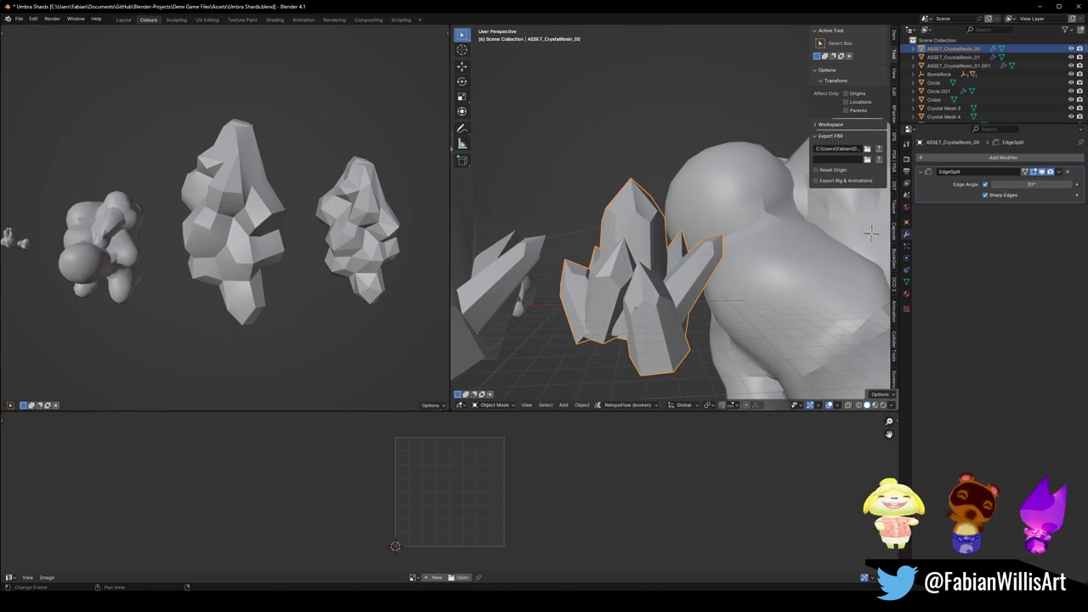
pyautogui.hotkey('alt', 'Tab')
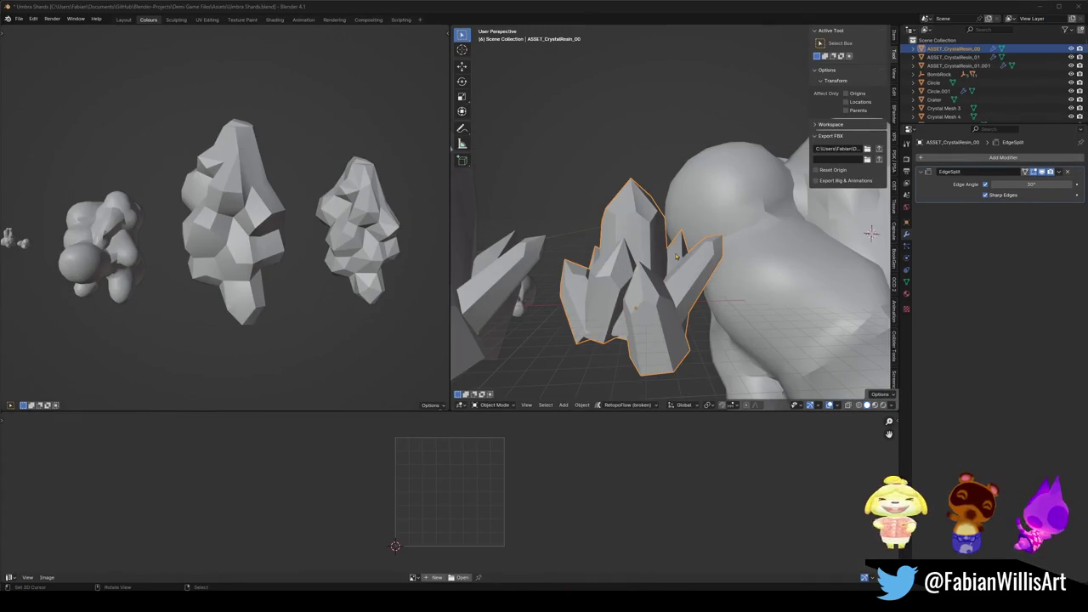
pyautogui.scroll(-2, 641, 245)
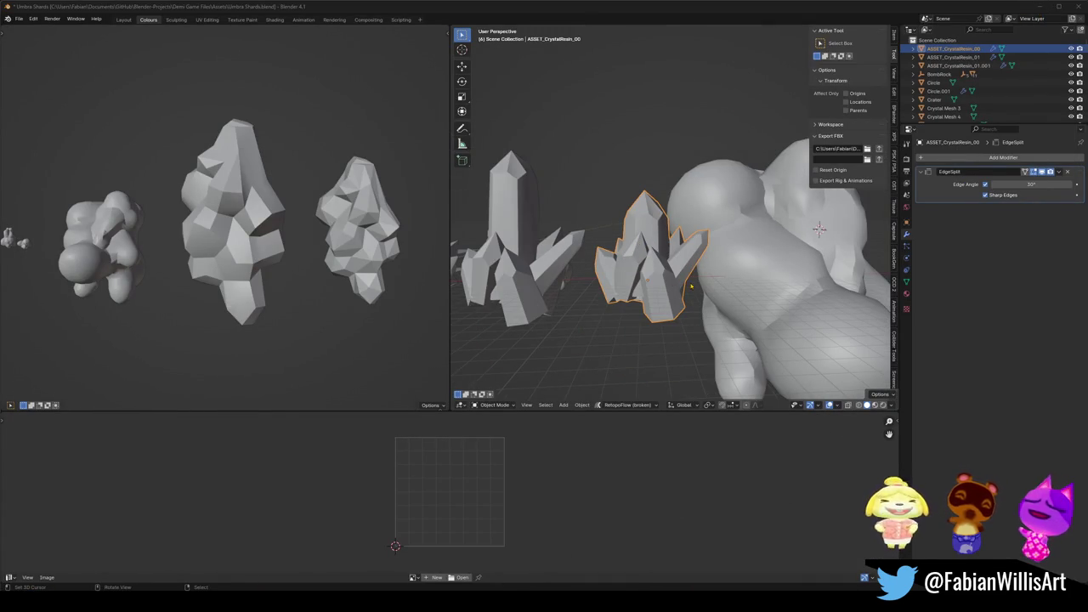
pyautogui.scroll(3, 691, 287)
# Unhide all ASSET_CrystalResin_00 geometry, recalculate normals outside, then set normals from faces.
pyautogui.press('Tab')
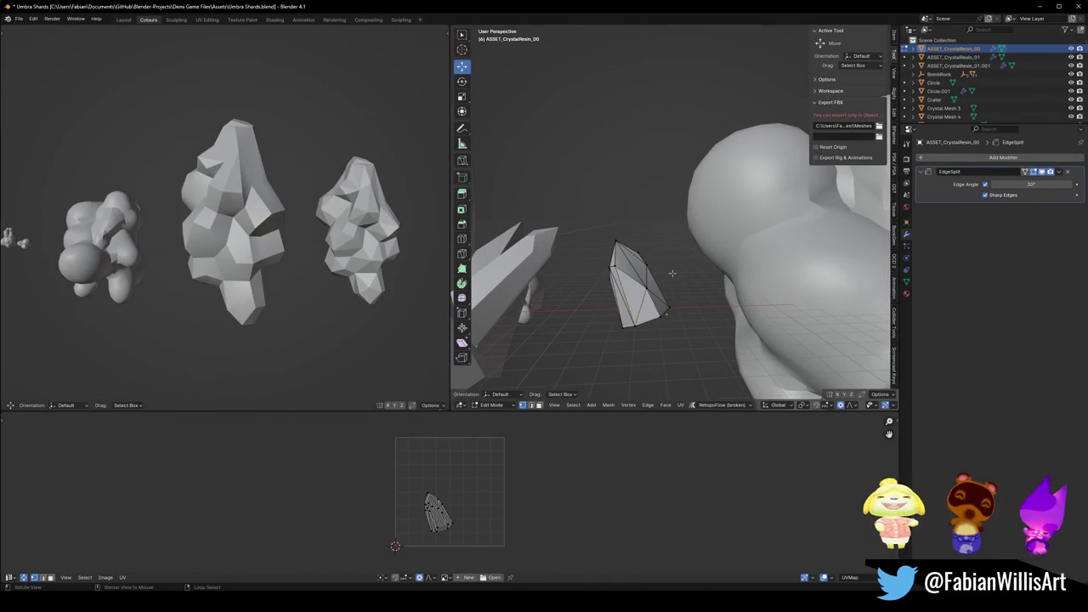
pyautogui.hotkey('alt', 'h')
pyautogui.press('a')
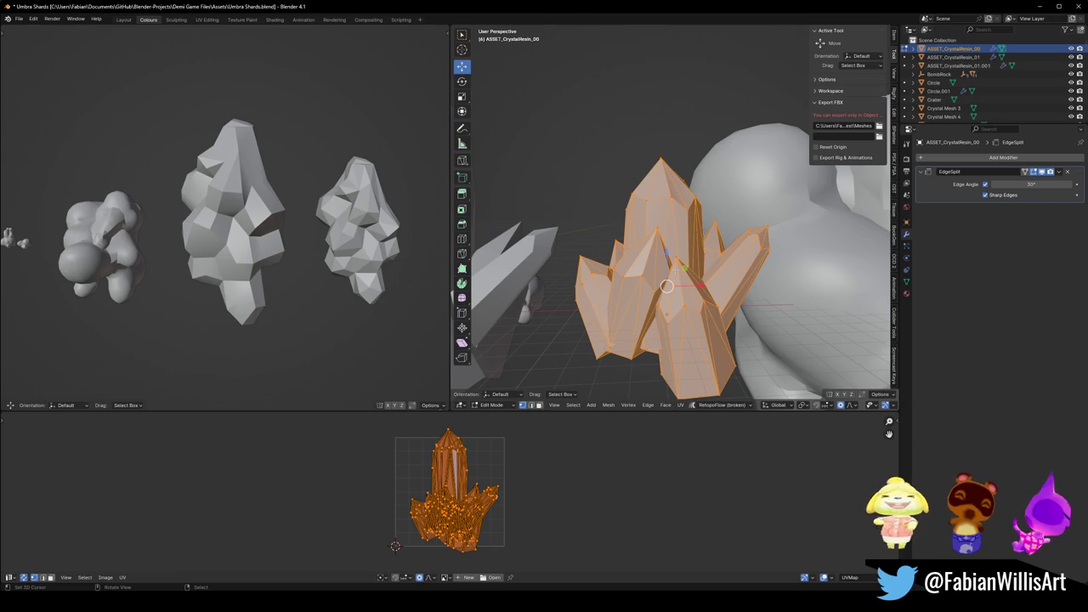
pyautogui.hotkey('alt', 'n')
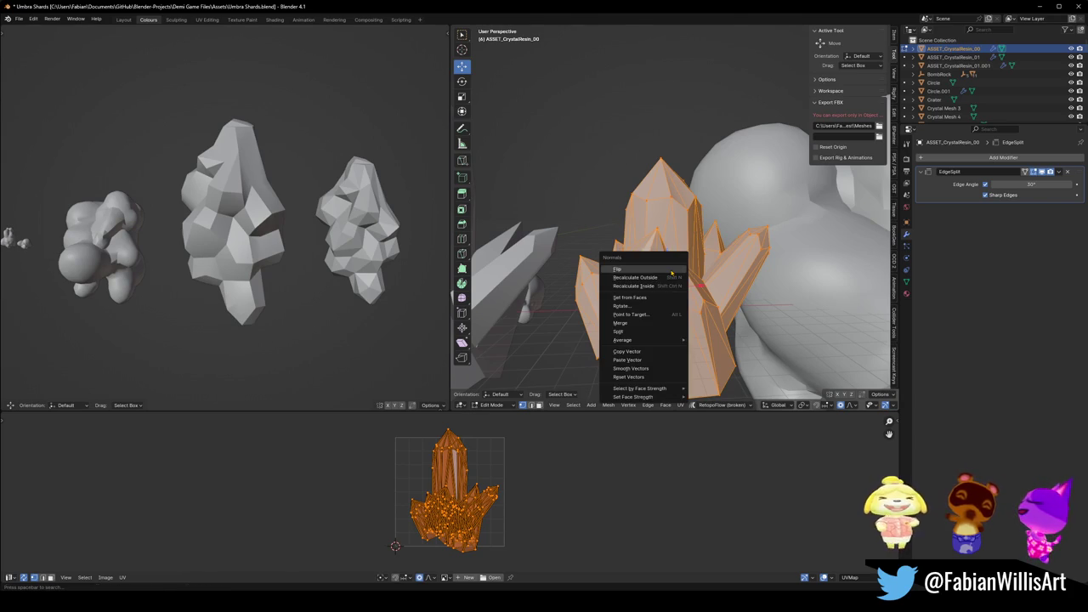
pyautogui.click(665, 279)
pyautogui.hotkey('alt', 'n')
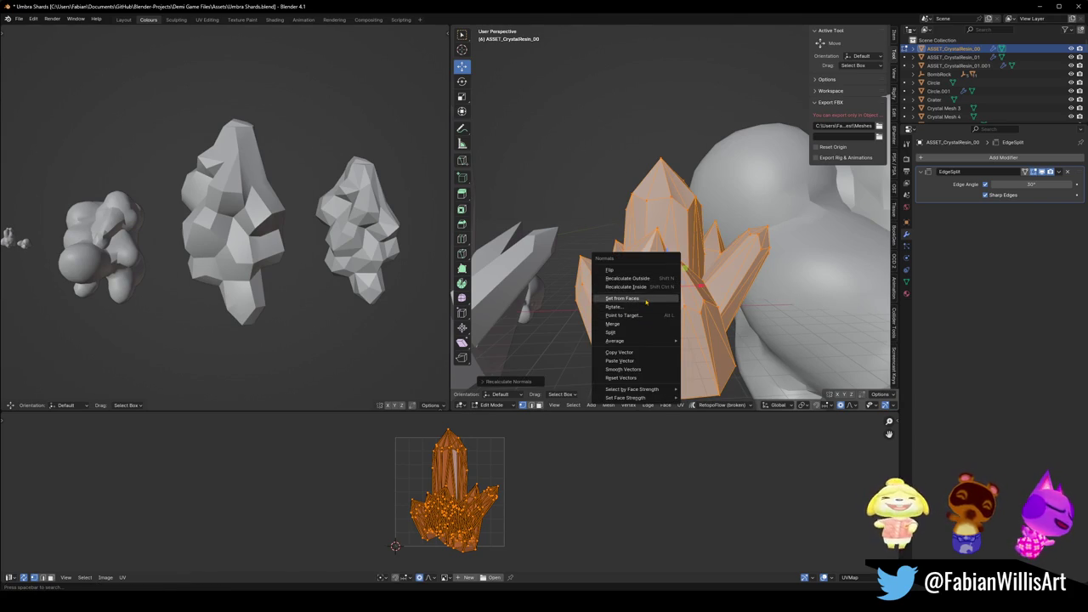
pyautogui.click(645, 299)
pyautogui.press('Tab')
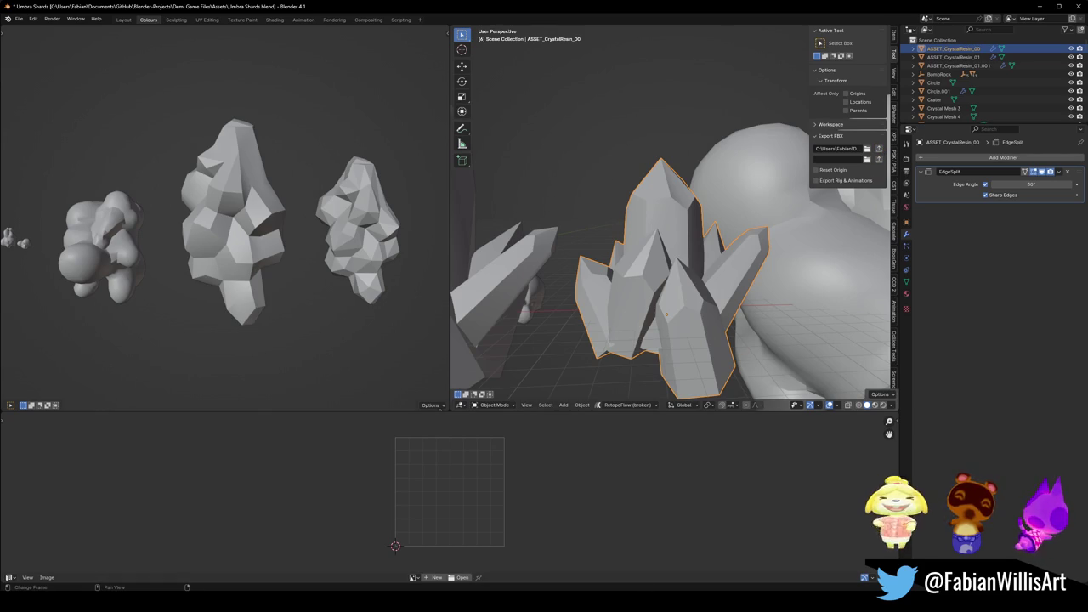
pyautogui.hotkey('alt', 'Tab')
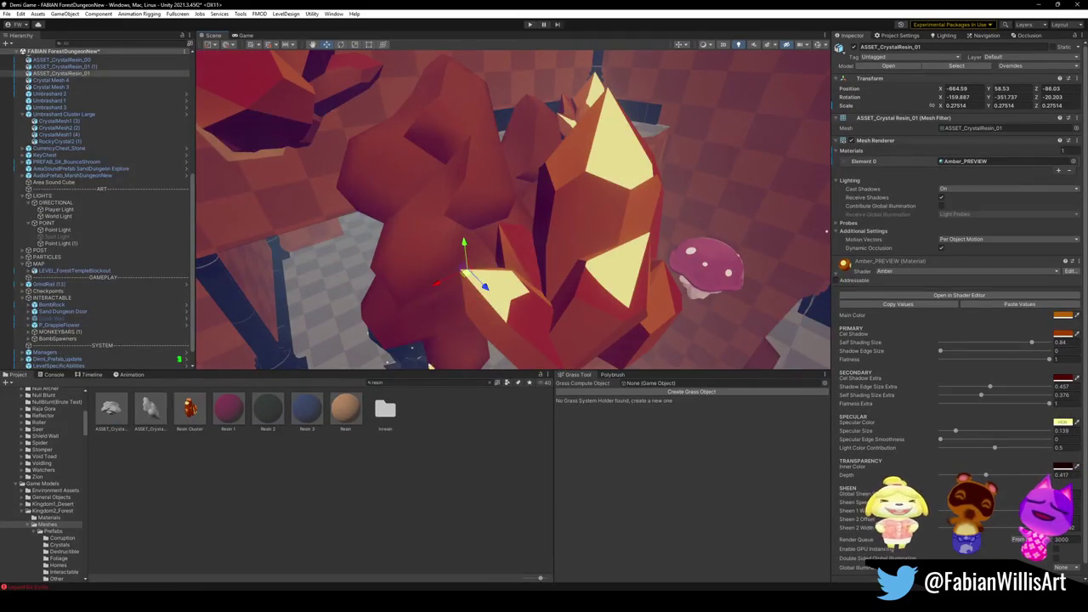
# Frame ASSET_CrystalResin_00 and move ASSET_CrystalResin_01 (1) down and toward the camera.
pyautogui.doubleClick(61, 59)
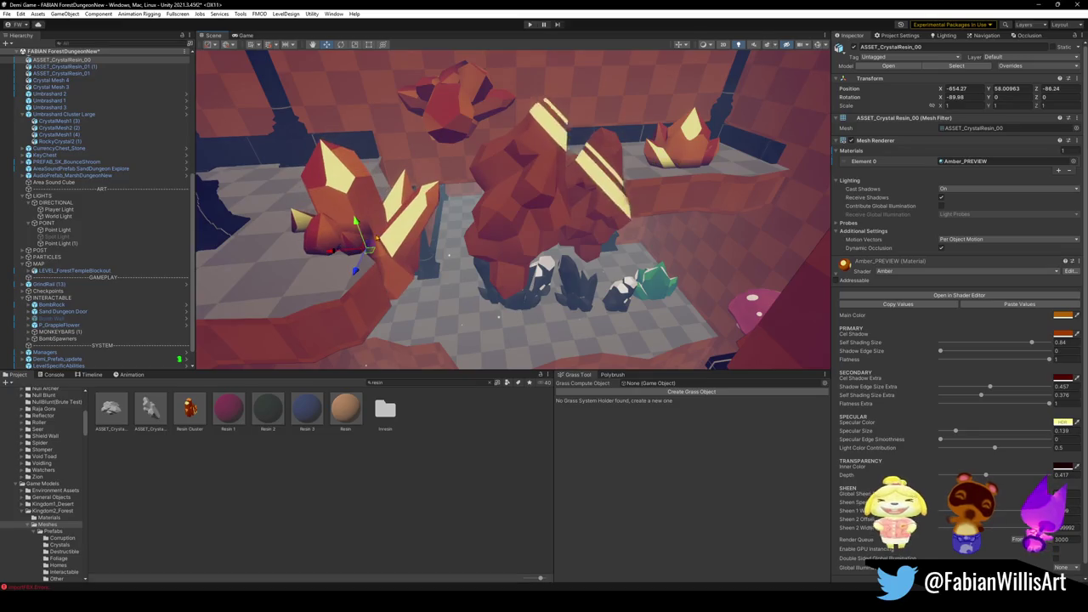
pyautogui.moveTo(521, 196); pyautogui.dragTo(497, 238)
pyautogui.click(544, 272)
pyautogui.moveTo(544, 272)
pyautogui.mouseDown()
pyautogui.moveTo(576, 315)
pyautogui.moveTo(551, 357)
pyautogui.moveTo(554, 221)
pyautogui.moveTo(646, 225)
pyautogui.moveTo(621, 214)
pyautogui.moveTo(614, 226)
pyautogui.mouseUp()
pyautogui.click(940, 352)
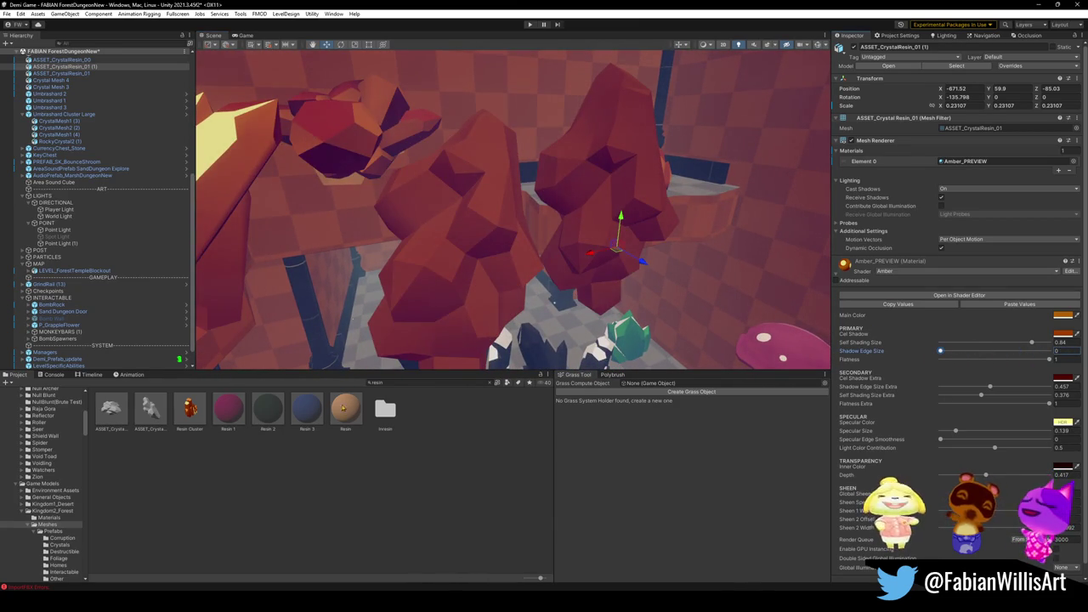
pyautogui.click(408, 381)
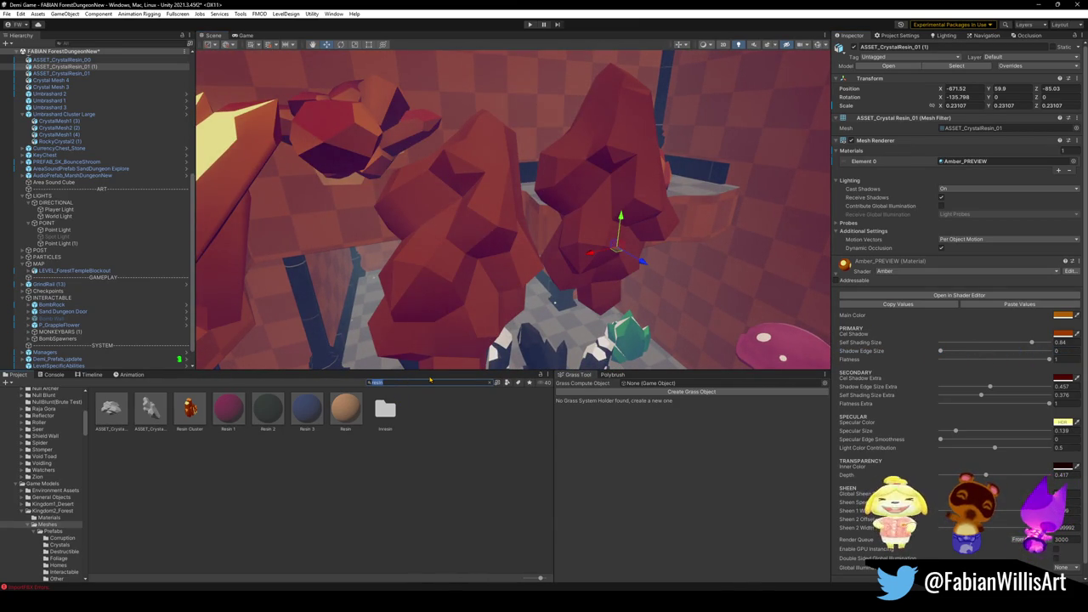
# Search 'crystal' and try Ice Crystal, then Crystal Sap, on the right resin crystal.
pyautogui.write('crystal')
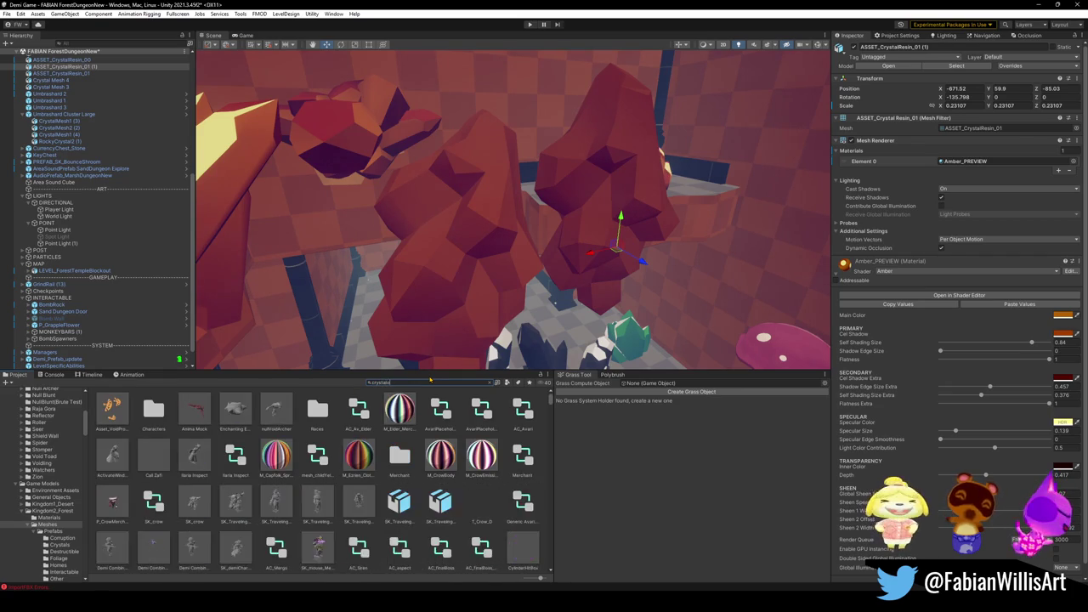
pyautogui.press('BackSpace')
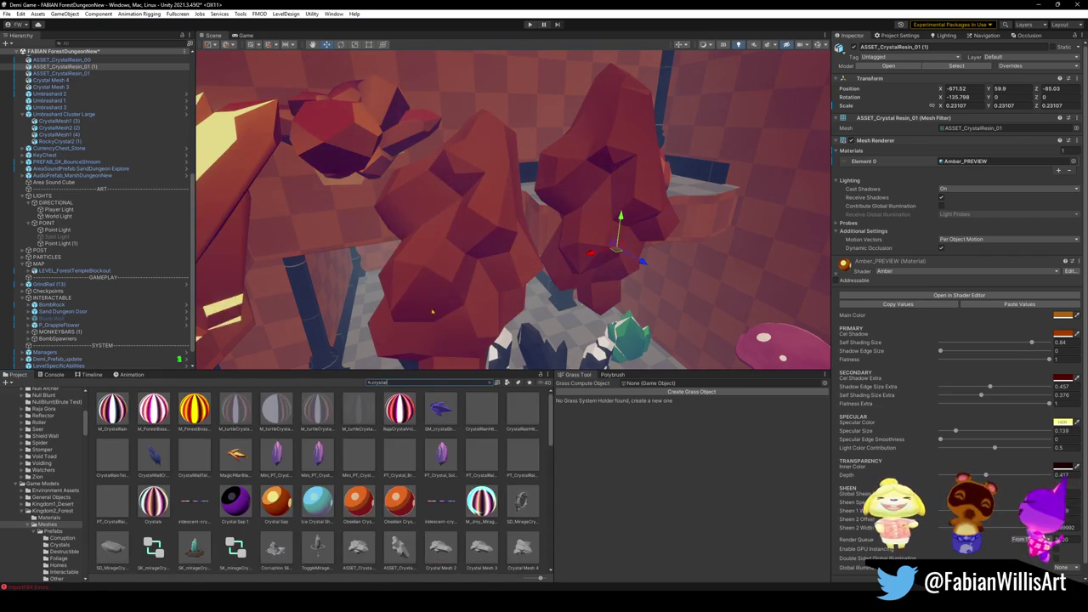
pyautogui.scroll(-1, 294, 493)
pyautogui.moveTo(317, 476)
pyautogui.mouseDown()
pyautogui.moveTo(450, 255)
pyautogui.moveTo(592, 240)
pyautogui.mouseUp()
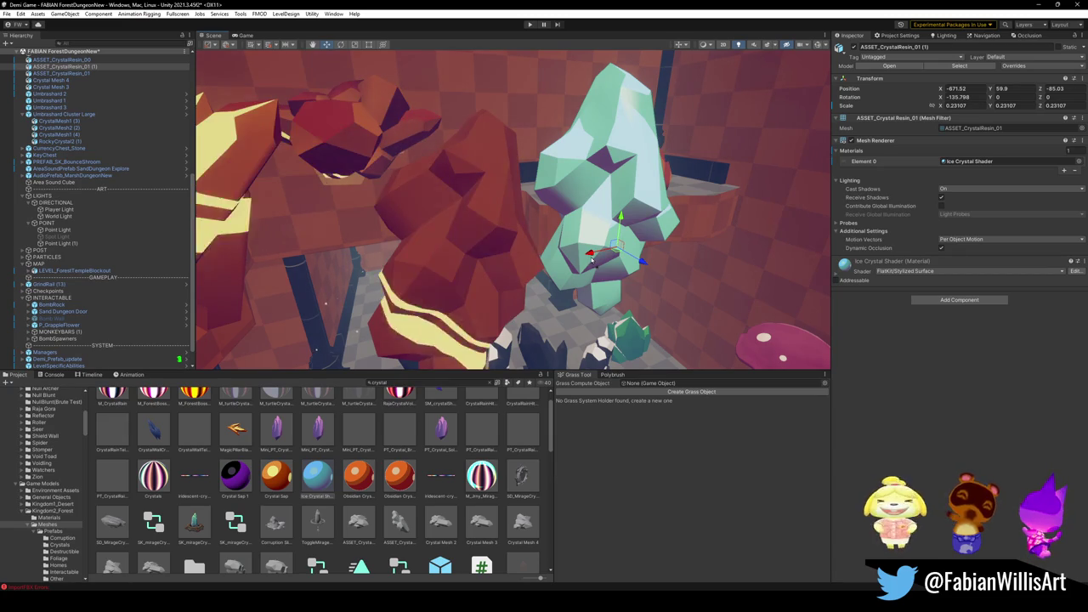
pyautogui.moveTo(589, 258)
pyautogui.mouseDown()
pyautogui.moveTo(561, 236)
pyautogui.moveTo(626, 214)
pyautogui.mouseUp()
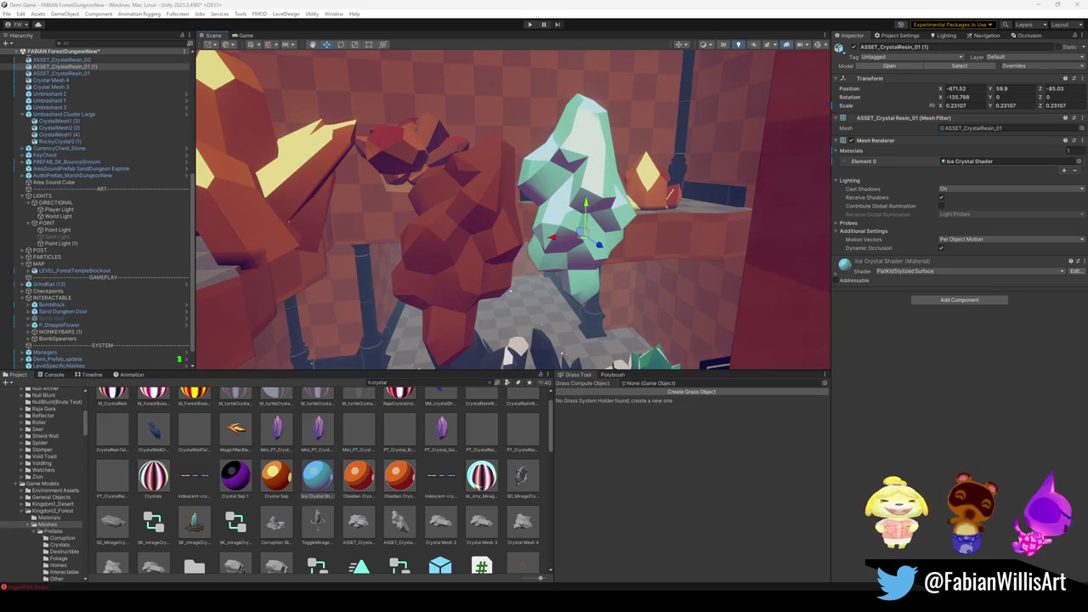
pyautogui.moveTo(616, 235); pyautogui.dragTo(617, 219)
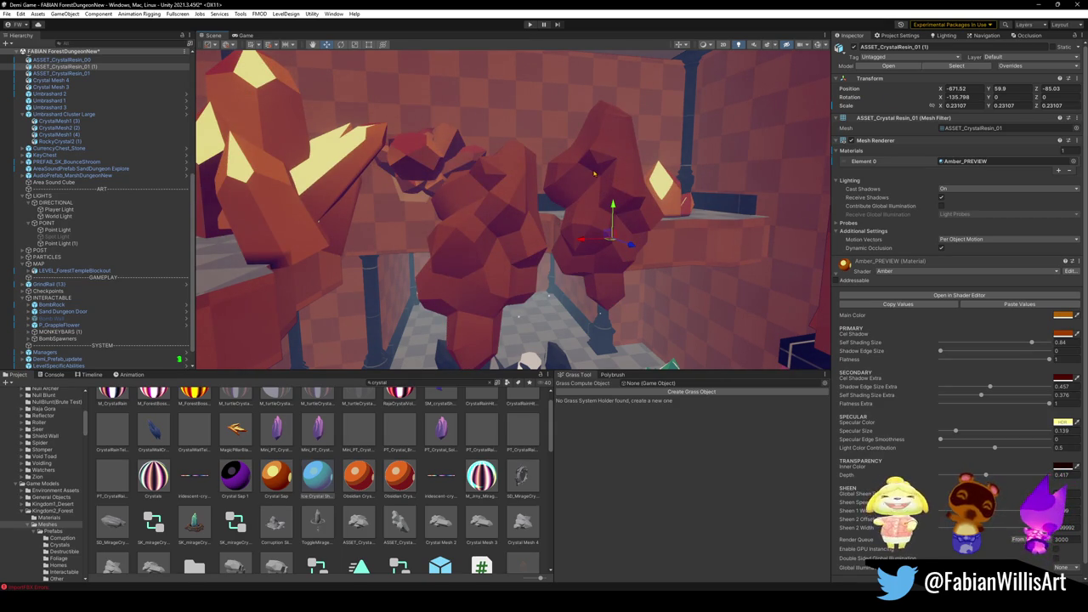
pyautogui.moveTo(236, 476)
pyautogui.mouseDown()
pyautogui.moveTo(448, 354)
pyautogui.moveTo(484, 255)
pyautogui.moveTo(606, 242)
pyautogui.moveTo(307, 197)
pyautogui.moveTo(295, 214)
pyautogui.mouseUp()
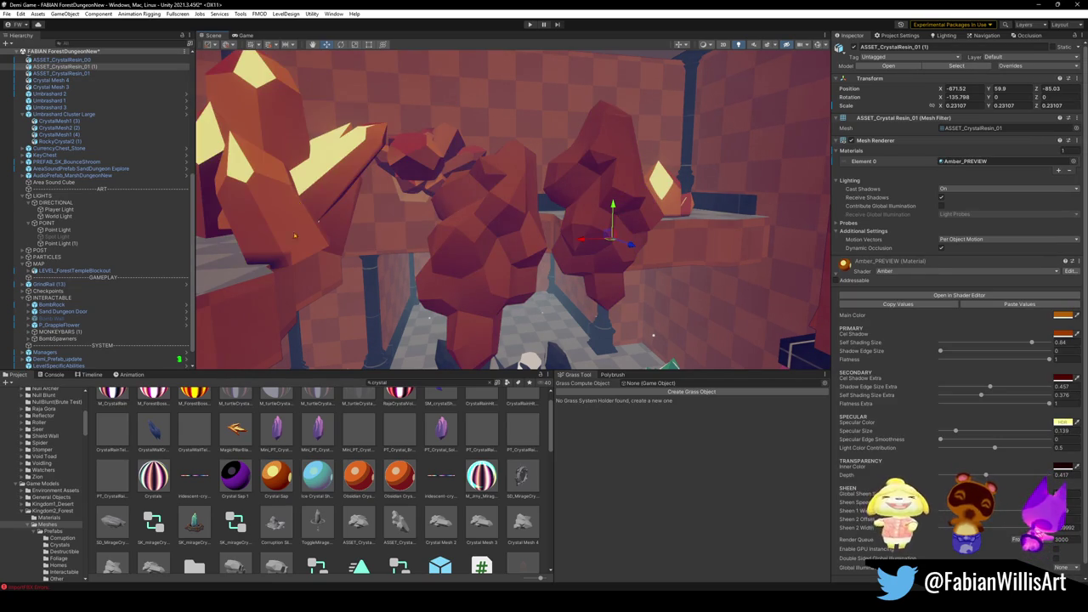
pyautogui.moveTo(273, 474)
pyautogui.mouseDown()
pyautogui.moveTo(502, 255)
pyautogui.moveTo(672, 191)
pyautogui.moveTo(612, 221)
pyautogui.moveTo(616, 231)
pyautogui.mouseUp()
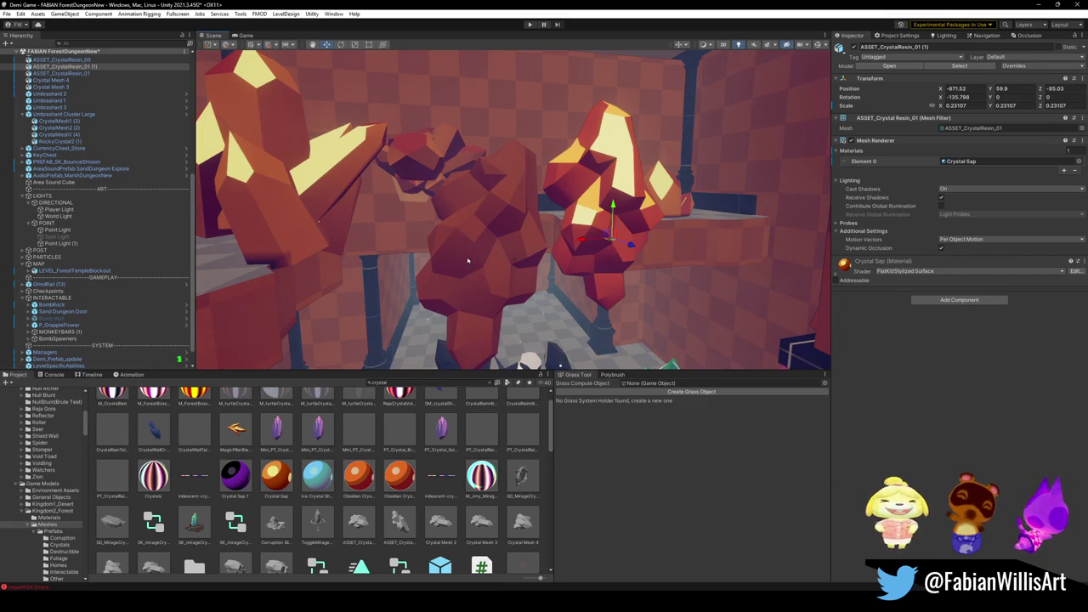
pyautogui.moveTo(481, 257); pyautogui.dragTo(484, 275)
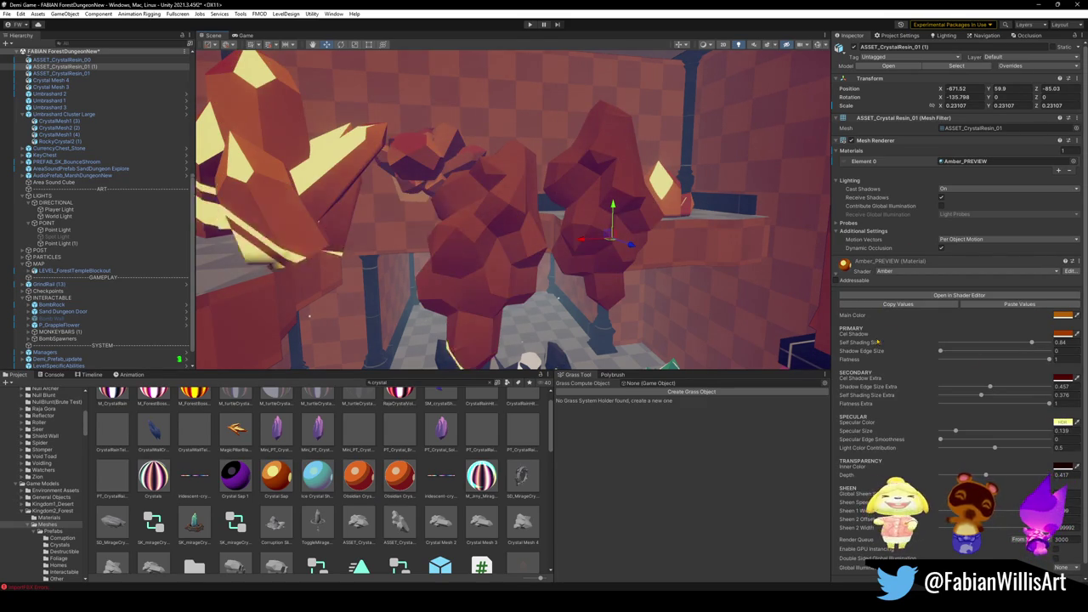
# Try new Shadow Edge Size Extra and Self Shading Size values, undoing both changes.
pyautogui.click(990, 389)
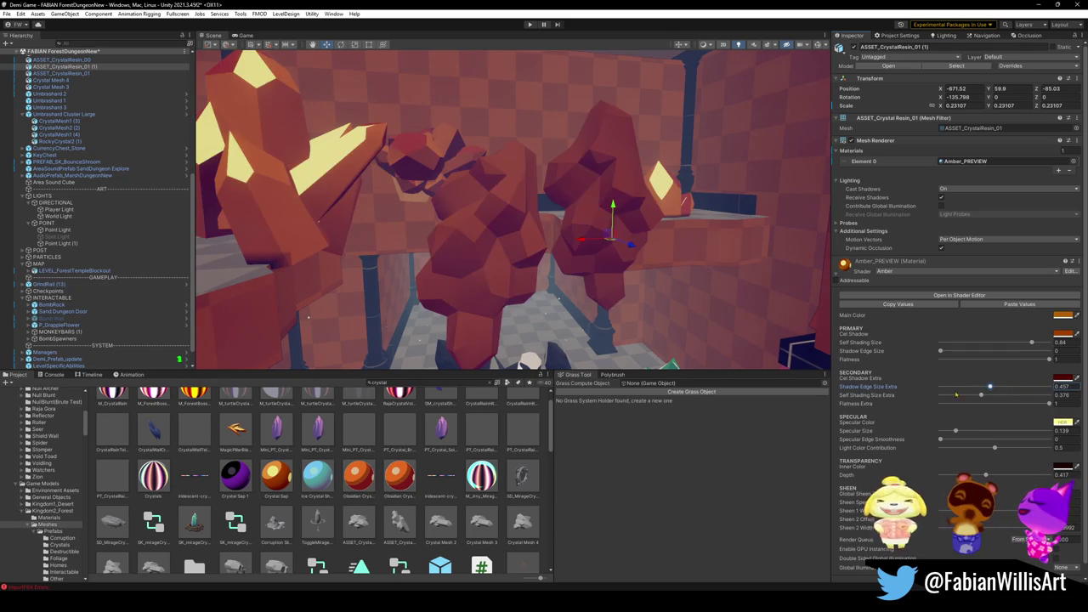
pyautogui.moveTo(953, 393); pyautogui.dragTo(963, 395)
pyautogui.hotkey('ctrl', 'z')
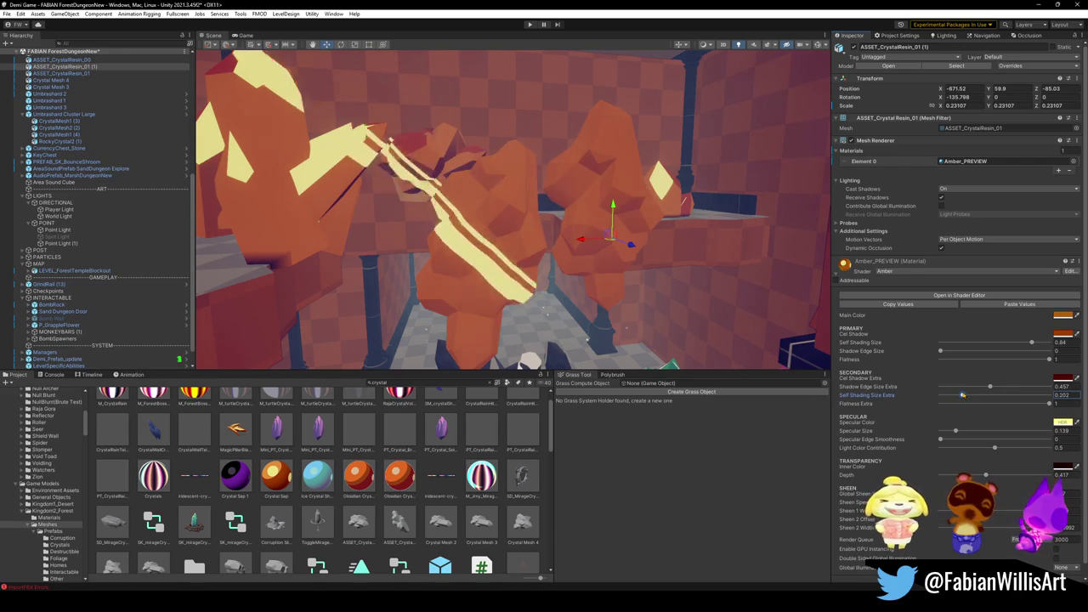
pyautogui.hotkey('ctrl', 'z')
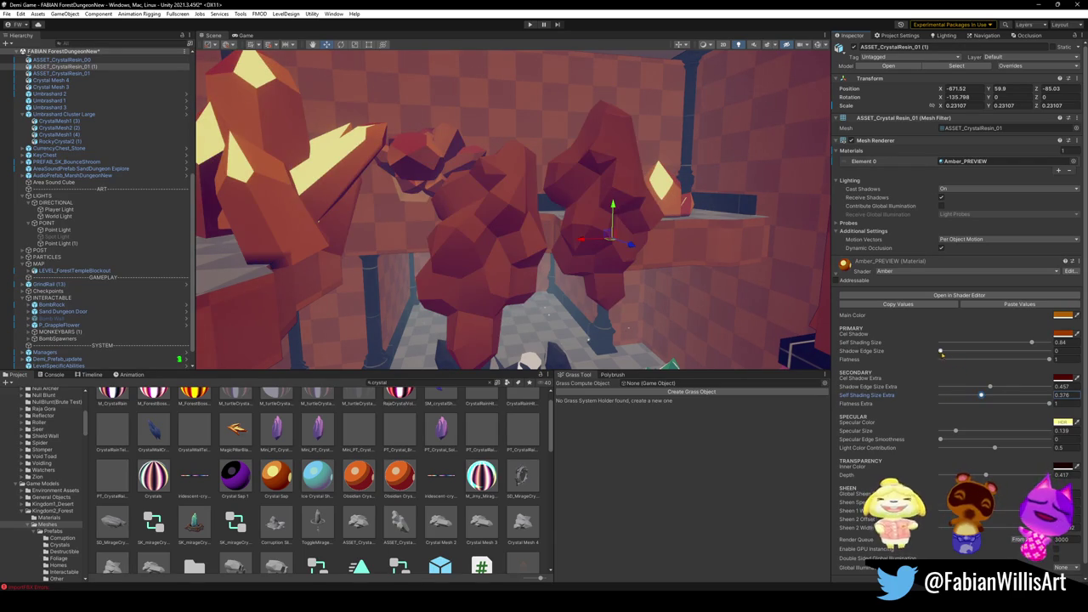
pyautogui.click(949, 353)
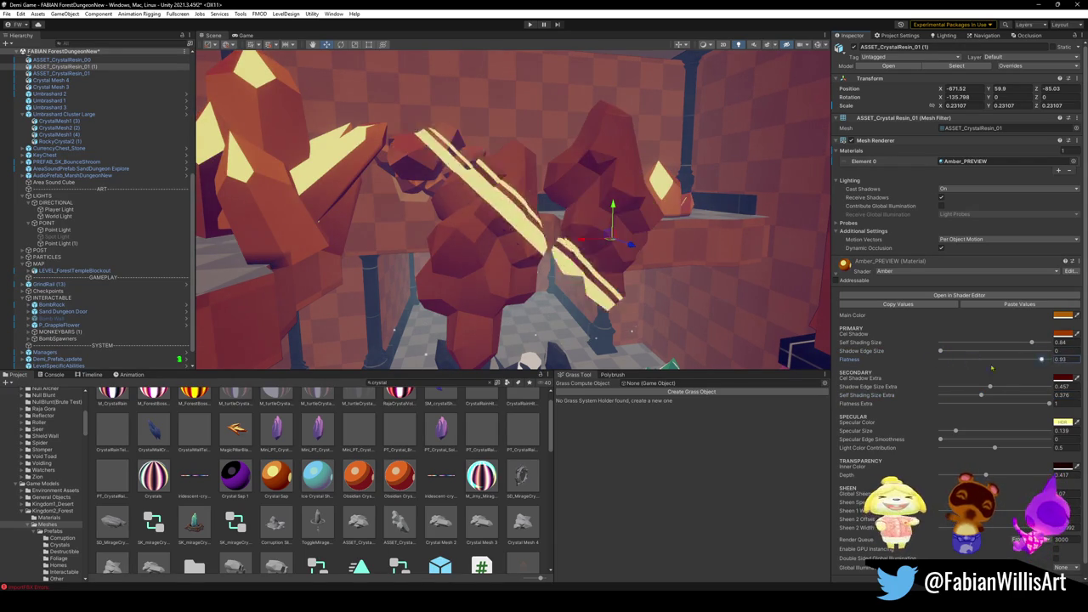
pyautogui.moveTo(1030, 343); pyautogui.dragTo(1006, 343)
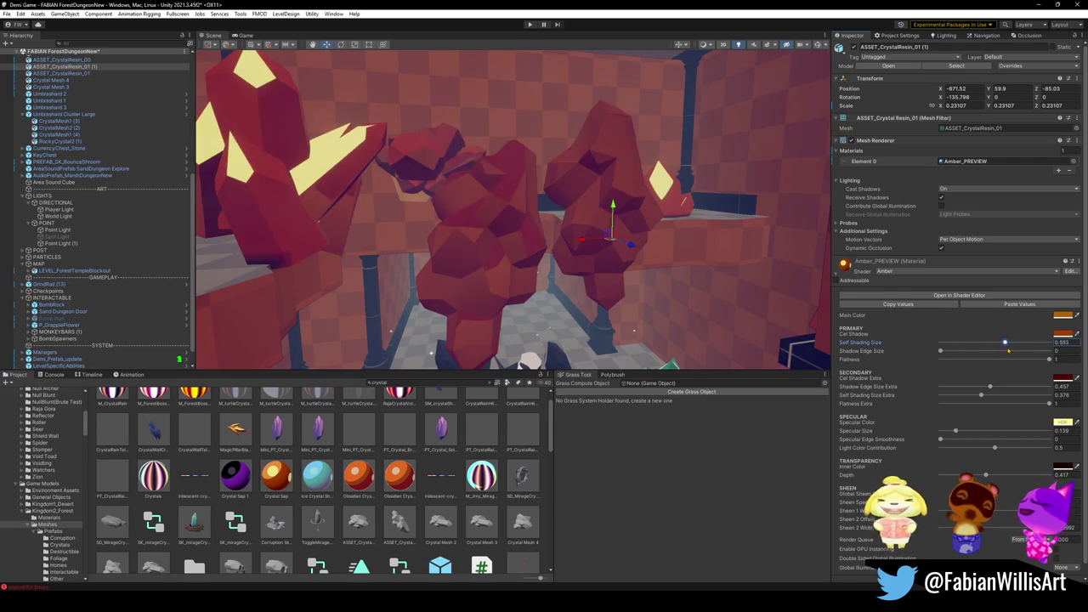
pyautogui.hotkey('ctrl', 'z')
pyautogui.hotkey('ctrl', 'z')
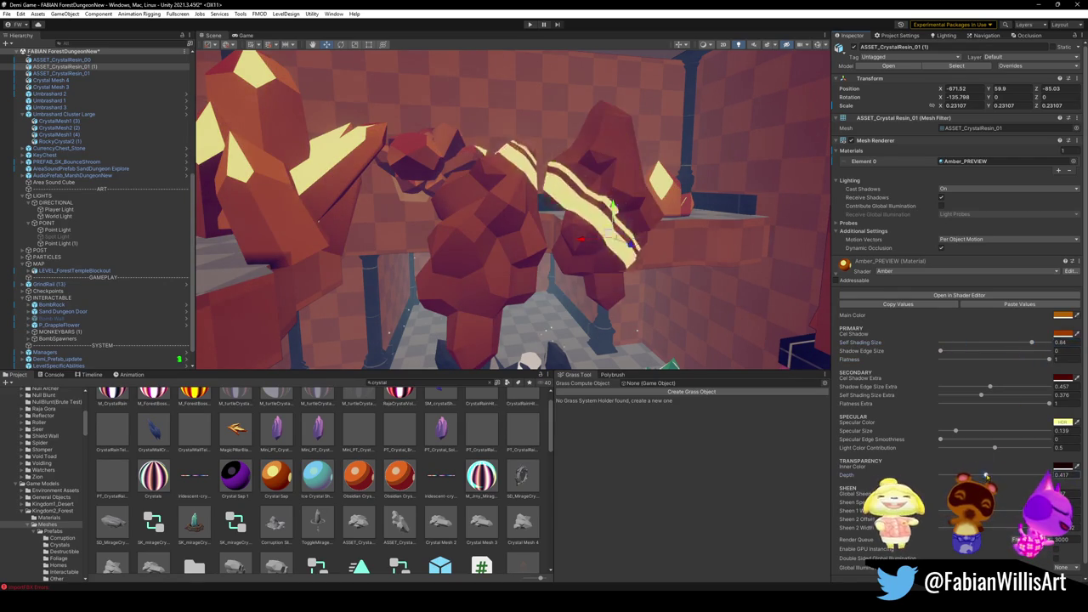
# Keep transparency Depth at 0.417 and lower Primary Flatness from 1 to 0.304.
pyautogui.moveTo(985, 475); pyautogui.dragTo(946, 475)
pyautogui.hotkey('ctrl', 'z')
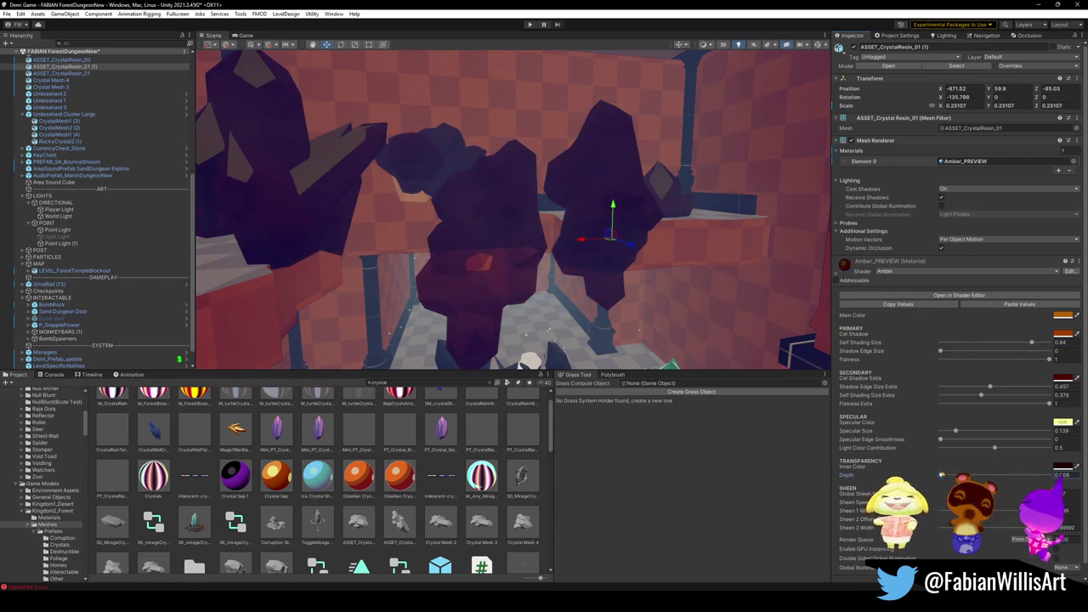
pyautogui.click(995, 448)
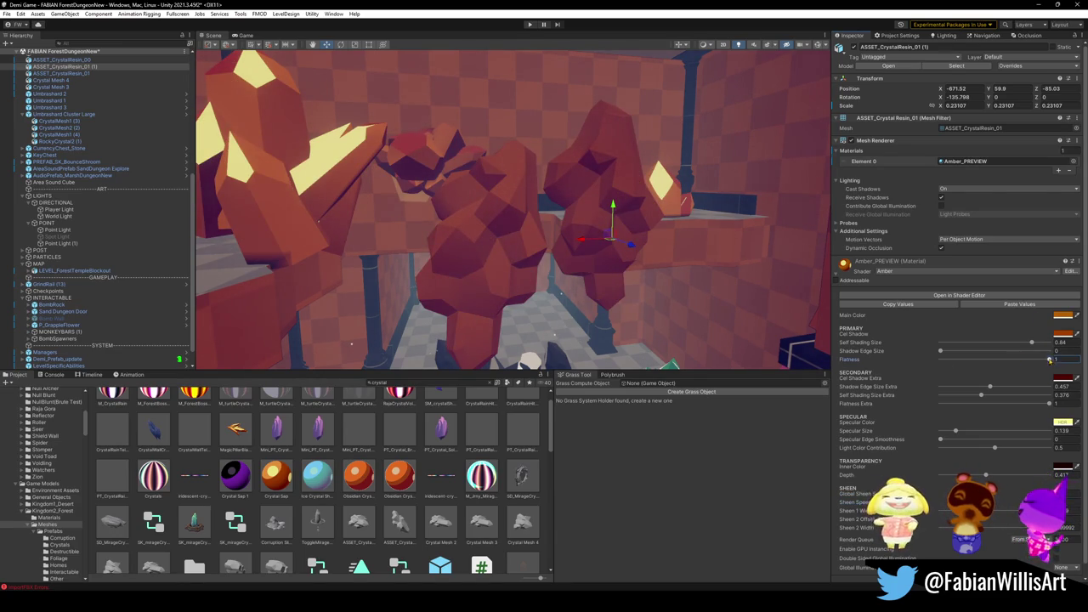
pyautogui.moveTo(1050, 358)
pyautogui.mouseDown()
pyautogui.moveTo(973, 360)
pyautogui.moveTo(1054, 360)
pyautogui.mouseUp()
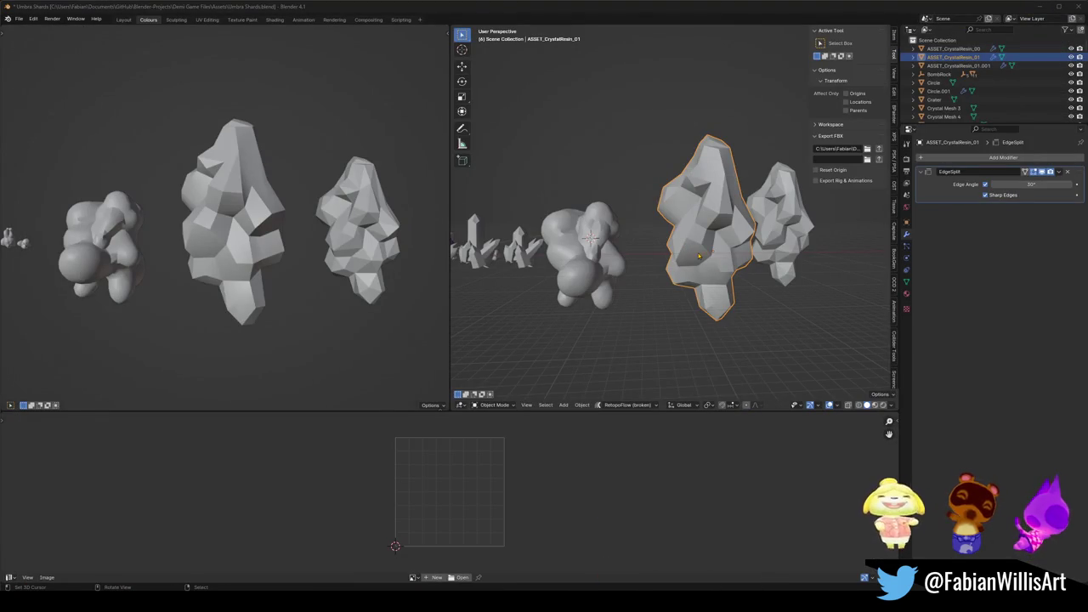
# Set ASSET_CrystalResin_01's normals from faces with the whole mesh selected.
pyautogui.press('Tab')
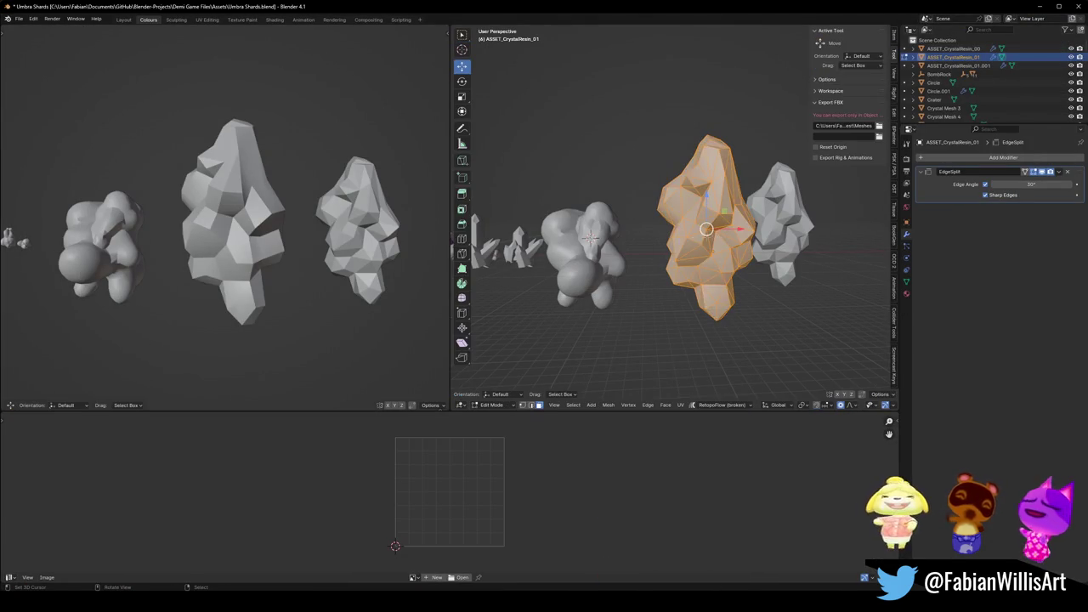
pyautogui.hotkey('alt', 'a')
pyautogui.press('a')
pyautogui.hotkey('alt', 'n')
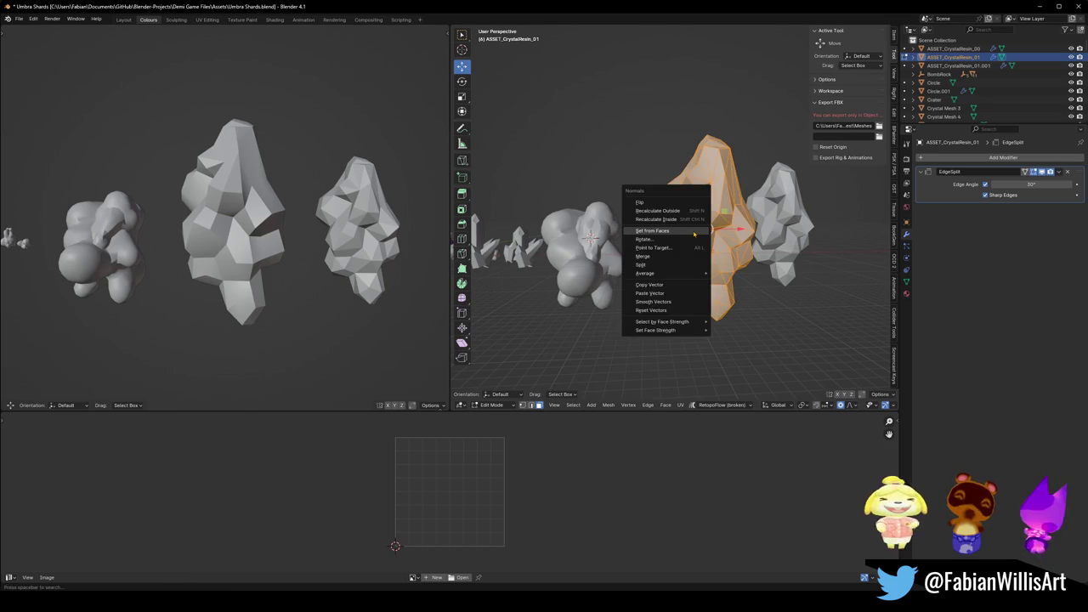
pyautogui.click(693, 232)
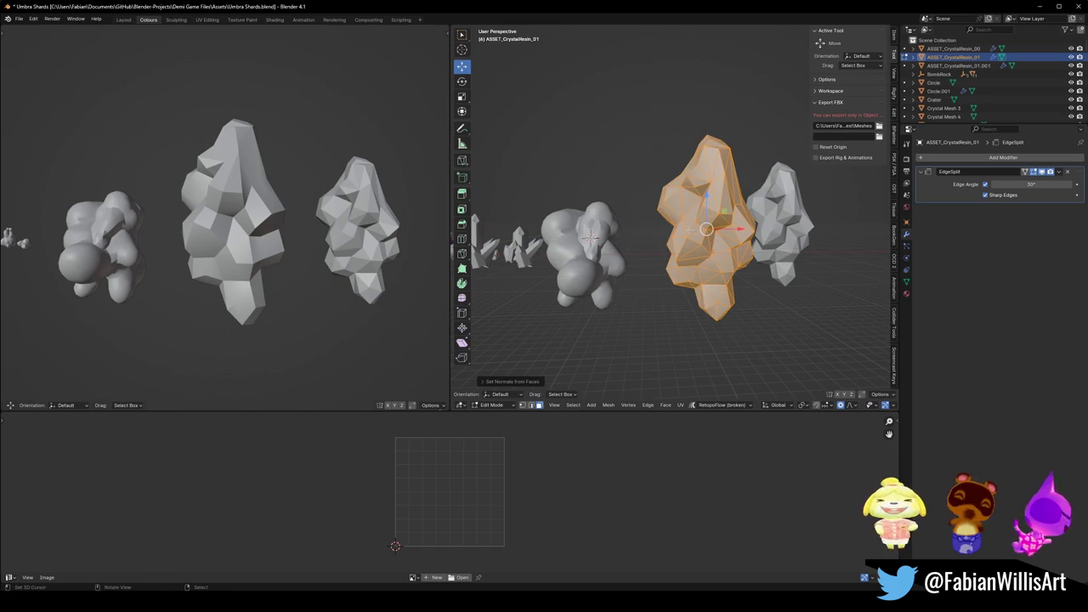
pyautogui.press('Tab')
# Apply the crystal's object transform with Ctrl+A.
pyautogui.rightClick(693, 234)
pyautogui.click(693, 234)
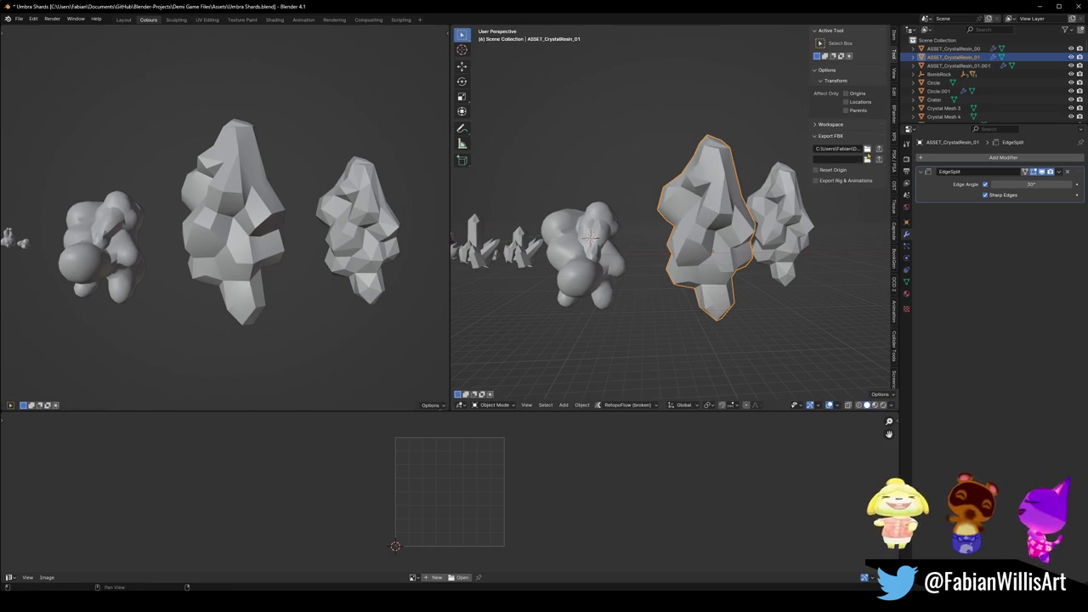
pyautogui.hotkey('ctrl', 'a')
pyautogui.click(718, 212)
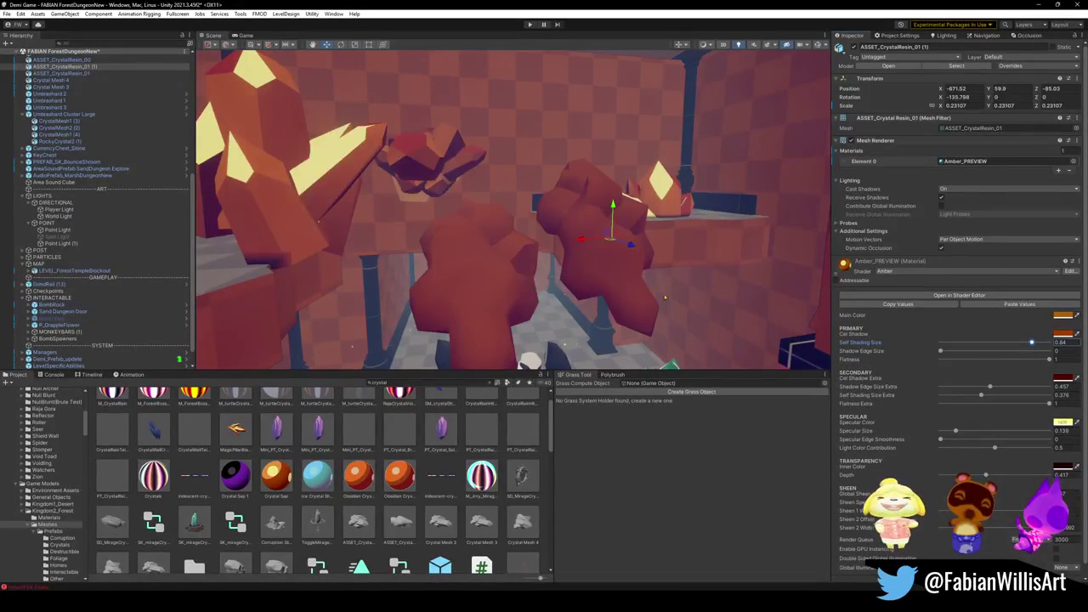
# Search the project for crystals, place a resin crystal mesh and enlarge it slightly.
pyautogui.moveTo(595, 289)
pyautogui.mouseDown()
pyautogui.moveTo(600, 266)
pyautogui.moveTo(569, 276)
pyautogui.mouseUp()
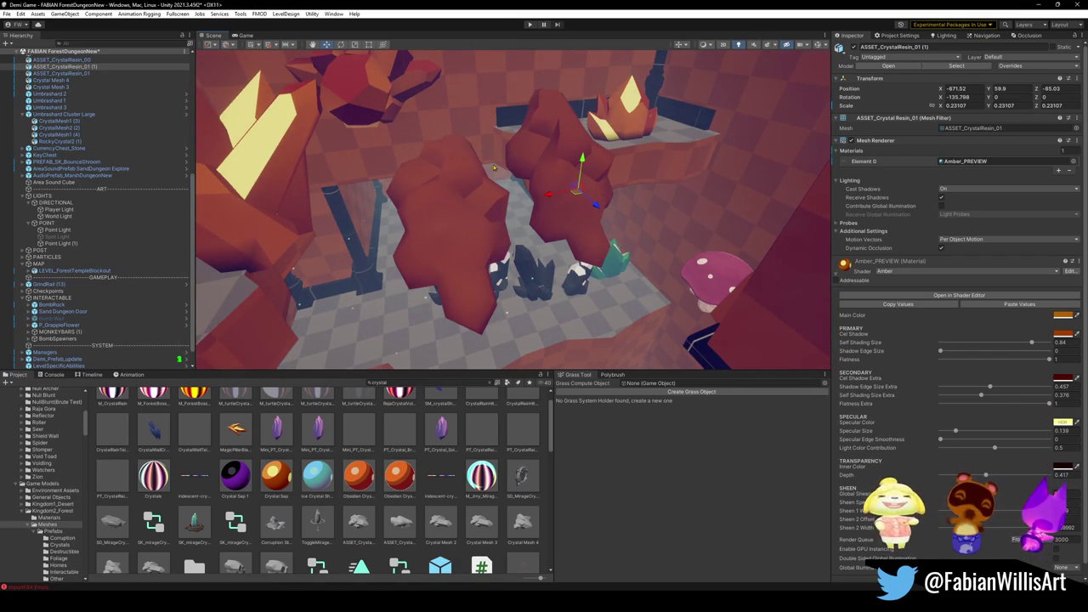
pyautogui.click(463, 382)
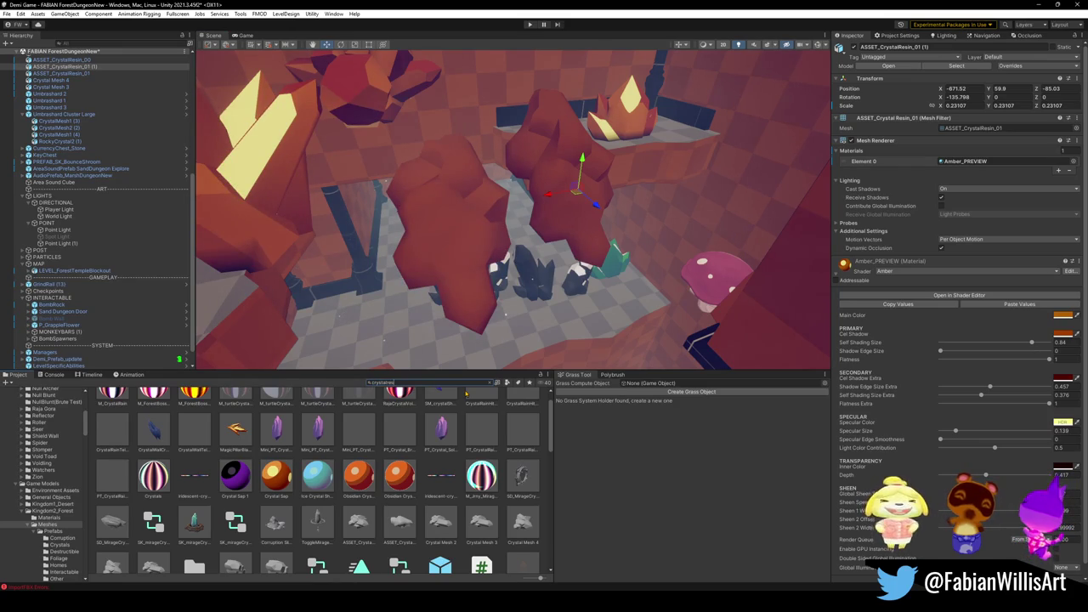
pyautogui.moveTo(141, 433)
pyautogui.mouseDown()
pyautogui.moveTo(383, 255)
pyautogui.moveTo(476, 288)
pyautogui.moveTo(537, 357)
pyautogui.moveTo(533, 317)
pyautogui.moveTo(564, 300)
pyautogui.moveTo(609, 210)
pyautogui.moveTo(481, 315)
pyautogui.moveTo(506, 164)
pyautogui.mouseUp()
pyautogui.press('r')
# Raise the new crystal copy higher into place beside the existing crystals.
pyautogui.click(514, 119)
pyautogui.click(524, 287)
pyautogui.moveTo(515, 288)
pyautogui.mouseDown()
pyautogui.moveTo(510, 110)
pyautogui.moveTo(577, 158)
pyautogui.moveTo(428, 170)
pyautogui.mouseUp()
pyautogui.click(429, 170)
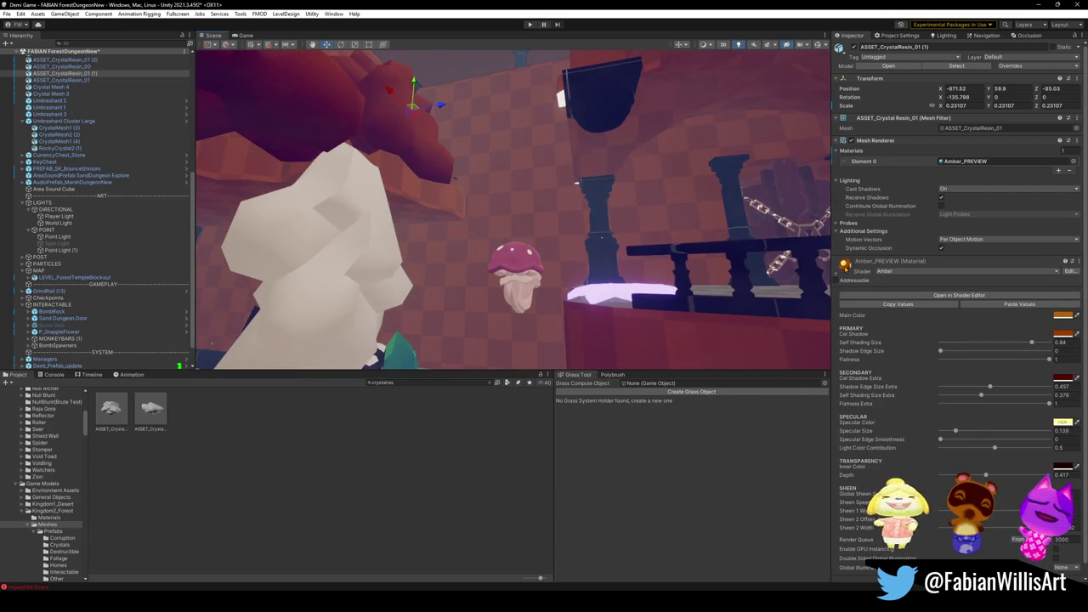
pyautogui.moveTo(375, 311)
pyautogui.mouseDown()
pyautogui.moveTo(617, 241)
pyautogui.moveTo(622, 201)
pyautogui.mouseUp()
pyautogui.moveTo(502, 215)
pyautogui.mouseDown()
pyautogui.moveTo(619, 338)
pyautogui.moveTo(595, 285)
pyautogui.moveTo(603, 140)
pyautogui.moveTo(583, 133)
pyautogui.moveTo(595, 148)
pyautogui.moveTo(1014, 4)
pyautogui.mouseUp()
pyautogui.click(590, 307)
pyautogui.press('w')
# Set the crystal's origin to geometry, clear its rotation and lower Edge Split to 13°.
pyautogui.click(1037, 4)
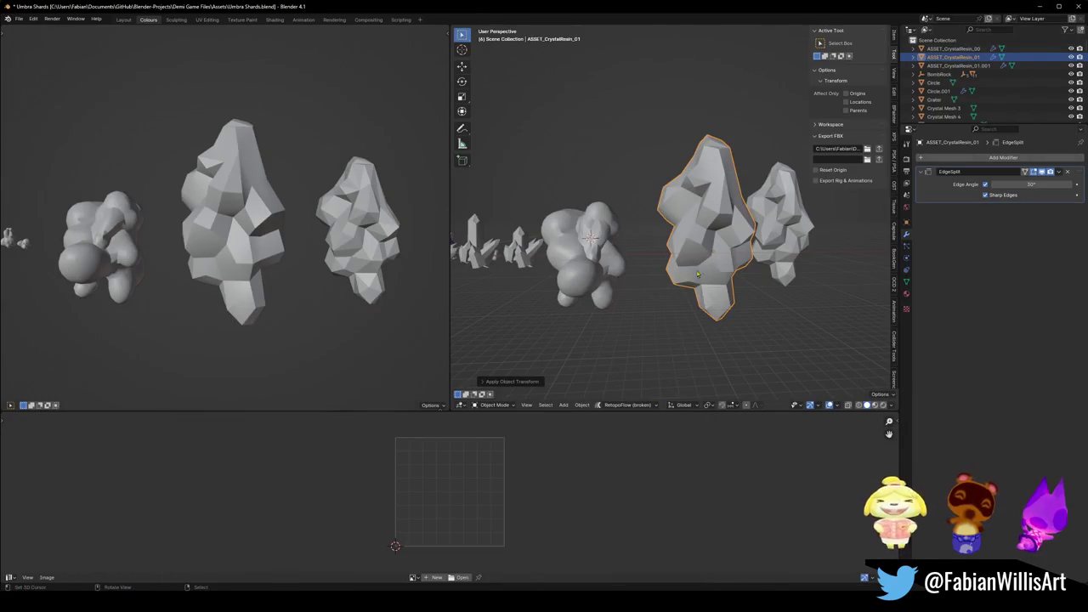
pyautogui.press('KP_Decimal')
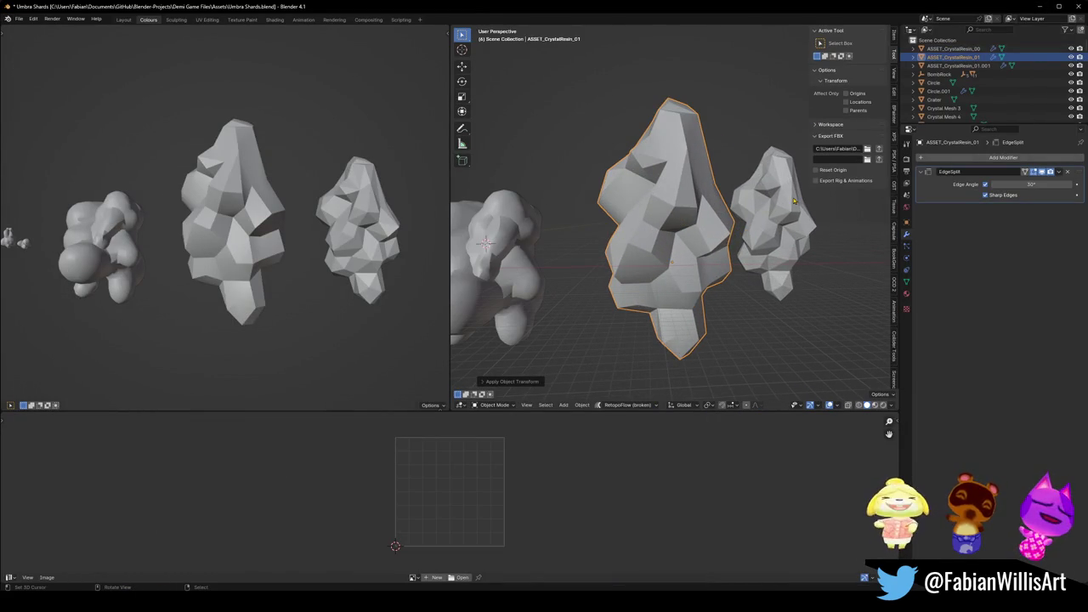
pyautogui.press('q')
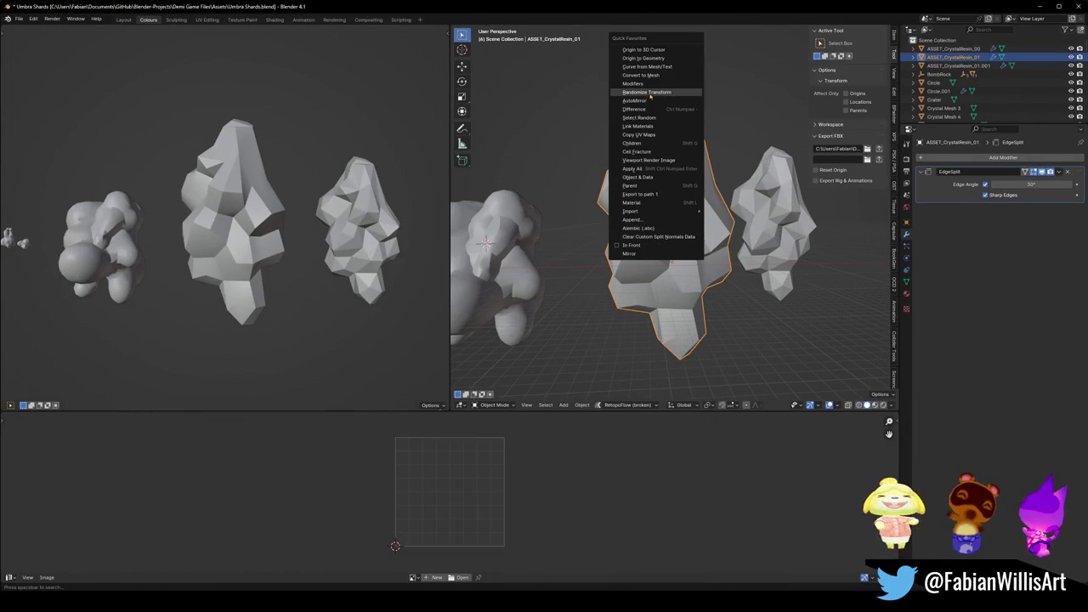
pyautogui.click(644, 57)
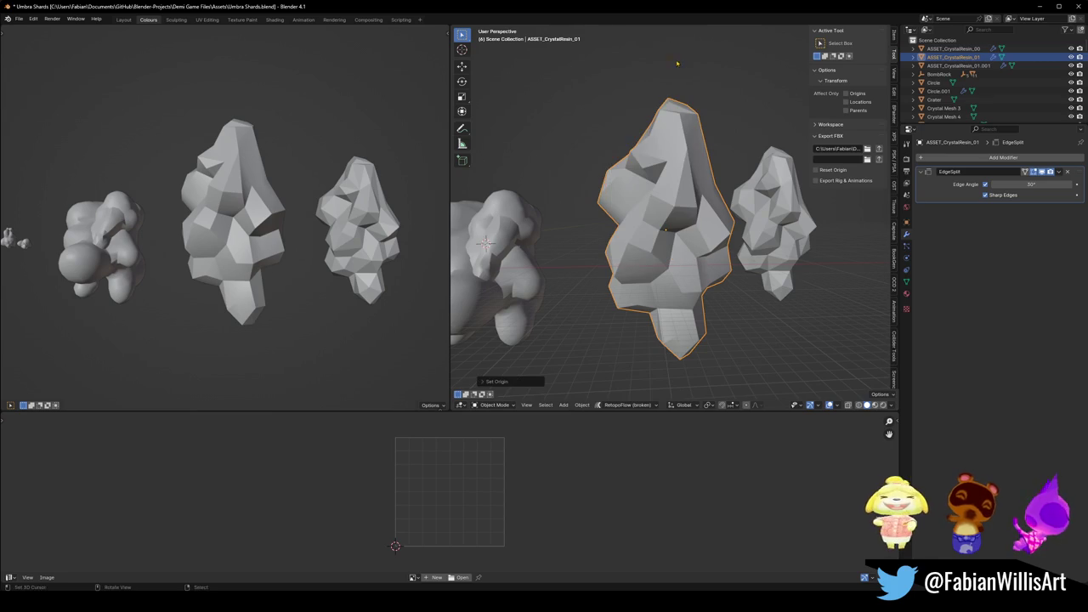
pyautogui.scroll(5, 649, 227)
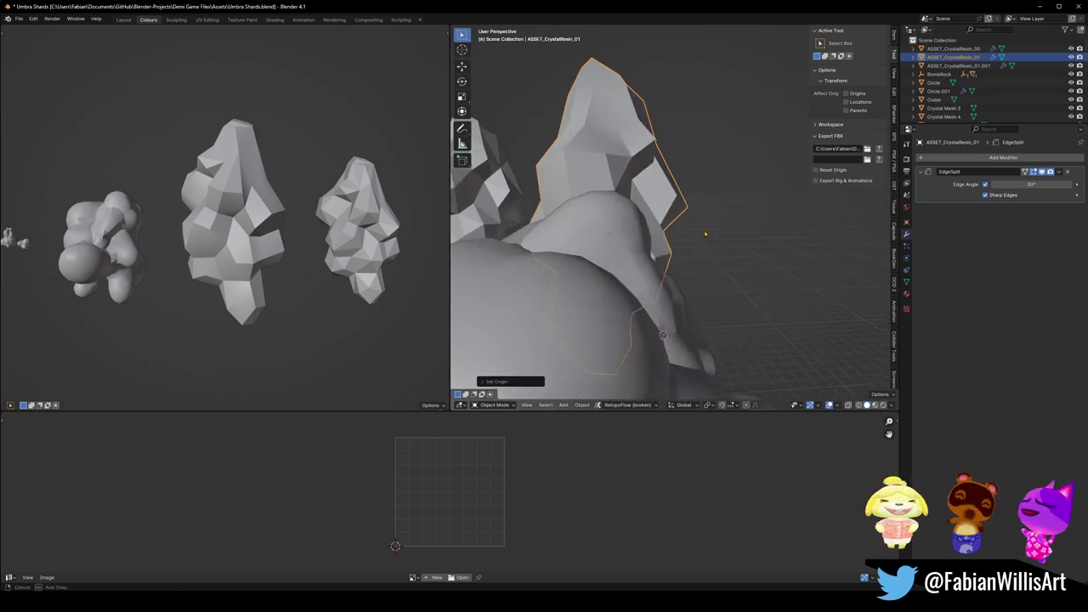
pyautogui.hotkey('alt', 'r')
pyautogui.moveTo(718, 240); pyautogui.dragTo(935, 194)
pyautogui.moveTo(1030, 183); pyautogui.dragTo(996, 184)
pyautogui.scroll(-6, 706, 196)
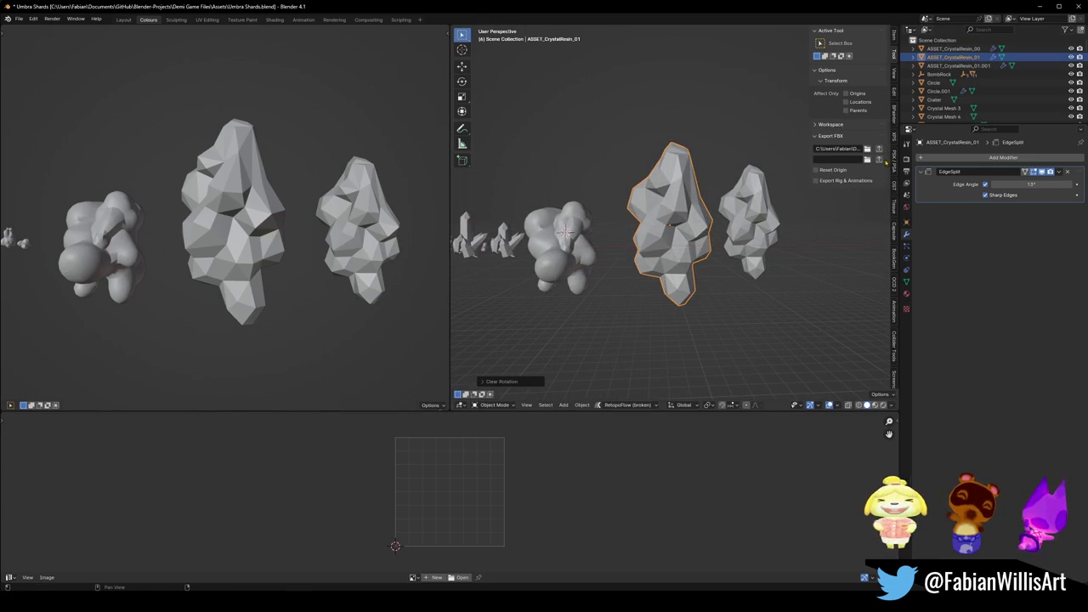
# Shade the crystal flat, comparing against the crystals in the Unity scene.
pyautogui.click(601, 561)
pyautogui.moveTo(608, 258); pyautogui.dragTo(637, 270)
pyautogui.hotkey('alt', 'Tab')
pyautogui.rightClick(667, 236)
pyautogui.click(667, 252)
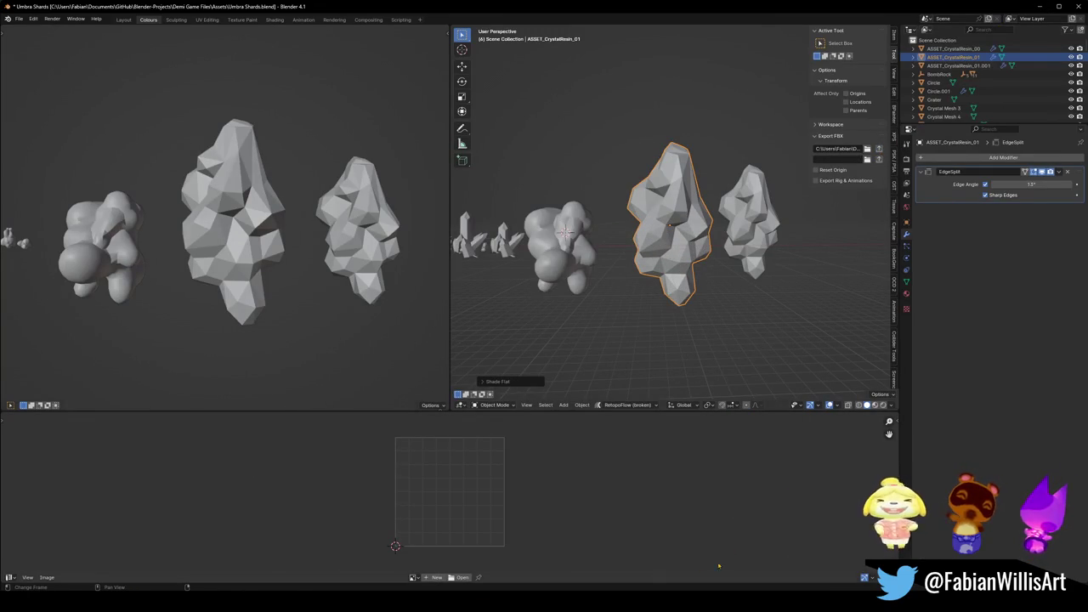
pyautogui.click(600, 570)
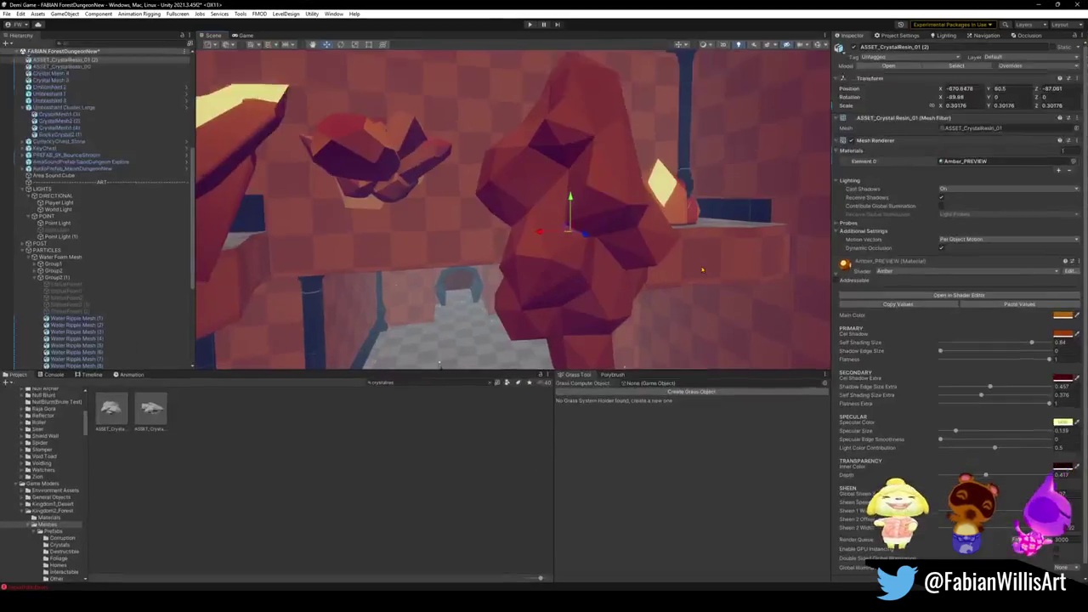
pyautogui.moveTo(661, 245); pyautogui.dragTo(624, 231)
pyautogui.hotkey('alt', 'Tab')
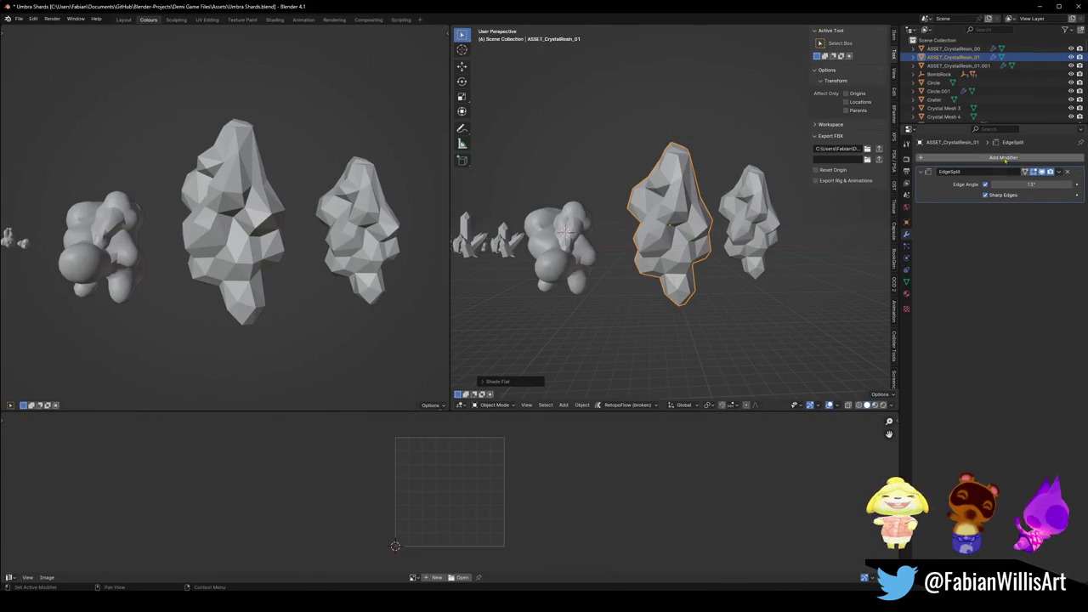
# Add a Decimate modifier at ratio 0.338 above the EdgeSplit modifier.
pyautogui.click(1006, 163)
pyautogui.click(927, 221)
pyautogui.moveTo(1077, 213)
pyautogui.mouseDown()
pyautogui.moveTo(1062, 192)
pyautogui.moveTo(993, 194)
pyautogui.moveTo(1011, 194)
pyautogui.mouseUp()
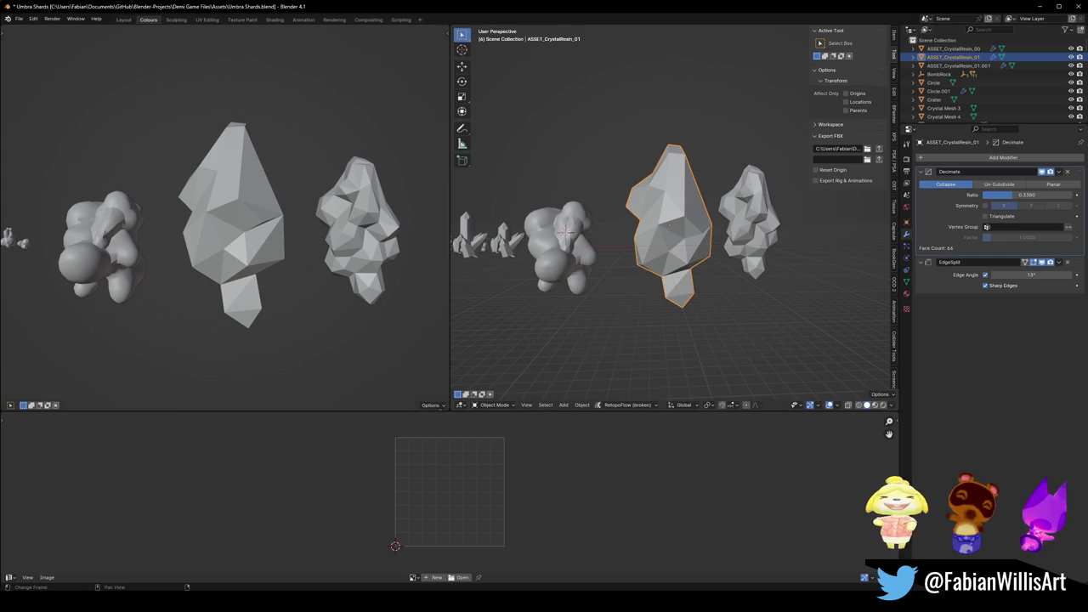
pyautogui.hotkey('alt', 'Tab')
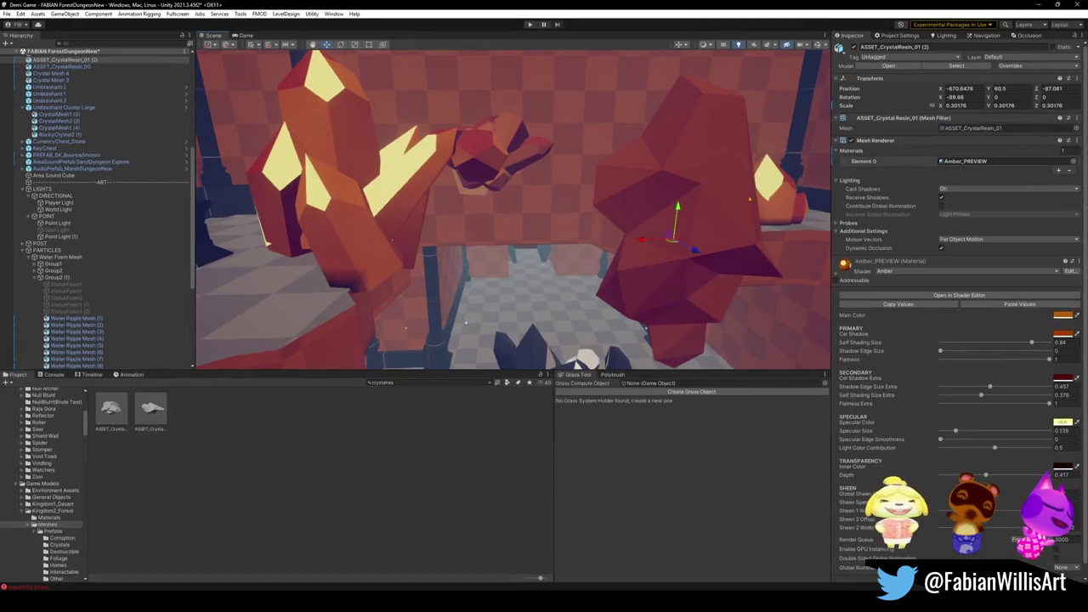
# In Unity, orbit the Scene view and frame ASSET_CrystalResin_00 to inspect the lower-poly crystals.
pyautogui.moveTo(700, 229)
pyautogui.mouseDown()
pyautogui.moveTo(713, 222)
pyautogui.moveTo(457, 188)
pyautogui.moveTo(420, 211)
pyautogui.moveTo(691, 223)
pyautogui.mouseUp()
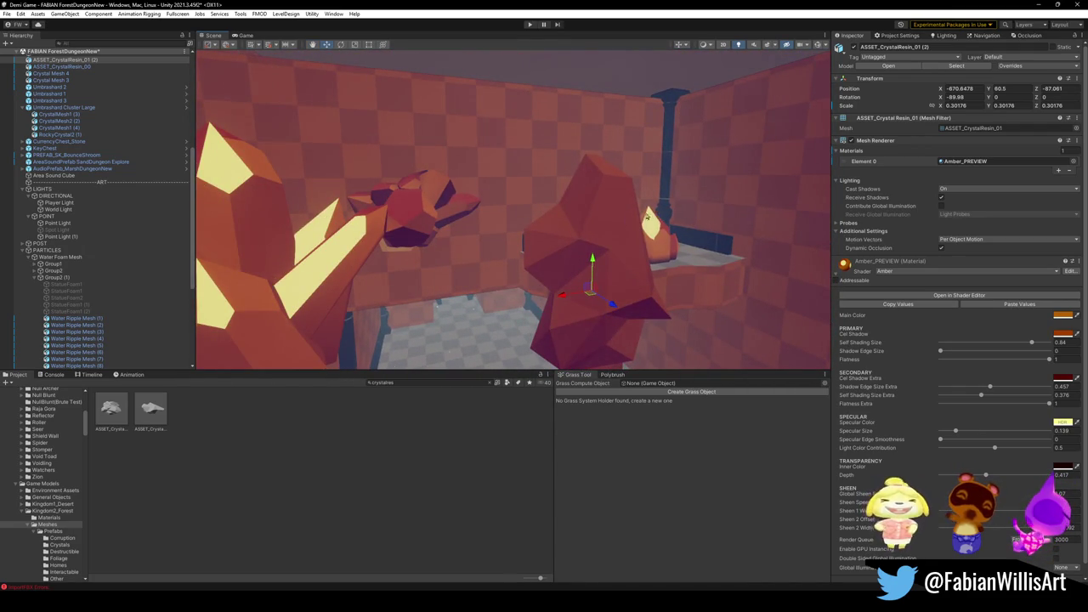
pyautogui.click(654, 216)
pyautogui.press('f')
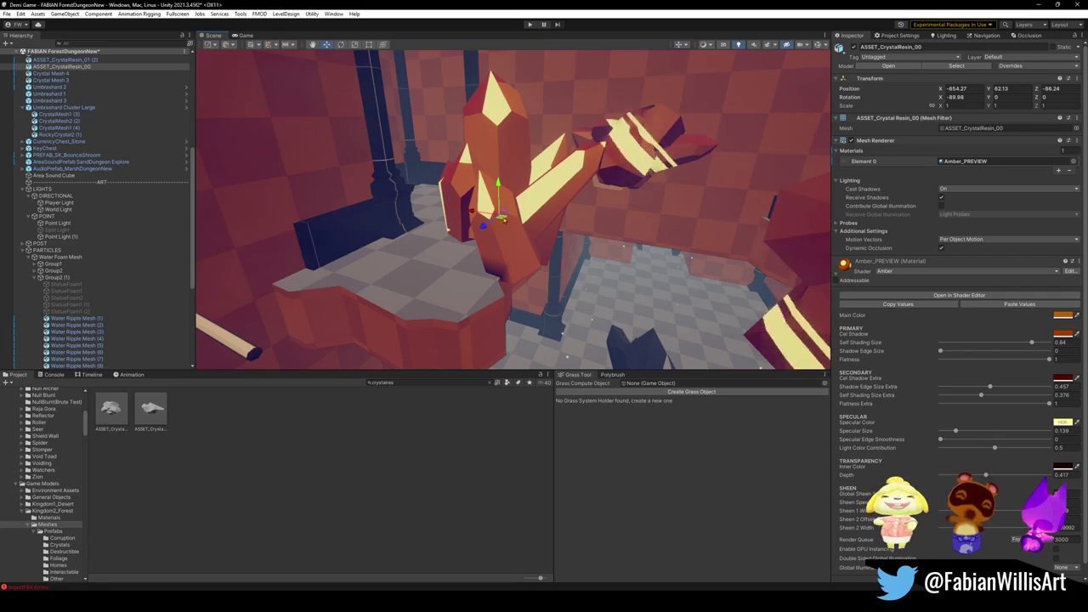
# Back in Blender, orbit around ASSET_CrystalResin_01 and begin scaling it down to about 0.39.
pyautogui.hotkey('alt', 'Tab')
pyautogui.moveTo(604, 231)
pyautogui.mouseDown()
pyautogui.moveTo(667, 225)
pyautogui.moveTo(671, 213)
pyautogui.mouseUp()
pyautogui.press('s')
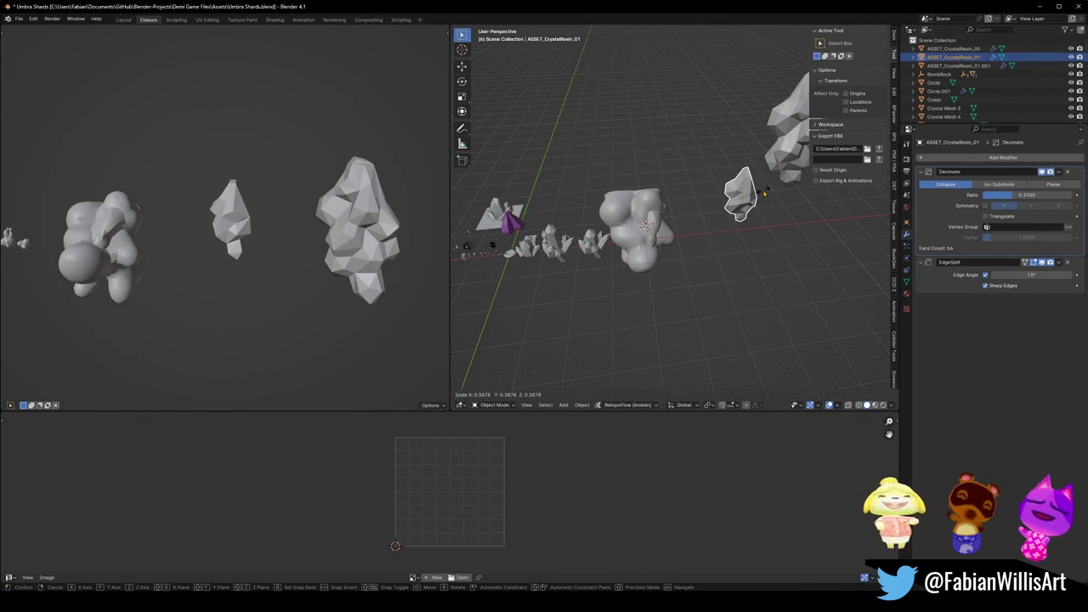
# Shrink ASSET_CrystalResin_01, snap it to the 3D cursor beside the crystal clusters, and scale it again.
pyautogui.press('Return')
pyautogui.hotkey('shift', 's')
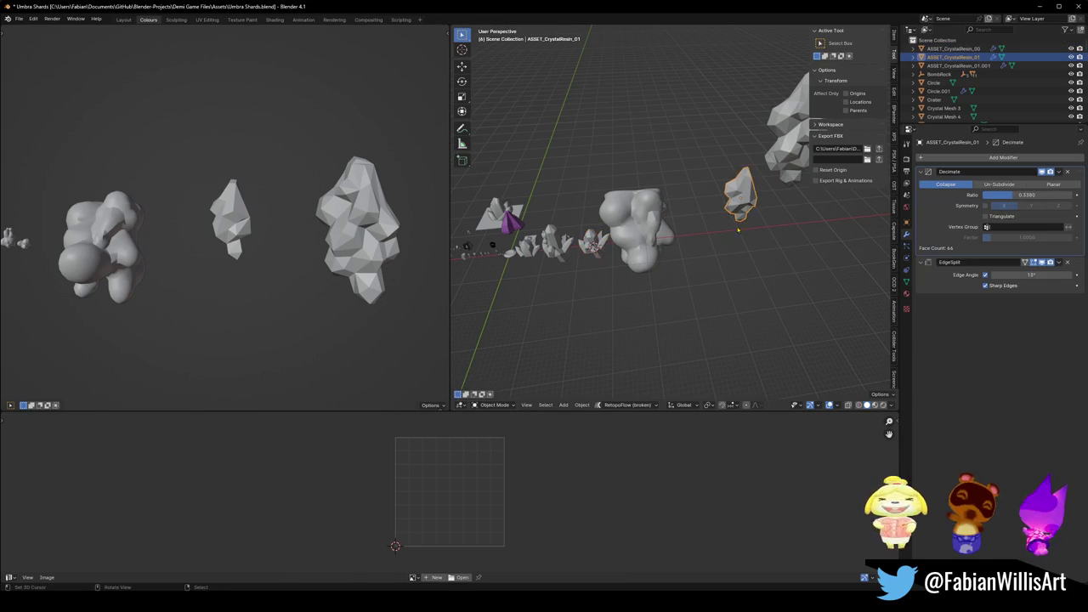
pyautogui.press('KP_Decimal')
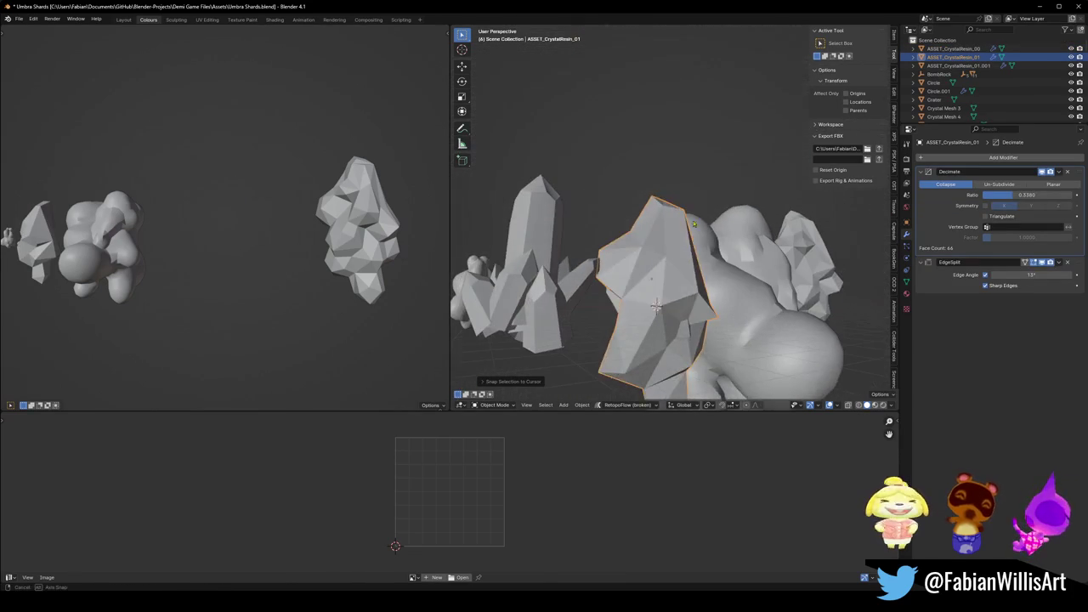
pyautogui.press('s')
pyautogui.click(698, 238)
# Apply the crystal's scale and delete its Decimate modifier, leaving only EdgeSplit.
pyautogui.scroll(-4, 680, 255)
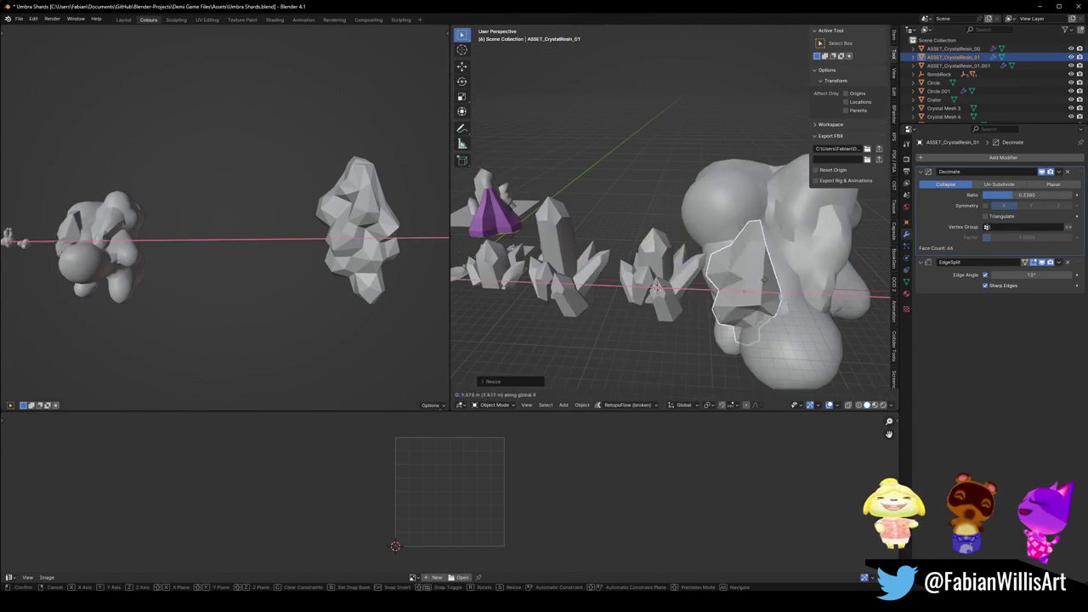
pyautogui.scroll(3, 661, 275)
pyautogui.hotkey('ctrl', 'a')
pyautogui.click(659, 283)
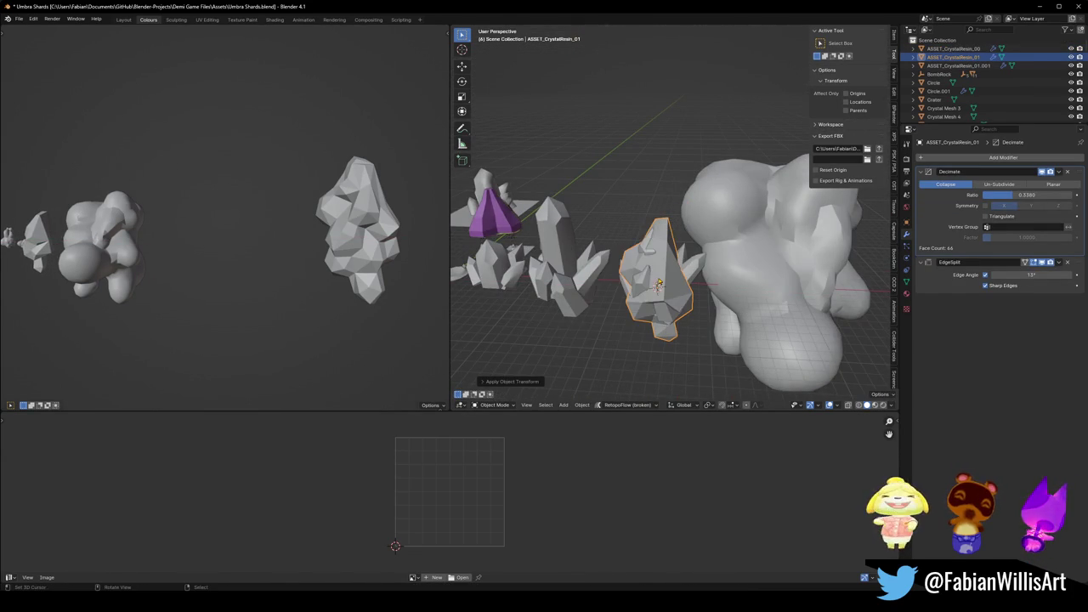
pyautogui.click(1067, 172)
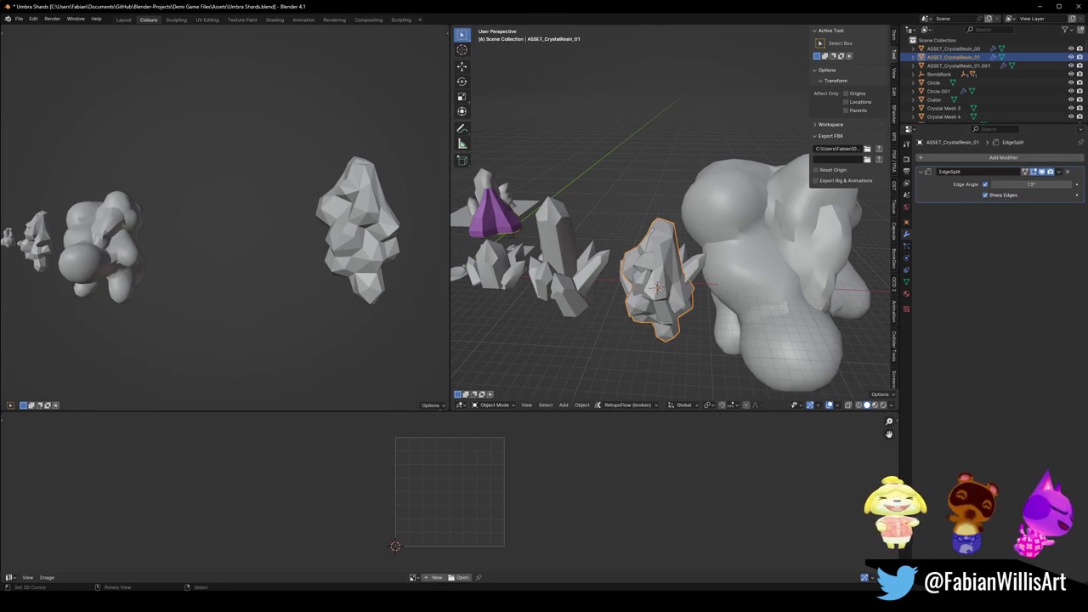
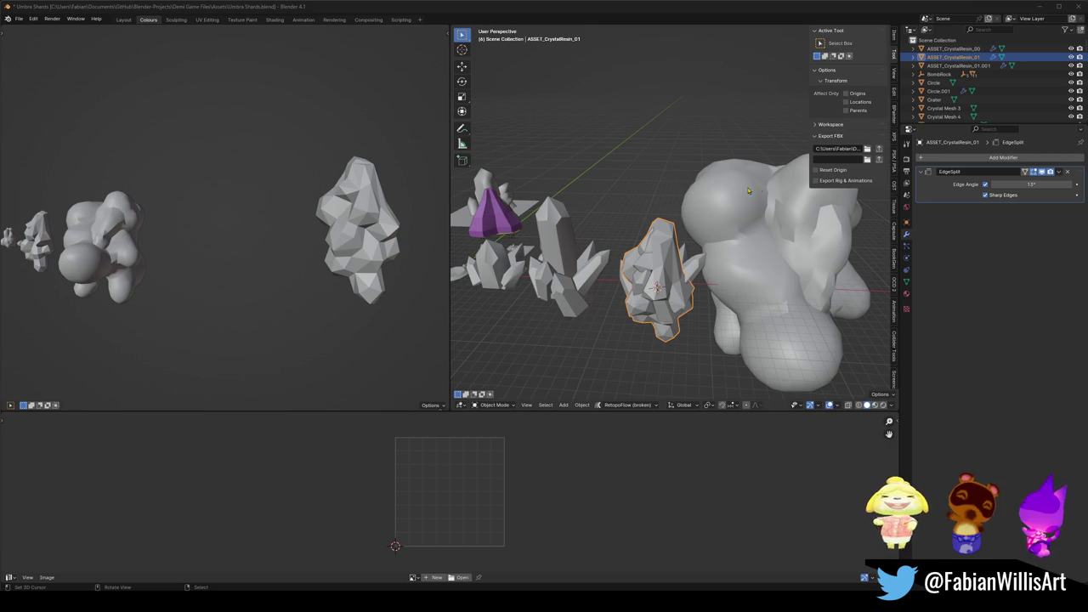
# Apply All Transforms to the ASSET_CrystalResin_01 crystal, then bring up the Unity dungeon scene.
pyautogui.scroll(5, 652, 285)
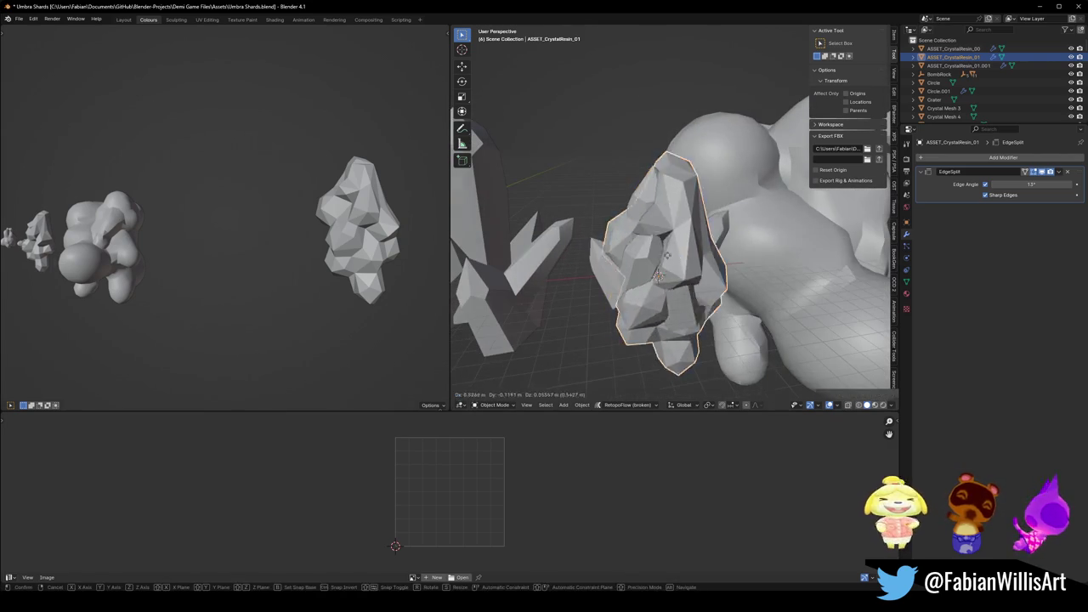
pyautogui.hotkey('ctrl', 'a')
pyautogui.click(694, 255)
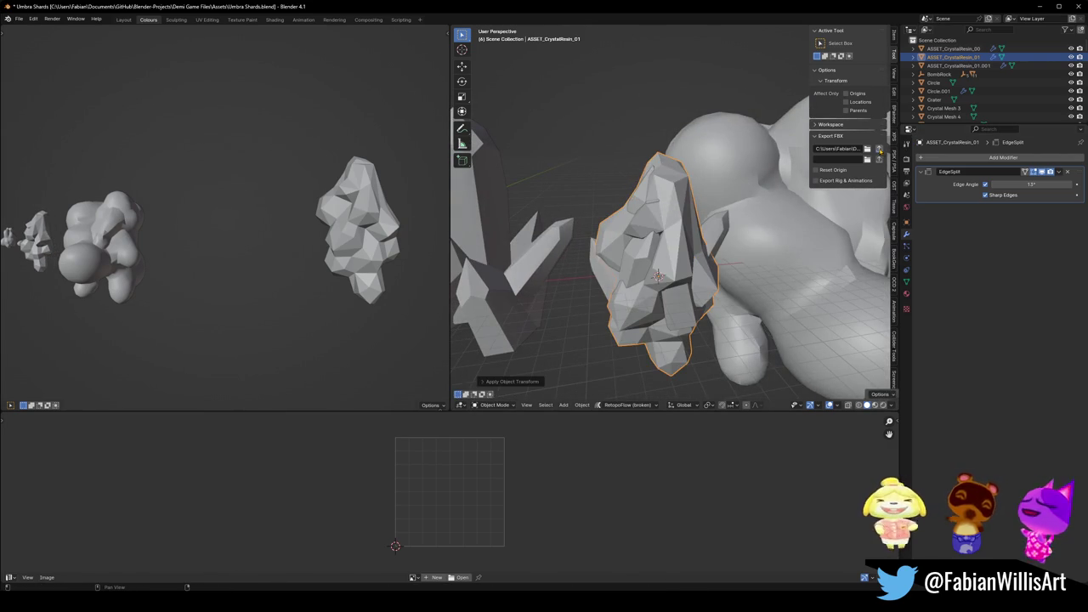
pyautogui.hotkey('alt', 'Tab')
pyautogui.moveTo(545, 218)
pyautogui.mouseDown()
pyautogui.moveTo(595, 216)
pyautogui.moveTo(515, 187)
pyautogui.moveTo(451, 182)
pyautogui.moveTo(525, 200)
pyautogui.mouseUp()
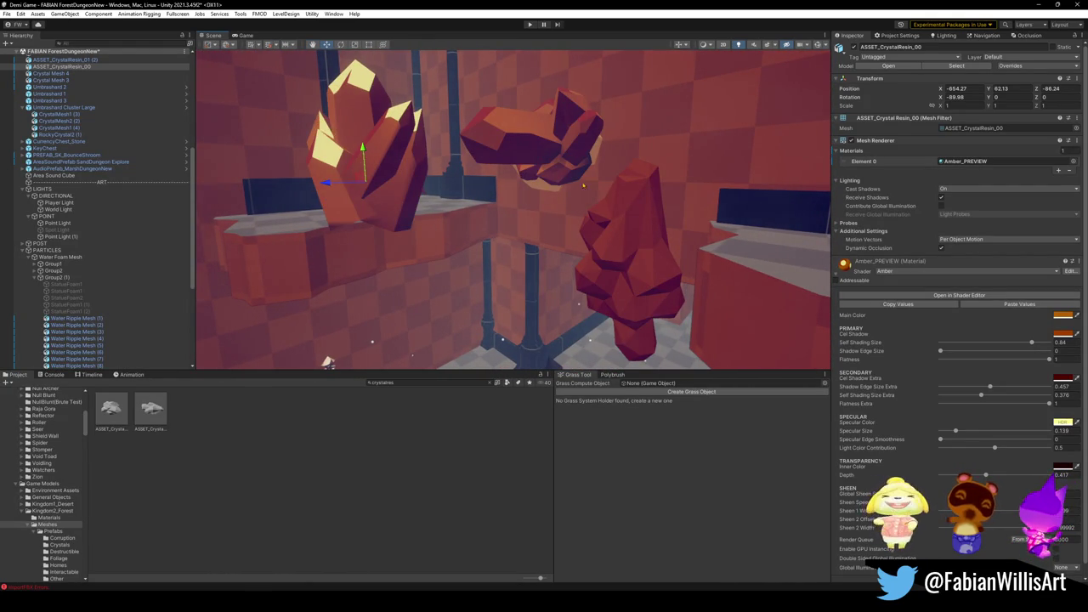
# Enlarge ASSET_CrystalResin_01 (2) and move it up-left, then delete Crystal Mesh 3.
pyautogui.click(599, 257)
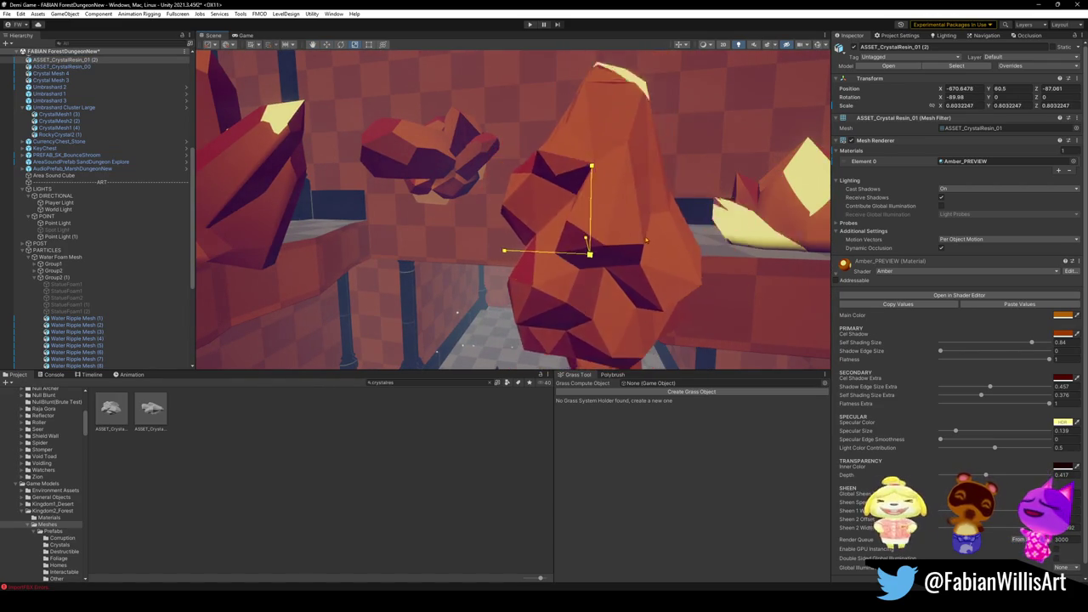
pyautogui.moveTo(620, 249)
pyautogui.mouseDown()
pyautogui.moveTo(680, 233)
pyautogui.moveTo(578, 244)
pyautogui.moveTo(538, 234)
pyautogui.moveTo(594, 255)
pyautogui.moveTo(709, 266)
pyautogui.mouseUp()
pyautogui.press('w')
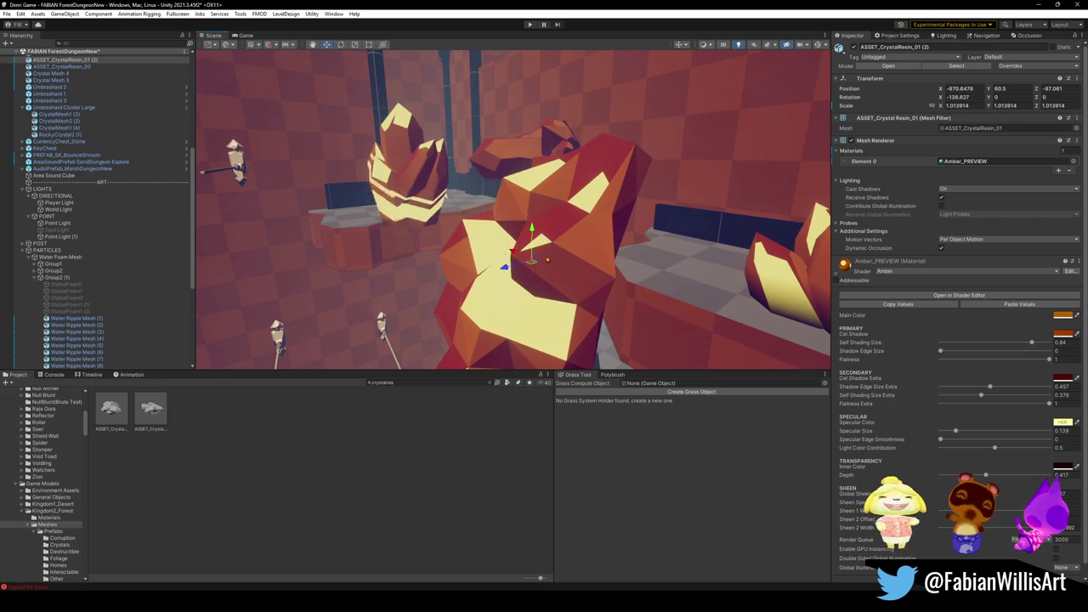
pyautogui.moveTo(522, 243); pyautogui.dragTo(488, 217)
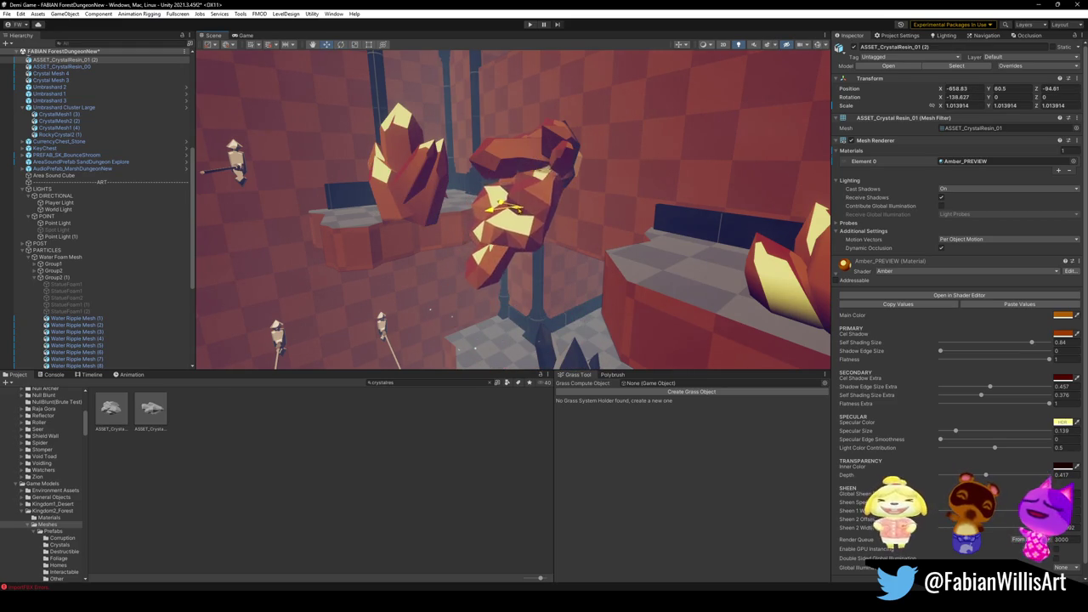
pyautogui.click(517, 153)
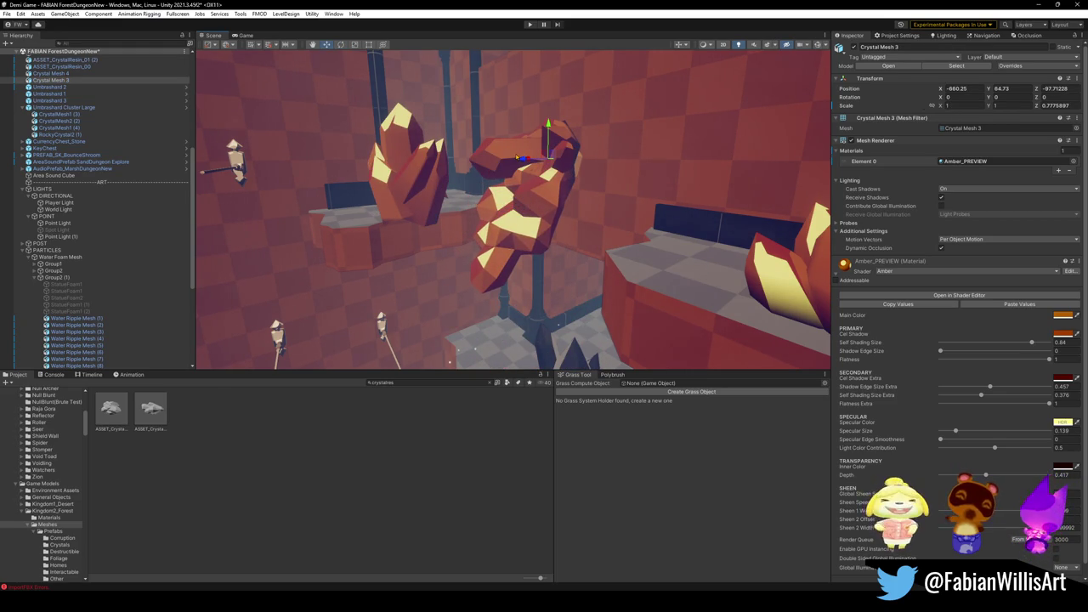
pyautogui.press('Delete')
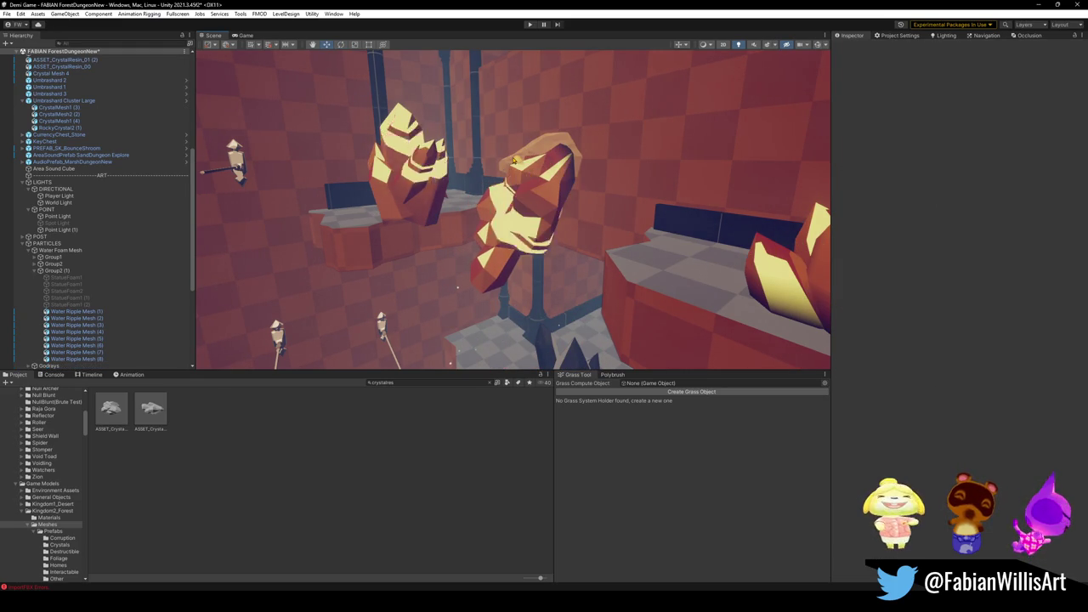
# Tilt ASSET_CrystalResin_01 (2) on X, rescale it to about 1.04, then return to Blender.
pyautogui.click(536, 207)
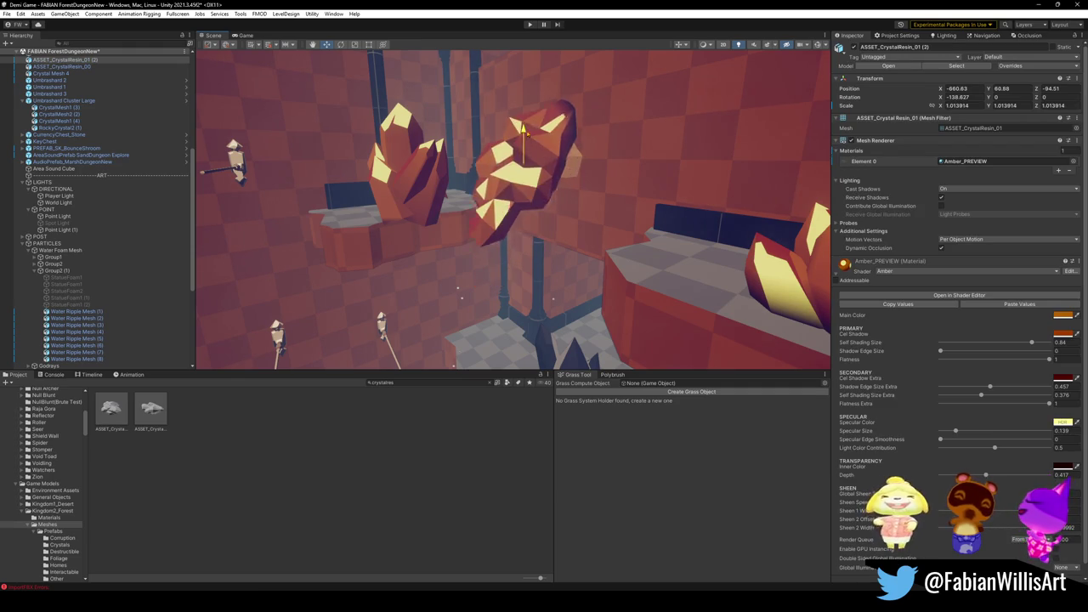
pyautogui.moveTo(504, 188)
pyautogui.mouseDown()
pyautogui.moveTo(530, 203)
pyautogui.moveTo(513, 170)
pyautogui.mouseUp()
pyautogui.press('w')
pyautogui.moveTo(523, 166)
pyautogui.mouseDown()
pyautogui.moveTo(569, 163)
pyautogui.moveTo(541, 170)
pyautogui.mouseUp()
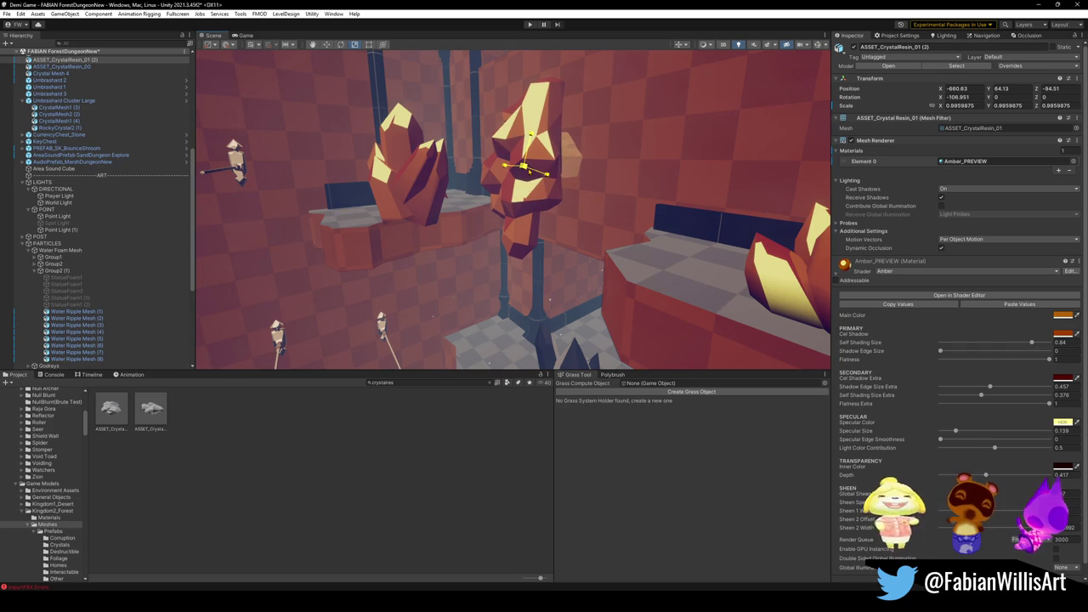
pyautogui.moveTo(532, 168)
pyautogui.mouseDown()
pyautogui.moveTo(675, 199)
pyautogui.moveTo(439, 201)
pyautogui.moveTo(581, 231)
pyautogui.moveTo(633, 212)
pyautogui.mouseUp()
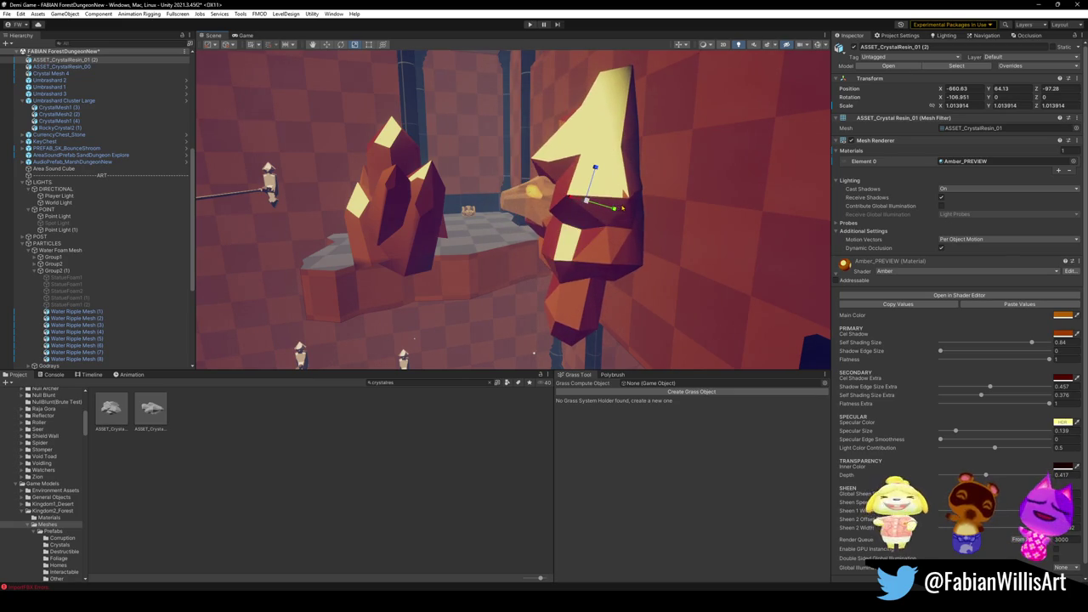
pyautogui.moveTo(608, 207); pyautogui.dragTo(669, 200)
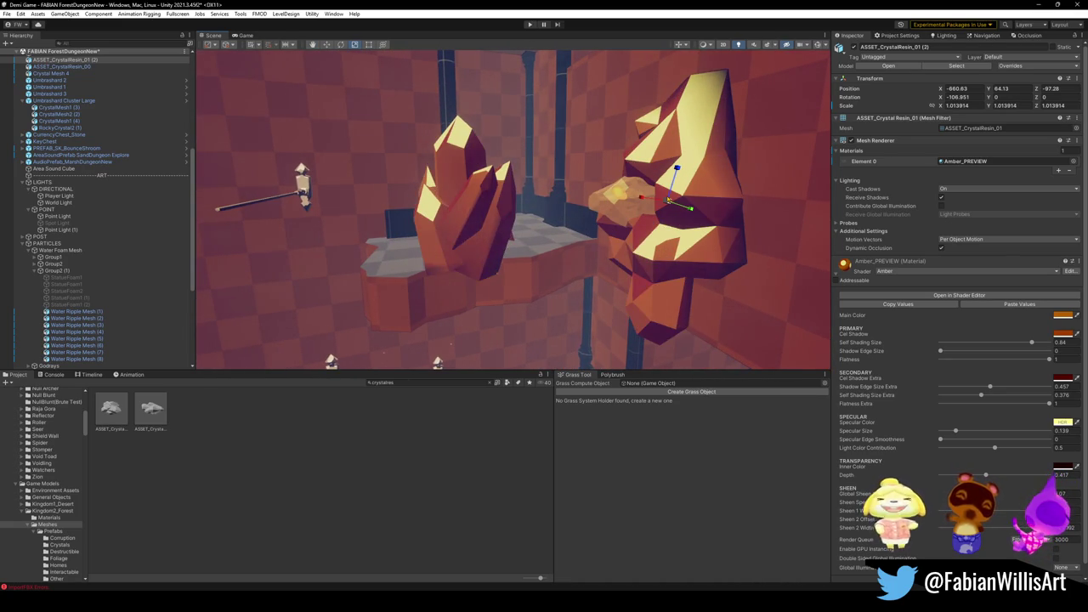
pyautogui.moveTo(676, 197)
pyautogui.mouseDown()
pyautogui.moveTo(595, 238)
pyautogui.moveTo(612, 207)
pyautogui.moveTo(595, 225)
pyautogui.moveTo(621, 222)
pyautogui.moveTo(575, 209)
pyautogui.moveTo(585, 228)
pyautogui.moveTo(550, 227)
pyautogui.mouseUp()
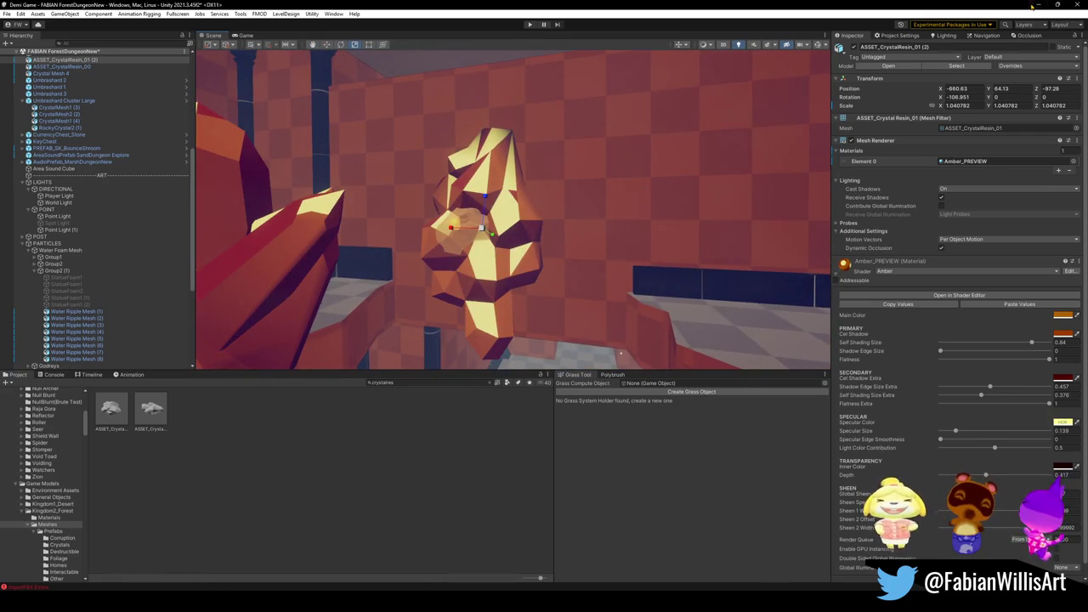
pyautogui.click(1037, 5)
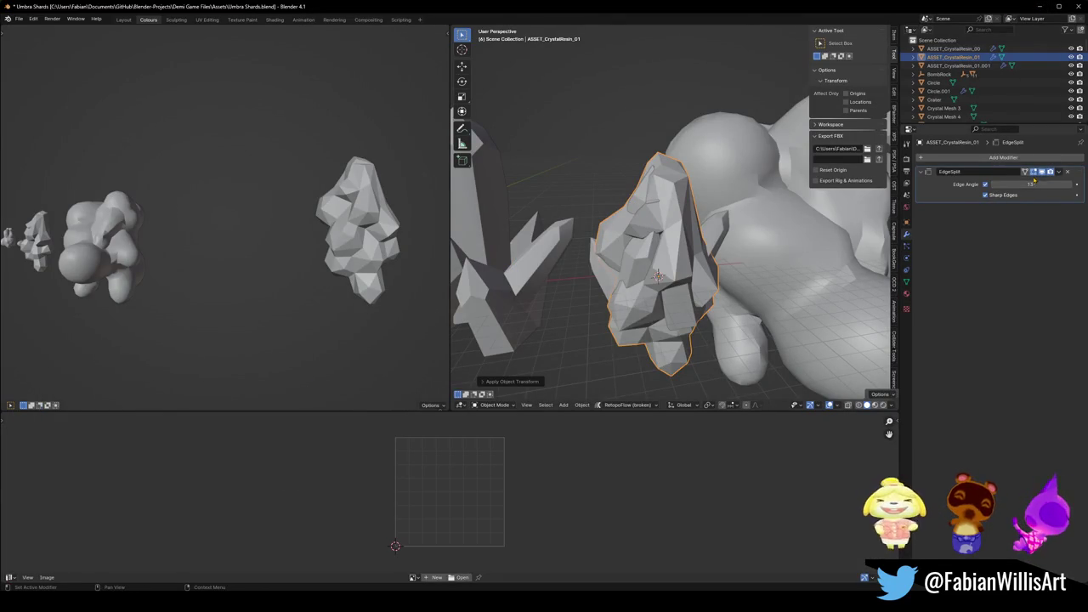
# Reposition the resin crystal and give it Shade Smooth.
pyautogui.press('r')
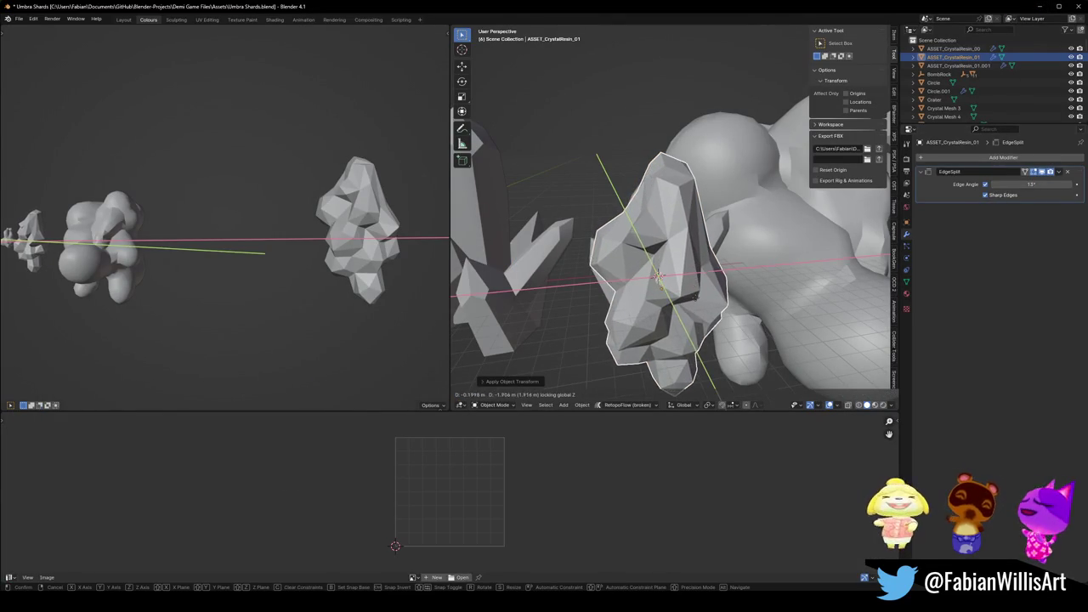
pyautogui.click(966, 203)
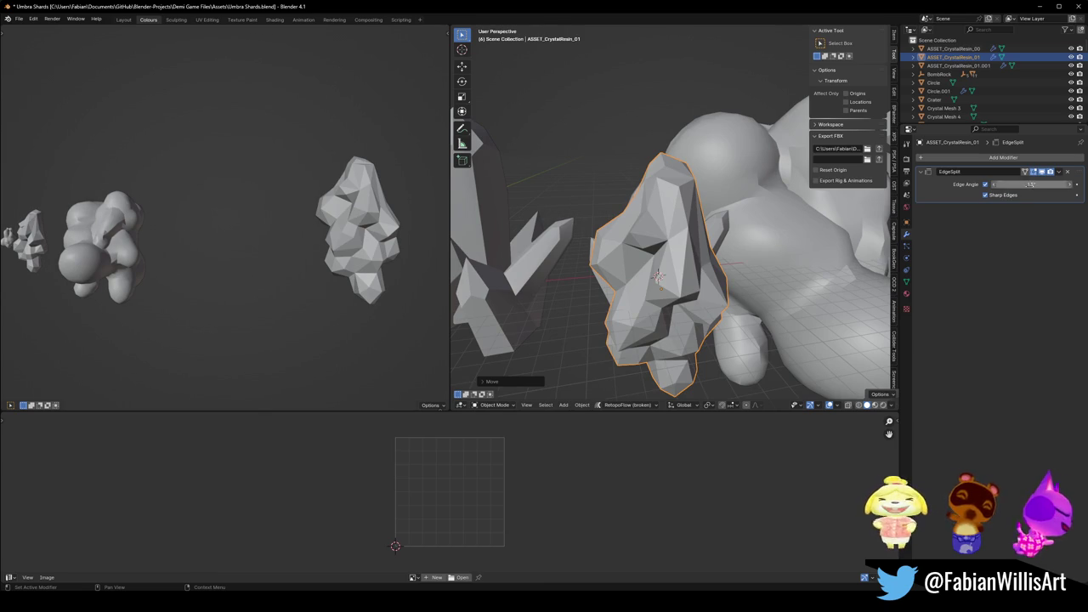
pyautogui.moveTo(775, 263); pyautogui.dragTo(748, 232)
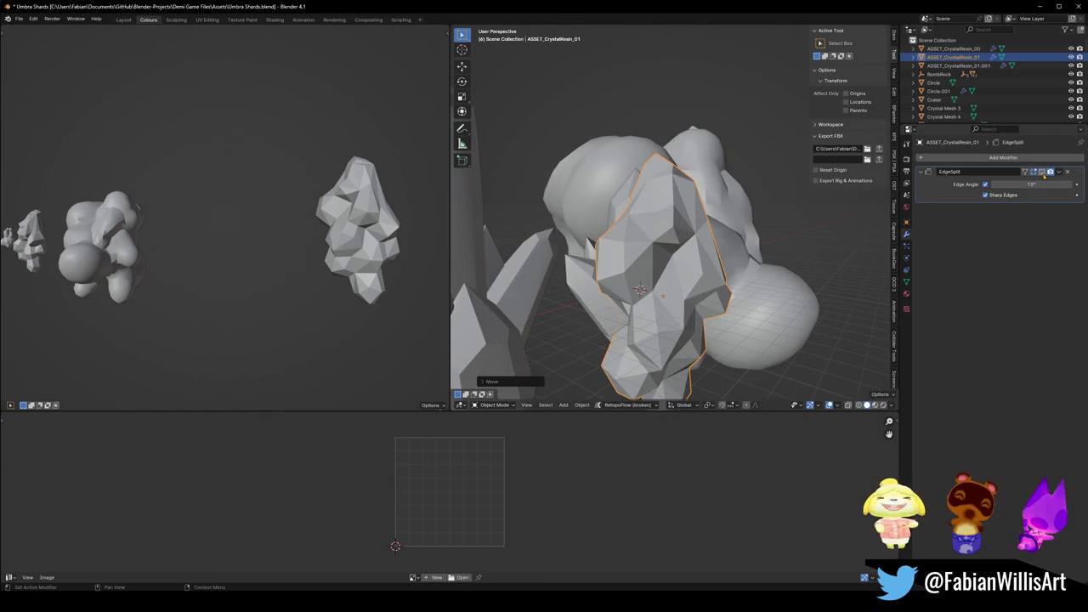
pyautogui.moveTo(765, 208); pyautogui.dragTo(736, 218)
pyautogui.rightClick(654, 223)
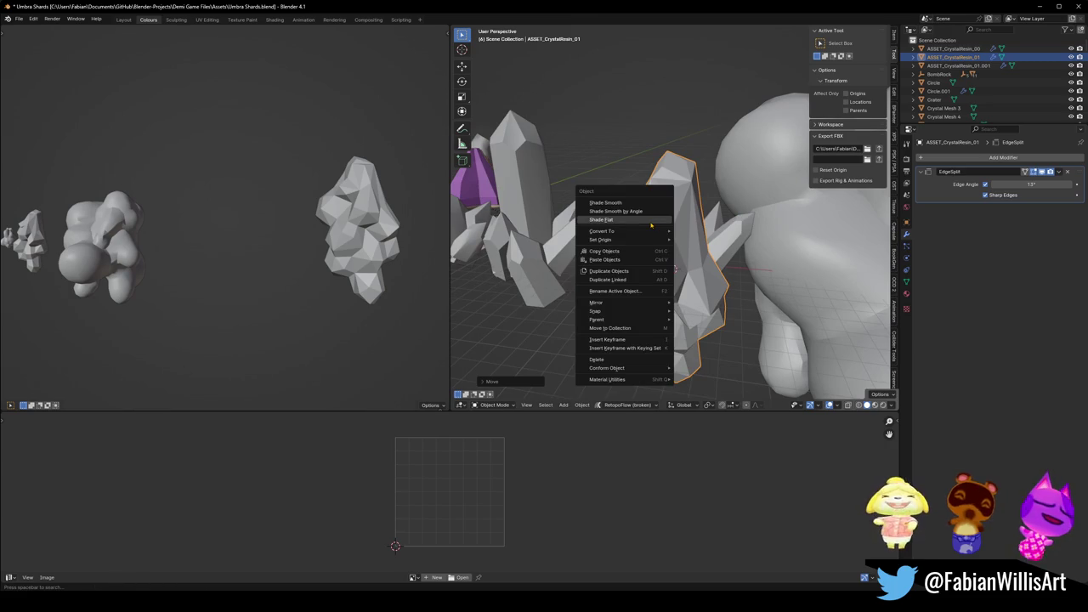
pyautogui.click(605, 202)
pyautogui.moveTo(651, 231); pyautogui.dragTo(678, 221)
# Merge the crystal's duplicate vertices with Merge By Distance in Edit Mode.
pyautogui.press('Escape')
pyautogui.press('Tab')
pyautogui.press('q')
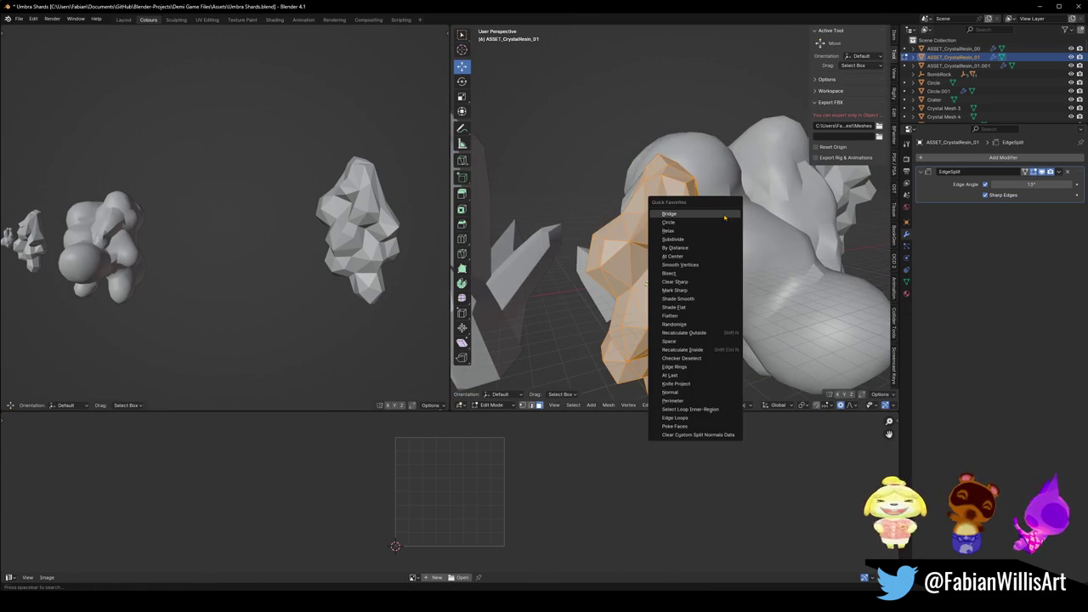
pyautogui.press('Escape')
pyautogui.moveTo(714, 224); pyautogui.dragTo(666, 246)
pyautogui.press('q')
pyautogui.click(672, 252)
pyautogui.press('Tab')
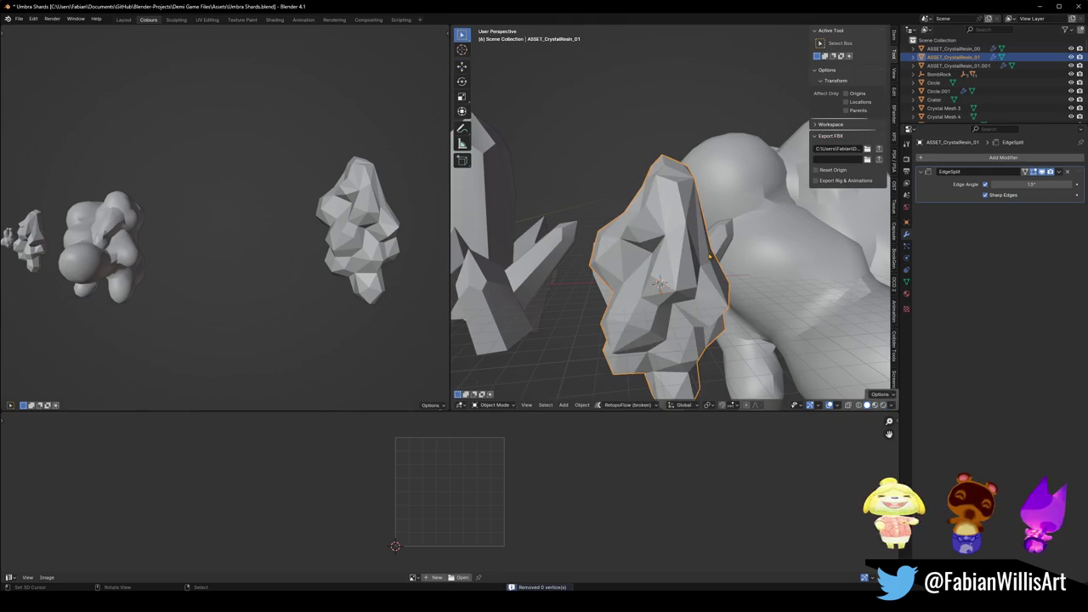
# Raise the EdgeSplit modifier's edge angle from 13° to 34°.
pyautogui.click(1041, 172)
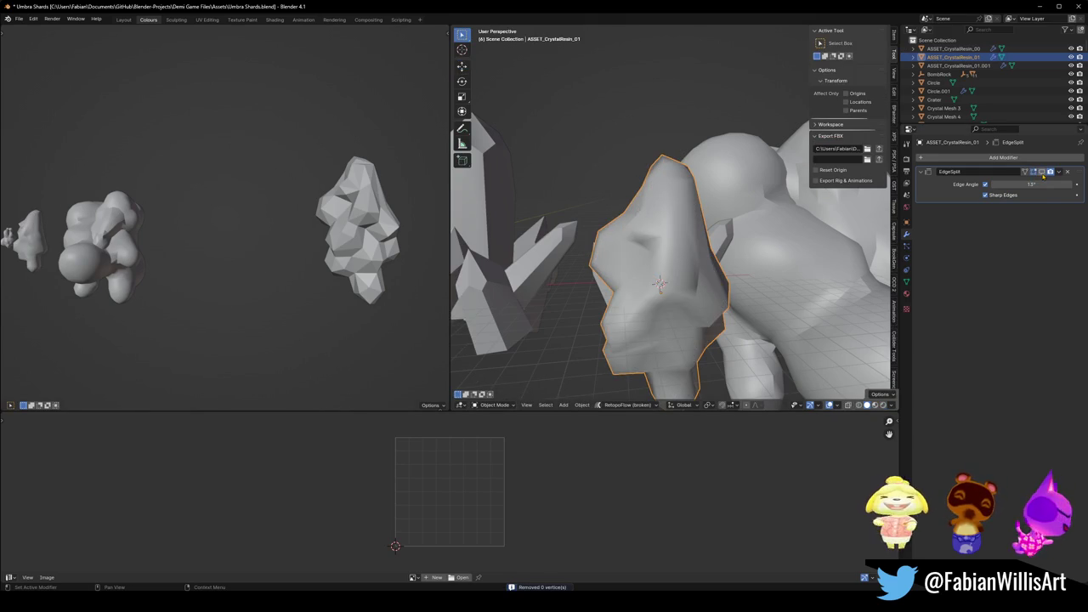
pyautogui.click(1040, 173)
pyautogui.moveTo(1031, 184); pyautogui.dragTo(1052, 184)
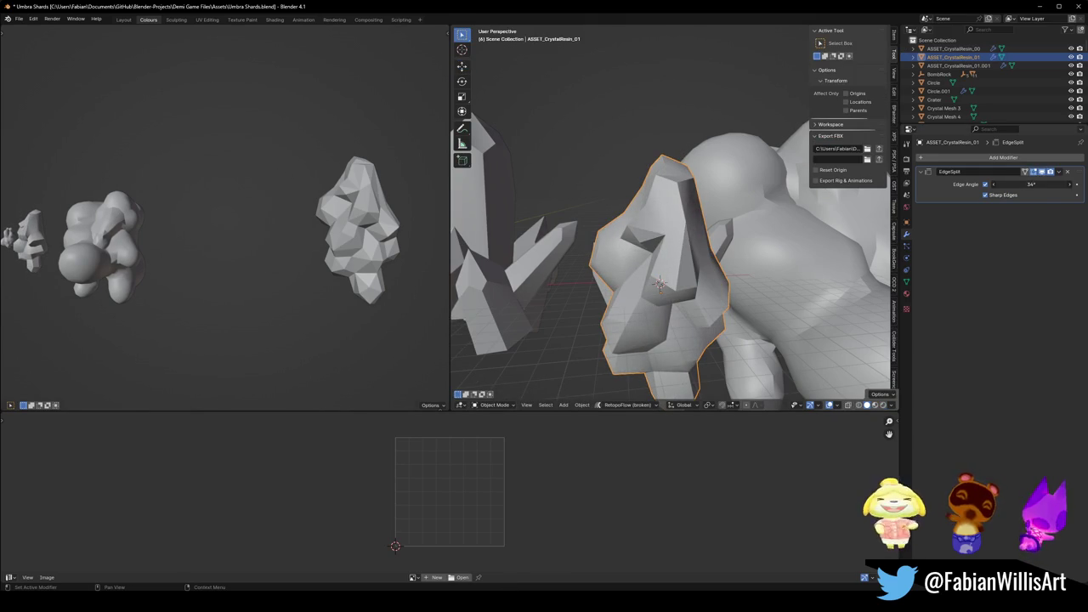
pyautogui.moveTo(663, 182); pyautogui.dragTo(847, 149)
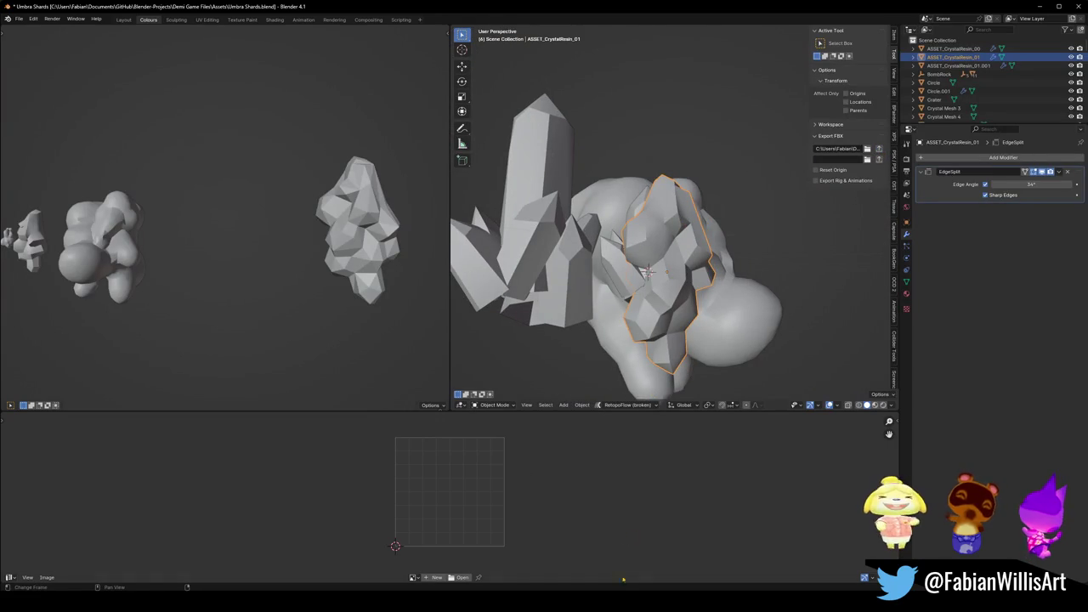
# Orbit Unity's Scene view around the crystal's faceted amber shading, then minimize Unity.
pyautogui.click(599, 571)
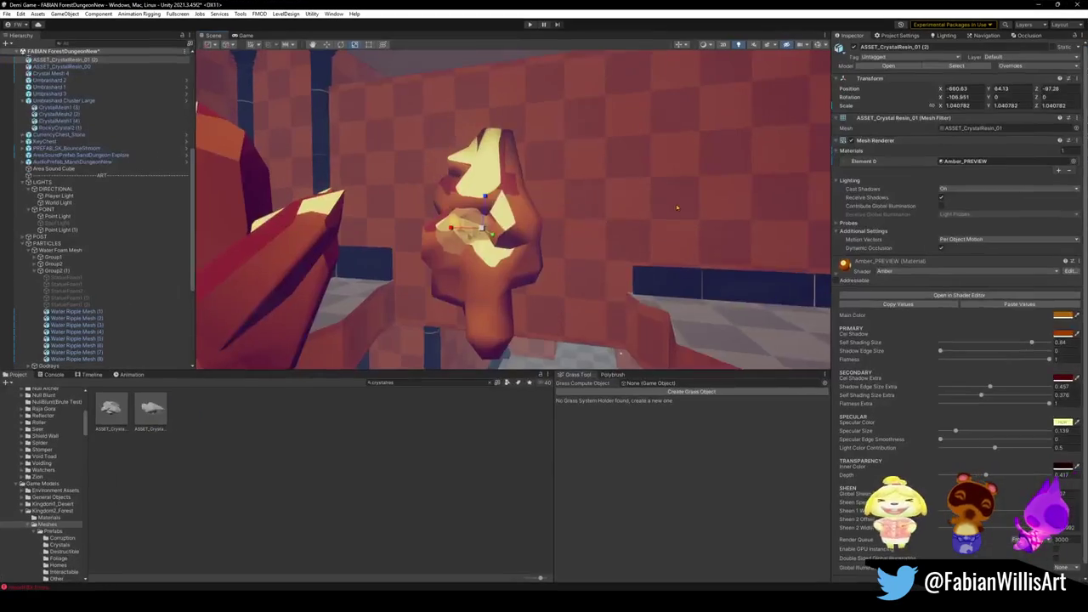
pyautogui.moveTo(641, 219)
pyautogui.mouseDown()
pyautogui.moveTo(562, 217)
pyautogui.moveTo(605, 198)
pyautogui.moveTo(706, 229)
pyautogui.mouseUp()
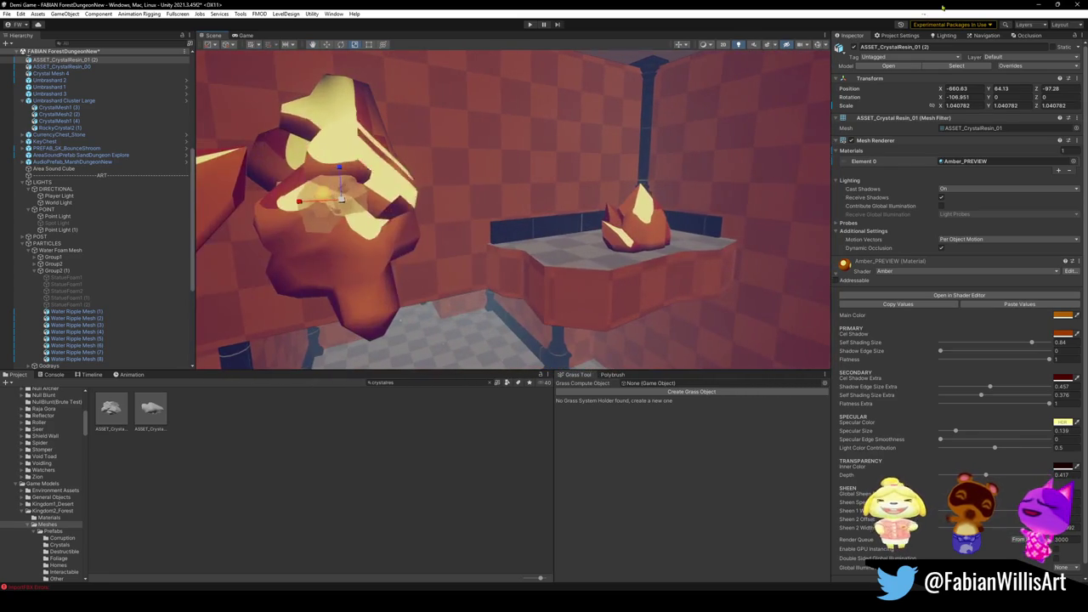
pyautogui.click(1027, 5)
# Try flat shading on the crystal, return to smooth, and lower the EdgeSplit angle to 30°.
pyautogui.rightClick(675, 211)
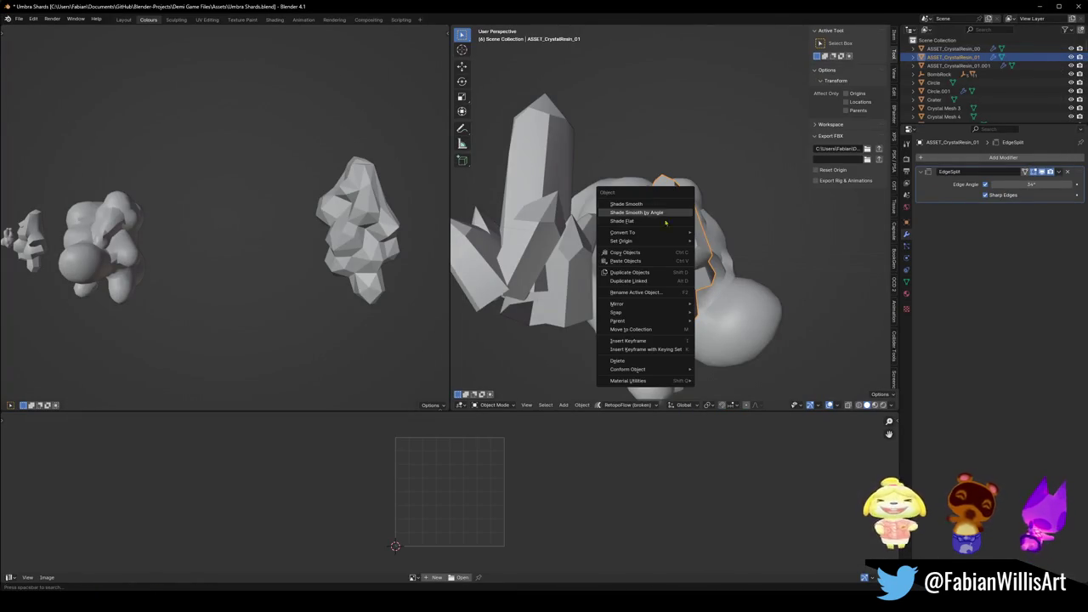
pyautogui.click(656, 222)
pyautogui.moveTo(656, 222); pyautogui.dragTo(591, 237)
pyautogui.scroll(2, 707, 228)
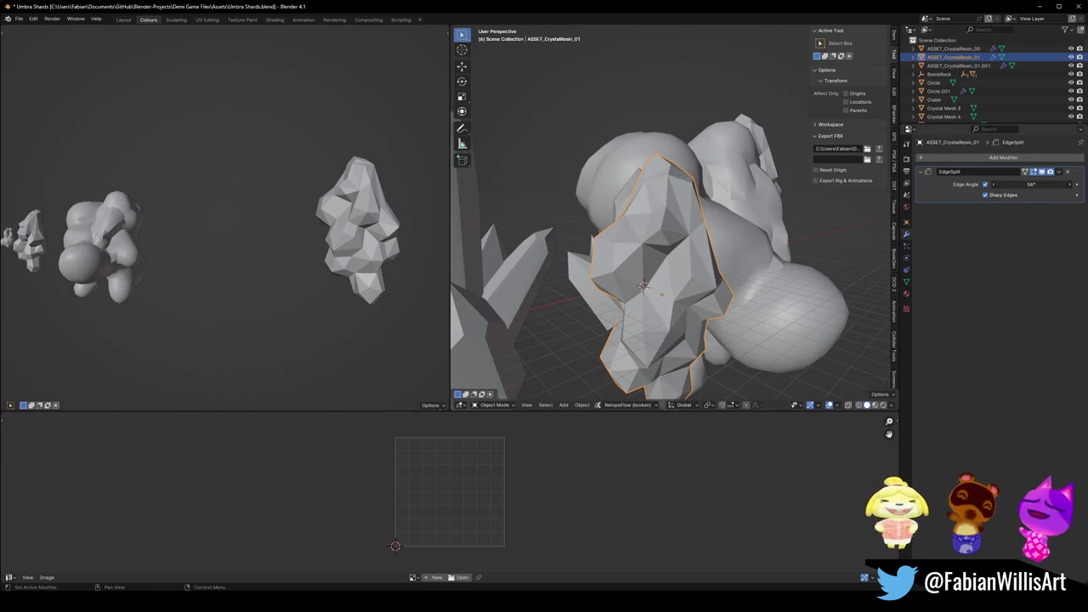
pyautogui.rightClick(786, 181)
pyautogui.click(756, 161)
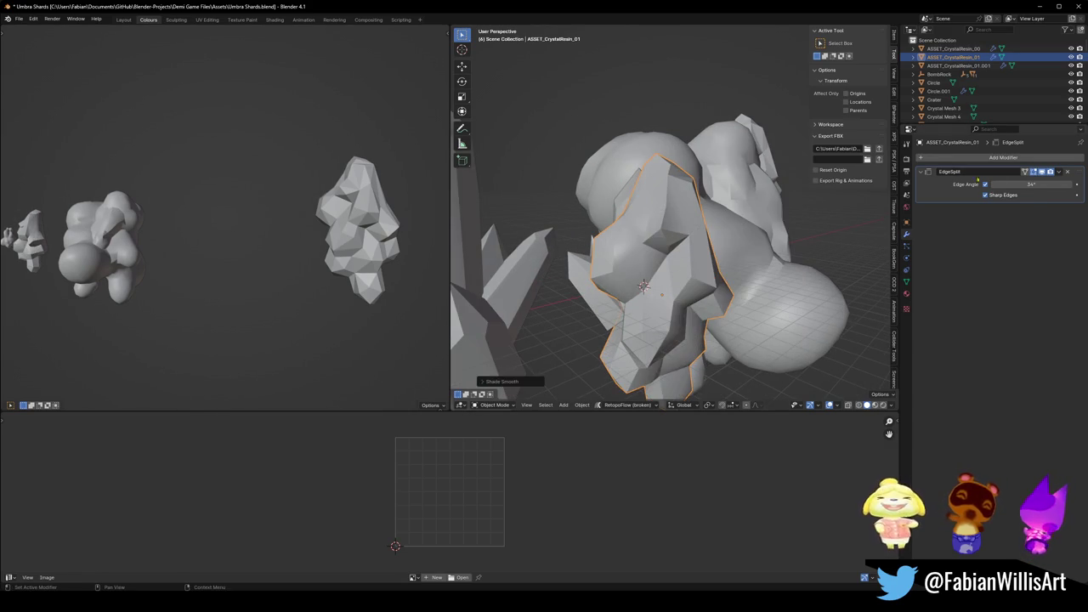
pyautogui.moveTo(1030, 185); pyautogui.dragTo(983, 184)
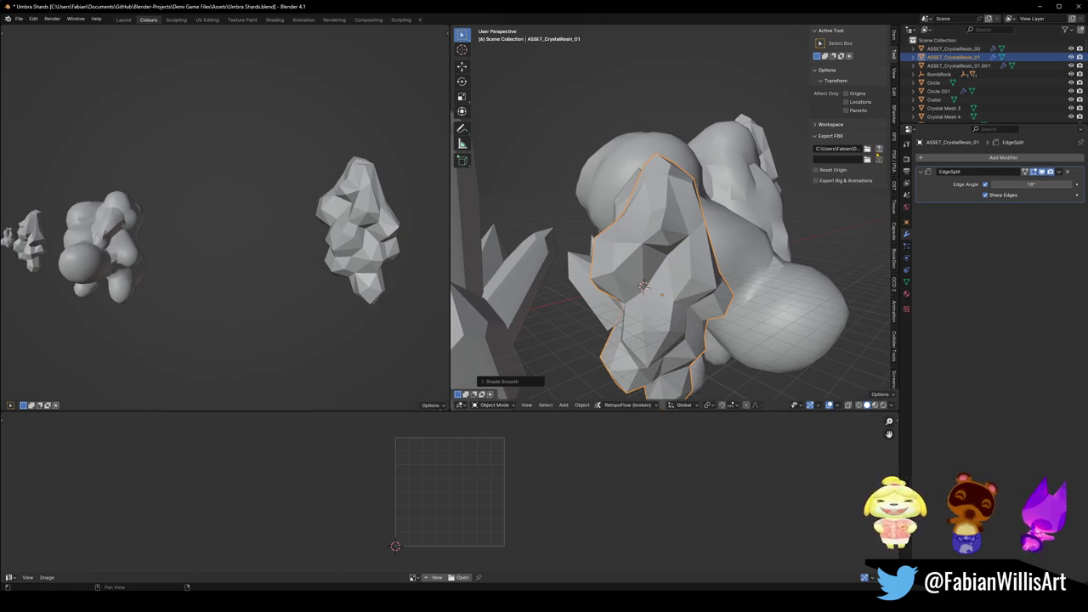
# Switch to Unity and orbit the Scene view to face the crystal from the front.
pyautogui.click(600, 562)
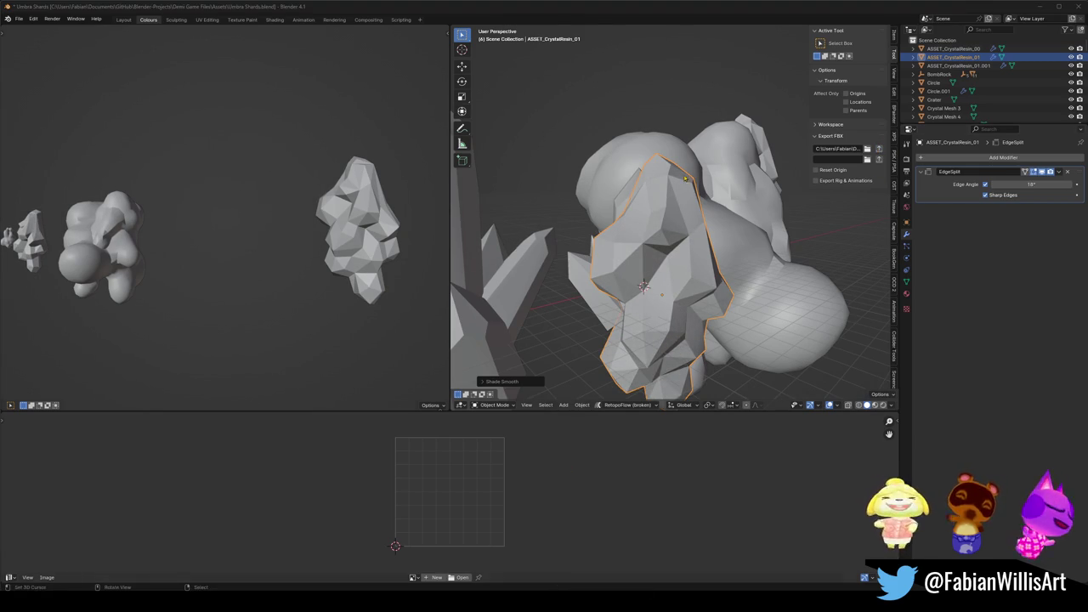
pyautogui.moveTo(604, 191); pyautogui.dragTo(553, 219)
pyautogui.moveTo(552, 164)
pyautogui.mouseDown()
pyautogui.moveTo(485, 182)
pyautogui.moveTo(433, 158)
pyautogui.moveTo(519, 192)
pyautogui.moveTo(646, 196)
pyautogui.moveTo(430, 189)
pyautogui.mouseUp()
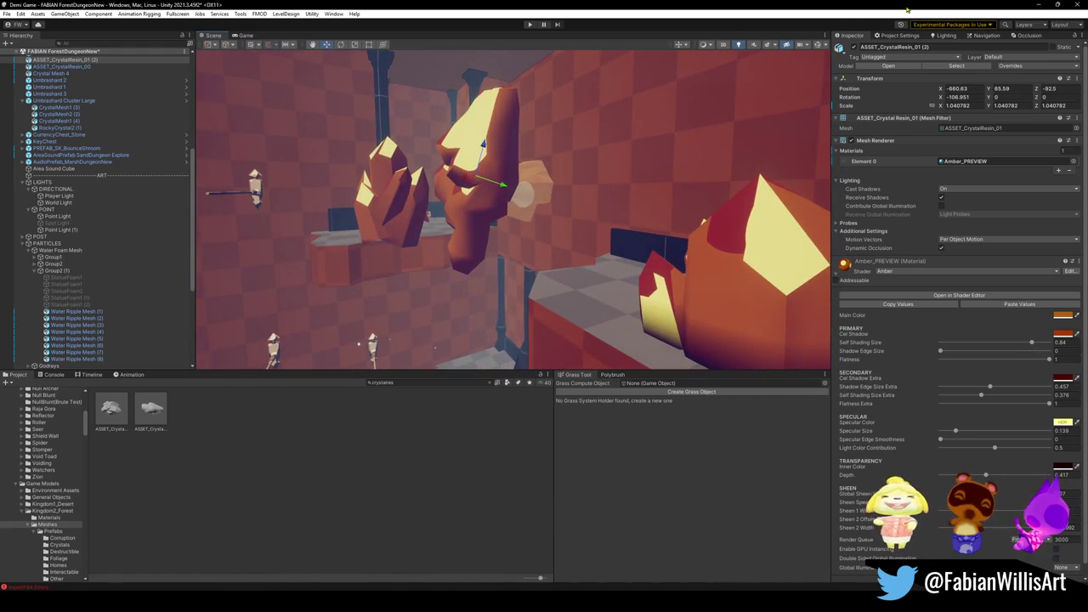
# Minimize the Unity window to bring the Blender crystal resin file forward.
pyautogui.click(1038, 5)
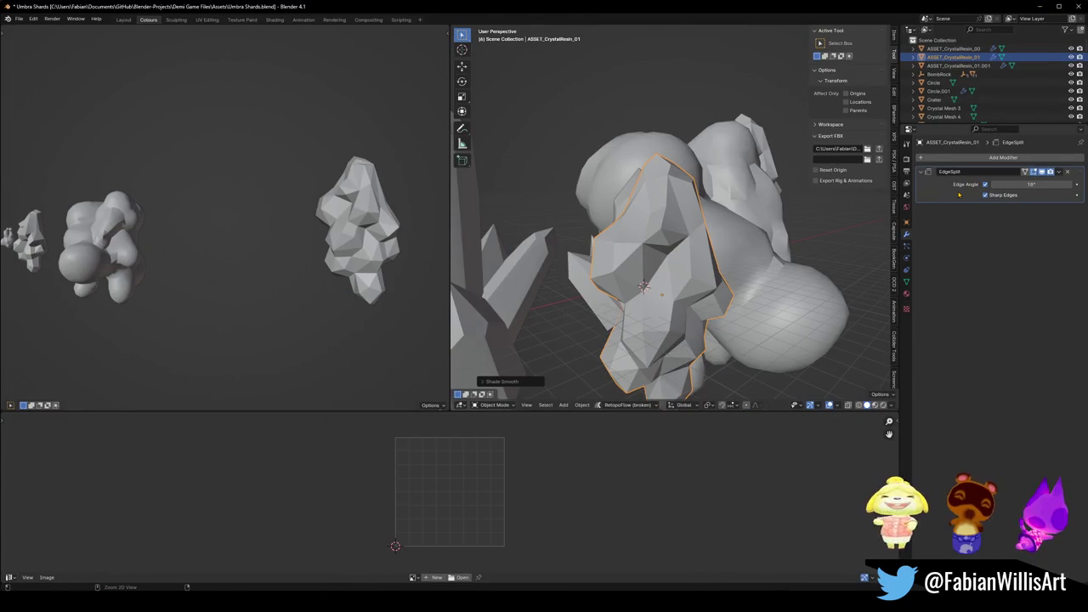
# Apply the EdgeSplit modifier to the crystal and give it Shade Flat.
pyautogui.hotkey('ctrl', 'a')
pyautogui.press('Tab')
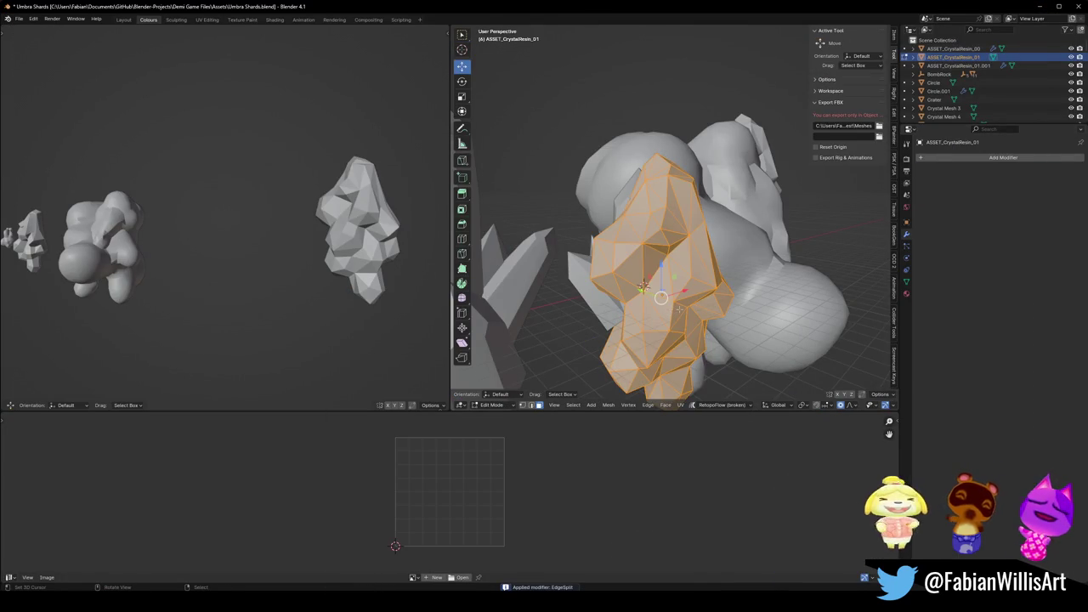
pyautogui.press('Tab')
pyautogui.rightClick(679, 311)
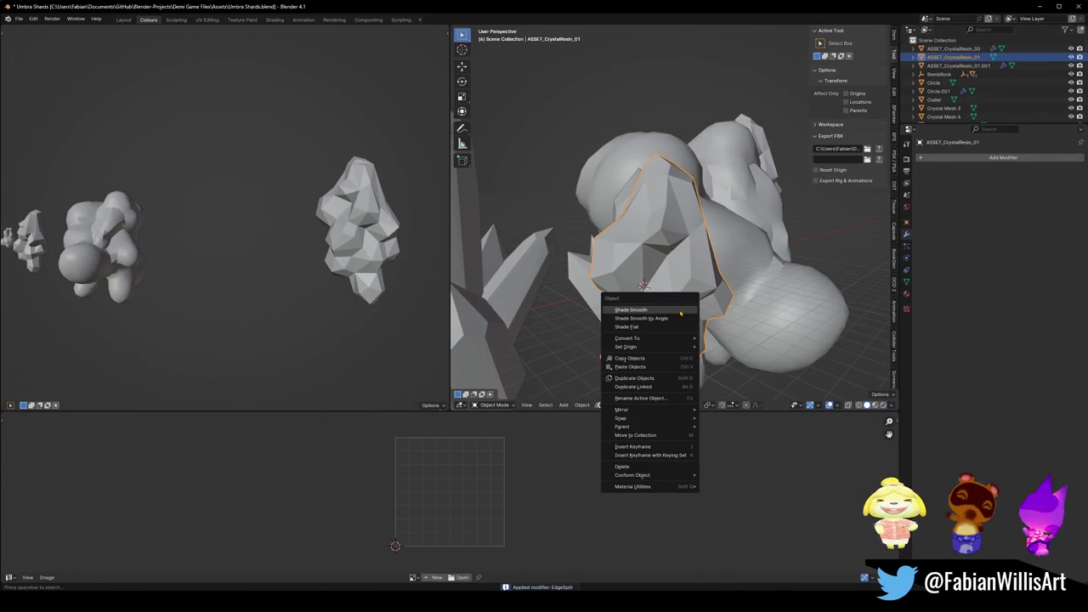
pyautogui.click(666, 331)
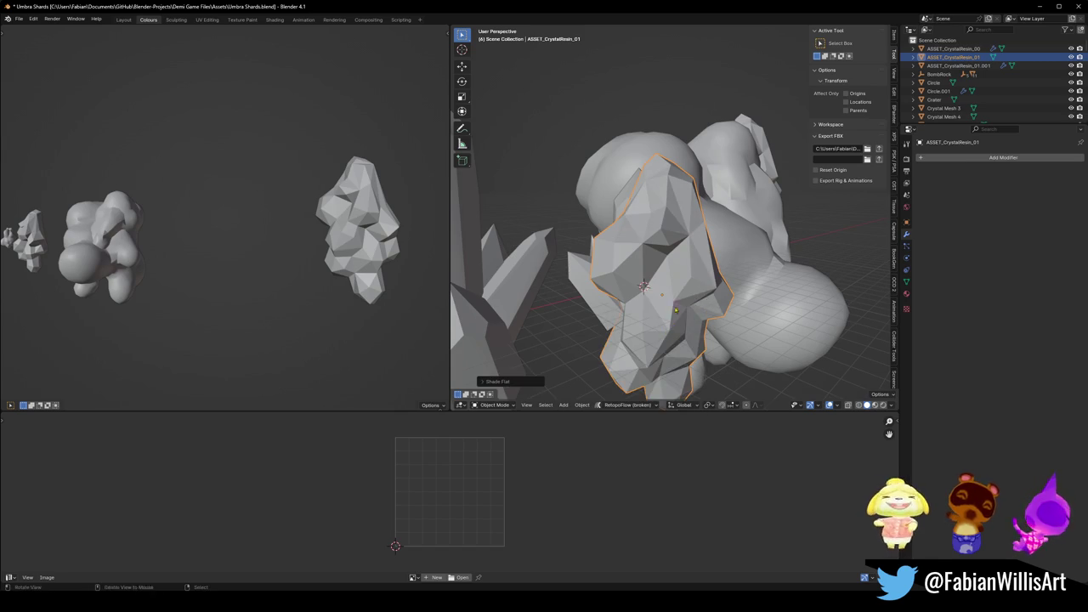
pyautogui.scroll(5, 675, 313)
pyautogui.scroll(-5, 671, 306)
# Select all of the crystal's geometry, dissolve it with Ctrl+X, and reapply flat shading.
pyautogui.press('Tab')
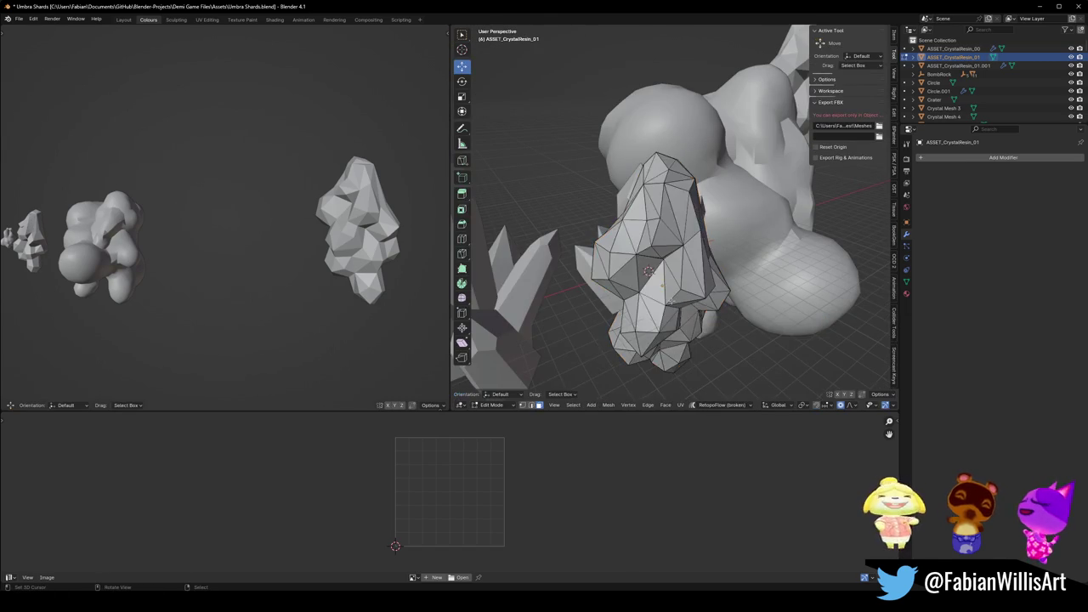
pyautogui.press('a')
pyautogui.press('Tab')
pyautogui.moveTo(660, 288); pyautogui.dragTo(637, 284)
pyautogui.moveTo(722, 292)
pyautogui.mouseDown()
pyautogui.moveTo(678, 272)
pyautogui.moveTo(752, 243)
pyautogui.mouseUp()
pyautogui.press('Tab')
pyautogui.hotkey('ctrl', 'x')
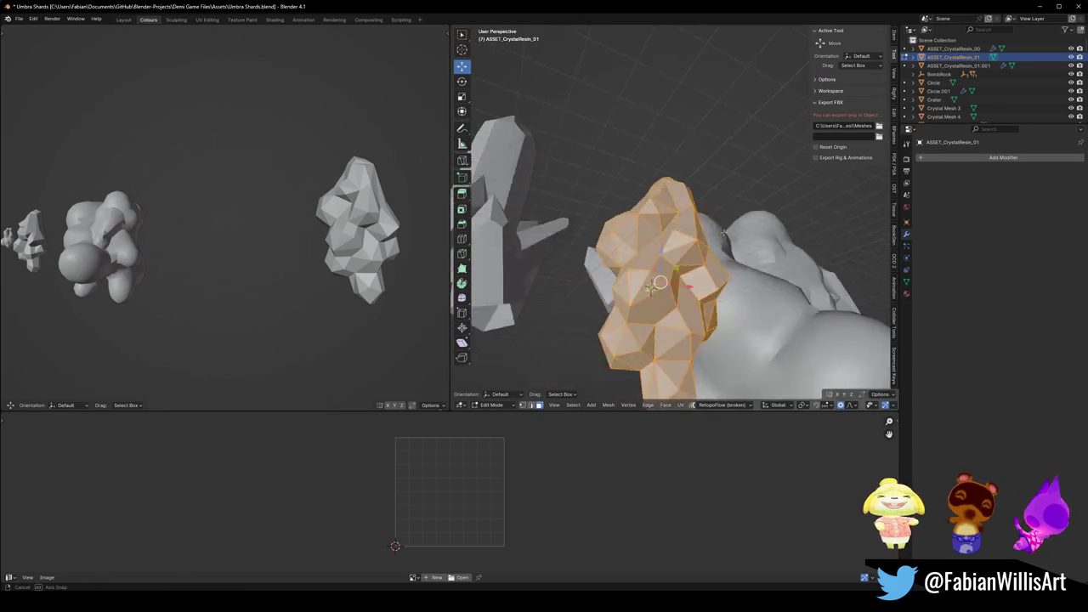
pyautogui.press('Tab')
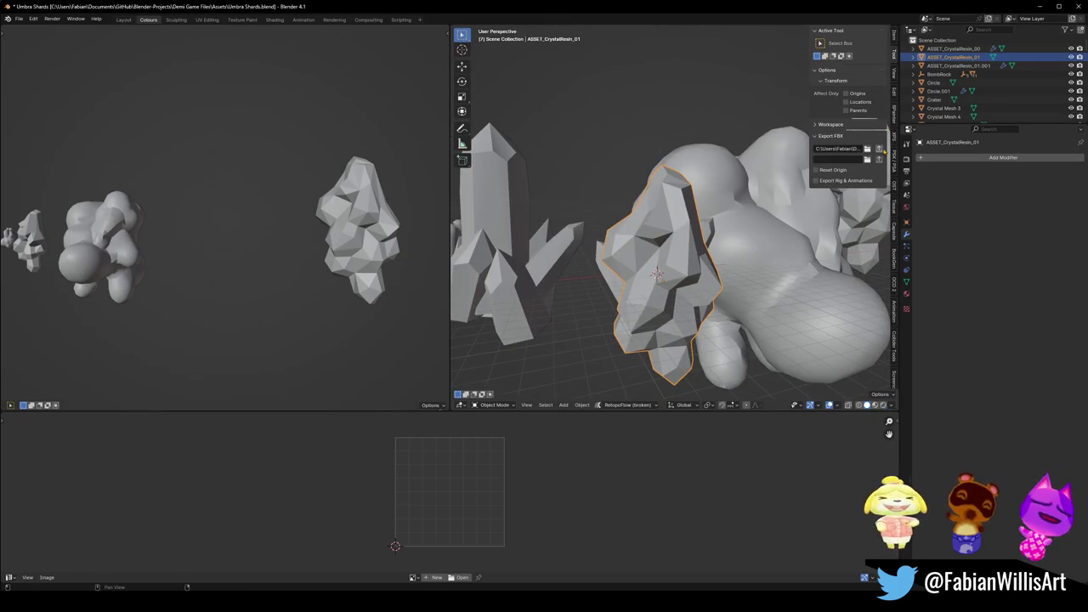
pyautogui.rightClick(641, 261)
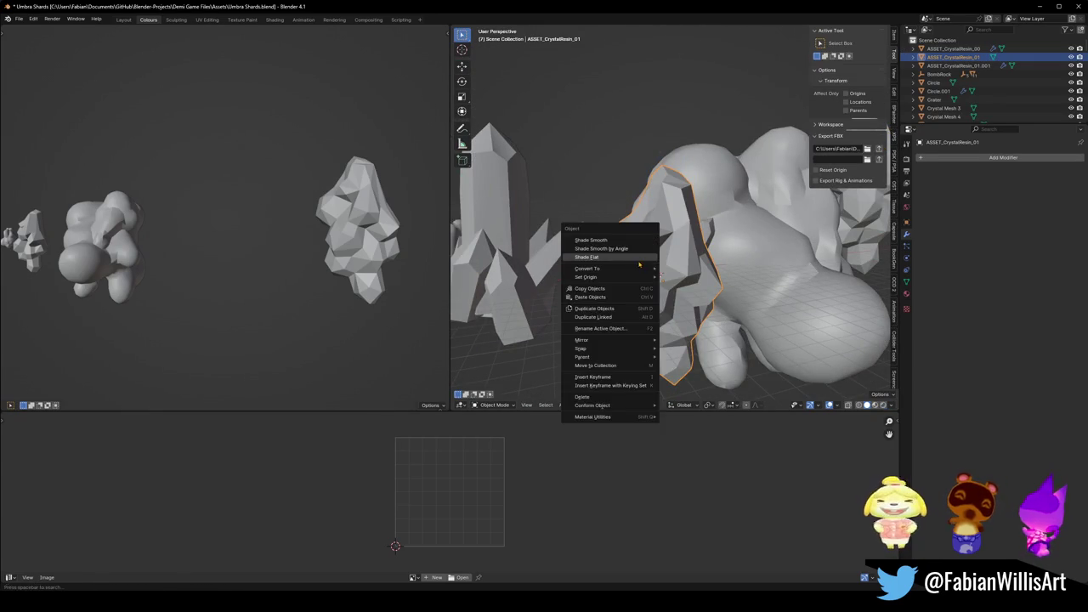
pyautogui.click(639, 261)
# Orbit close to the crystal resin, nudge it lower and back, and isolate it with numpad /.
pyautogui.moveTo(689, 269); pyautogui.dragTo(646, 270)
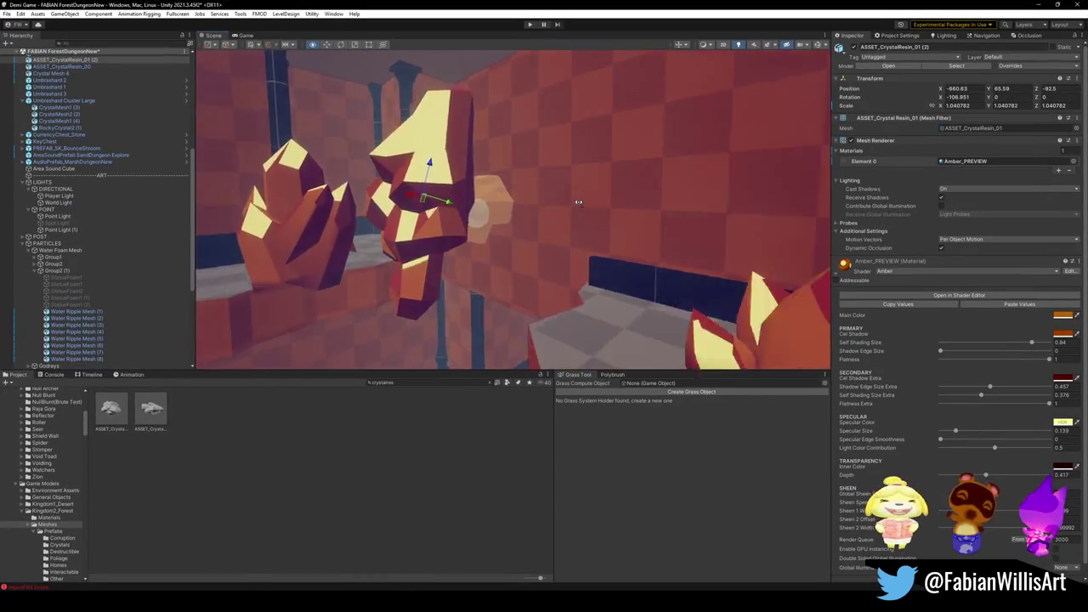
pyautogui.moveTo(578, 203)
pyautogui.mouseDown()
pyautogui.moveTo(618, 217)
pyautogui.moveTo(515, 194)
pyautogui.mouseUp()
pyautogui.moveTo(585, 198)
pyautogui.mouseDown()
pyautogui.moveTo(675, 216)
pyautogui.moveTo(531, 210)
pyautogui.mouseUp()
pyautogui.moveTo(602, 197)
pyautogui.mouseDown()
pyautogui.moveTo(586, 197)
pyautogui.moveTo(638, 174)
pyautogui.moveTo(711, 175)
pyautogui.moveTo(590, 161)
pyautogui.moveTo(510, 113)
pyautogui.mouseUp()
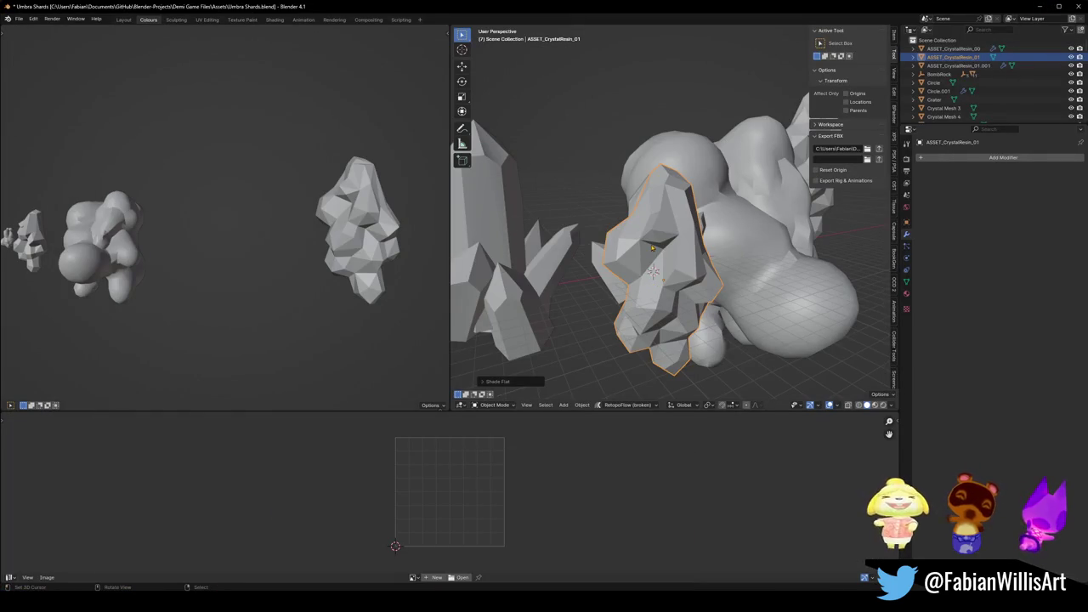
pyautogui.press('KP_Divide')
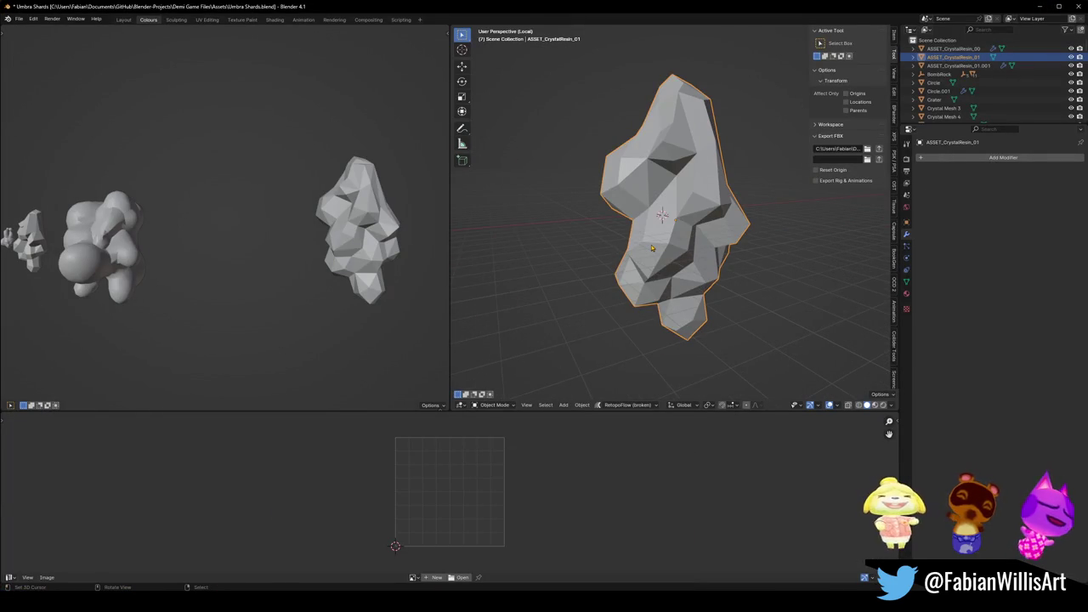
# In Right view, select the crystal's bottom vertex and set proportional editing to Smooth falloff.
pyautogui.press('KP_3')
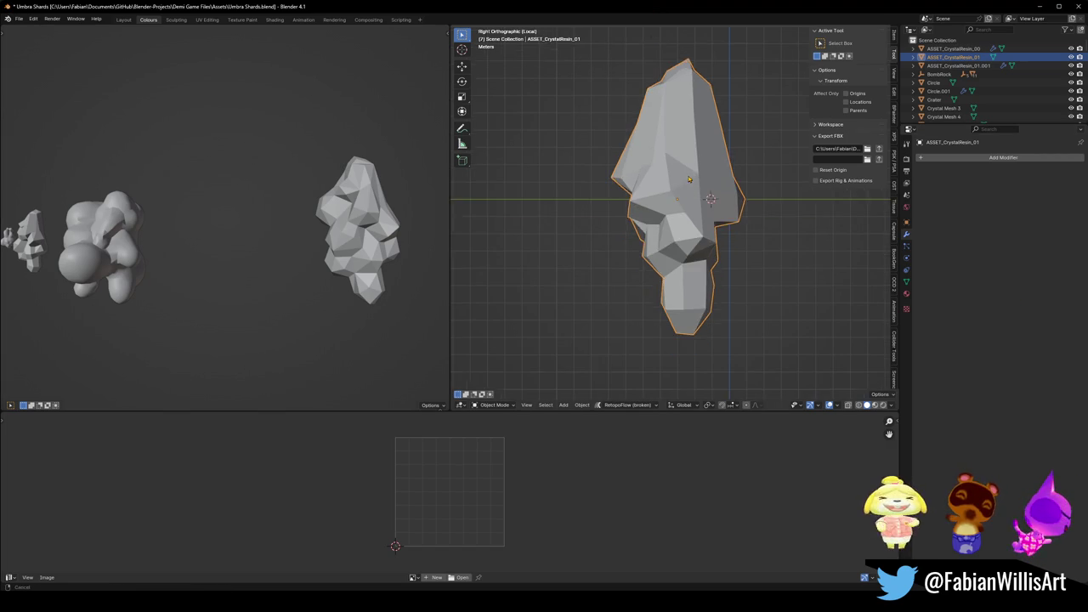
pyautogui.press('Tab')
pyautogui.click(683, 328)
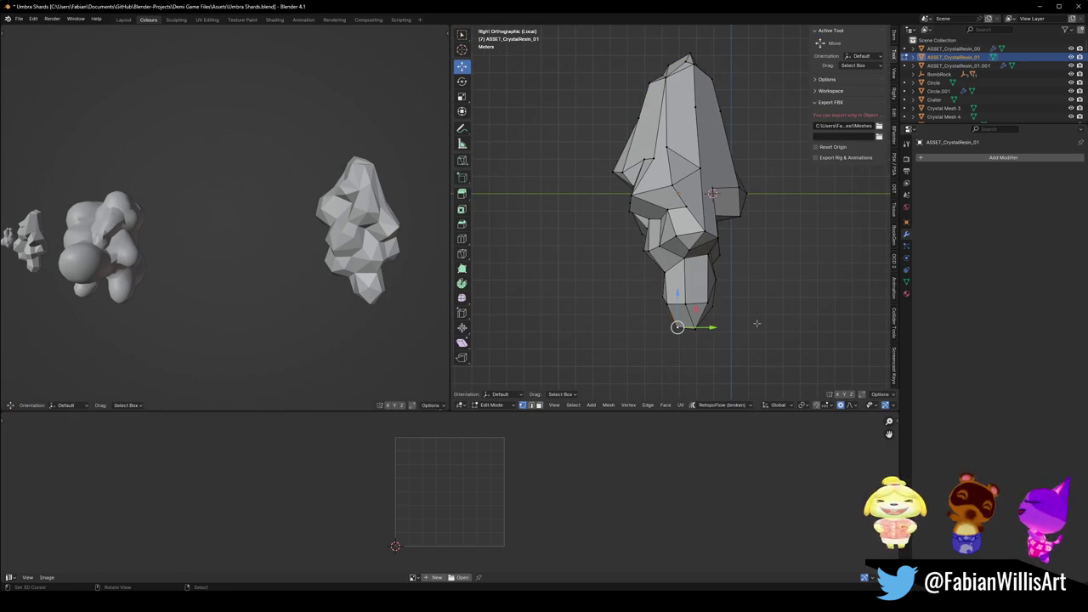
pyautogui.press('c')
pyautogui.press('Escape')
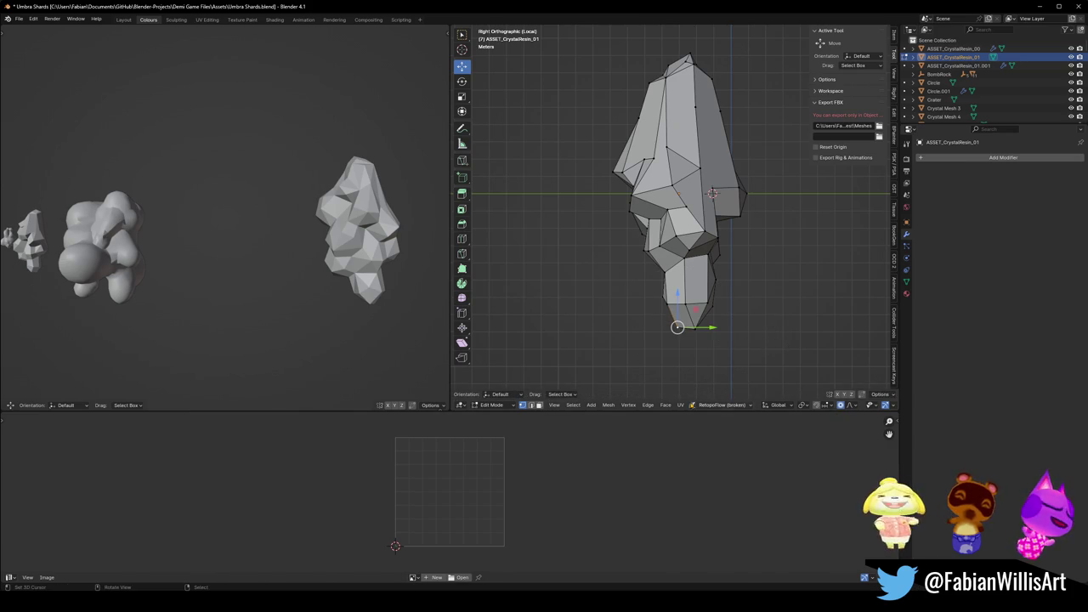
pyautogui.scroll(-3, 748, 406)
pyautogui.click(768, 406)
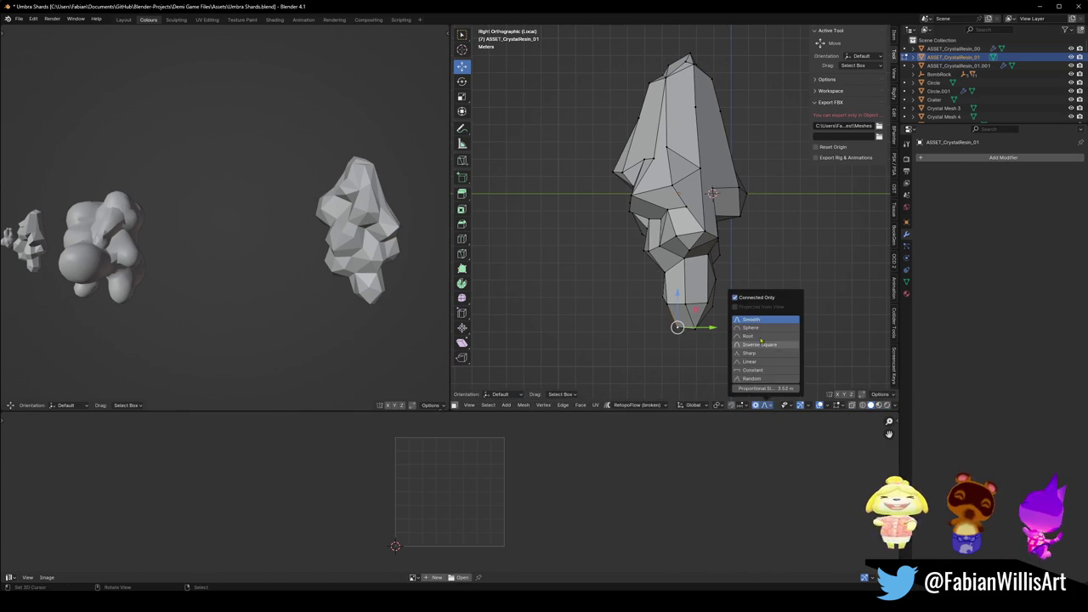
pyautogui.click(769, 411)
# Move, rotate and shift the lower crystal down-left so it bends outward, then leave Edit Mode.
pyautogui.press('g')
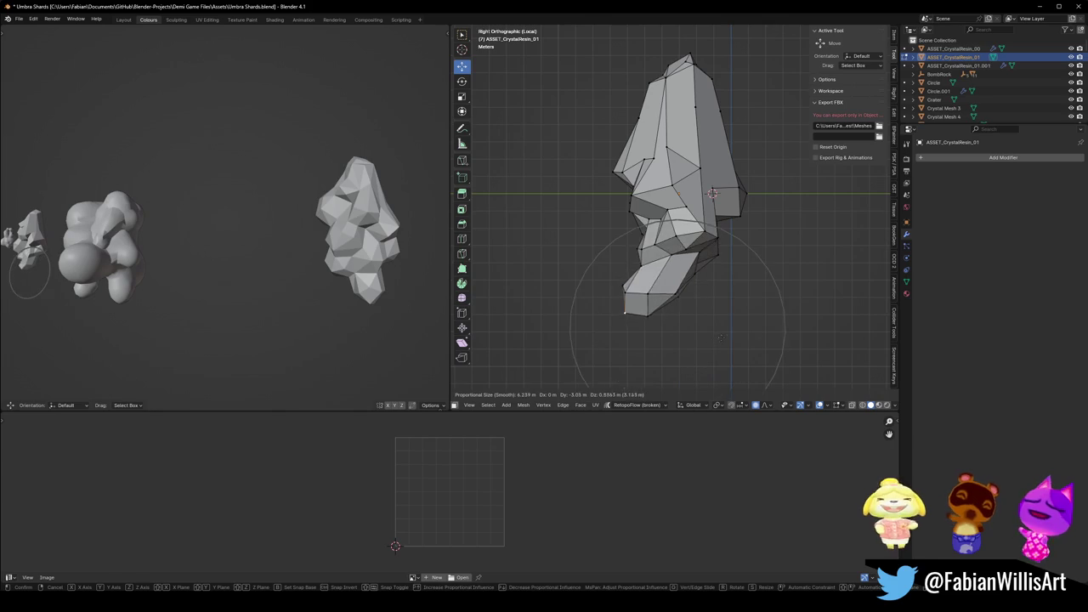
pyautogui.scroll(-5, 722, 331)
pyautogui.click(751, 303)
pyautogui.press('r')
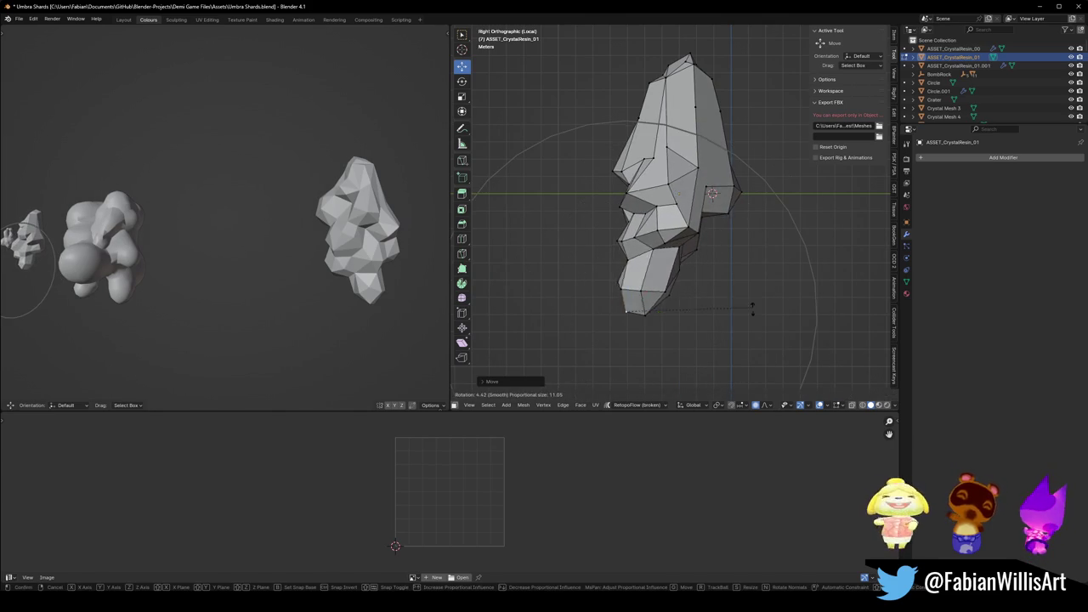
pyautogui.click(711, 326)
pyautogui.press('g')
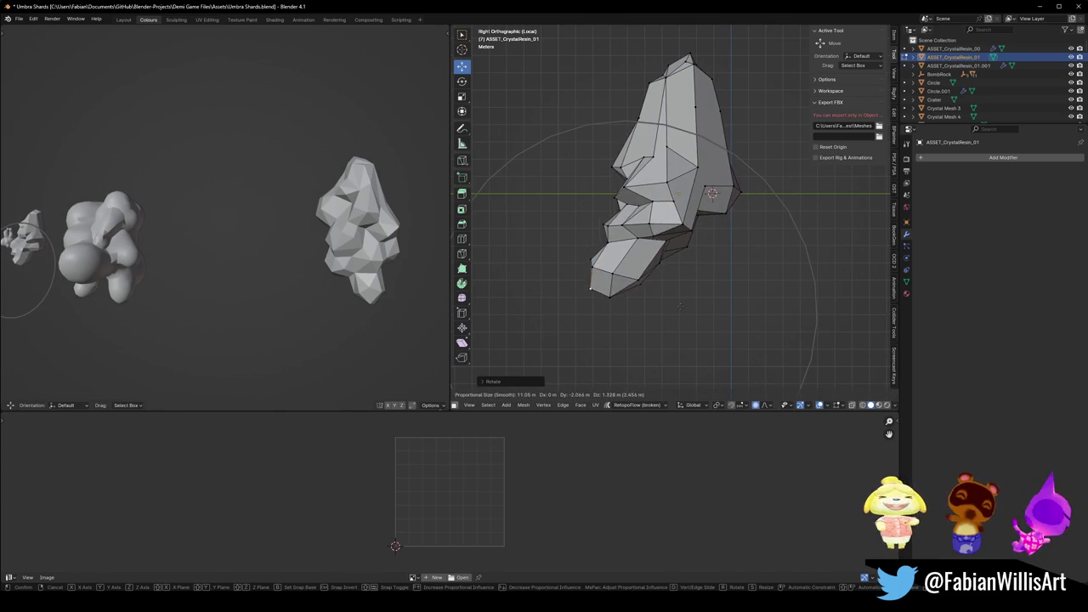
pyautogui.click(686, 308)
pyautogui.moveTo(212, 255)
pyautogui.mouseDown()
pyautogui.moveTo(225, 244)
pyautogui.moveTo(280, 248)
pyautogui.mouseUp()
pyautogui.press('Tab')
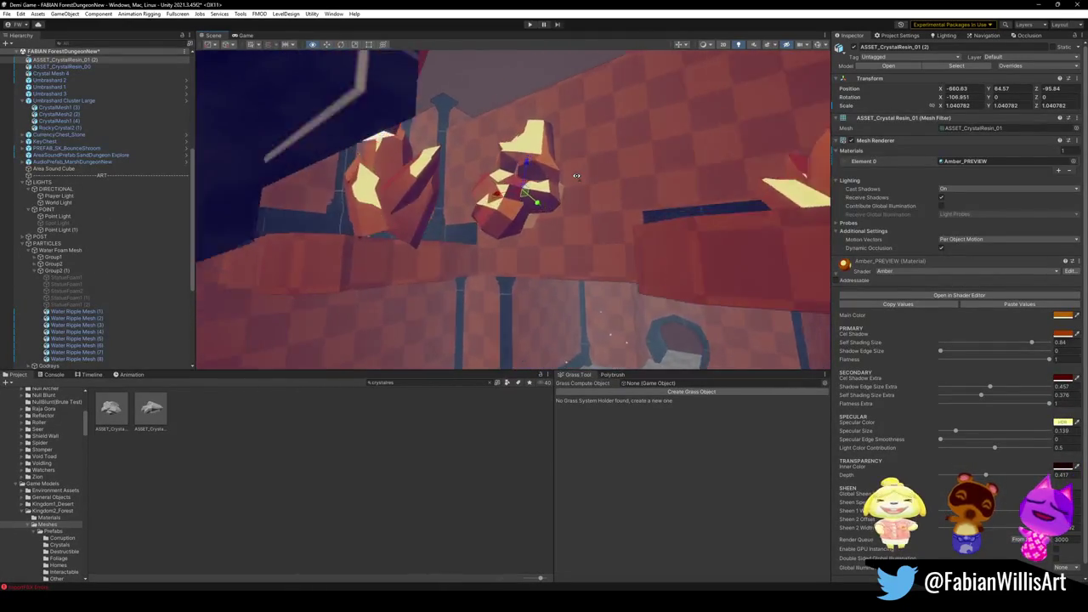
# Orbit close to the reshaped crystal in Unity, then minimize it and return to the Umbra Shards Blender file.
pyautogui.moveTo(537, 181)
pyautogui.mouseDown()
pyautogui.moveTo(473, 194)
pyautogui.moveTo(536, 159)
pyautogui.mouseUp()
pyautogui.moveTo(613, 158)
pyautogui.mouseDown()
pyautogui.moveTo(531, 205)
pyautogui.moveTo(461, 192)
pyautogui.mouseUp()
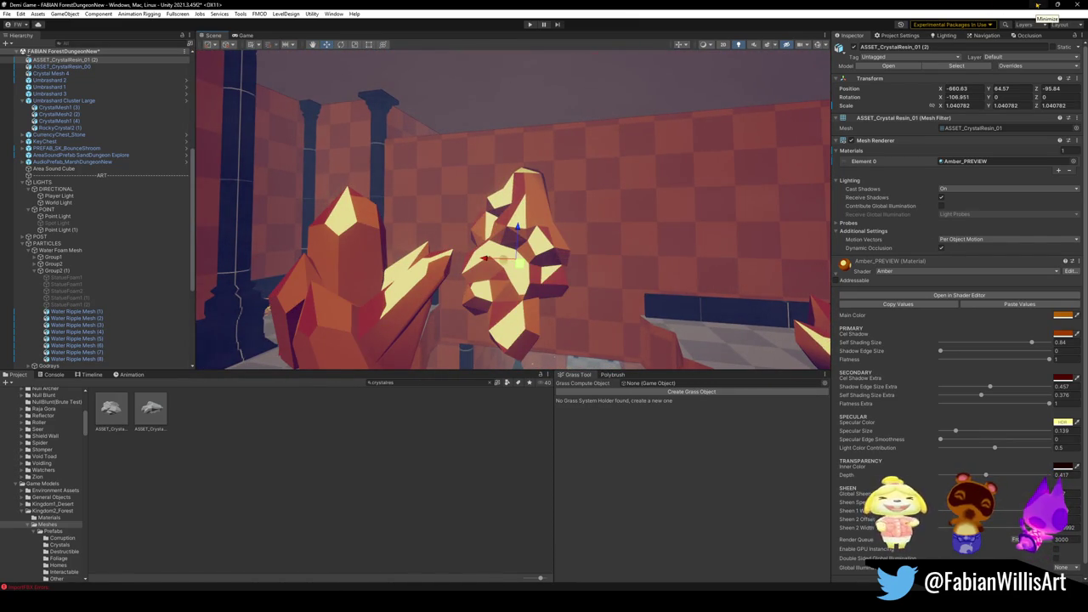
pyautogui.click(1037, 5)
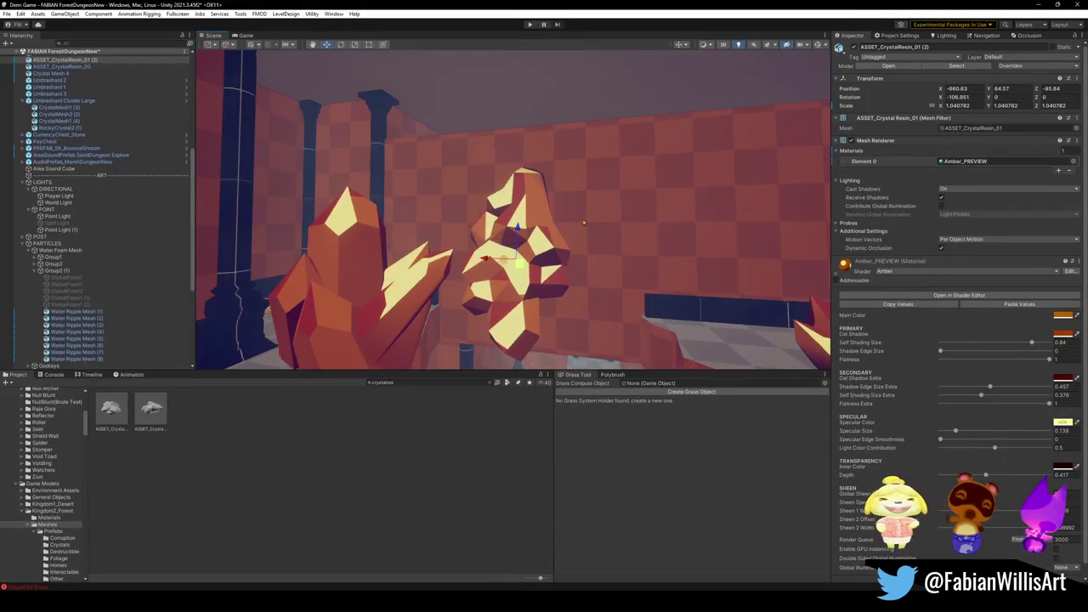
pyautogui.moveTo(656, 605)
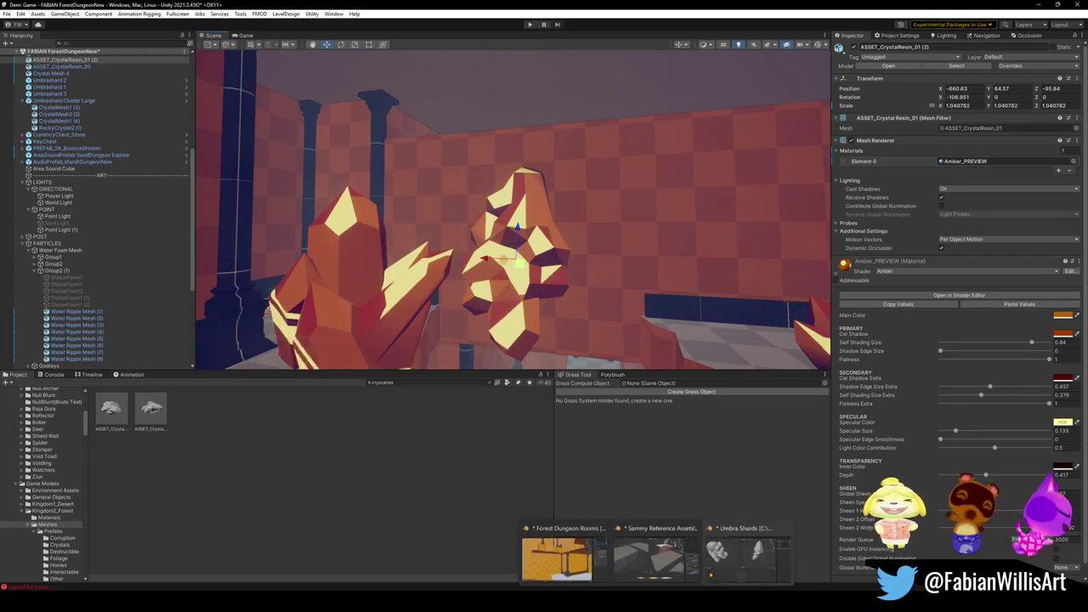
pyautogui.click(745, 551)
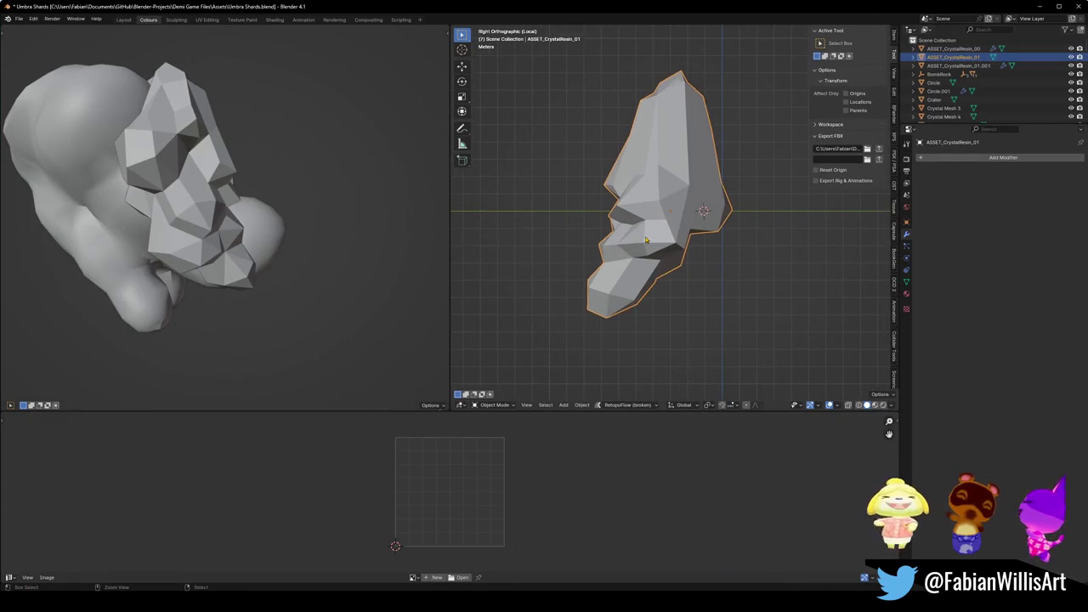
# Hide the crystal's faces, exit isolation, select and frame the crystal resin, and save Umbra Shards.
pyautogui.press('Tab')
pyautogui.moveTo(703, 211); pyautogui.dragTo(674, 210)
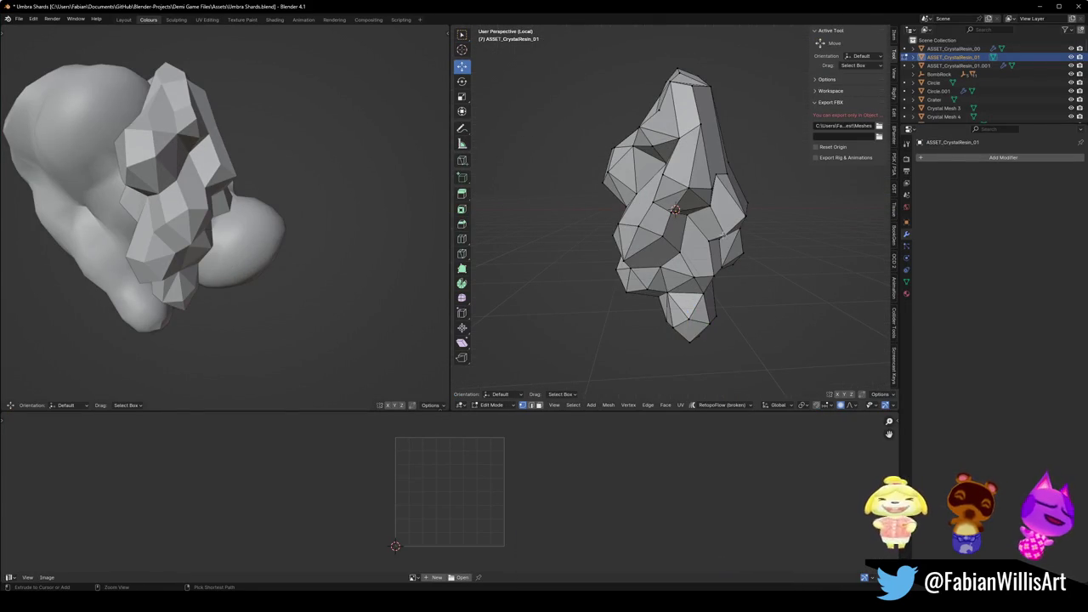
pyautogui.press('3')
pyautogui.press('h')
pyautogui.press('KP_Divide')
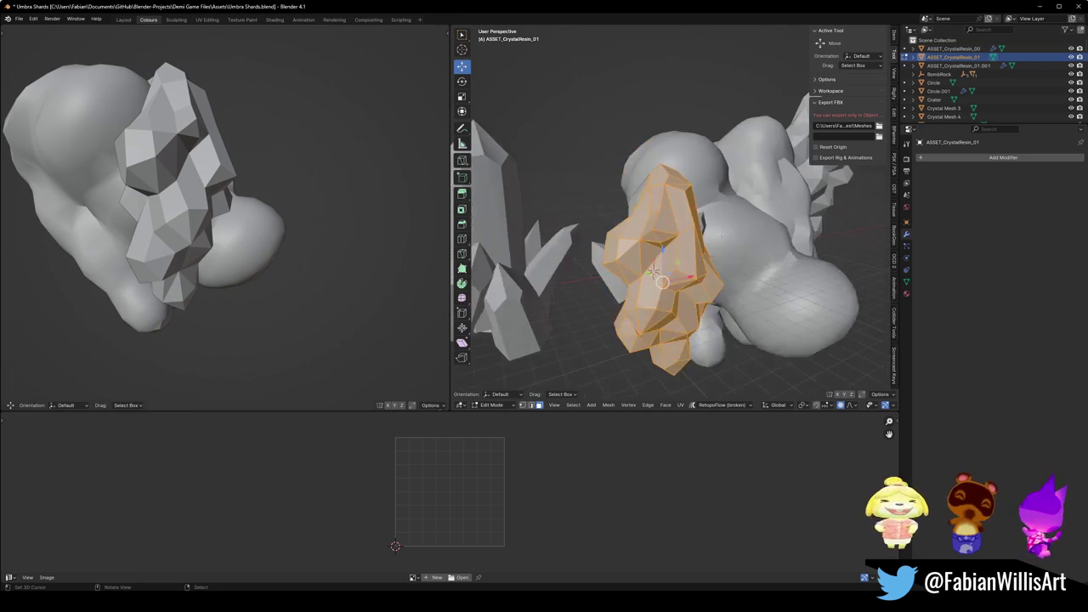
pyautogui.scroll(-2, 482, 188)
pyautogui.moveTo(482, 189)
pyautogui.mouseDown()
pyautogui.moveTo(544, 191)
pyautogui.moveTo(506, 189)
pyautogui.mouseUp()
pyautogui.press('Tab')
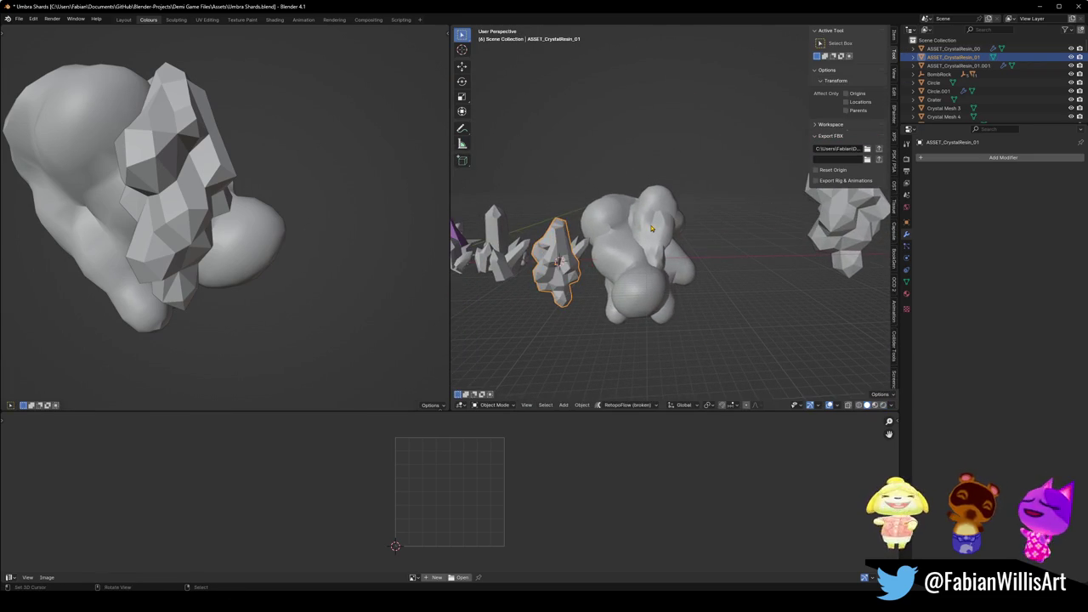
pyautogui.click(766, 210)
pyautogui.click(552, 260)
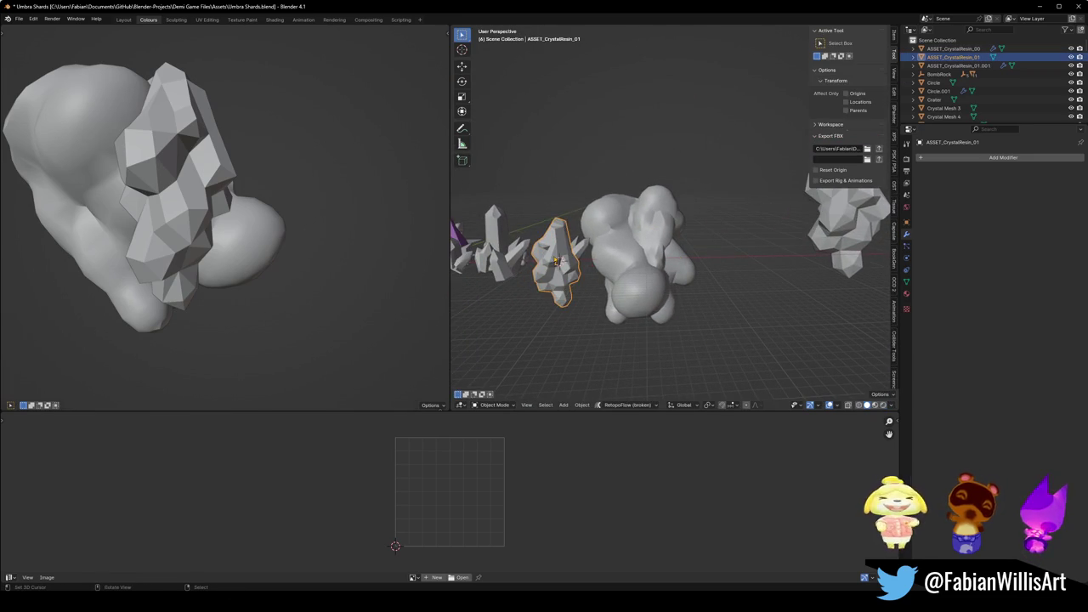
pyautogui.press('KP_Decimal')
pyautogui.hotkey('ctrl', 's')
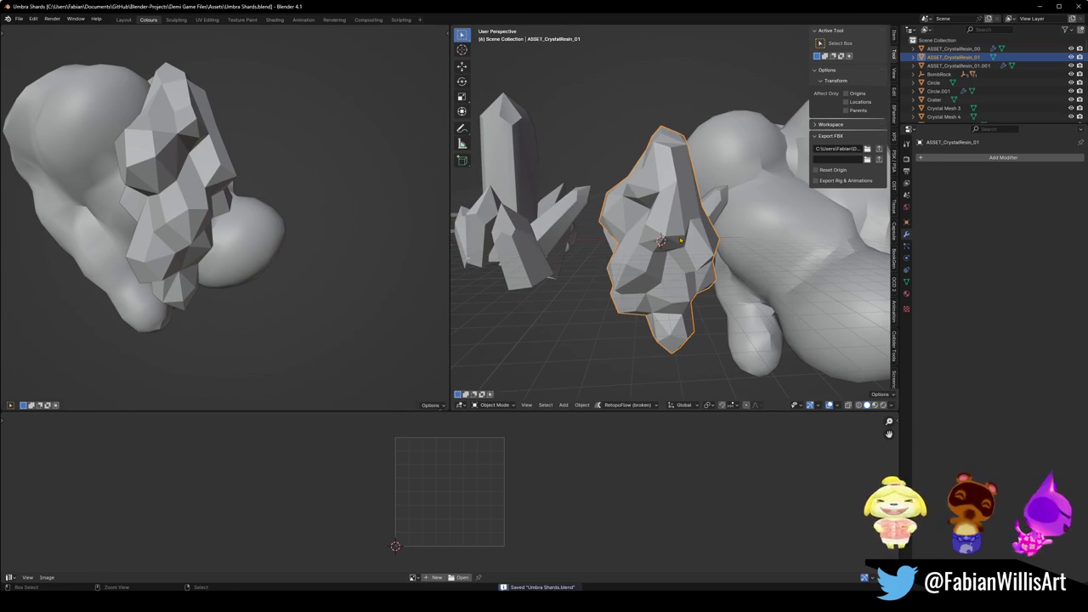
# Triangulate the crystal's faces and give it Shade Smooth.
pyautogui.press('Tab')
pyautogui.hotkey('ctrl', 't')
pyautogui.hotkey('alt', 'a')
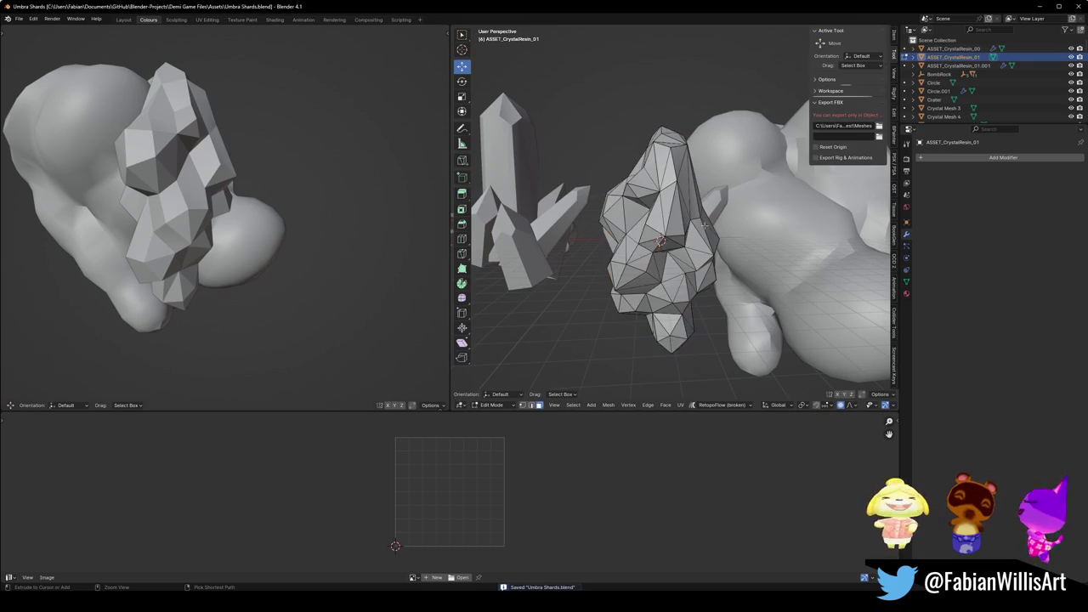
pyautogui.press('Tab')
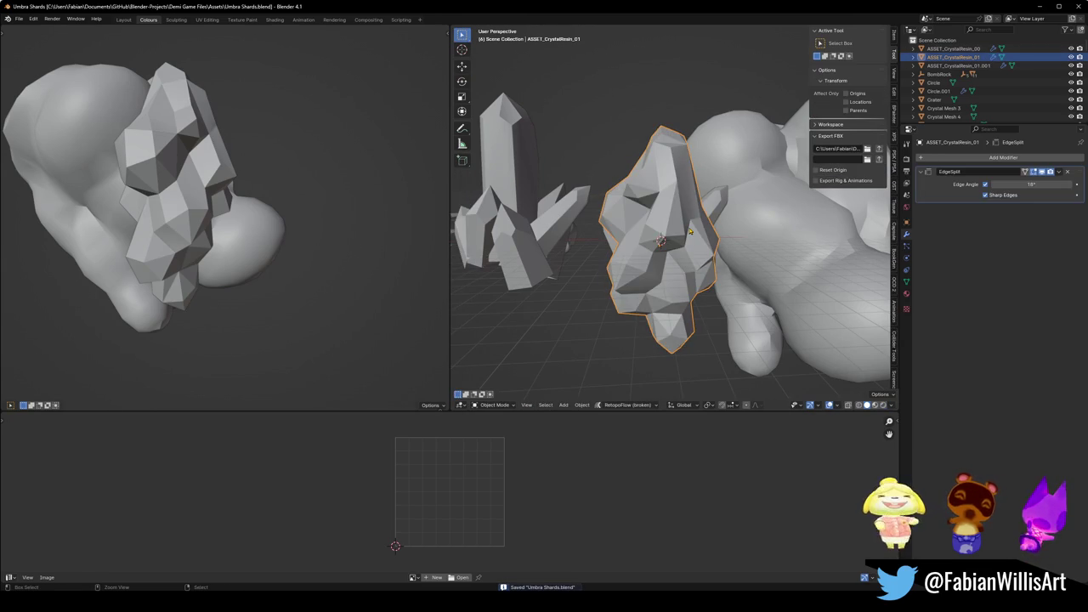
pyautogui.scroll(3, 672, 235)
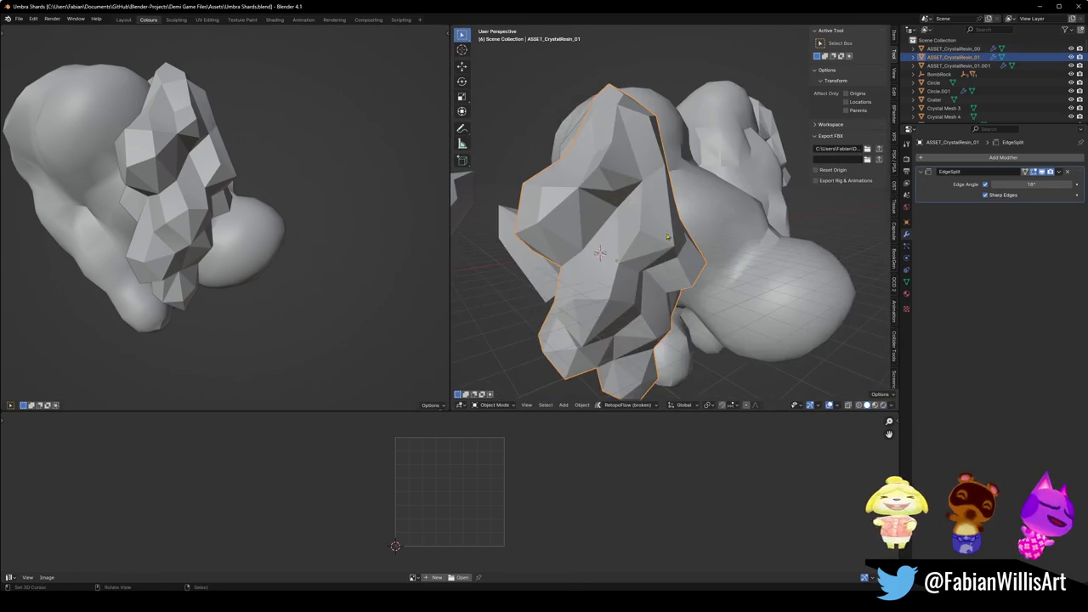
pyautogui.rightClick(705, 202)
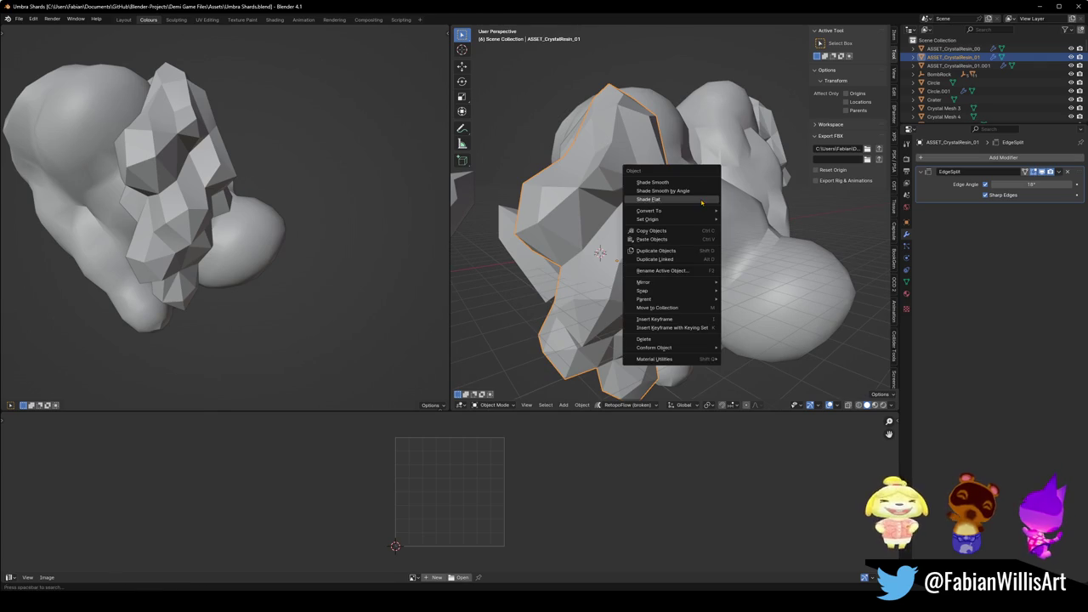
pyautogui.click(706, 182)
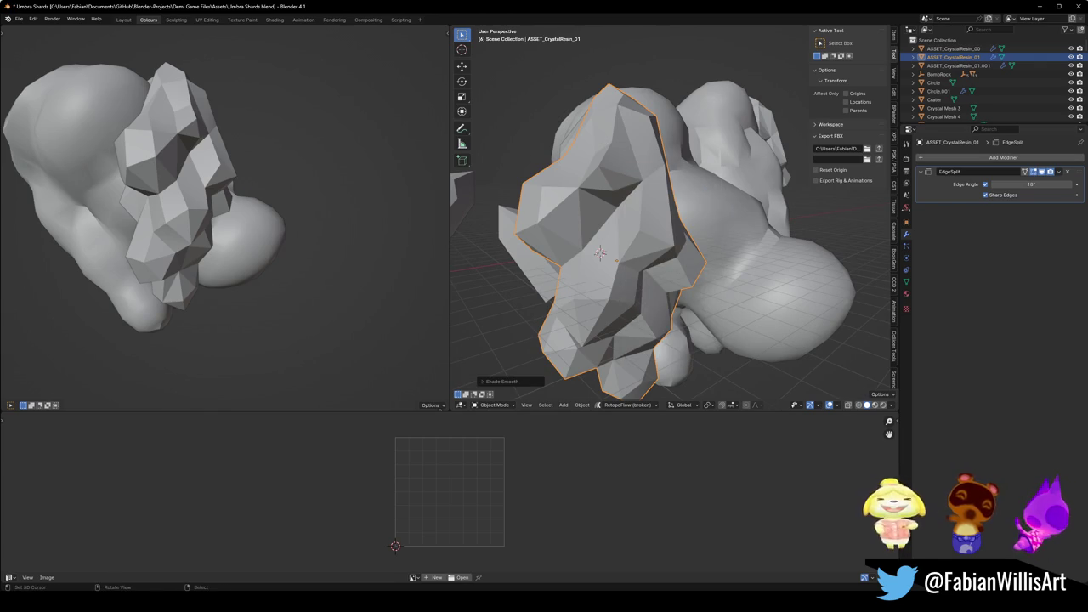
pyautogui.click(1042, 171)
pyautogui.moveTo(680, 212)
pyautogui.mouseDown()
pyautogui.moveTo(655, 217)
pyautogui.moveTo(730, 230)
pyautogui.moveTo(719, 224)
pyautogui.mouseUp()
# Try a Ctrl+1 subdivision level, undo it, and select the blobby ASSET_CrystalResin_01.001.
pyautogui.hotkey('ctrl', '1')
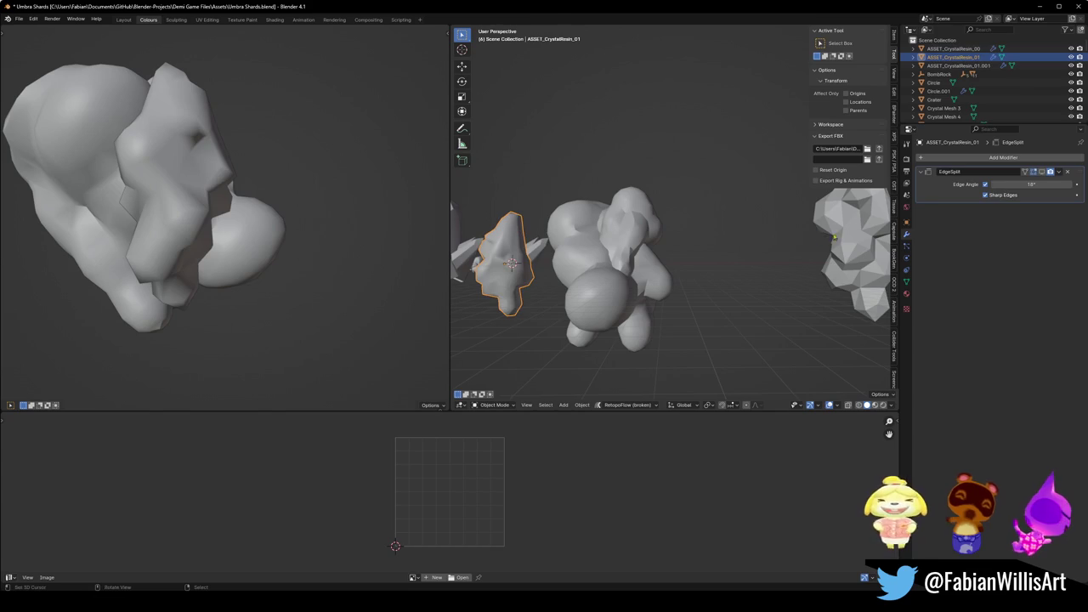
pyautogui.click(847, 233)
pyautogui.hotkey('ctrl', 'z')
pyautogui.hotkey('ctrl', 'z')
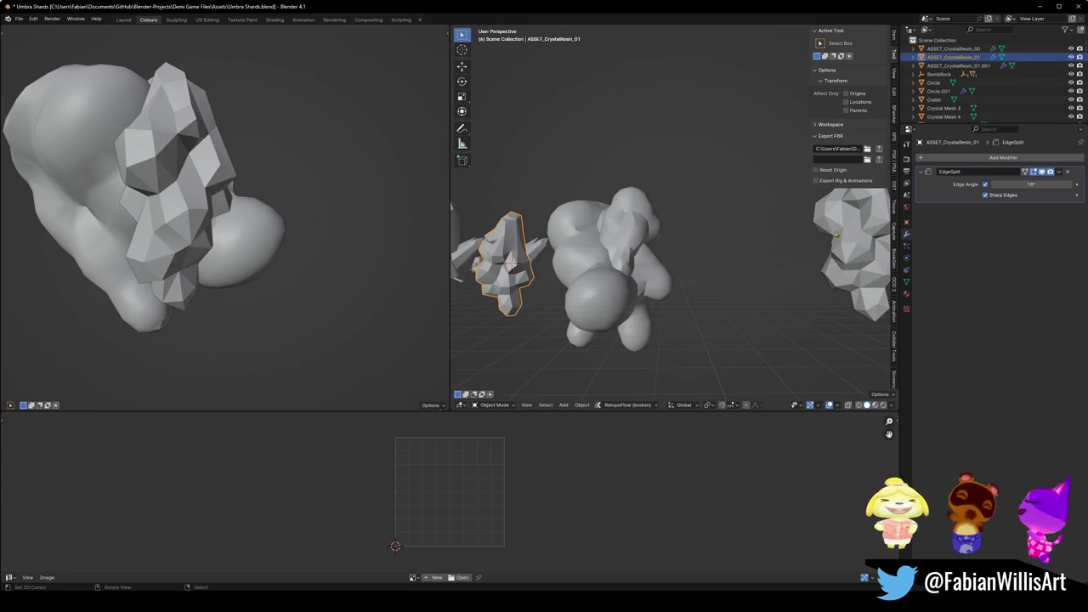
pyautogui.click(841, 247)
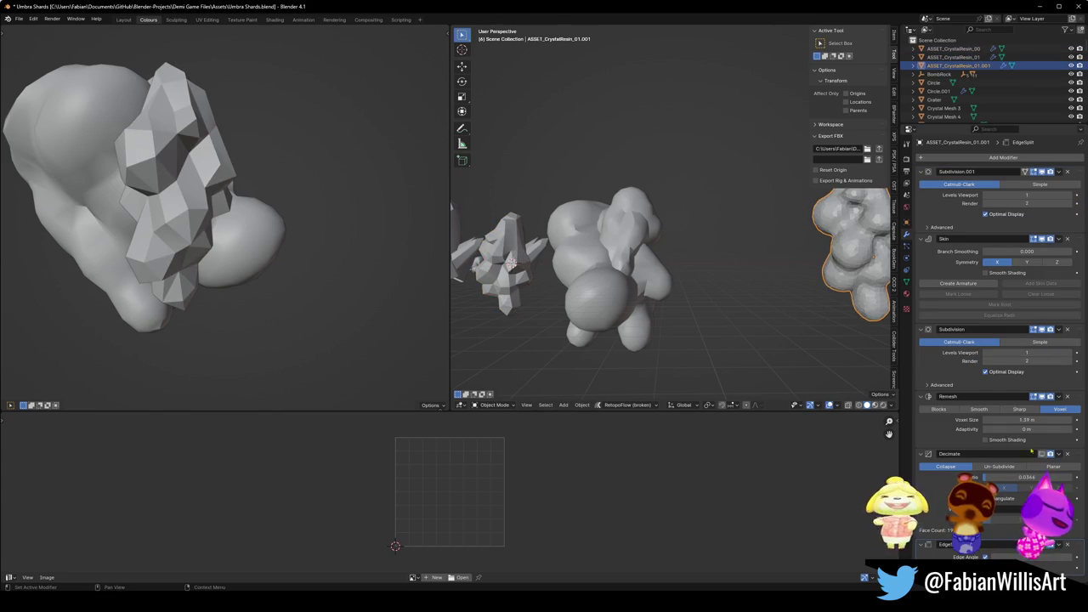
# Duplicate the blobby resin as ASSET_CrystalResin_01.002 and snap the copy to the 3D cursor.
pyautogui.press('KP_Decimal')
pyautogui.scroll(5, 699, 255)
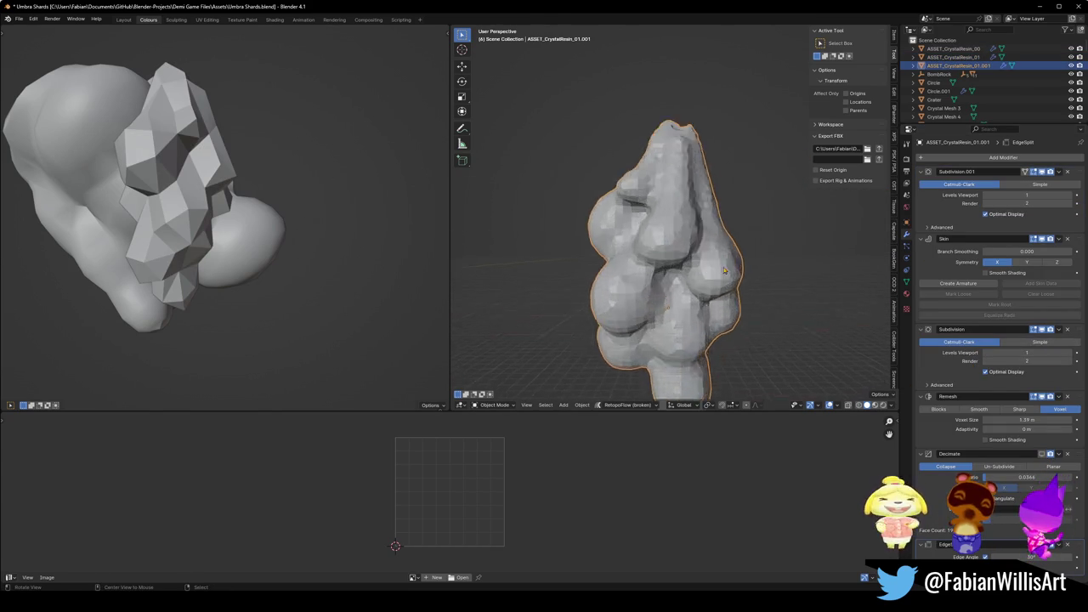
pyautogui.scroll(-5, 713, 261)
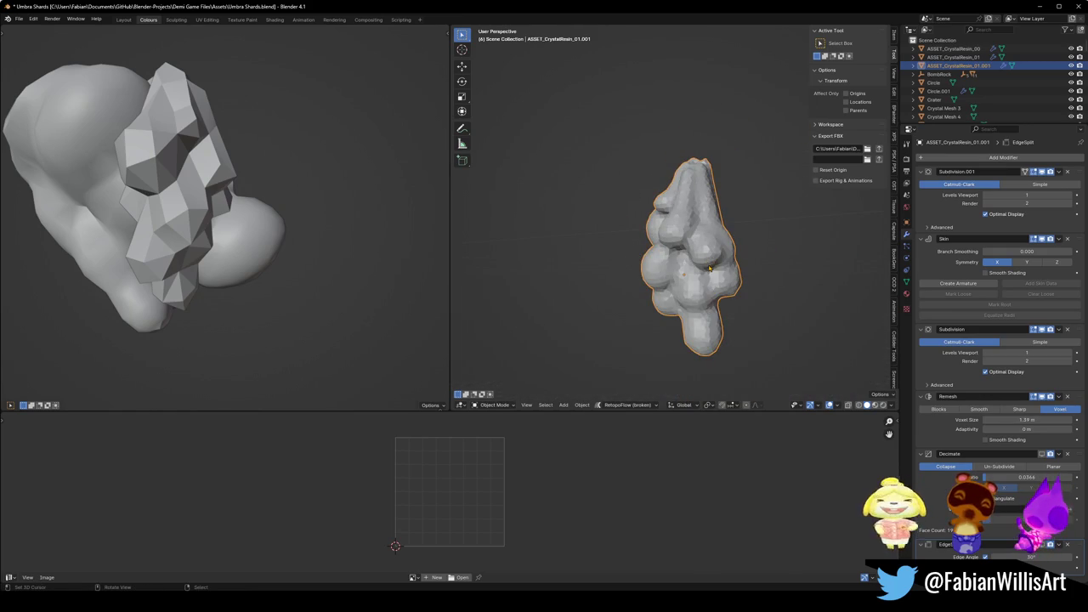
pyautogui.scroll(-5, 660, 269)
pyautogui.hotkey('shift', 'd')
pyautogui.hotkey('shift', 'z')
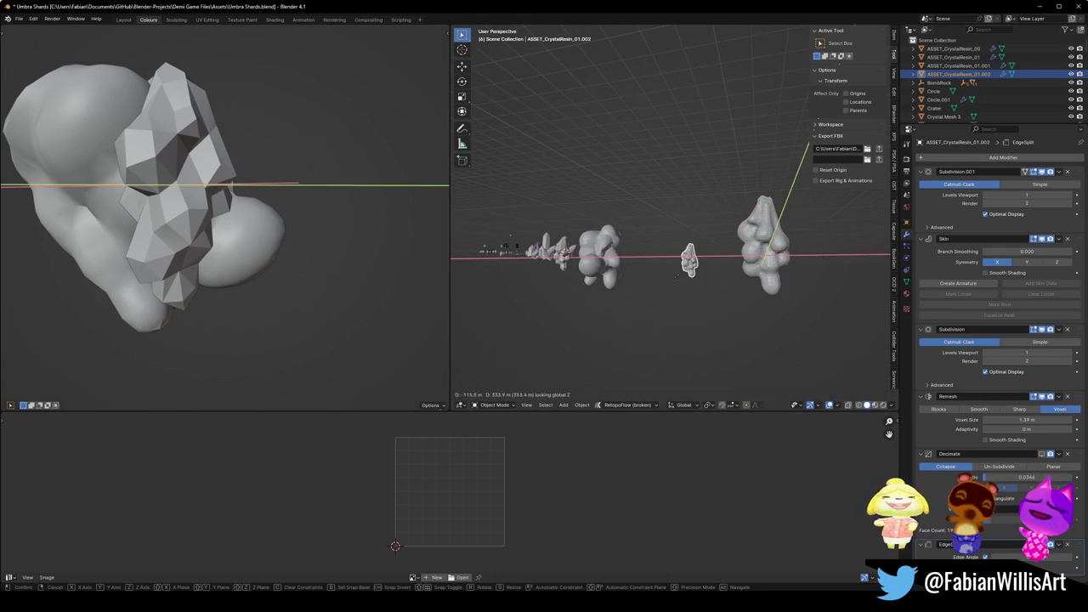
pyautogui.click(649, 286)
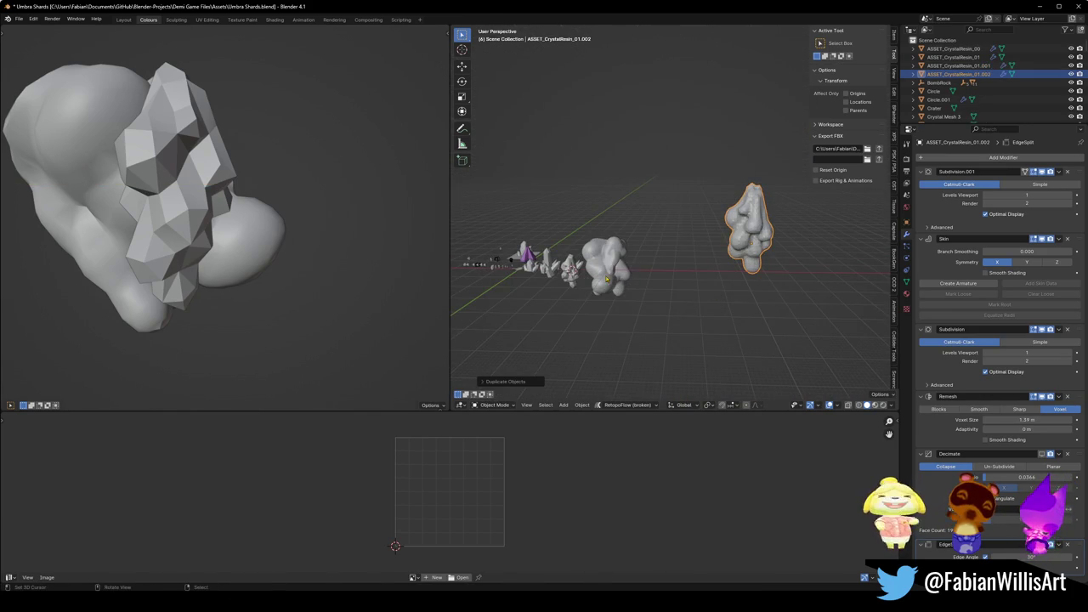
pyautogui.hotkey('shift', 's')
pyautogui.click(570, 225)
# Shade the duplicate smooth, apply its Decimate and EdgeSplit modifiers, and add a Subdivision modifier.
pyautogui.scroll(5, 662, 246)
pyautogui.rightClick(696, 248)
pyautogui.click(696, 246)
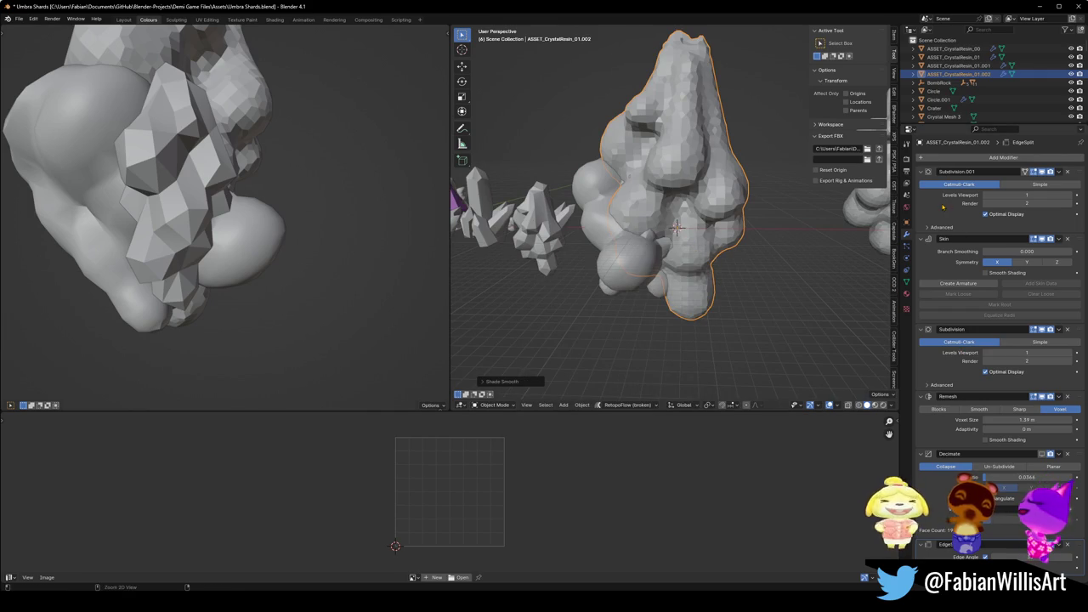
pyautogui.hotkey('ctrl', 'a')
pyautogui.hotkey('ctrl', 'a')
pyautogui.hotkey('ctrl', 'a')
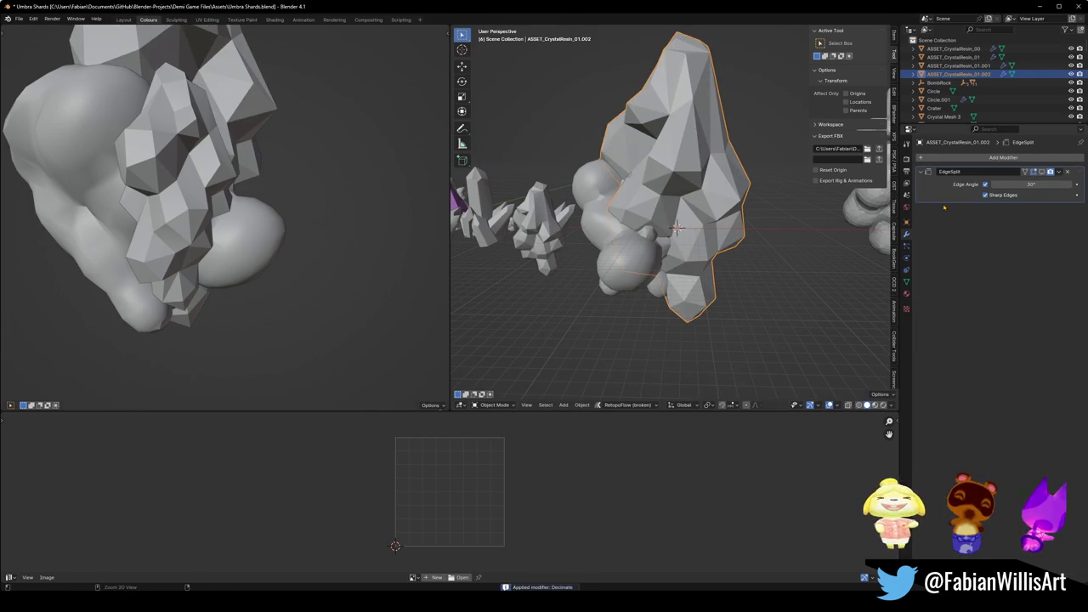
pyautogui.hotkey('ctrl', 'z')
pyautogui.hotkey('ctrl', 'a')
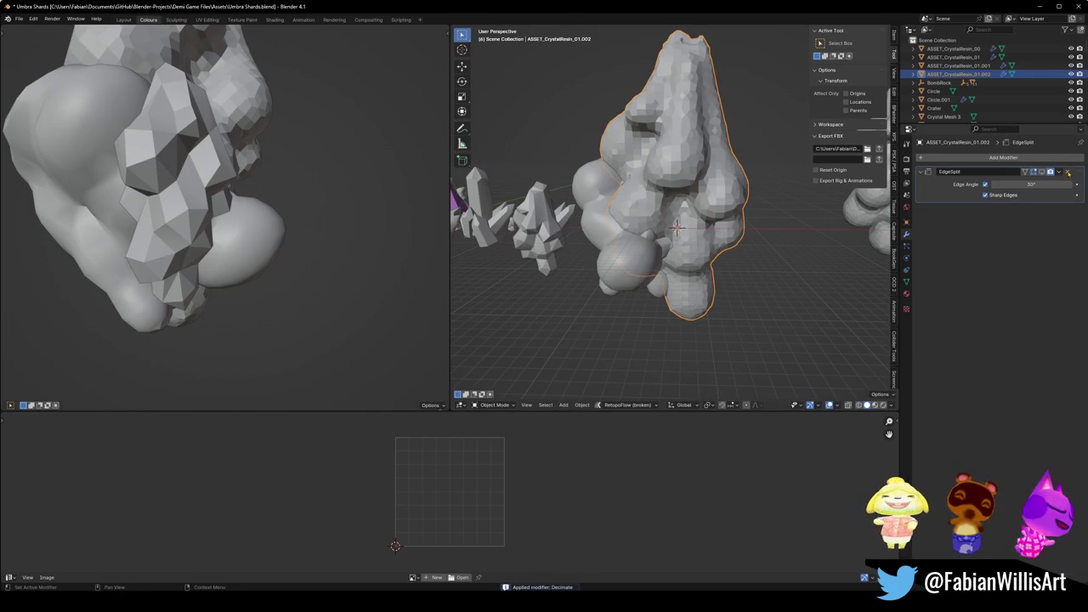
pyautogui.hotkey('ctrl', 'a')
pyautogui.rightClick(672, 161)
pyautogui.click(671, 161)
pyautogui.moveTo(687, 223); pyautogui.dragTo(669, 244)
pyautogui.hotkey('ctrl', '1')
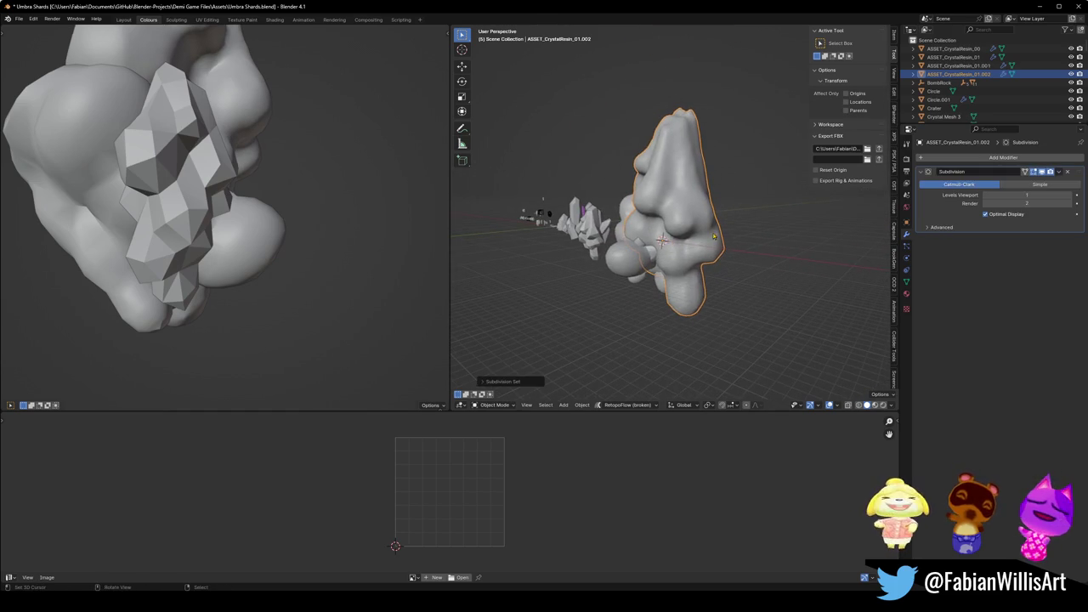
# Apply the resin's subdivision and move the resin further to the right.
pyautogui.scroll(4, 691, 234)
pyautogui.hotkey('ctrl', 'a')
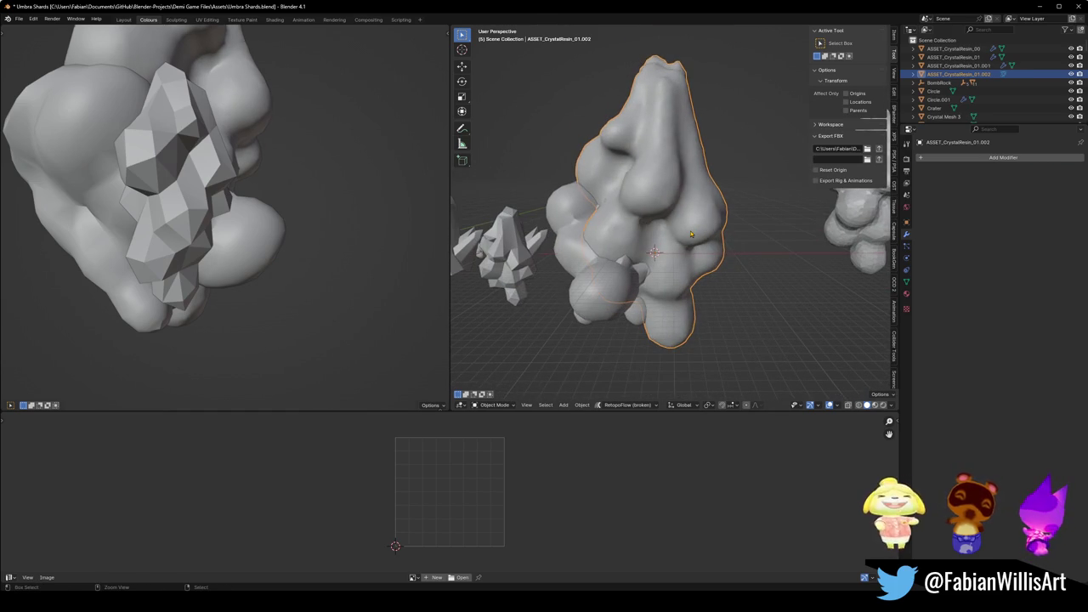
pyautogui.moveTo(691, 233); pyautogui.dragTo(668, 238)
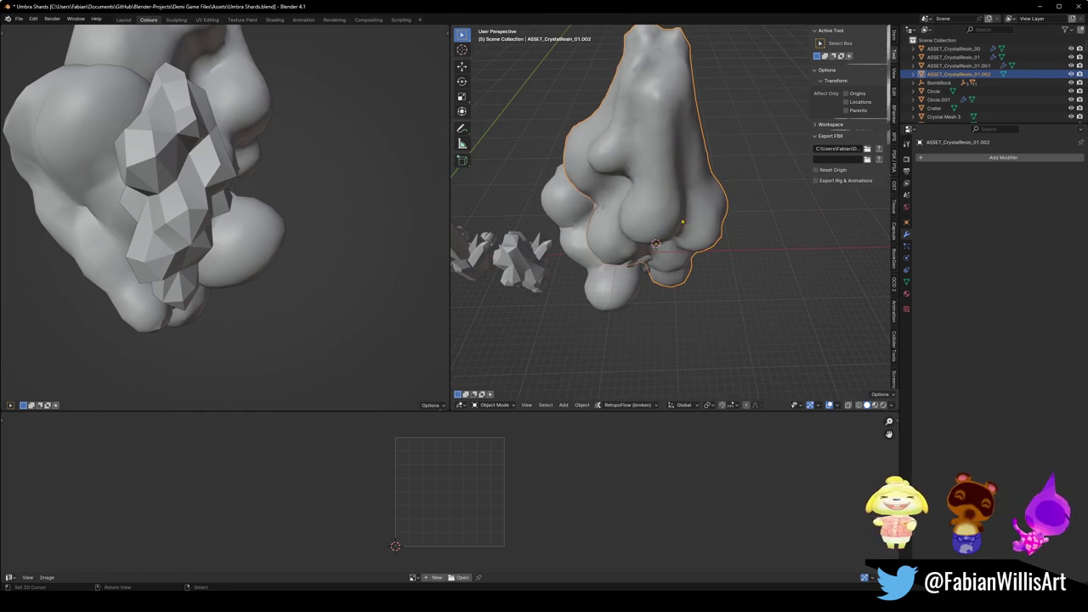
pyautogui.press('g')
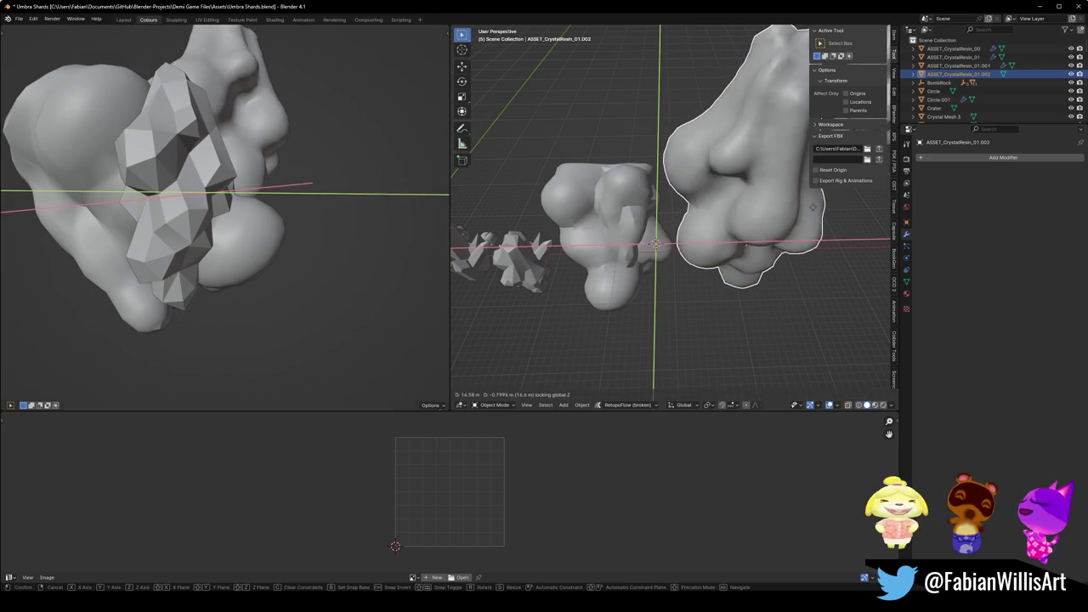
pyautogui.click(771, 223)
pyautogui.scroll(-4, 770, 223)
# Triangulate all of the resin's faces in Edit Mode.
pyautogui.press('Tab')
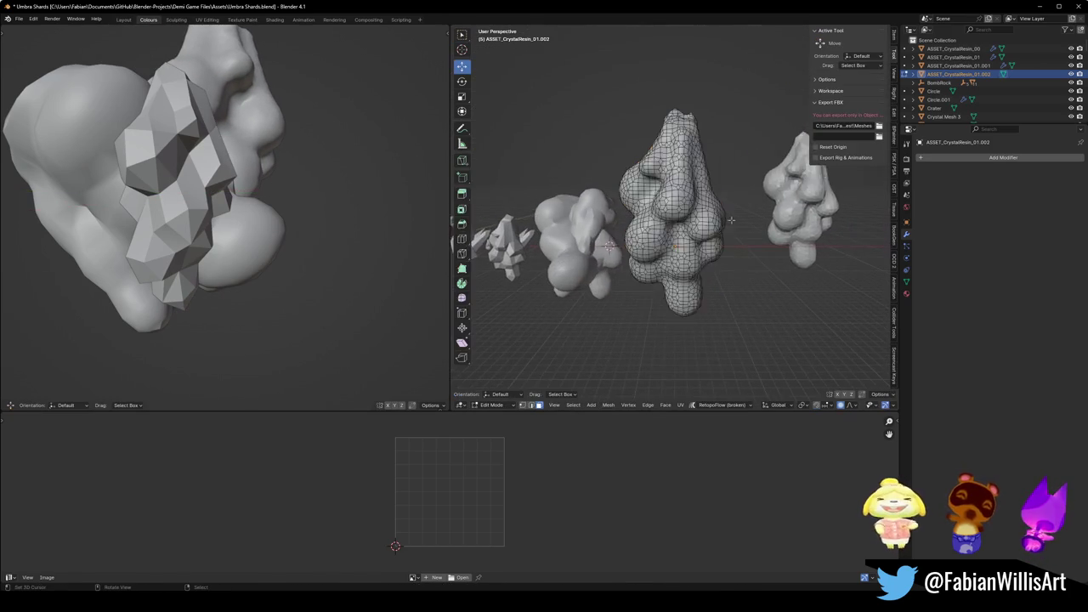
pyautogui.scroll(5, 771, 223)
pyautogui.press('a')
pyautogui.hotkey('ctrl', 't')
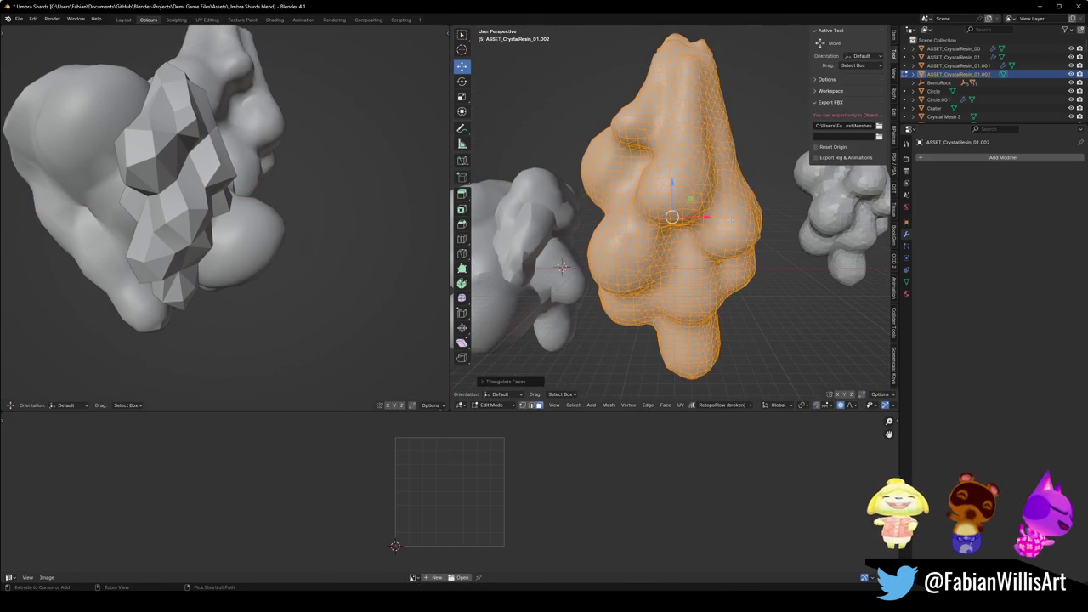
pyautogui.press('Tab')
pyautogui.moveTo(730, 223); pyautogui.dragTo(749, 248)
pyautogui.press('Tab')
pyautogui.scroll(5, 655, 213)
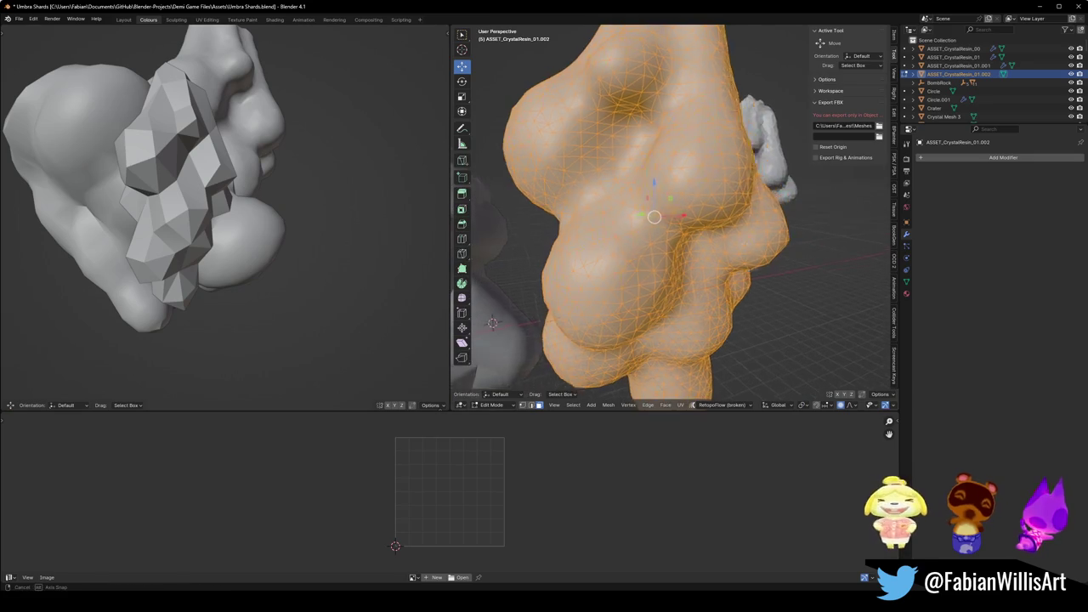
pyautogui.moveTo(693, 216); pyautogui.dragTo(707, 231)
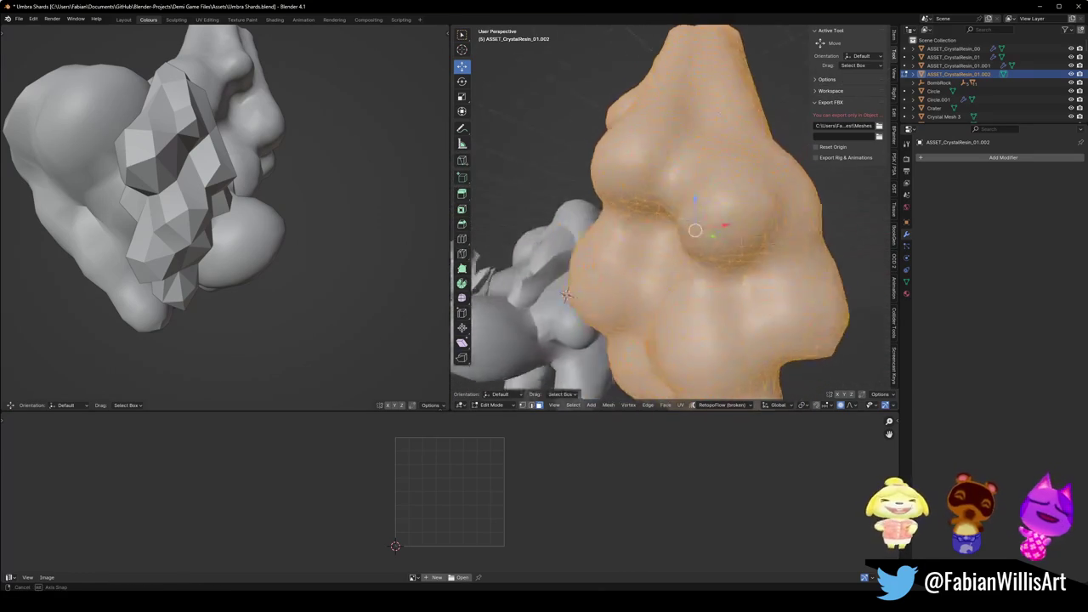
pyautogui.press('Tab')
pyautogui.scroll(-3, 707, 231)
# Shade the resin smooth and set its normals from faces.
pyautogui.rightClick(707, 230)
pyautogui.click(707, 231)
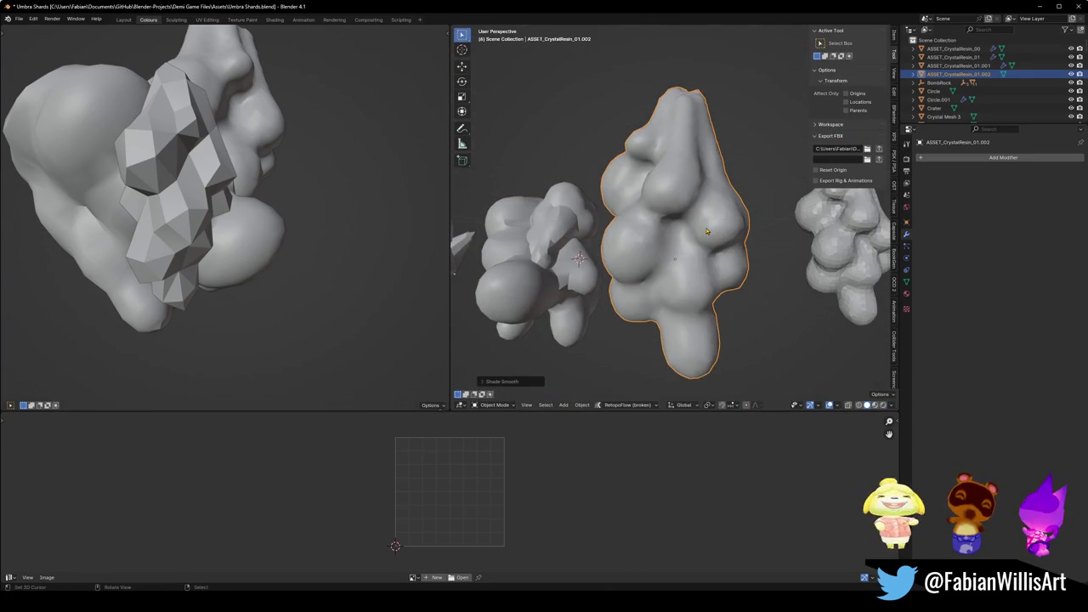
pyautogui.press('Tab')
pyautogui.hotkey('alt', 'n')
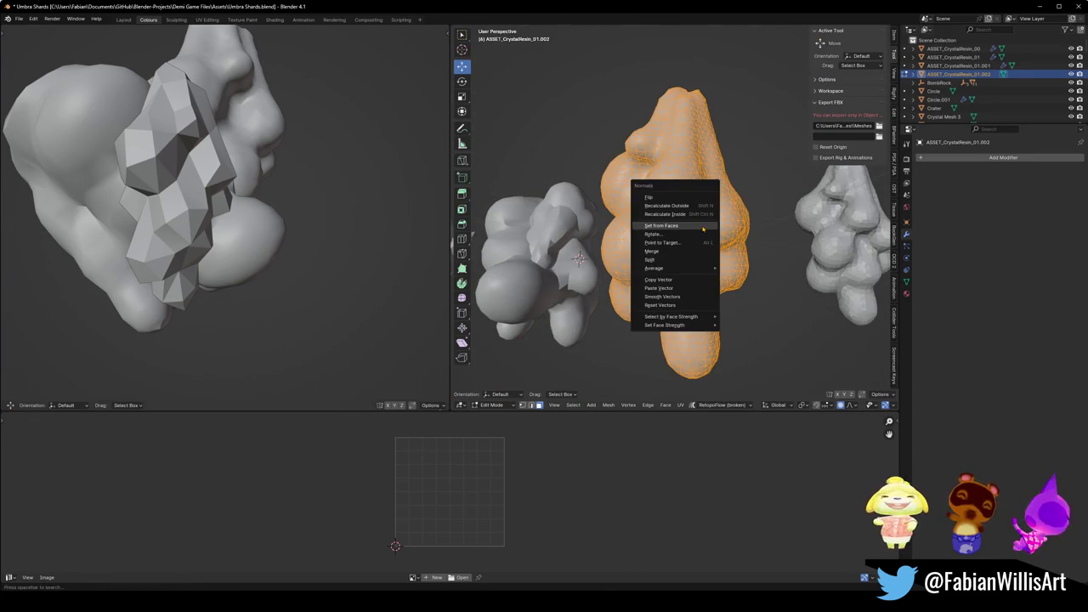
pyautogui.click(703, 228)
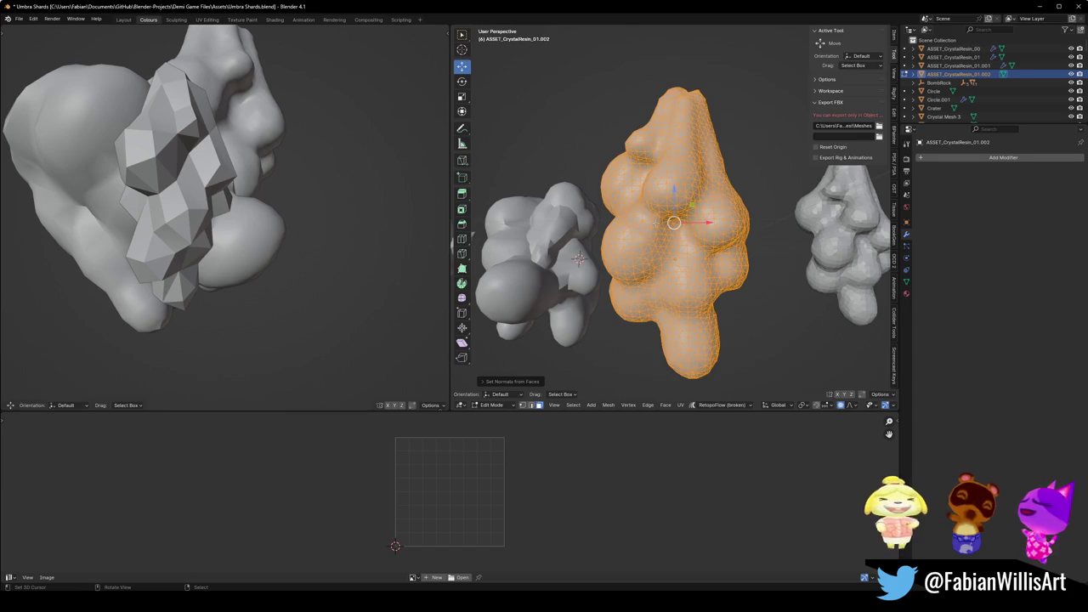
pyautogui.press('Tab')
# Try a Smooth modifier with repeat 4 and factor about 0.218, then delete it.
pyautogui.click(994, 159)
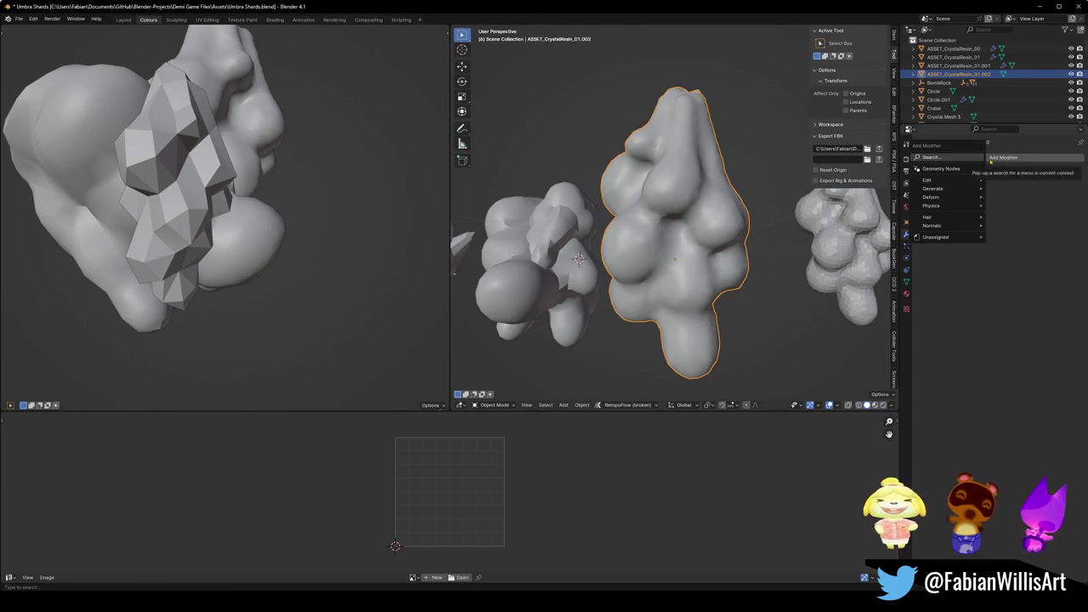
pyautogui.write('smoo')
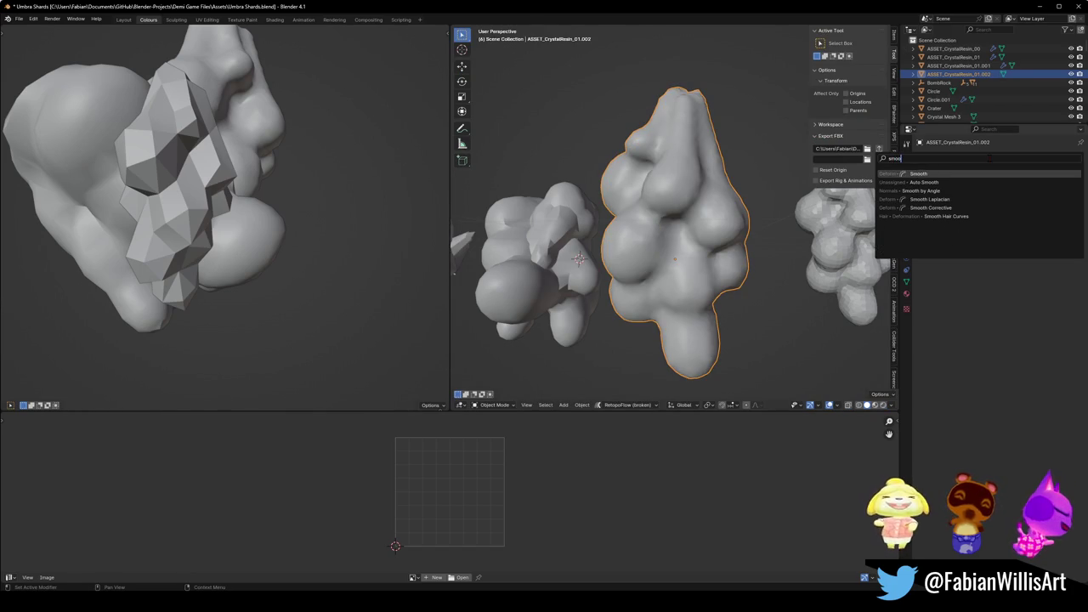
pyautogui.press('Return')
pyautogui.moveTo(1019, 204); pyautogui.dragTo(1069, 205)
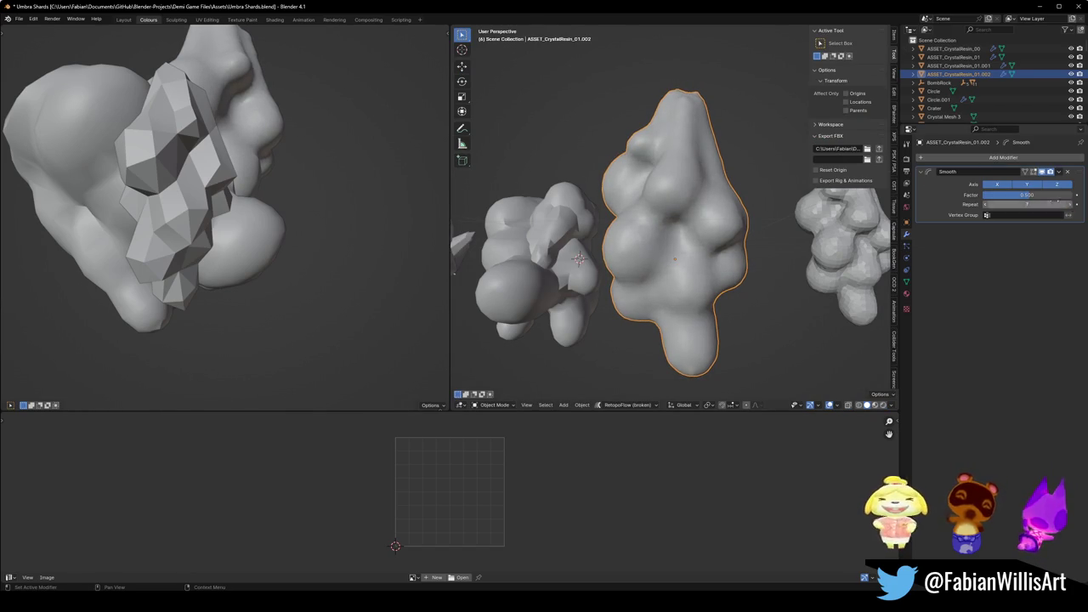
pyautogui.moveTo(1038, 195)
pyautogui.mouseDown()
pyautogui.moveTo(1007, 196)
pyautogui.moveTo(1071, 195)
pyautogui.moveTo(1032, 195)
pyautogui.moveTo(1043, 204)
pyautogui.mouseUp()
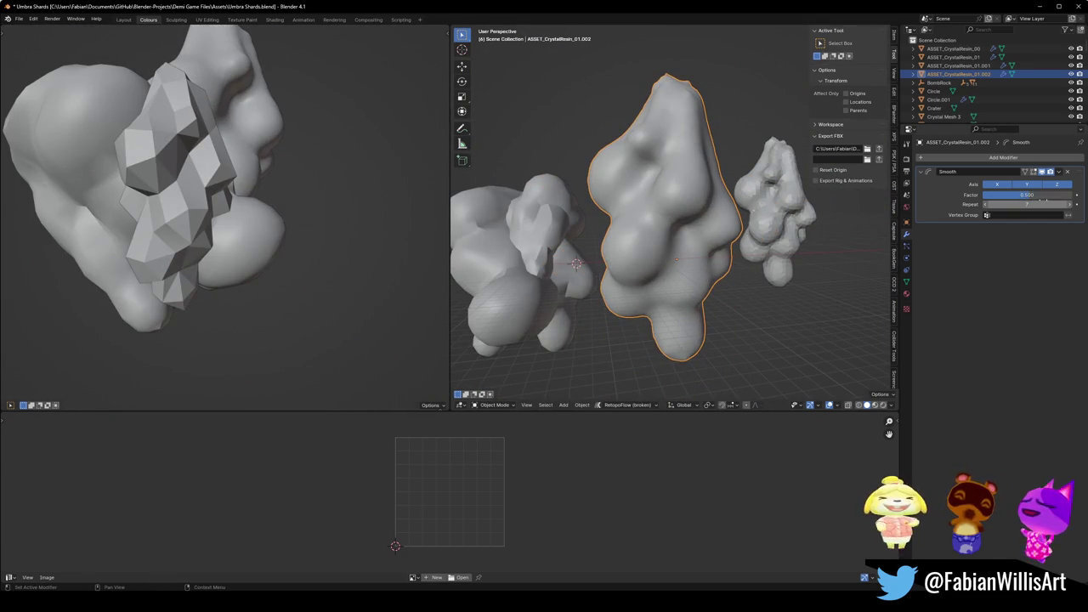
pyautogui.click(1067, 172)
# Add a NormalEdit modifier, switch it to Directional, then remove it.
pyautogui.click(1042, 157)
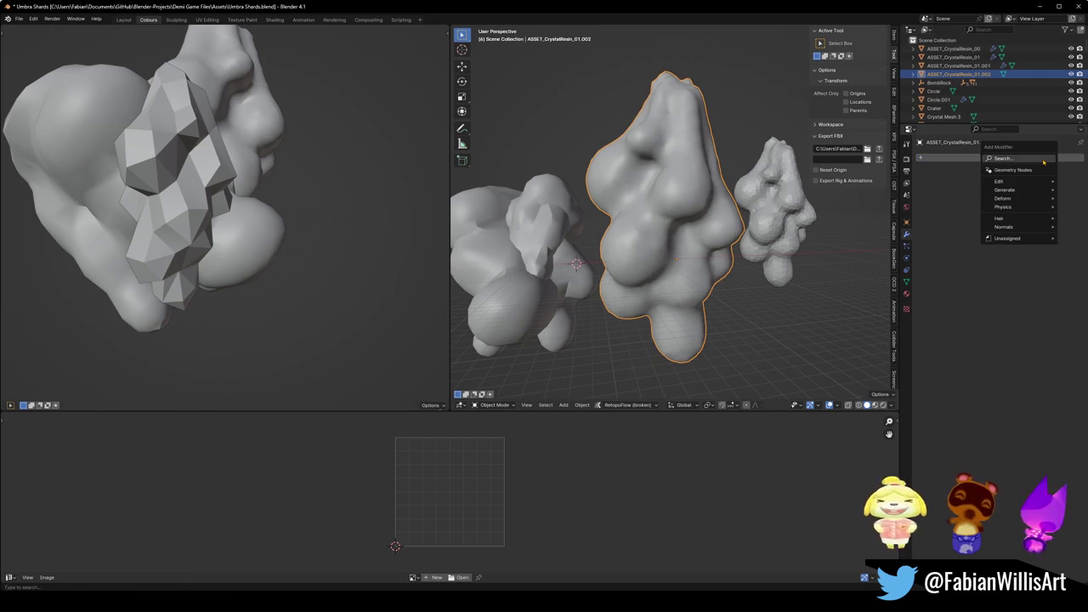
pyautogui.write('morma')
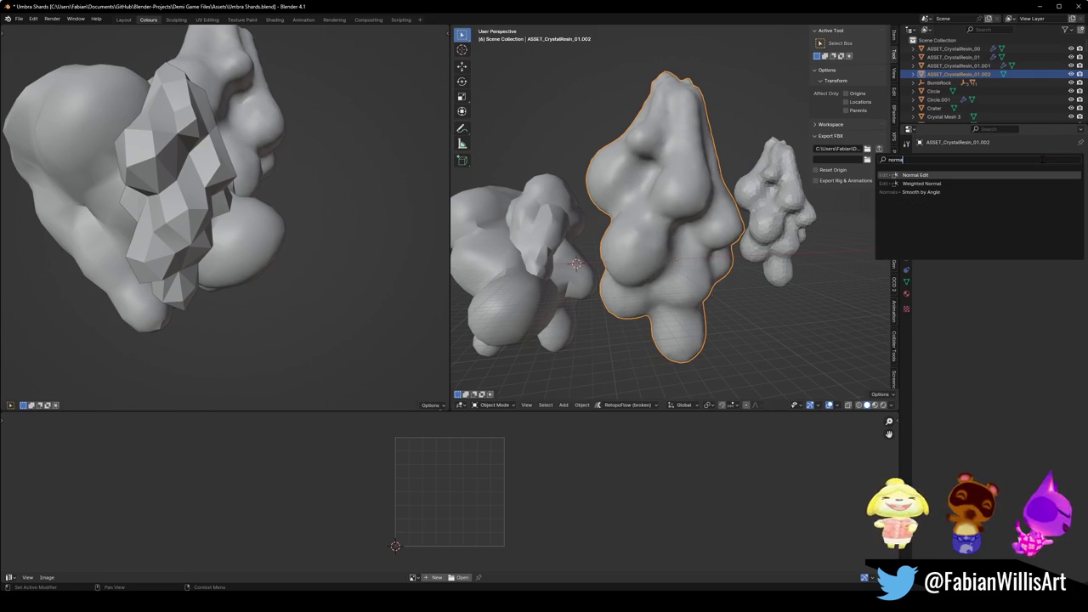
pyautogui.press('Return')
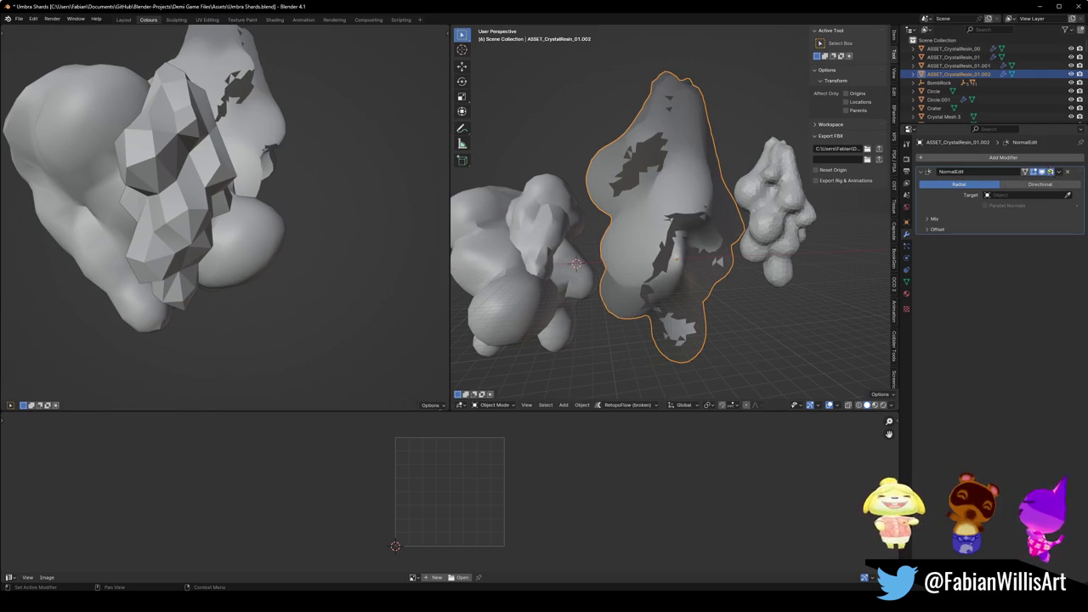
pyautogui.click(1046, 183)
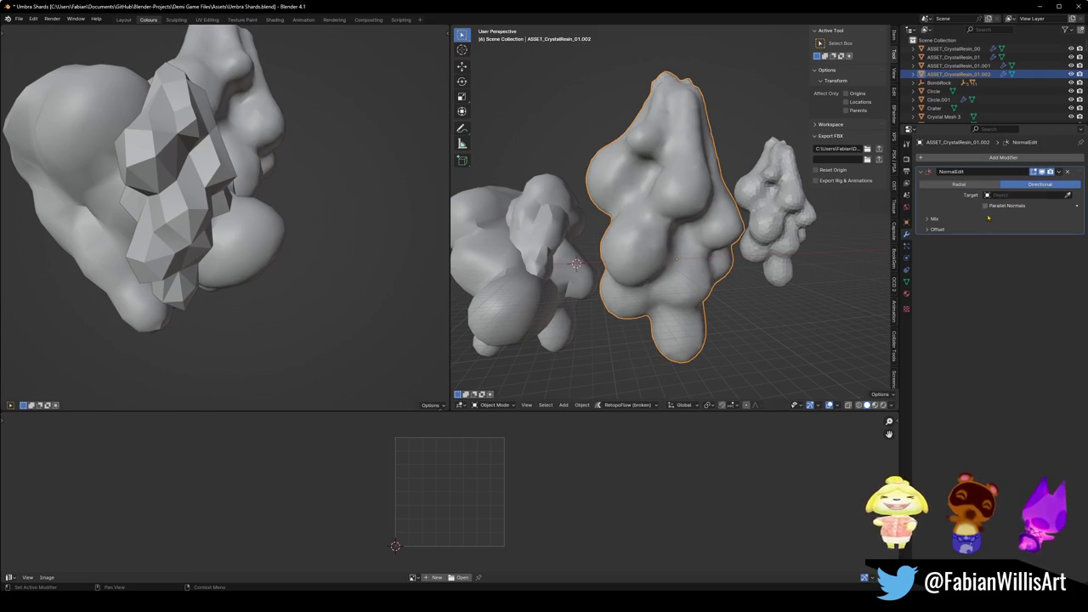
pyautogui.click(1067, 171)
# Try a Smooth by Angle modifier at about 42.7°, then remove it.
pyautogui.click(1003, 158)
pyautogui.write('norm')
pyautogui.press('Down')
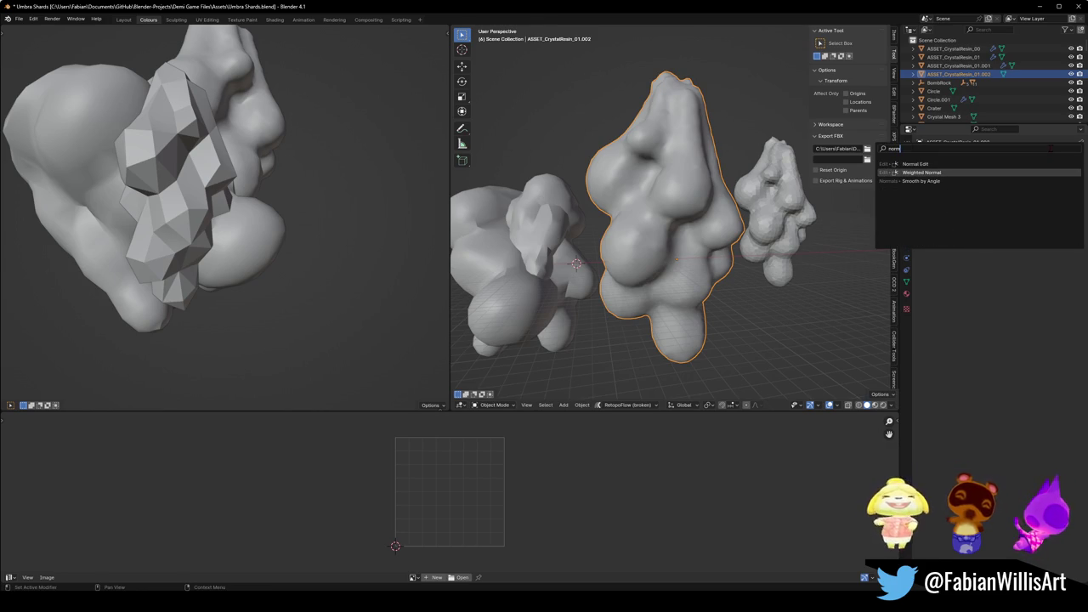
pyautogui.press('Down')
pyautogui.press('Return')
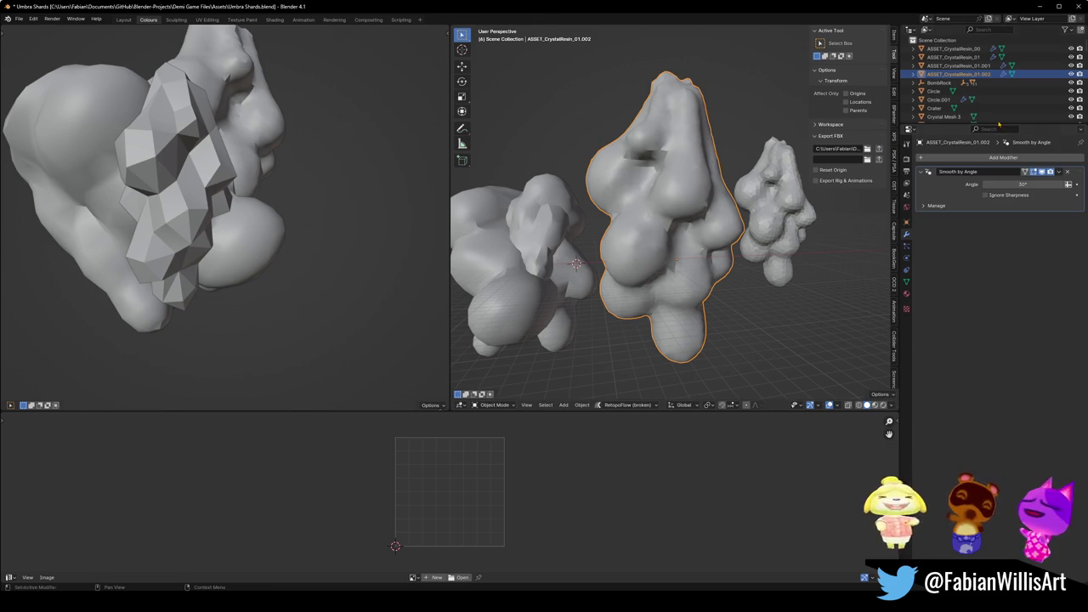
pyautogui.moveTo(1023, 184)
pyautogui.mouseDown()
pyautogui.moveTo(1047, 183)
pyautogui.moveTo(1023, 184)
pyautogui.mouseUp()
pyautogui.click(936, 206)
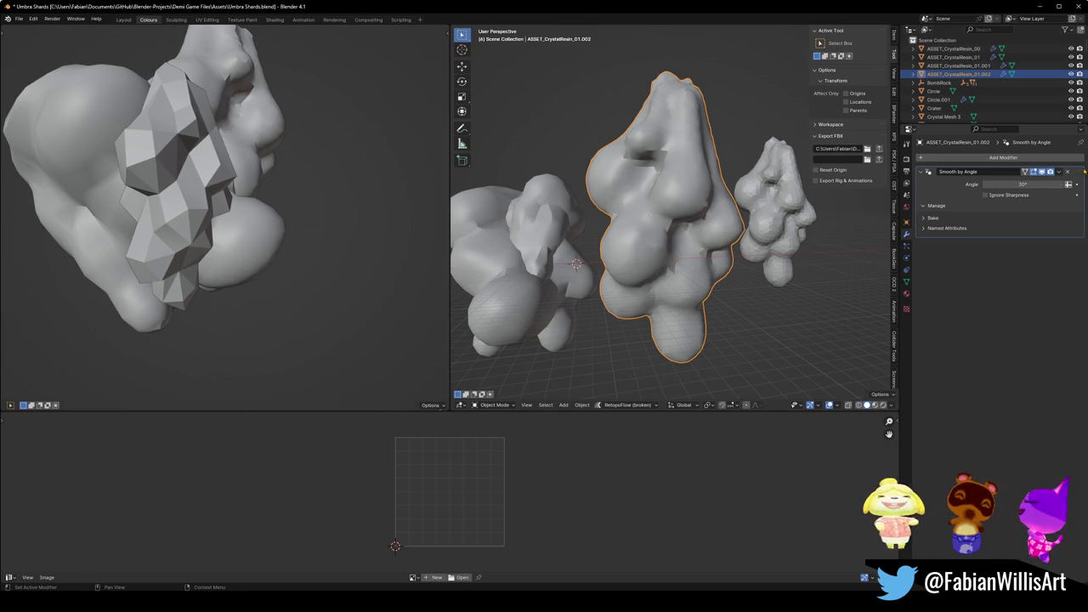
pyautogui.click(1068, 173)
# Add a Weighted Normal modifier with Face Area & Angle weighting and adjust its Weight.
pyautogui.click(1002, 157)
pyautogui.write('weight')
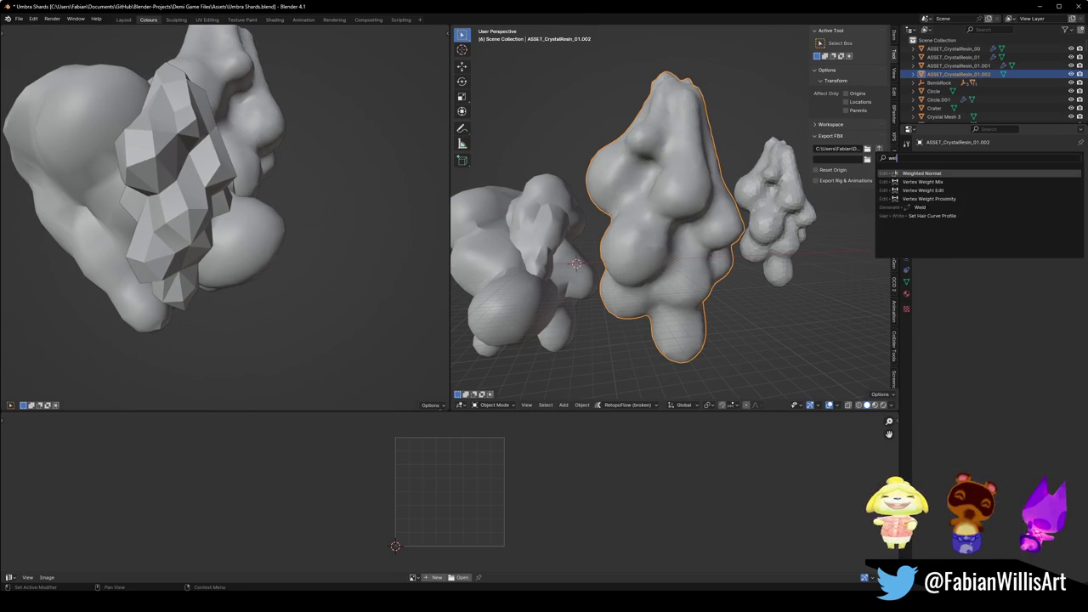
pyautogui.press('Return')
pyautogui.moveTo(1027, 195); pyautogui.dragTo(996, 195)
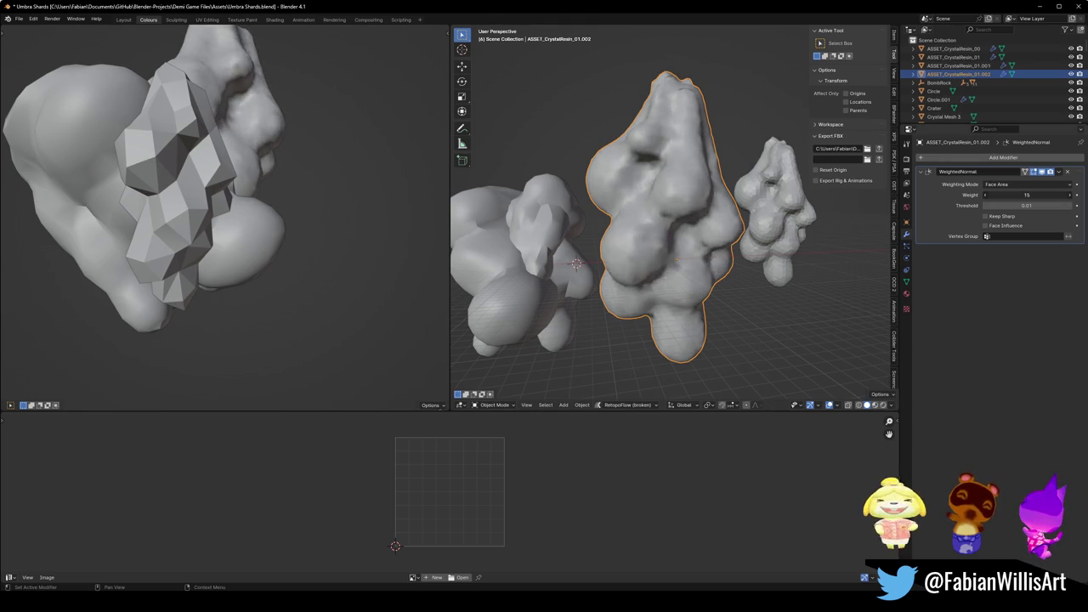
pyautogui.click(1030, 186)
pyautogui.click(1001, 203)
pyautogui.moveTo(1011, 195)
pyautogui.mouseDown()
pyautogui.moveTo(1052, 195)
pyautogui.moveTo(1020, 194)
pyautogui.mouseUp()
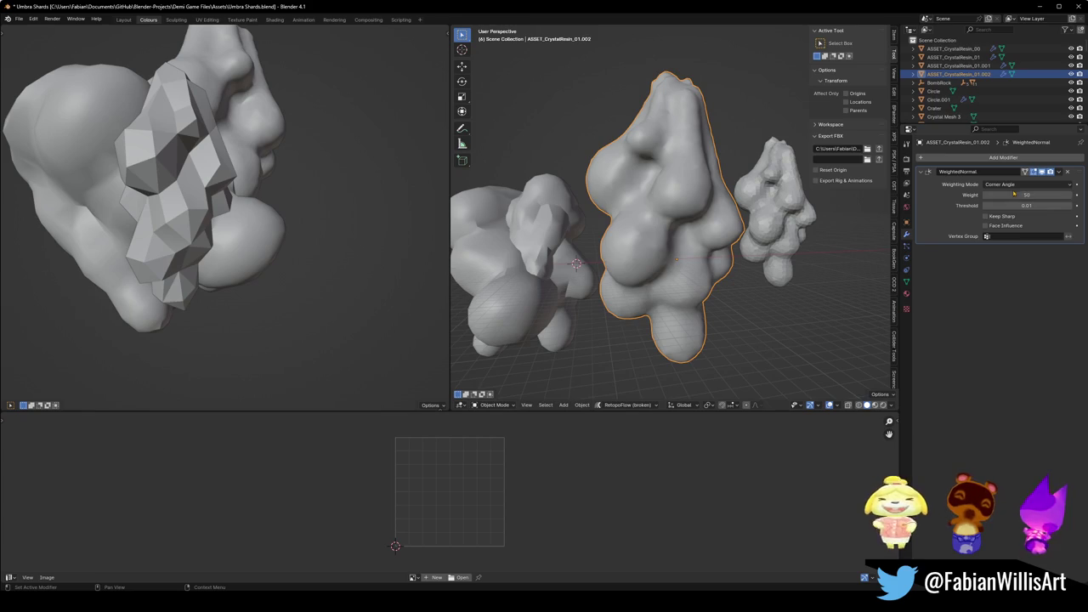
pyautogui.click(1013, 184)
pyautogui.click(1011, 213)
pyautogui.moveTo(1020, 195); pyautogui.dragTo(1045, 194)
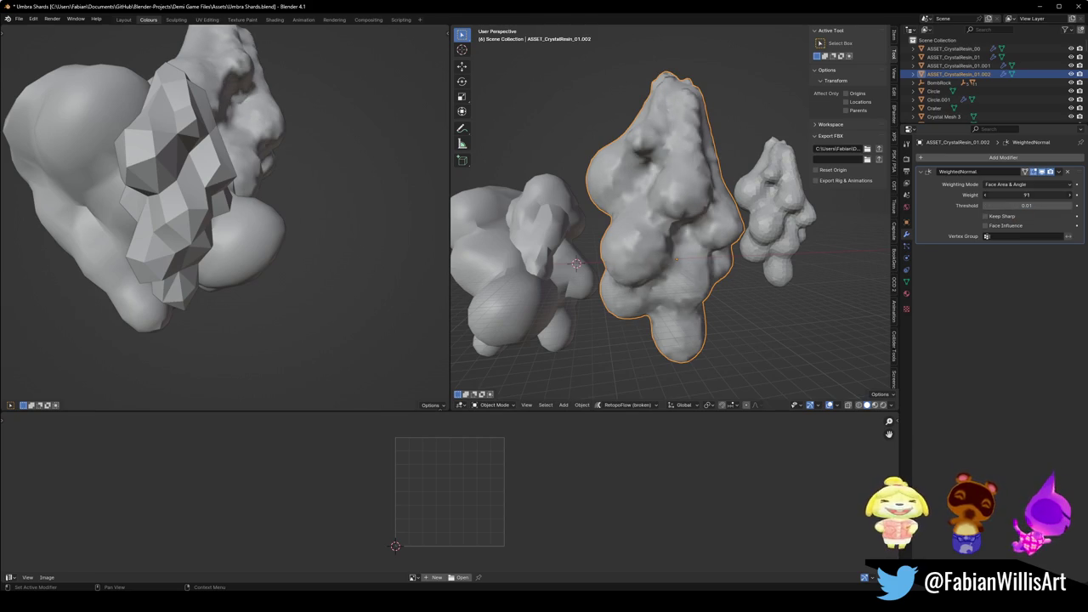
pyautogui.click(1014, 158)
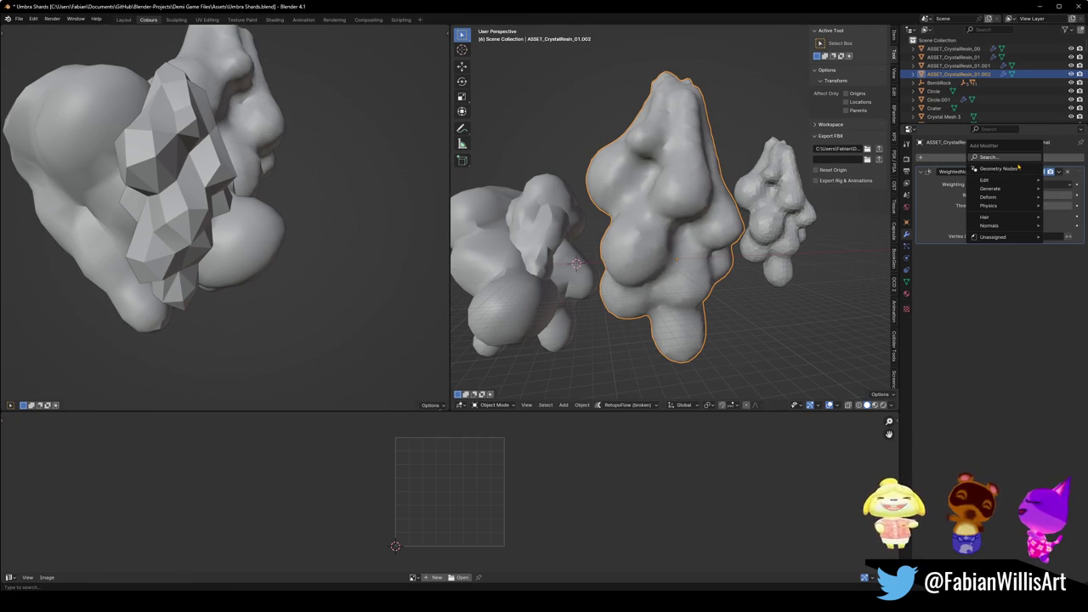
# Add a Normal Edit modifier to the crystal and delete the Weighted Normal modifier.
pyautogui.write('norm')
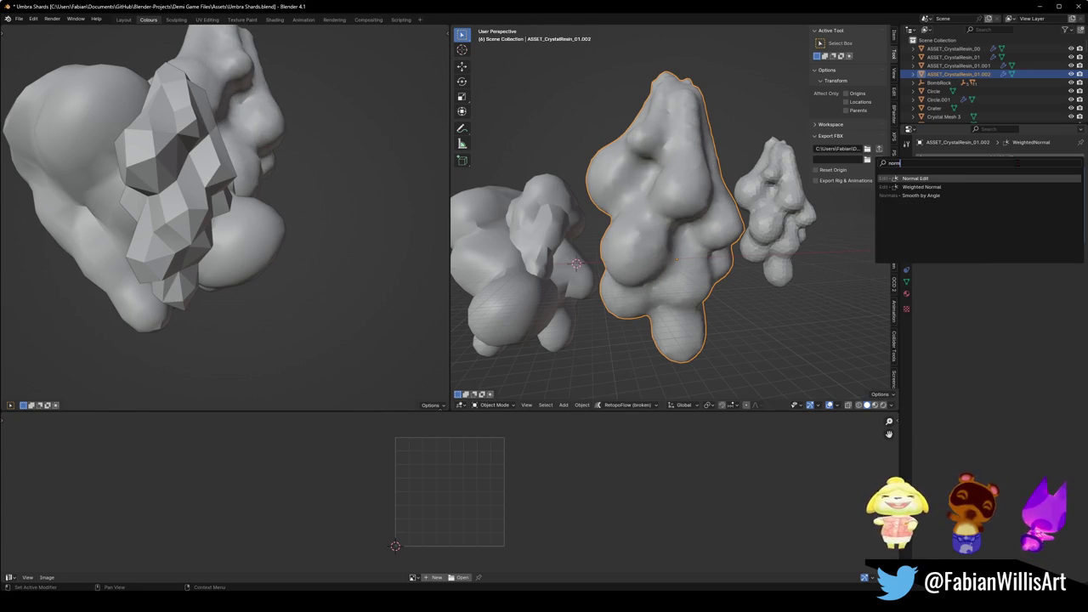
pyautogui.press('Return')
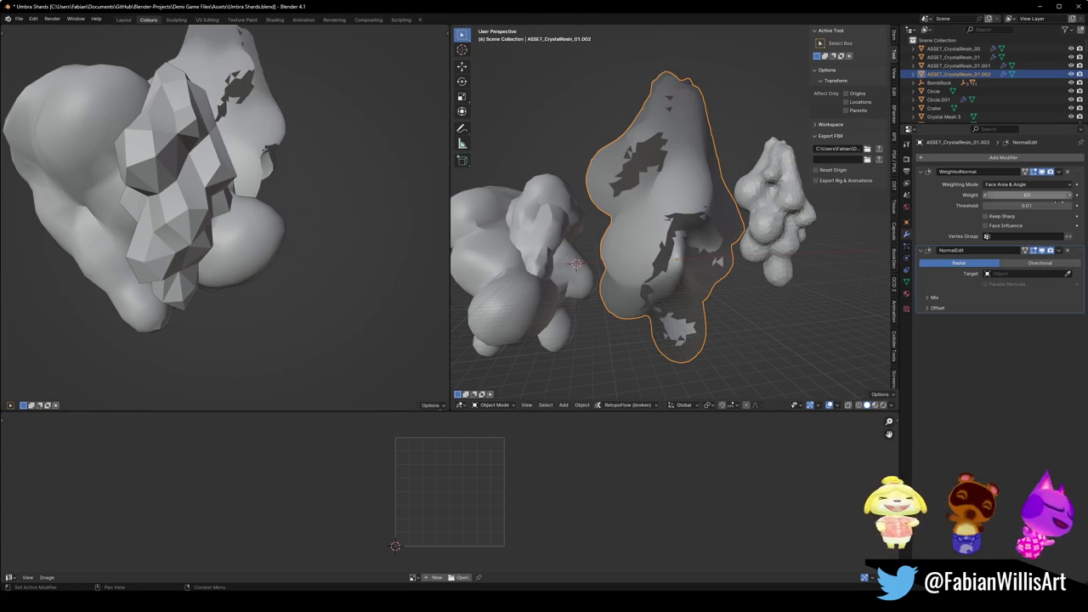
pyautogui.hotkey('ctrl', 'x')
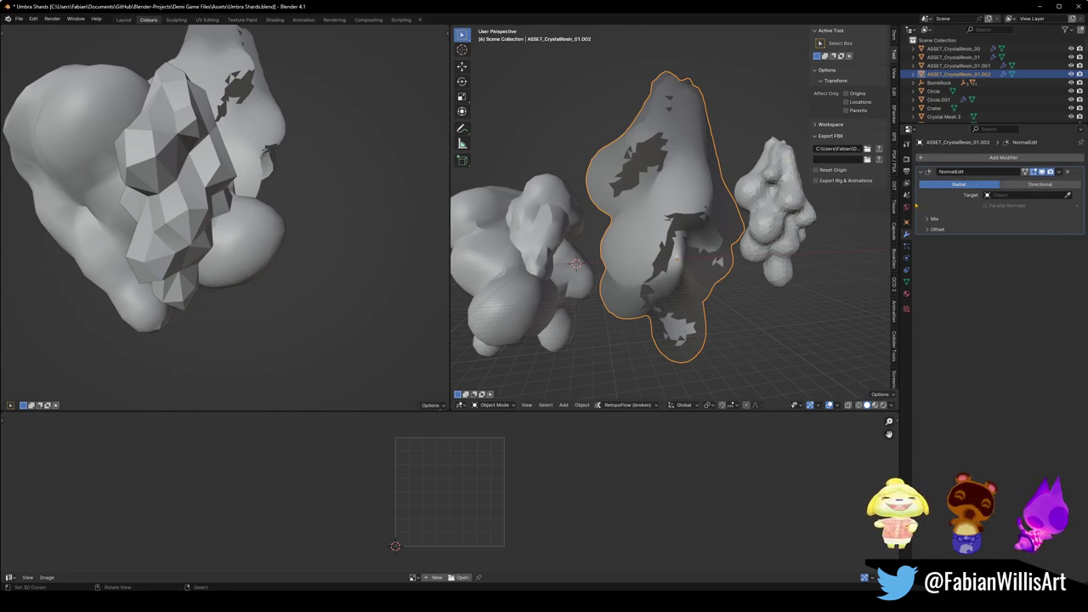
pyautogui.moveTo(668, 231); pyautogui.dragTo(761, 237)
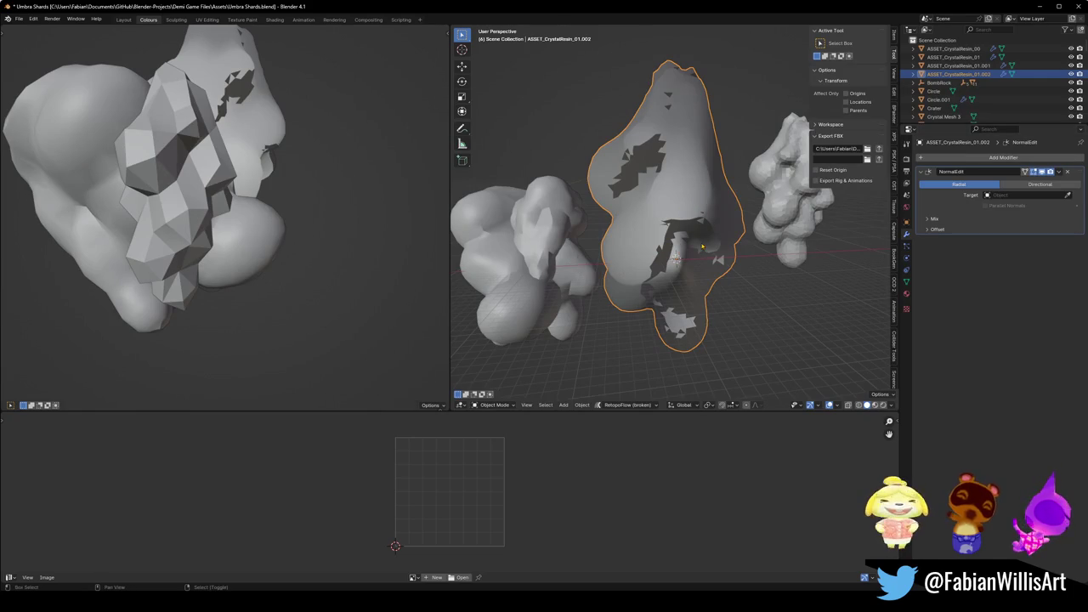
# Add a UV Sphere mesh to the scene.
pyautogui.hotkey('shift', 'a')
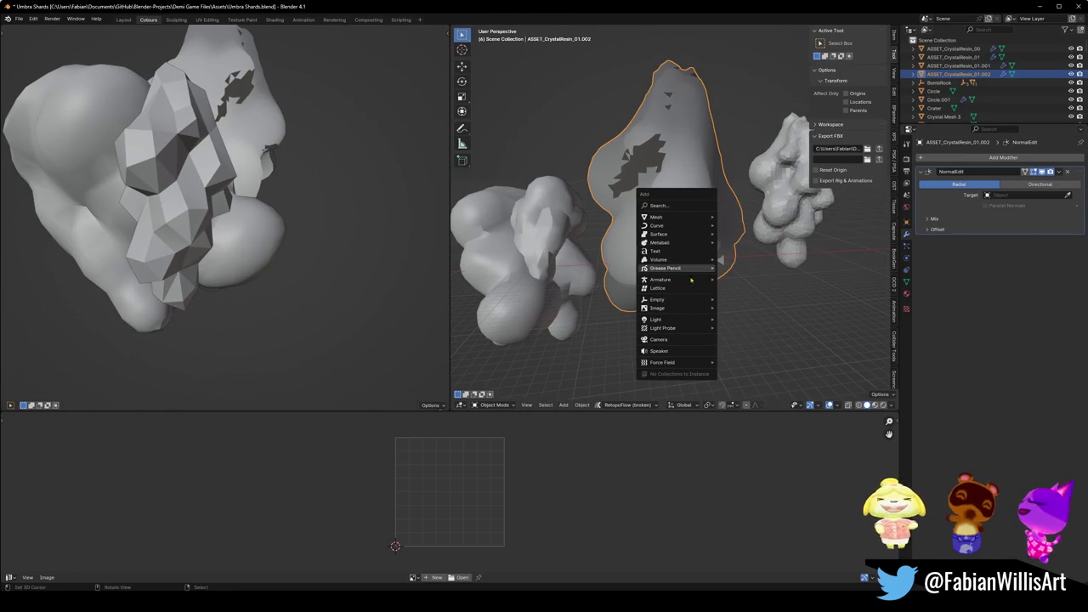
pyautogui.moveTo(686, 303)
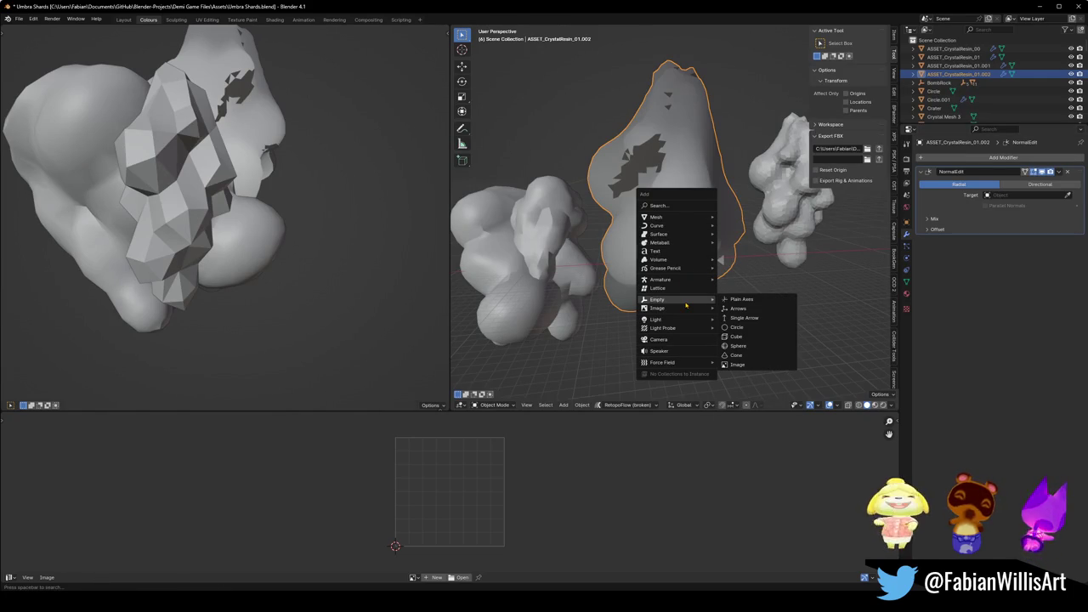
pyautogui.moveTo(671, 219)
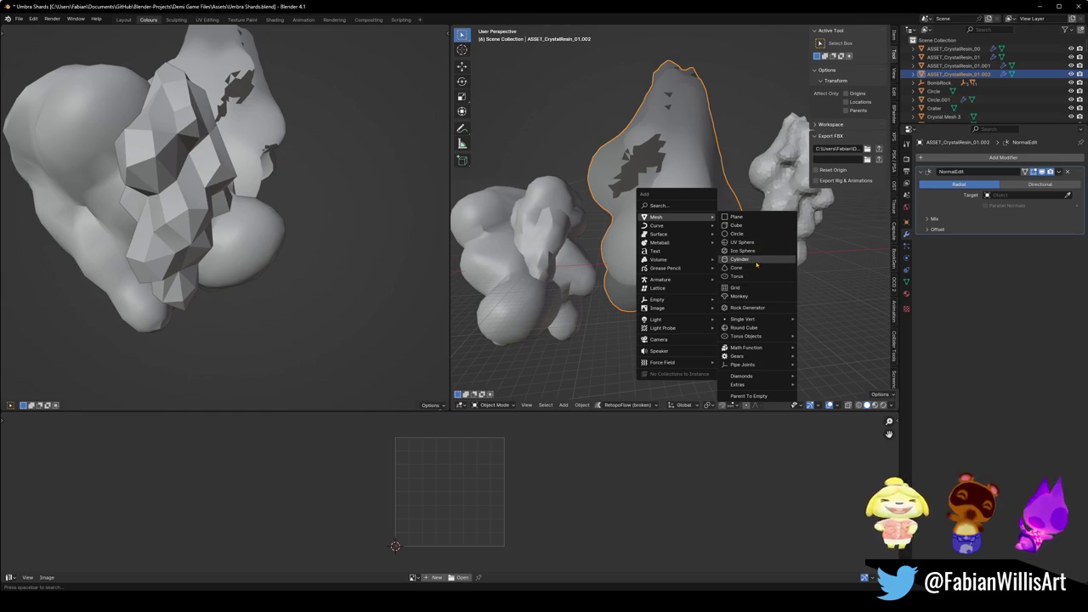
pyautogui.click(739, 243)
# Enlarge the new sphere, shade it smooth, and make it the crystal's Normal Edit target.
pyautogui.press('s')
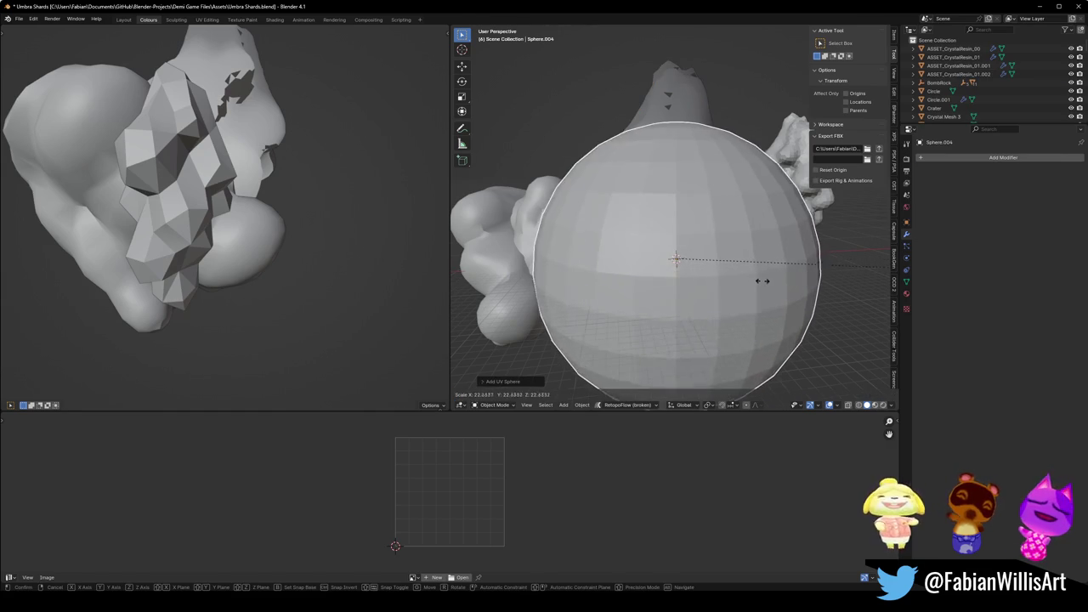
pyautogui.click(765, 283)
pyautogui.rightClick(709, 273)
pyautogui.click(714, 271)
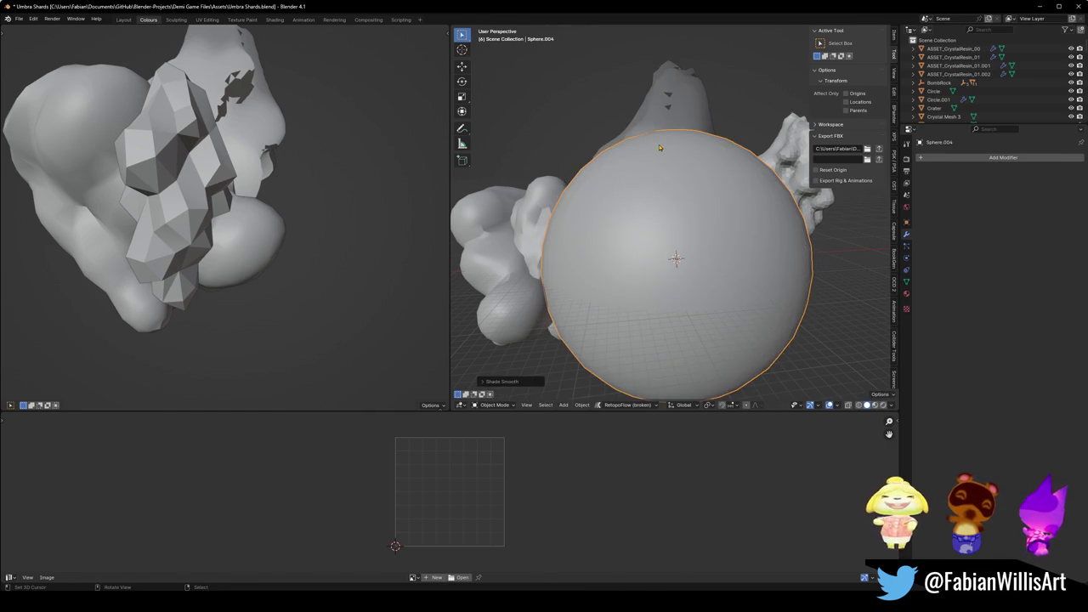
pyautogui.click(675, 120)
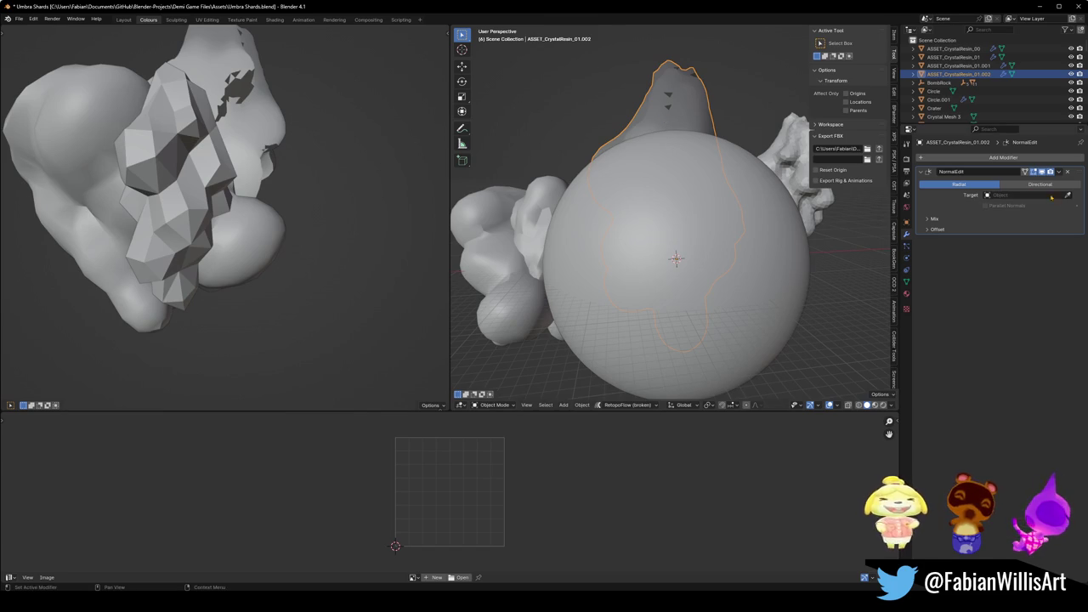
pyautogui.click(796, 260)
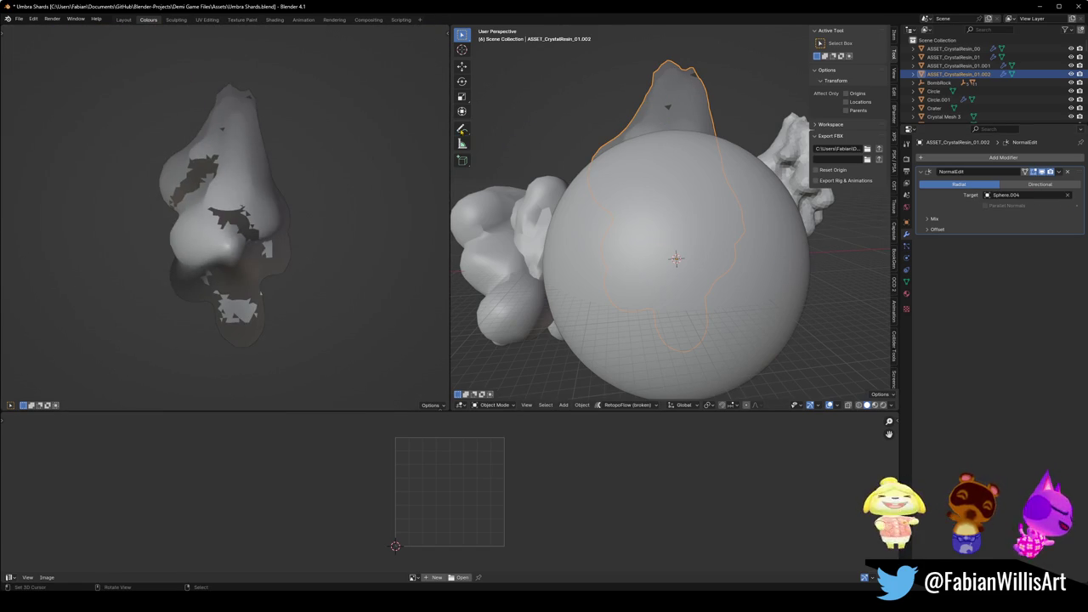
# Scale the sphere up further and move it vertically around the crystal.
pyautogui.click(705, 161)
pyautogui.press('s')
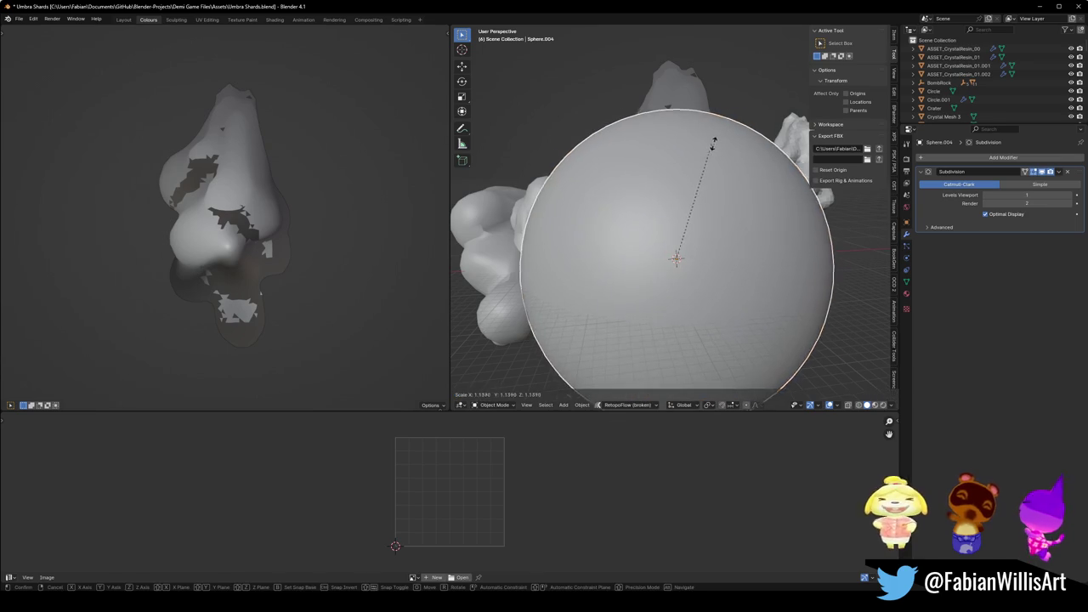
pyautogui.click(756, 140)
pyautogui.scroll(-6, 727, 174)
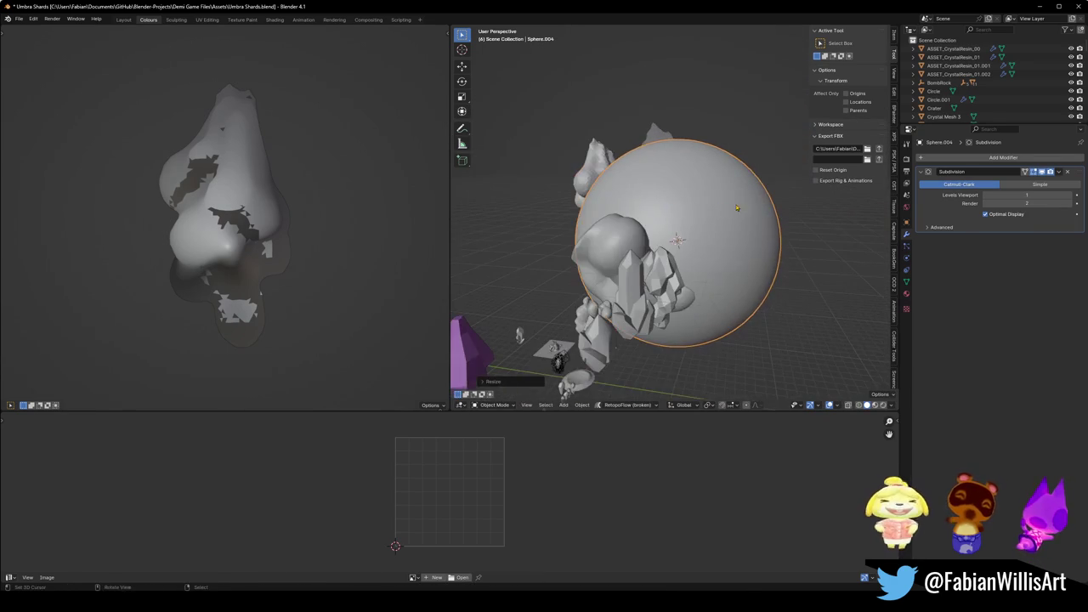
pyautogui.press('g')
pyautogui.press('z')
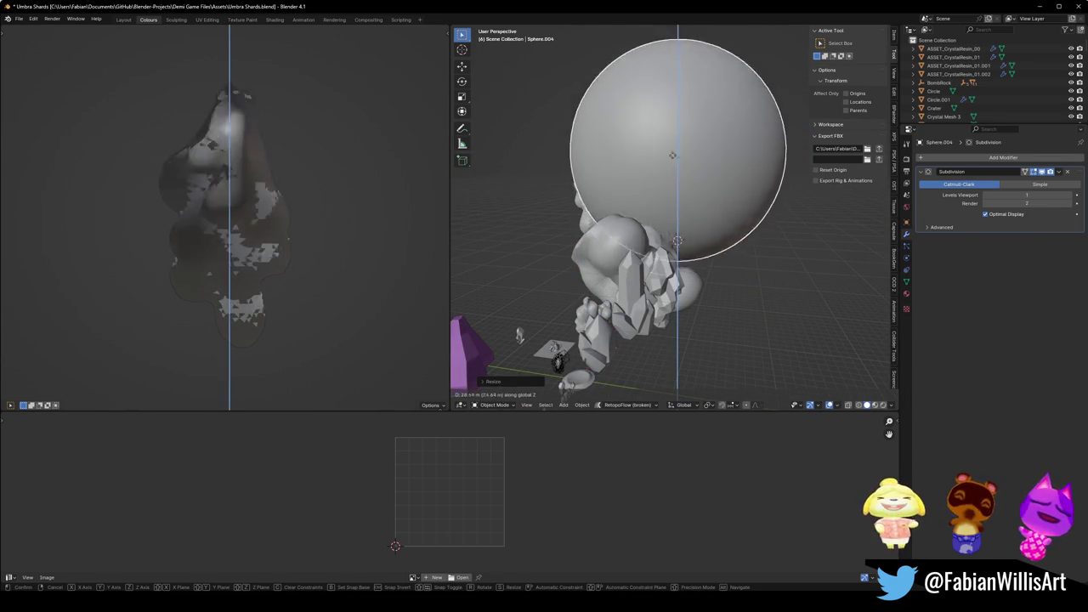
pyautogui.click(662, 216)
pyautogui.moveTo(212, 213)
pyautogui.mouseDown()
pyautogui.moveTo(173, 227)
pyautogui.moveTo(93, 219)
pyautogui.moveTo(119, 218)
pyautogui.mouseUp()
# Shrink the sphere slightly, abandoning trial X and Z axis stretches.
pyautogui.press('s')
pyautogui.click(731, 213)
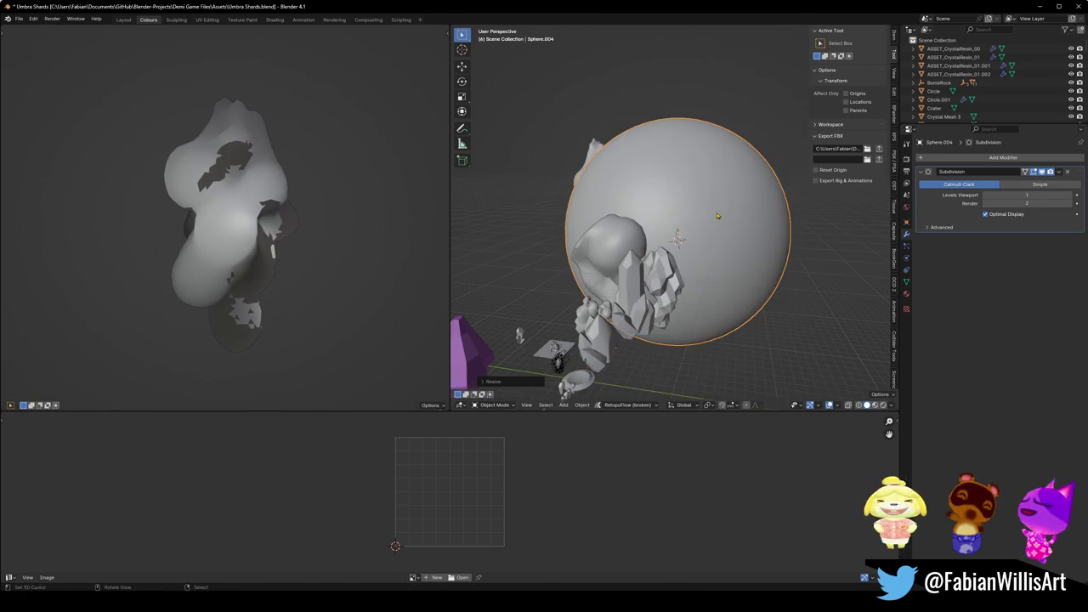
pyautogui.press('s')
pyautogui.press('x')
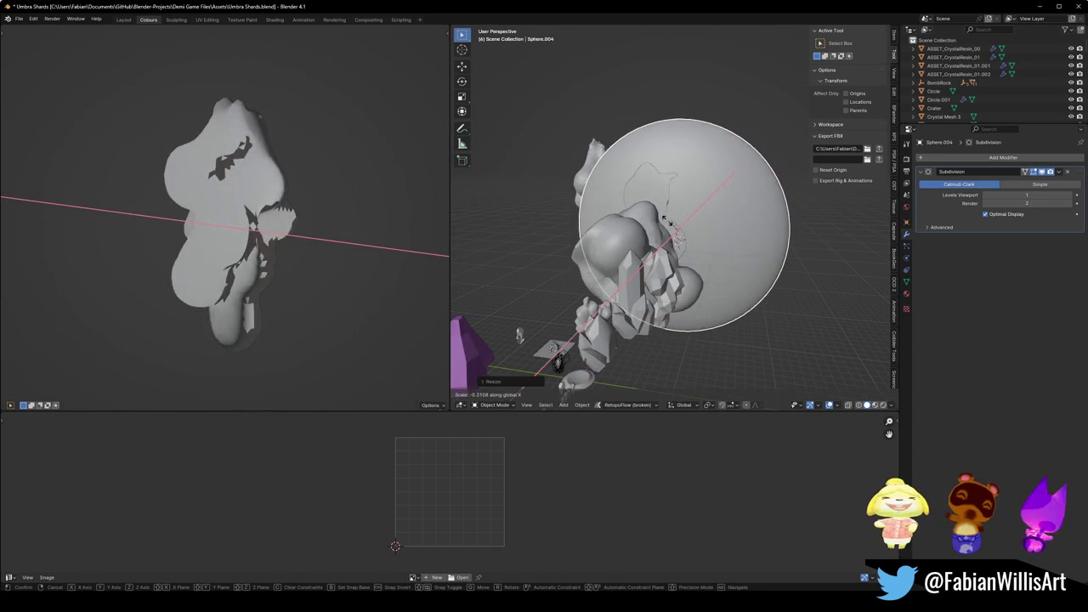
pyautogui.press('Escape')
pyautogui.press('s')
pyautogui.press('z')
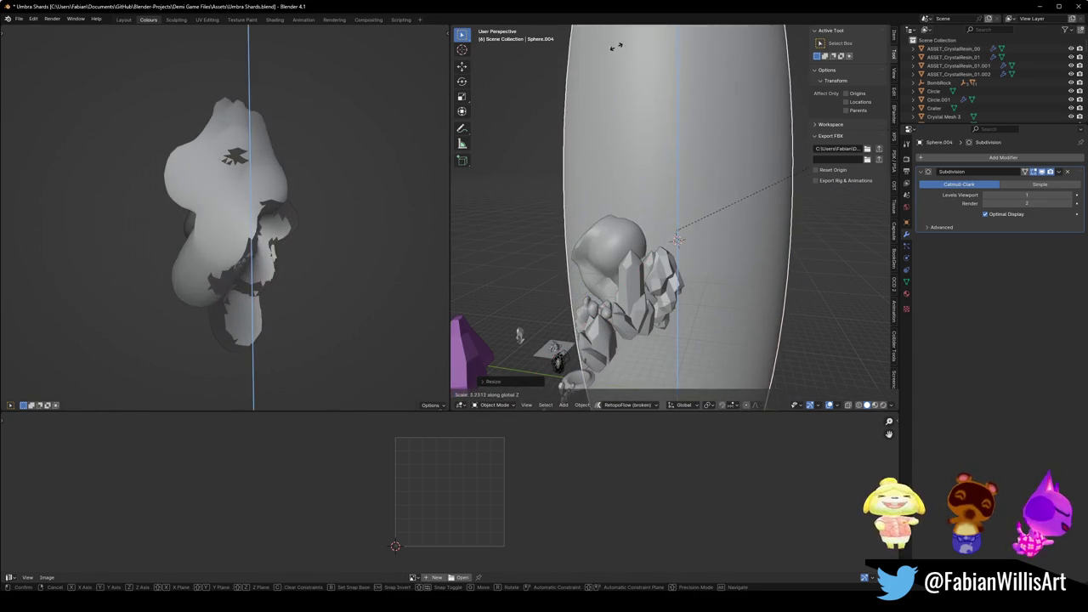
pyautogui.press('Escape')
pyautogui.moveTo(765, 221)
pyautogui.mouseDown()
pyautogui.moveTo(717, 245)
pyautogui.moveTo(703, 226)
pyautogui.mouseUp()
pyautogui.scroll(5, 704, 226)
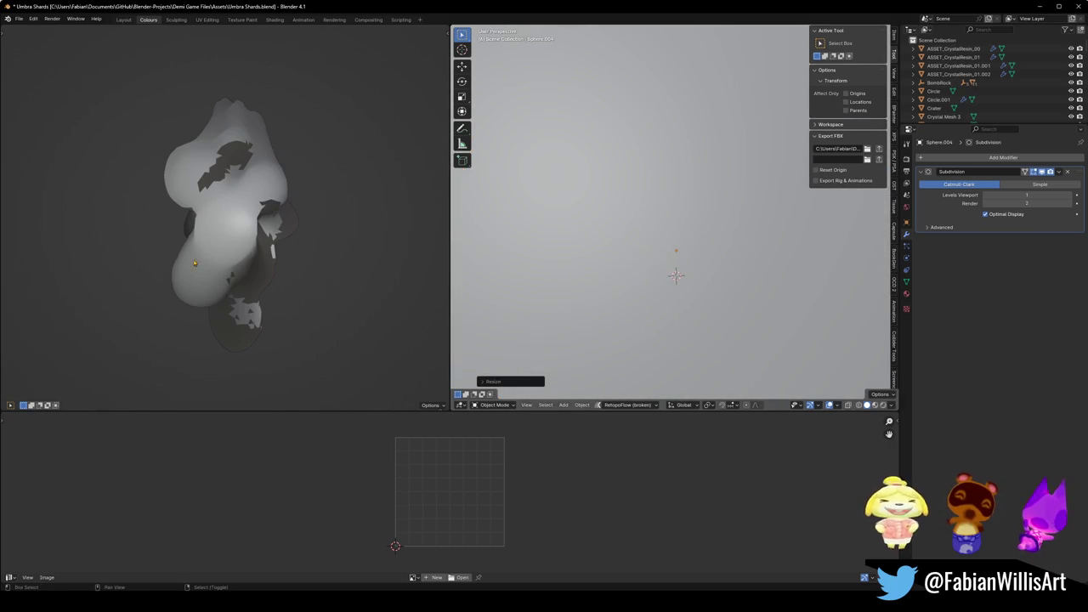
# Isolate the crystal and sphere in a local front view and save the blend file.
pyautogui.keyDown('shift'); pyautogui.click(676, 250); pyautogui.keyUp('shift')
pyautogui.scroll(-6, 548, 186)
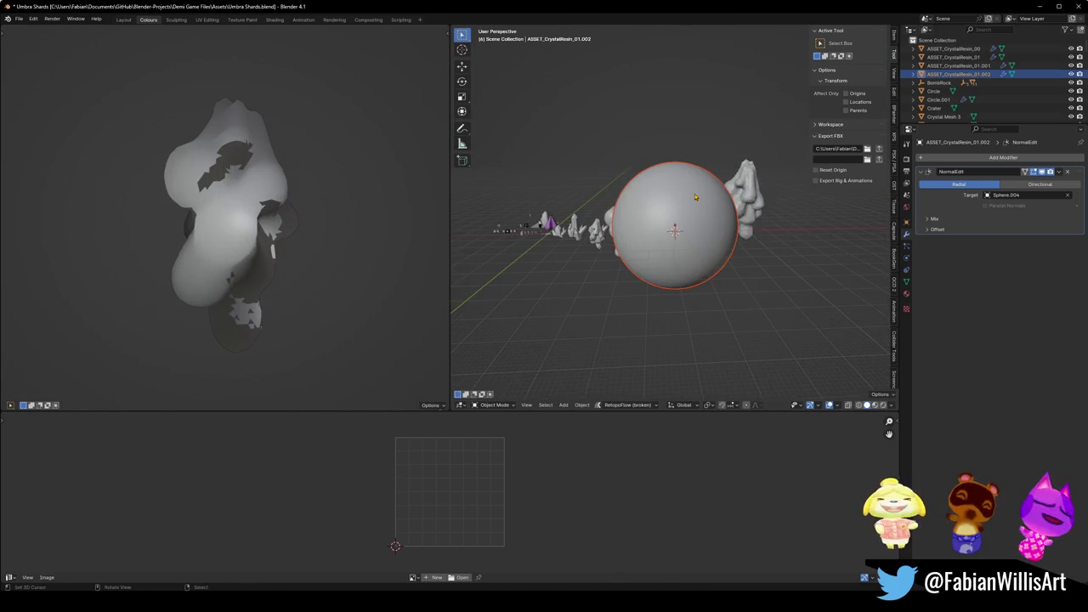
pyautogui.press('KP_Divide')
pyautogui.press('KP_1')
pyautogui.click(693, 199)
pyautogui.hotkey('ctrl', 's')
pyautogui.press('g')
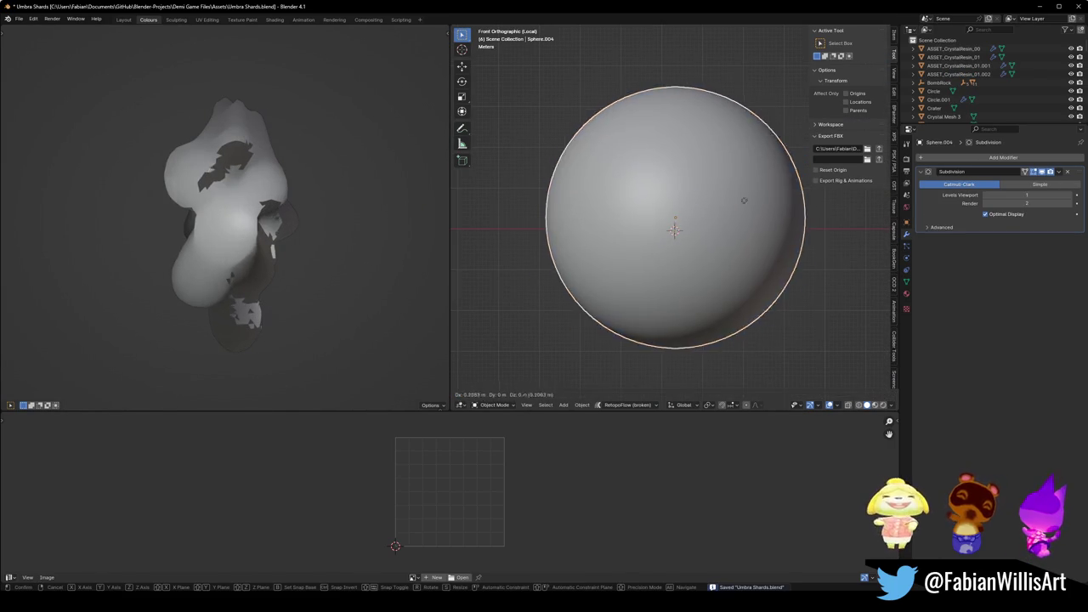
pyautogui.rightClick(861, 278)
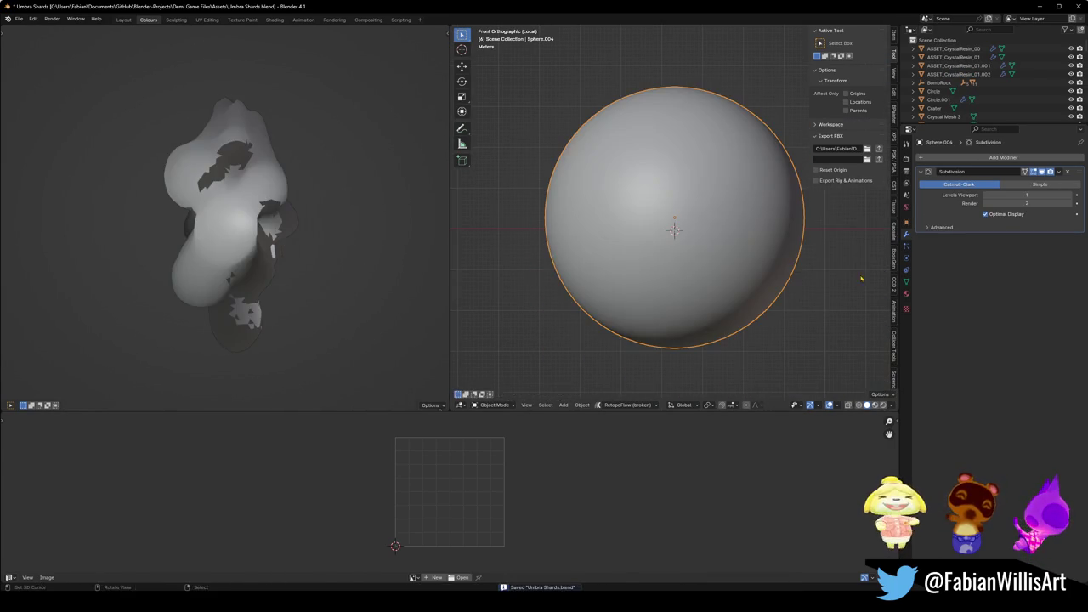
# Shade the crystal shard inside the sphere smooth and keep it selected.
pyautogui.click(714, 193)
pyautogui.rightClick(663, 188)
pyautogui.click(659, 194)
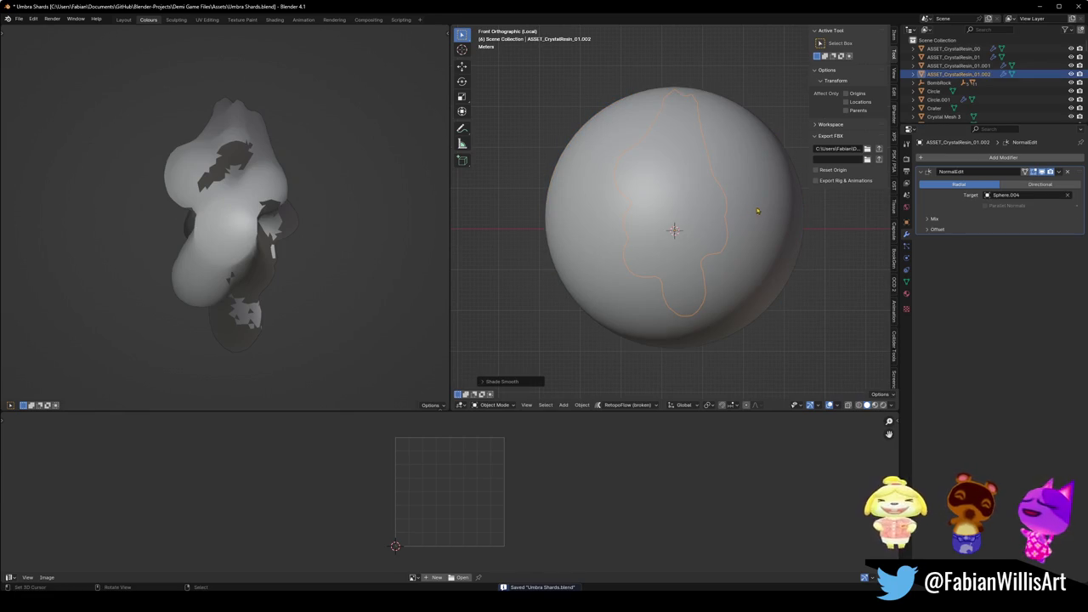
pyautogui.click(803, 186)
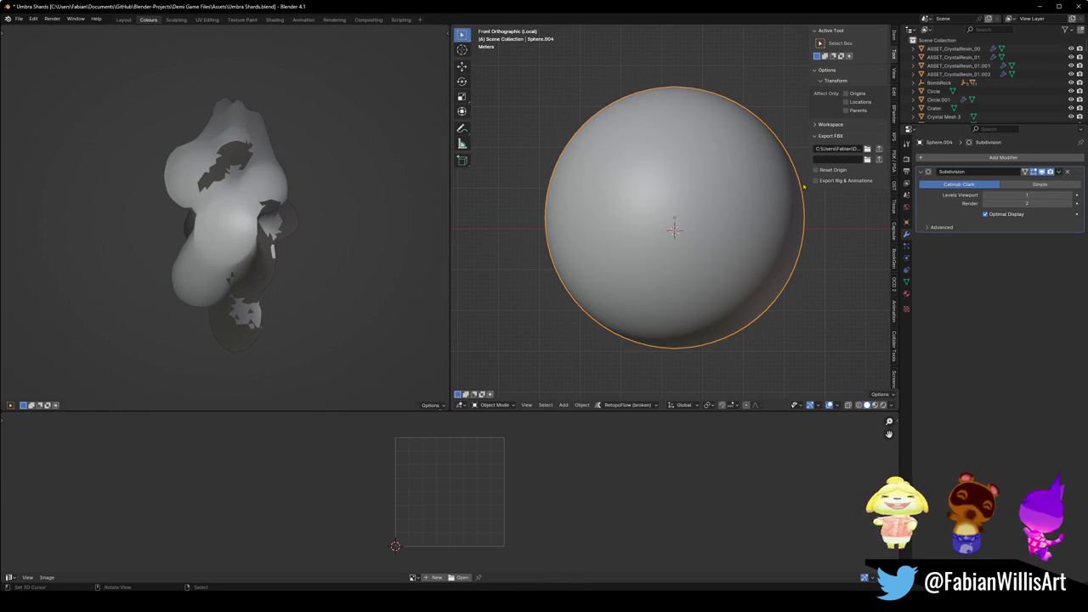
pyautogui.click(707, 207)
# Add a voxel Remesh modifier above NormalEdit on the shard and set NormalEdit to Directional.
pyautogui.click(951, 158)
pyautogui.write('re')
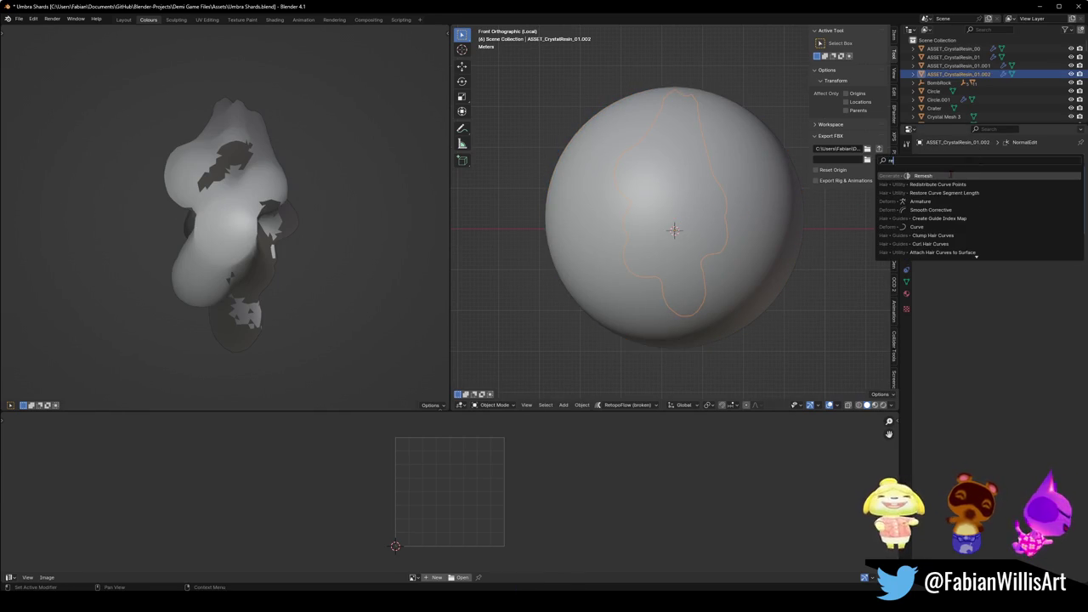
pyautogui.click(951, 176)
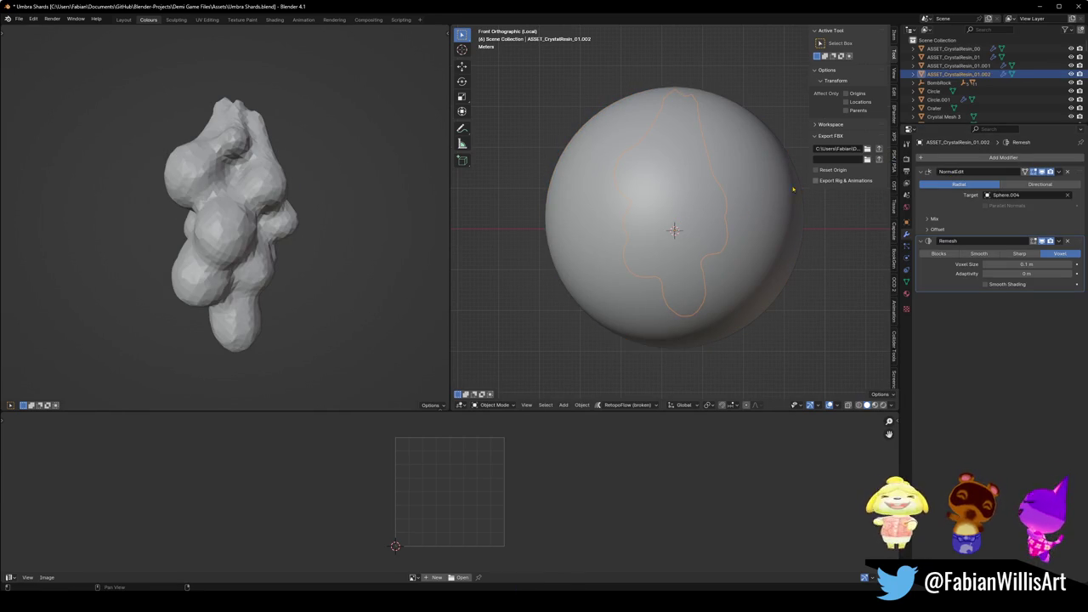
pyautogui.moveTo(1081, 244); pyautogui.dragTo(1081, 173)
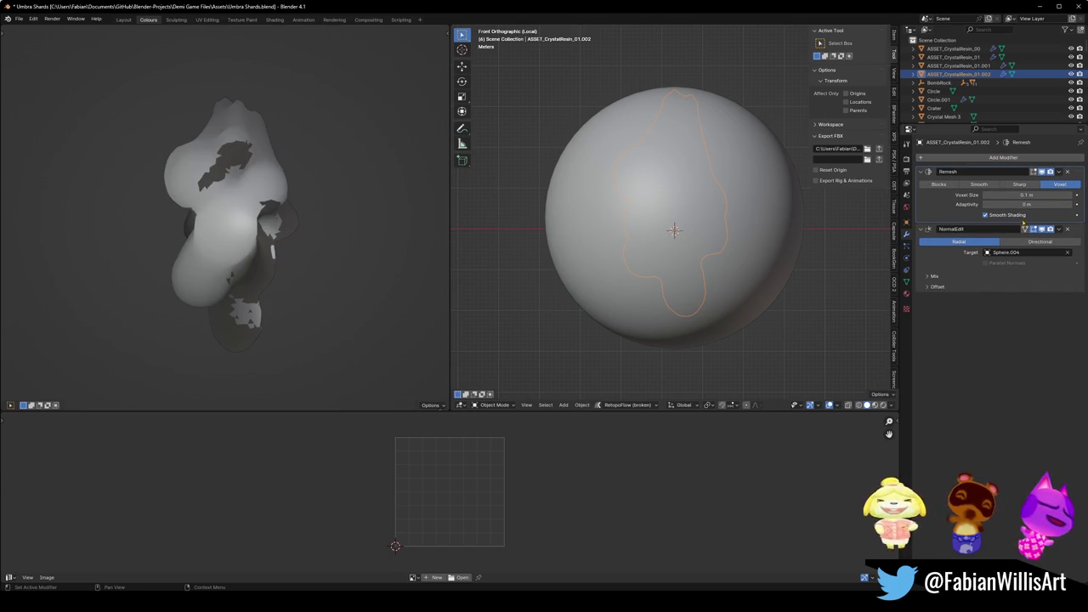
pyautogui.moveTo(1082, 174); pyautogui.dragTo(1081, 242)
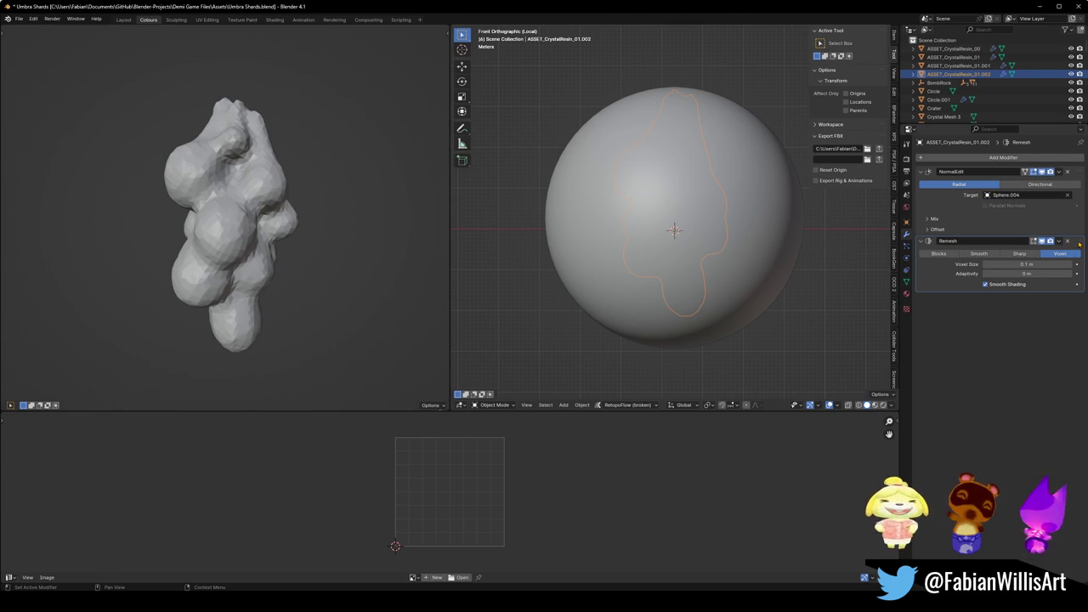
pyautogui.moveTo(1079, 244); pyautogui.dragTo(1077, 175)
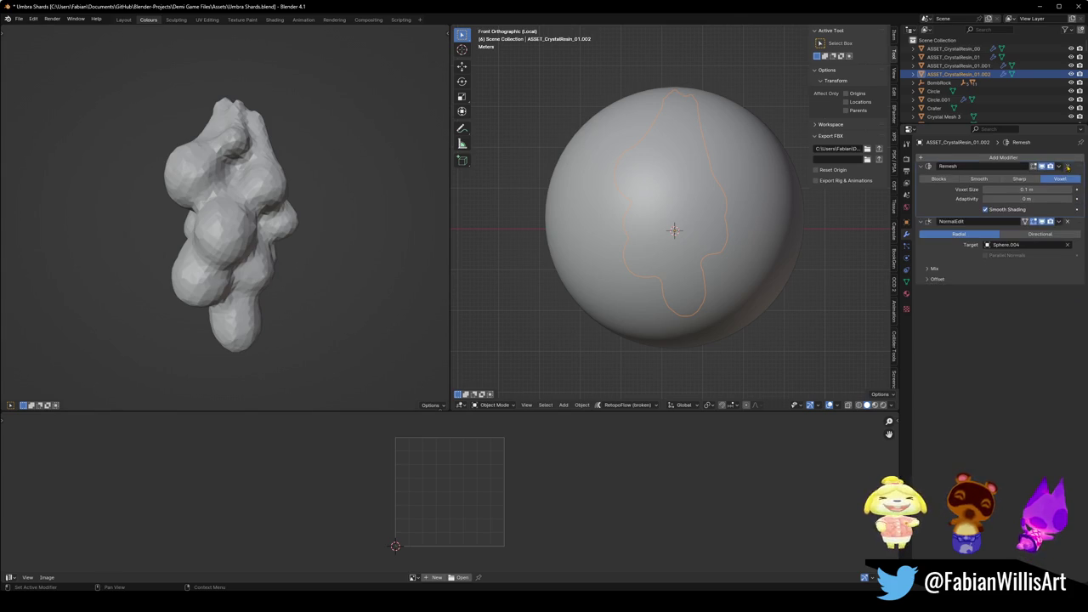
pyautogui.click(1031, 243)
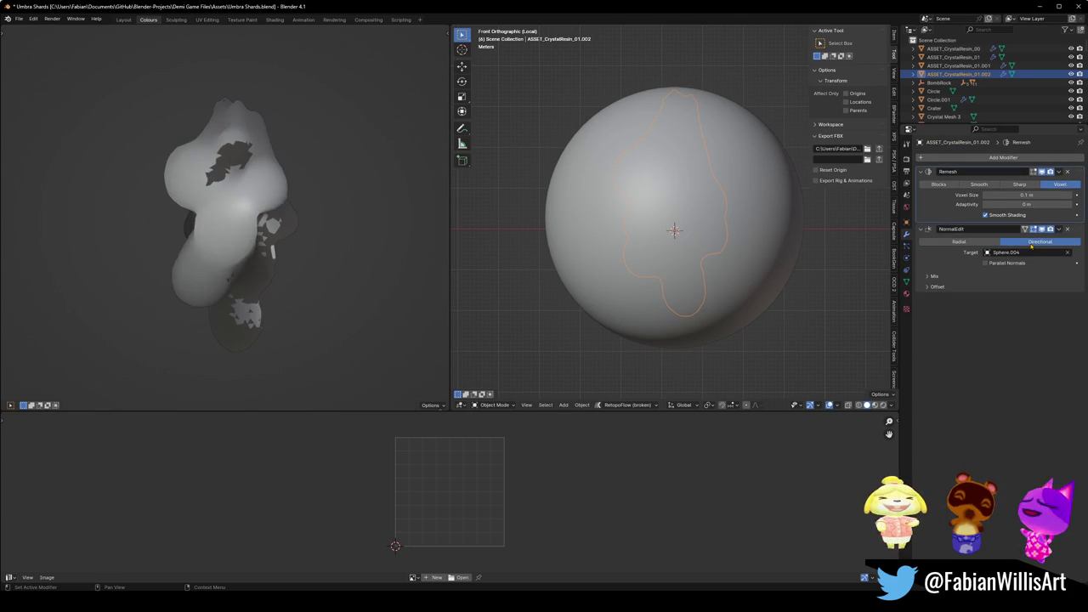
pyautogui.click(755, 164)
pyautogui.click(722, 198)
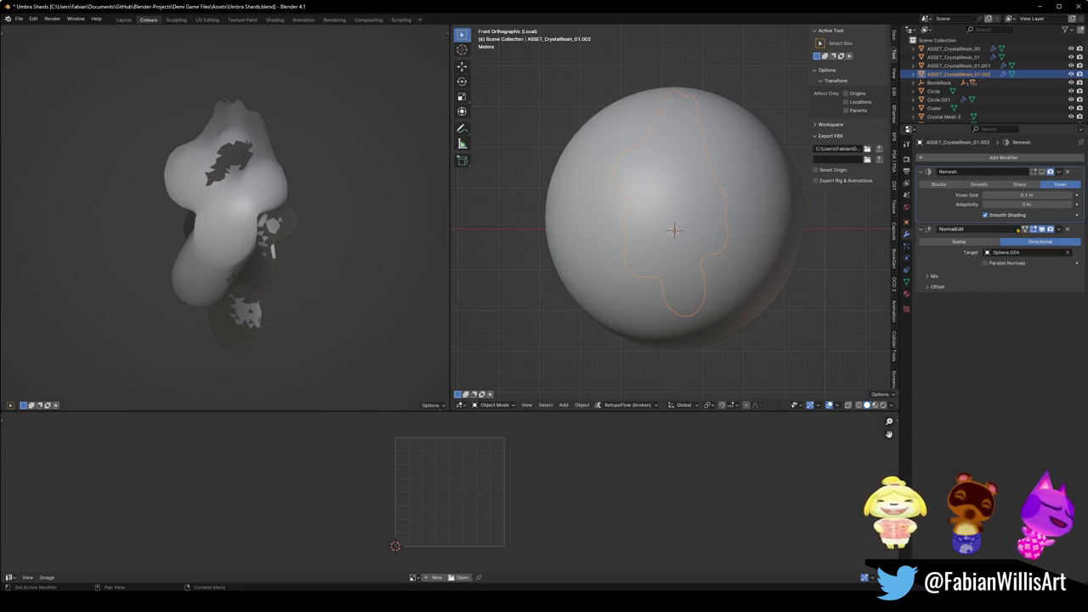
# Set the shard's NormalEdit Mix Mode to Multiply at Mix Factor 1.000, then move the sphere.
pyautogui.click(1002, 265)
pyautogui.click(1001, 264)
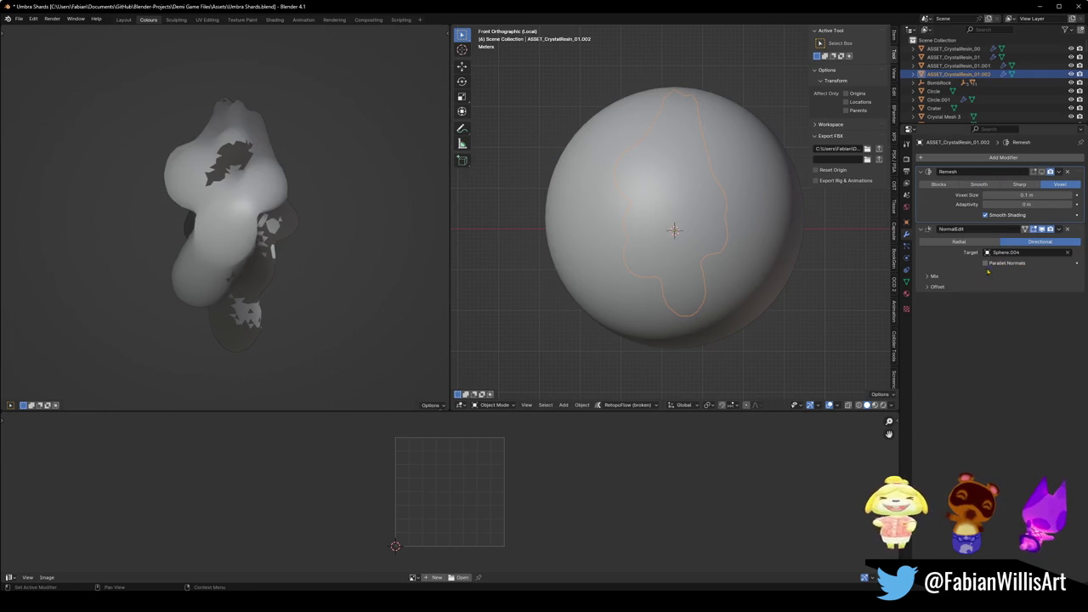
pyautogui.click(930, 278)
pyautogui.moveTo(1026, 299); pyautogui.dragTo(1004, 299)
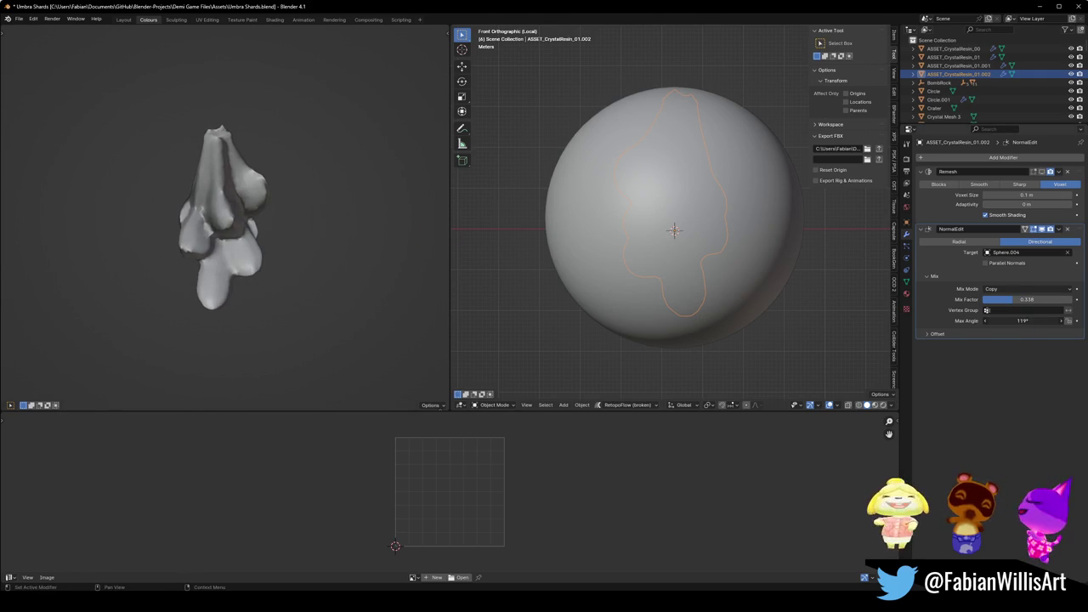
pyautogui.click(929, 336)
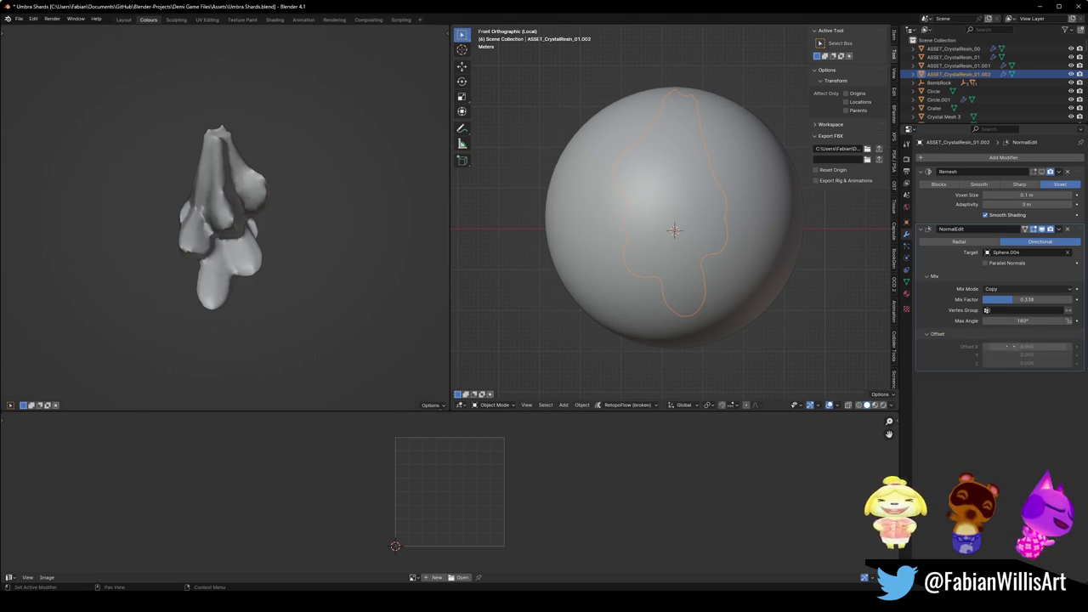
pyautogui.click(1008, 290)
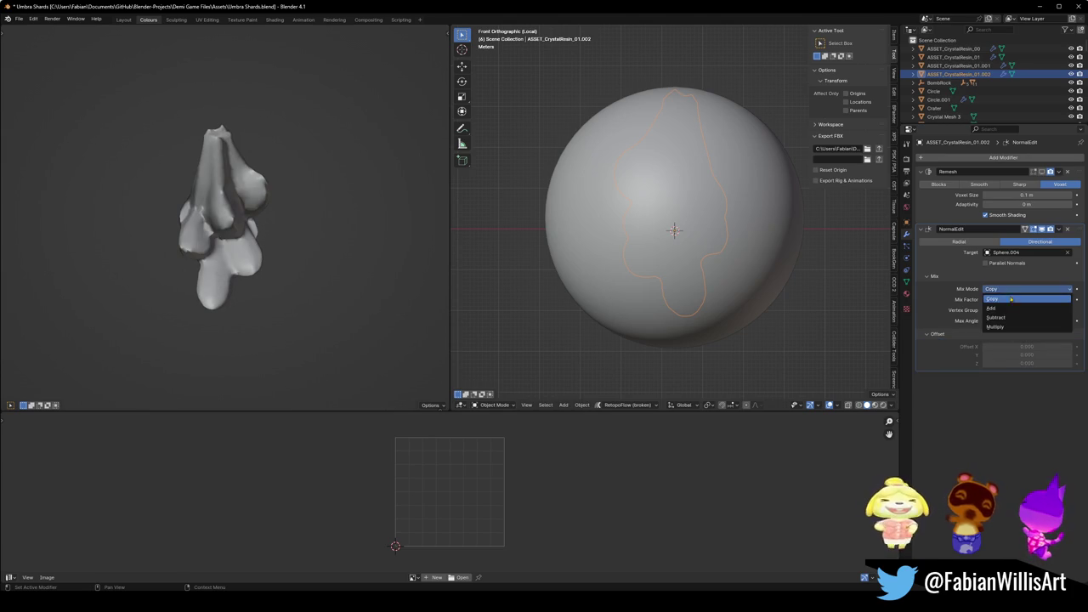
pyautogui.click(999, 308)
pyautogui.moveTo(1013, 299); pyautogui.dragTo(1072, 299)
pyautogui.click(1026, 289)
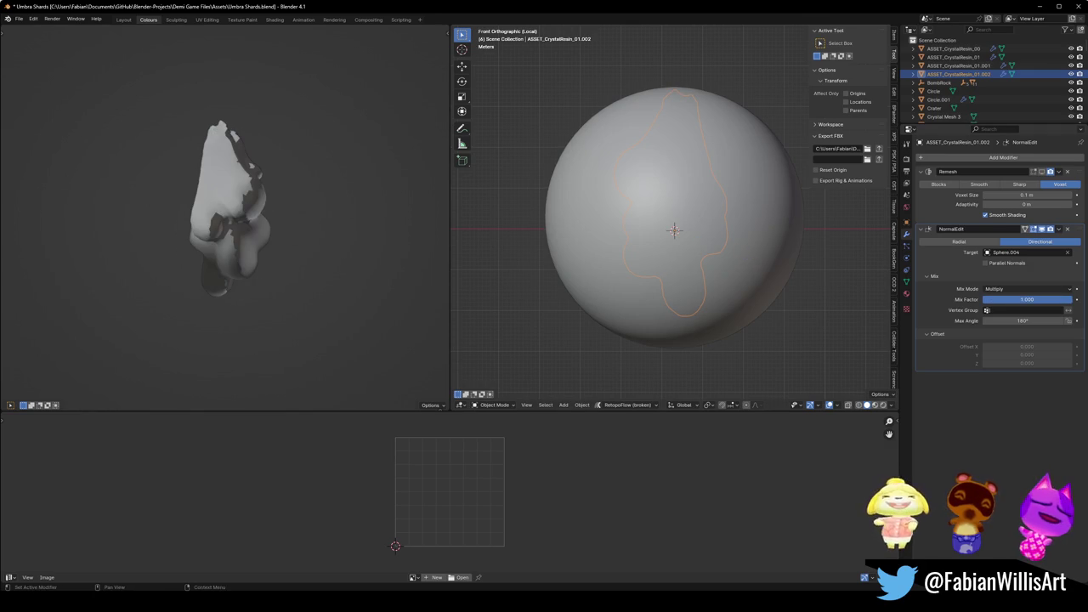
pyautogui.moveTo(356, 198)
pyautogui.mouseDown()
pyautogui.moveTo(305, 218)
pyautogui.moveTo(186, 181)
pyautogui.moveTo(275, 186)
pyautogui.mouseUp()
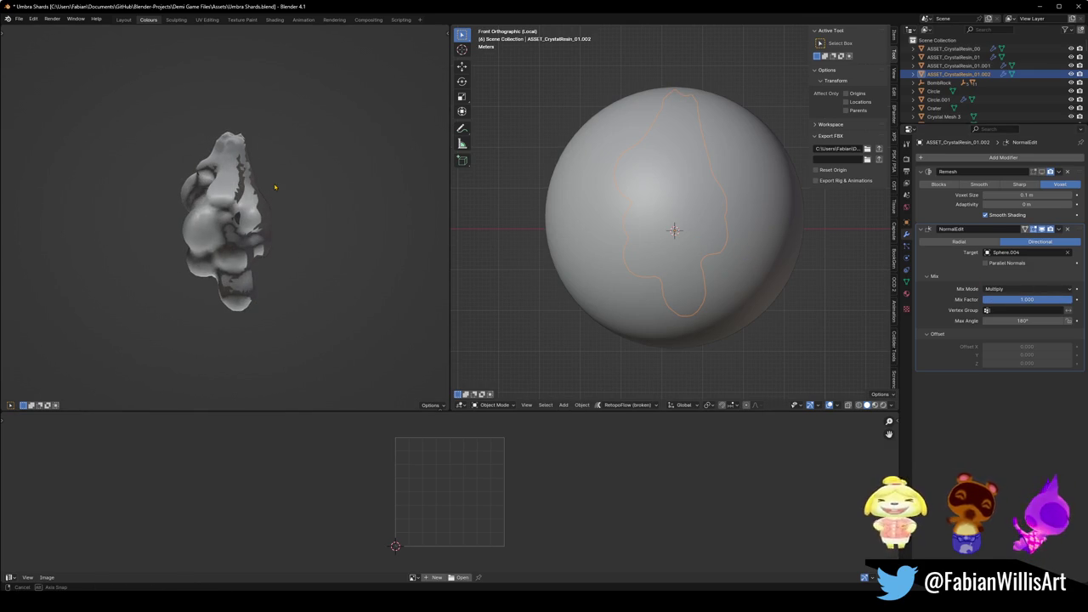
pyautogui.click(592, 206)
pyautogui.press('g')
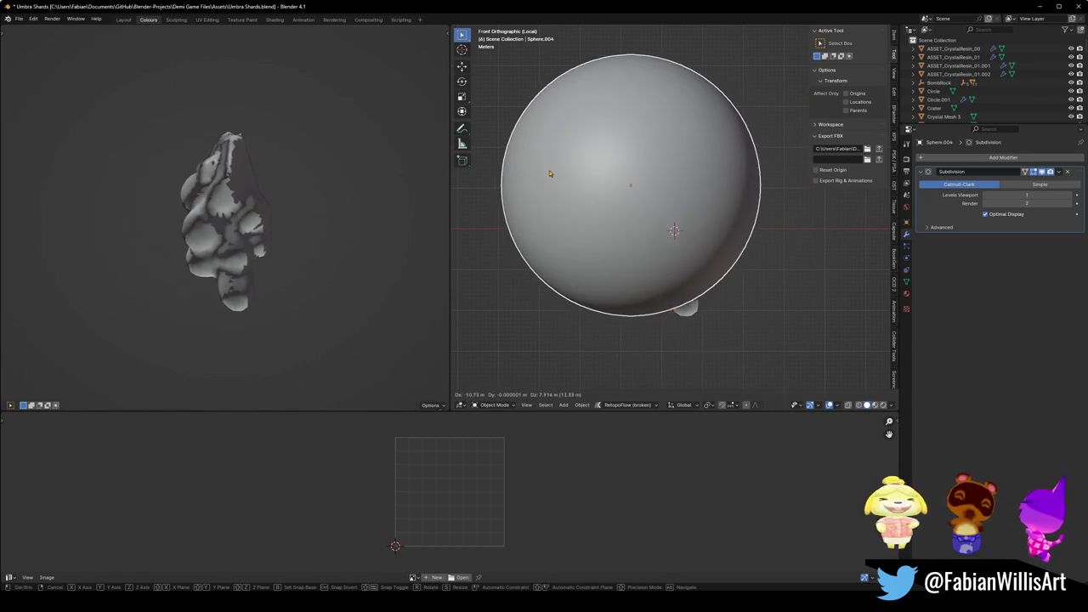
# Confirm Sphere.004's position over the shard, trying and cancelling Z and X stretches.
pyautogui.click(661, 186)
pyautogui.press('s')
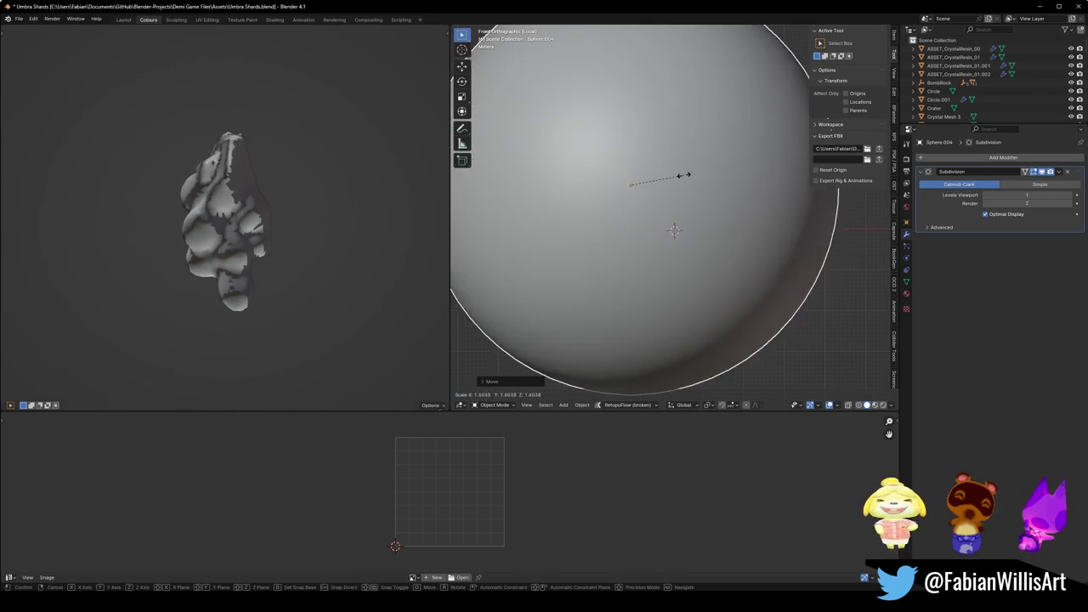
pyautogui.press('z')
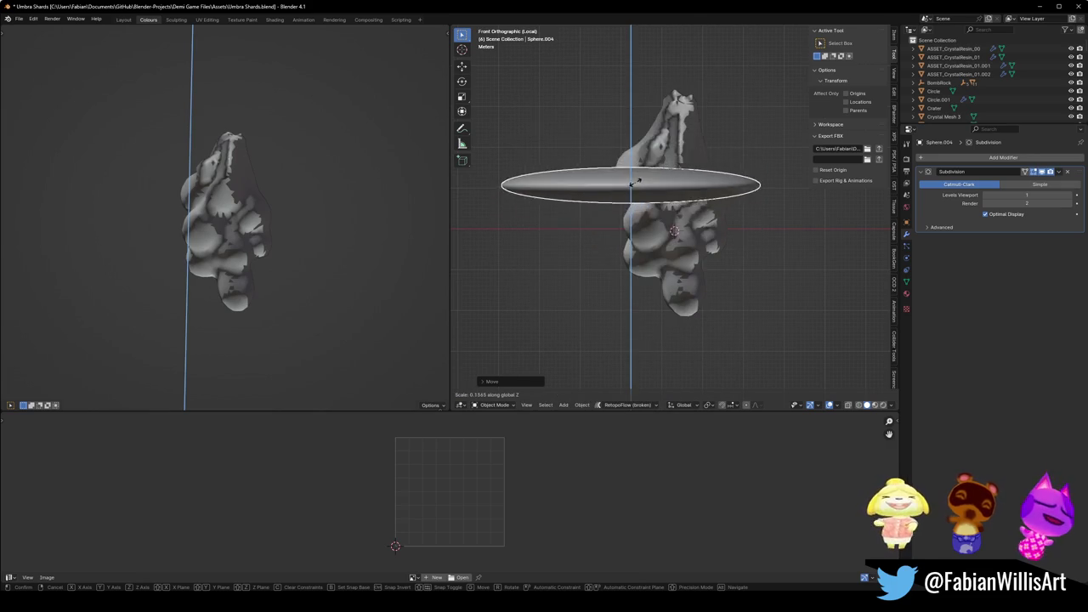
pyautogui.press('Escape')
pyautogui.press('s')
pyautogui.press('x')
pyautogui.press('Escape')
# Drop Sphere.004 slightly lower, save Umbra Shards.blend, and select the crystal shard.
pyautogui.press('g')
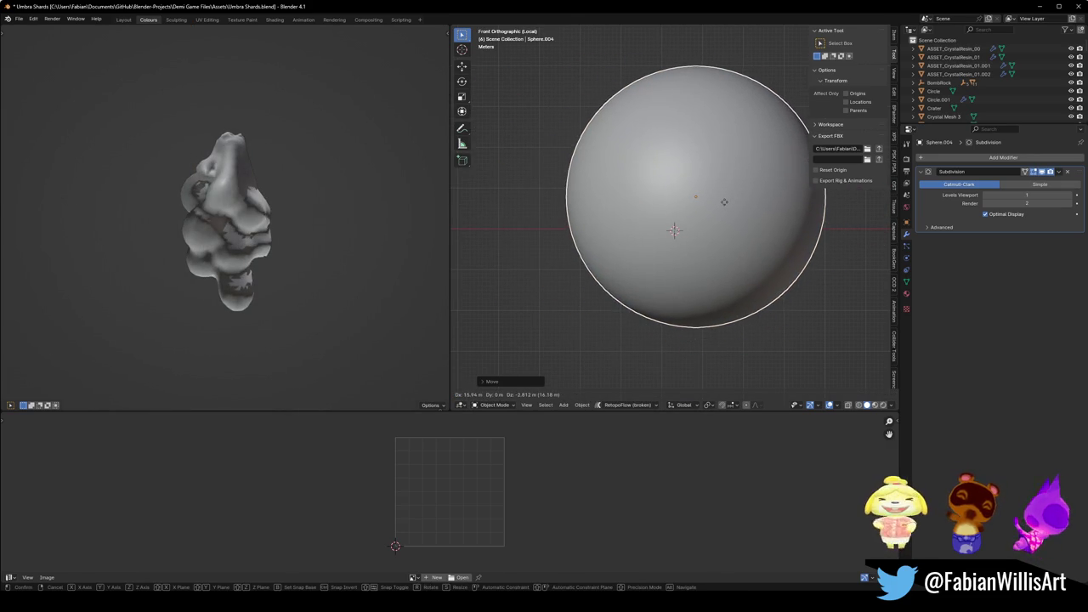
pyautogui.click(721, 222)
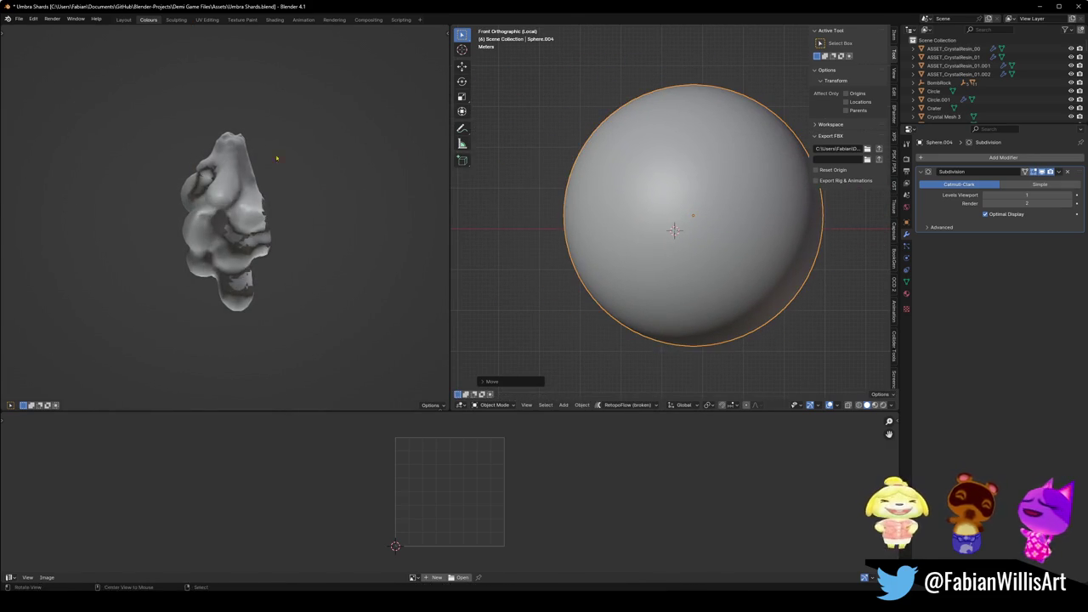
pyautogui.moveTo(371, 158)
pyautogui.mouseDown()
pyautogui.moveTo(316, 201)
pyautogui.moveTo(283, 195)
pyautogui.moveTo(298, 213)
pyautogui.moveTo(360, 187)
pyautogui.moveTo(337, 192)
pyautogui.mouseUp()
pyautogui.hotkey('ctrl', 's')
pyautogui.click(697, 212)
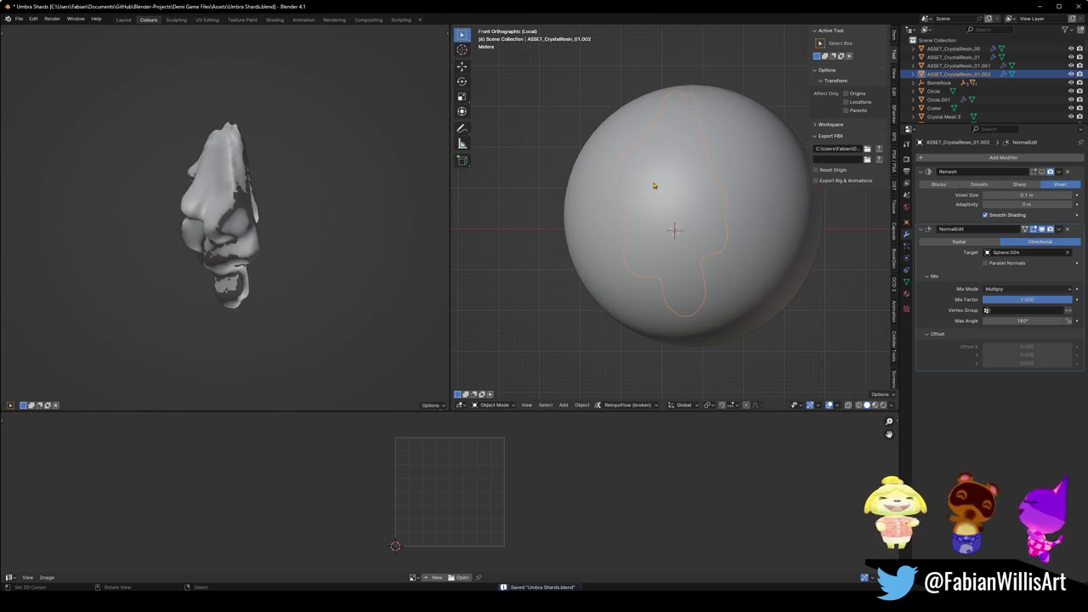
# Rename the shard to ASSET_CrystalResin_02 and apply its object transforms.
pyautogui.press('F2')
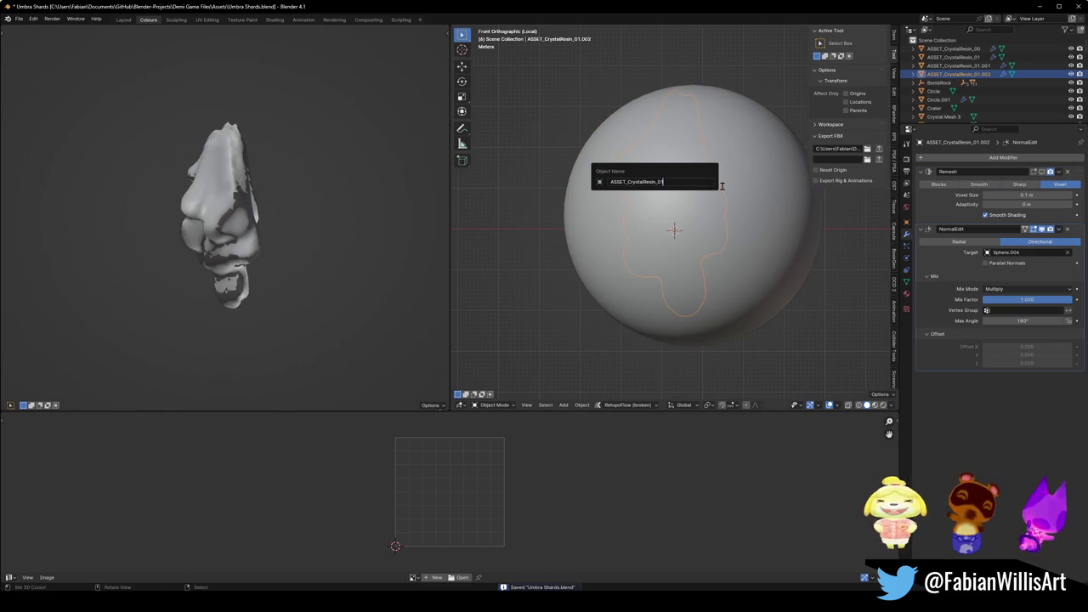
pyautogui.press('BackSpace')
pyautogui.write('2')
pyautogui.press('Return')
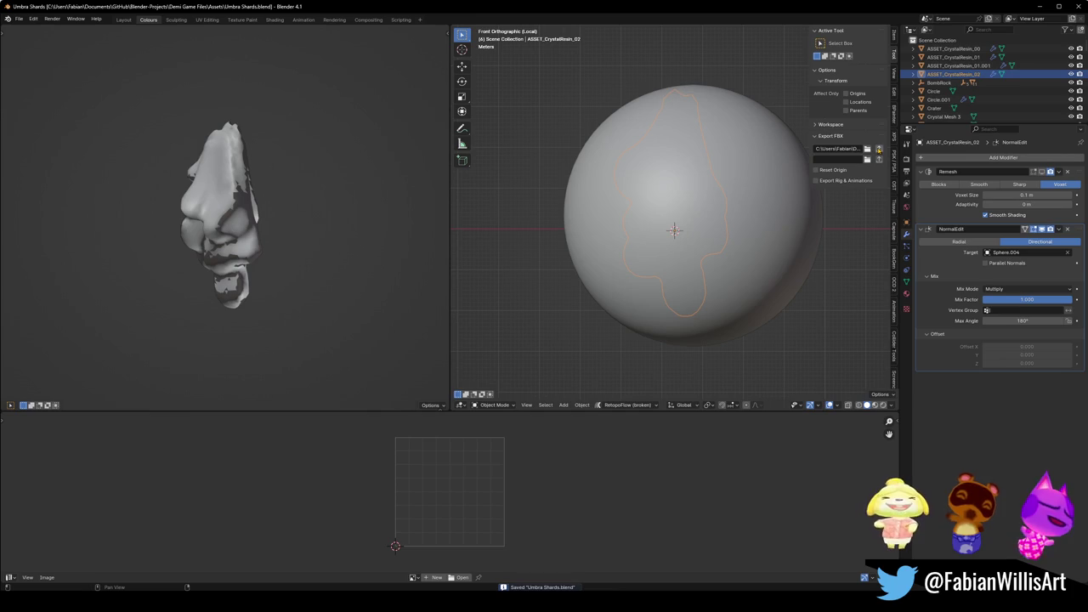
pyautogui.hotkey('ctrl', 'a')
pyautogui.click(741, 201)
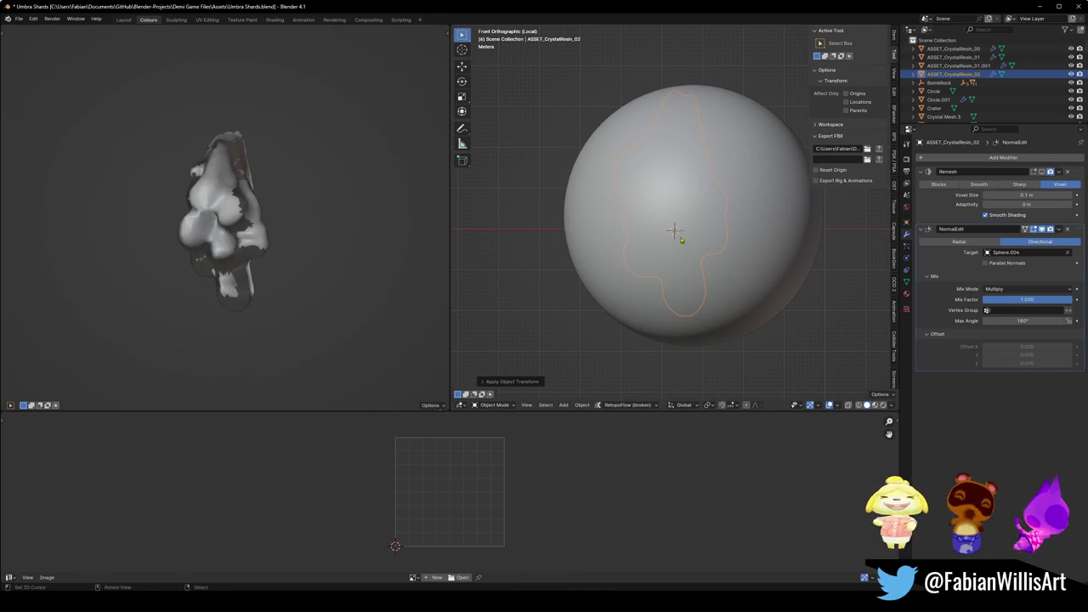
# Reposition the sphere slightly to the right and higher above the crystal.
pyautogui.click(767, 231)
pyautogui.press('g')
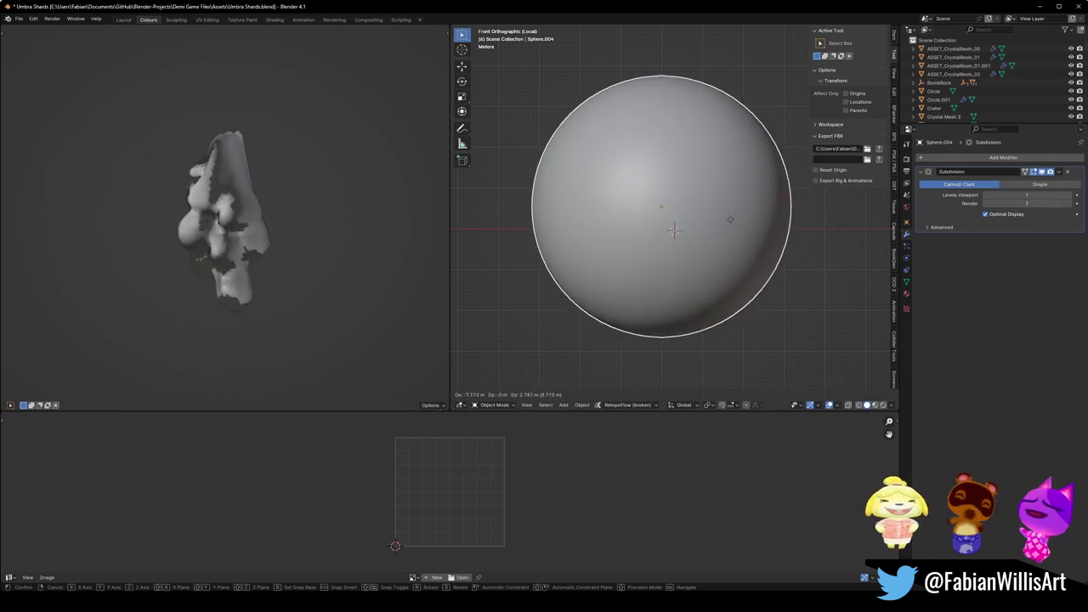
pyautogui.click(690, 231)
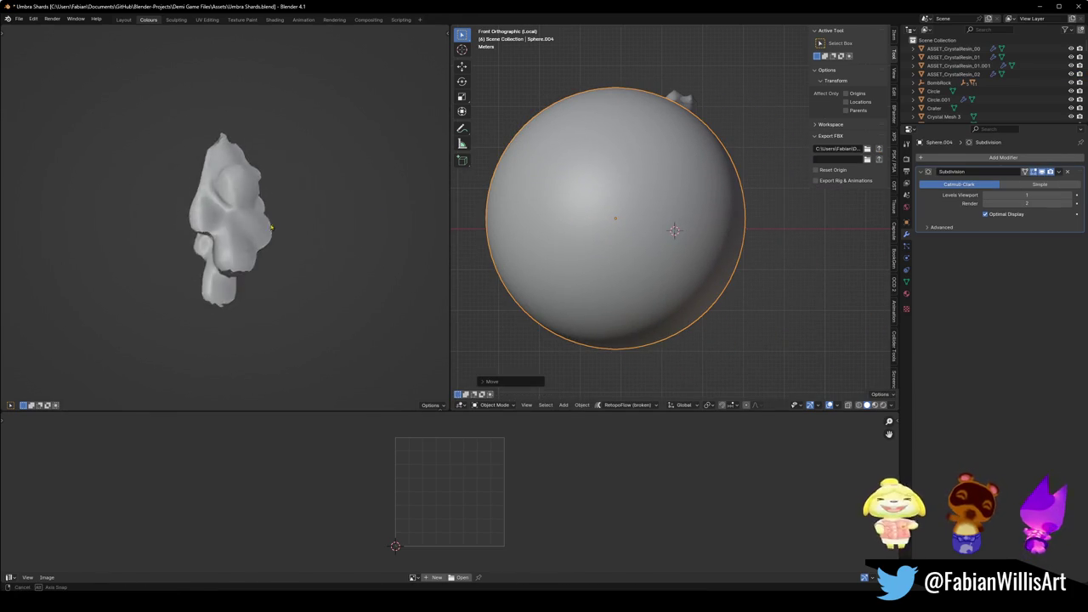
pyautogui.press('g')
pyautogui.press('Escape')
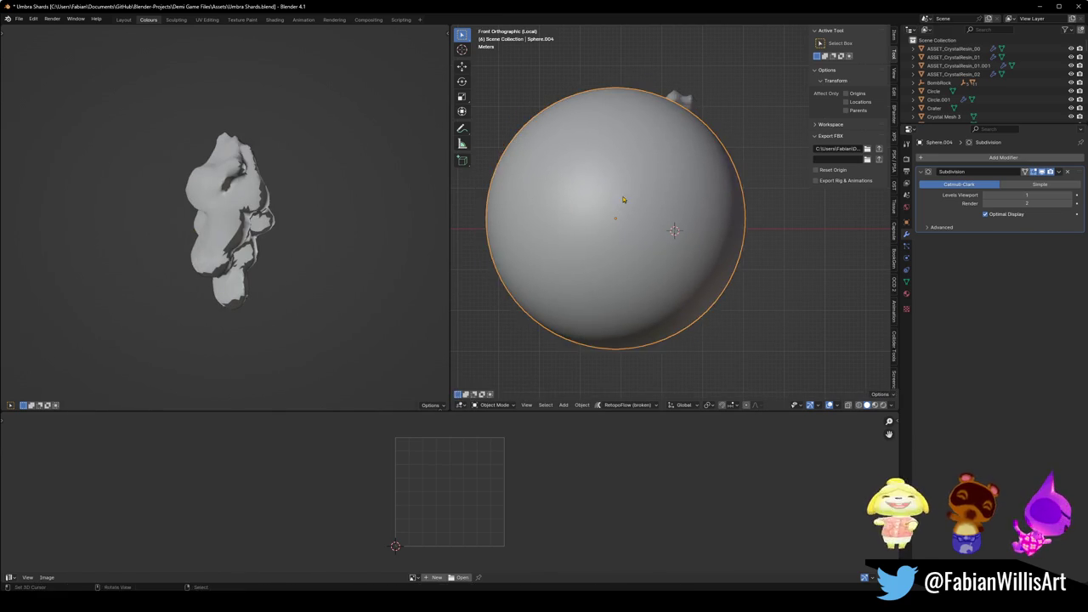
pyautogui.press('g')
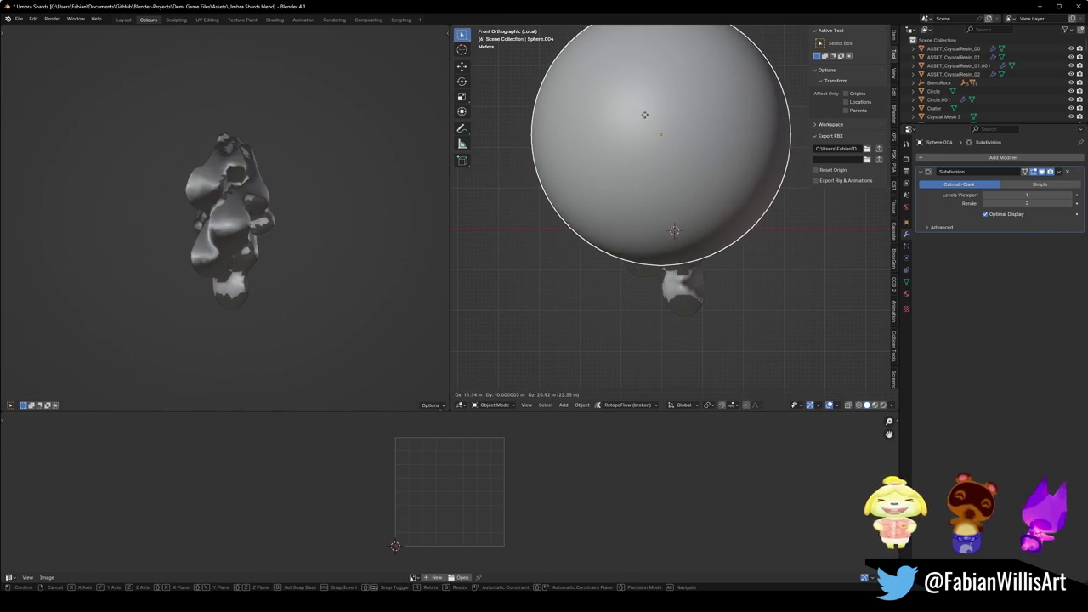
pyautogui.press('Escape')
# Lower the crystal's NormalEdit mix factor to 0.423 and save the blend file.
pyautogui.click(680, 281)
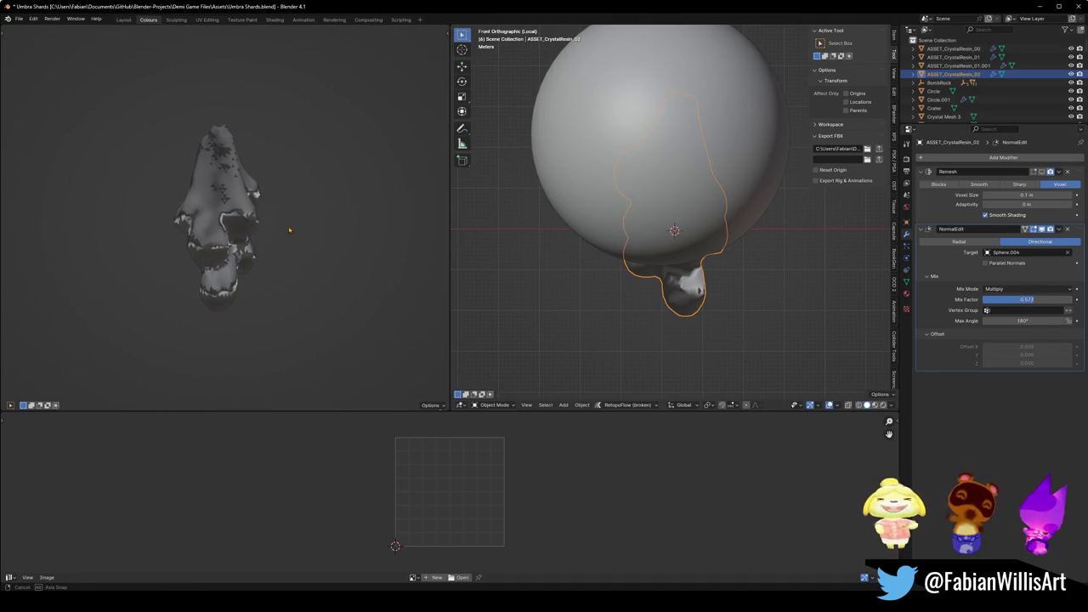
pyautogui.moveTo(1037, 300); pyautogui.dragTo(1024, 300)
pyautogui.moveTo(196, 255)
pyautogui.mouseDown()
pyautogui.moveTo(355, 243)
pyautogui.moveTo(277, 236)
pyautogui.mouseUp()
pyautogui.hotkey('ctrl', 's')
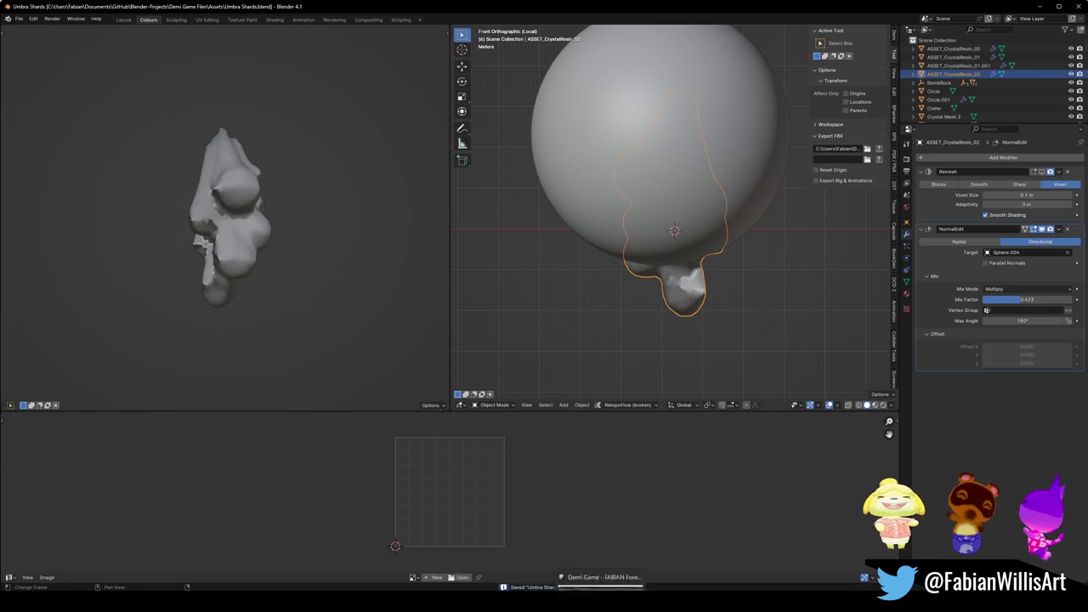
pyautogui.hotkey('alt', 'Tab')
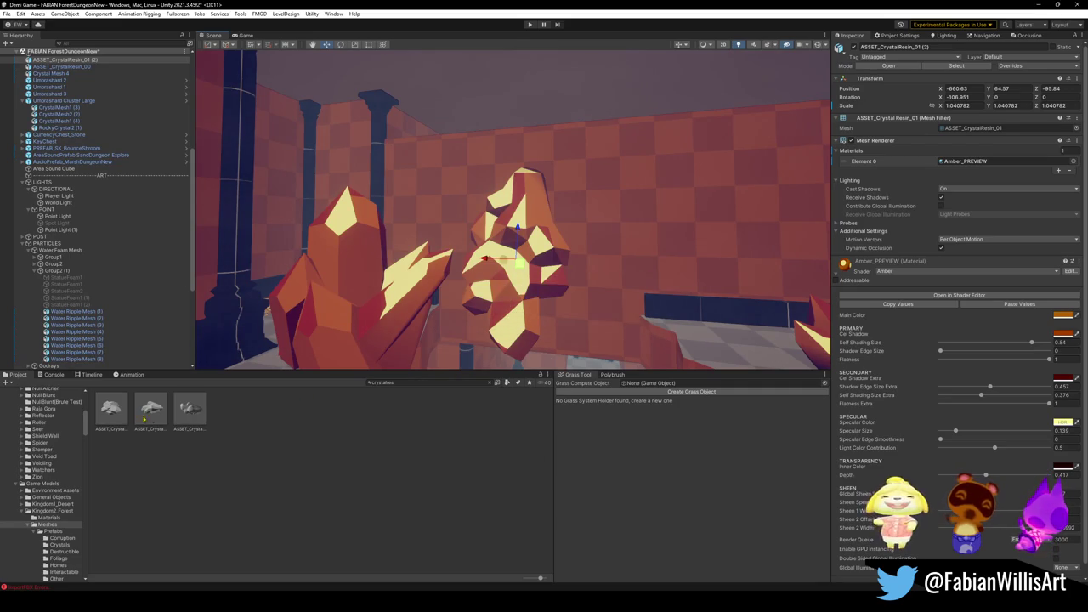
# Drop ASSET_CrystalResin_02 into the dungeon at 0.337 scale, position it, and hide ASSET_CrystalResin_01 (2).
pyautogui.moveTo(191, 414)
pyautogui.mouseDown()
pyautogui.moveTo(607, 320)
pyautogui.moveTo(629, 268)
pyautogui.moveTo(659, 247)
pyautogui.mouseUp()
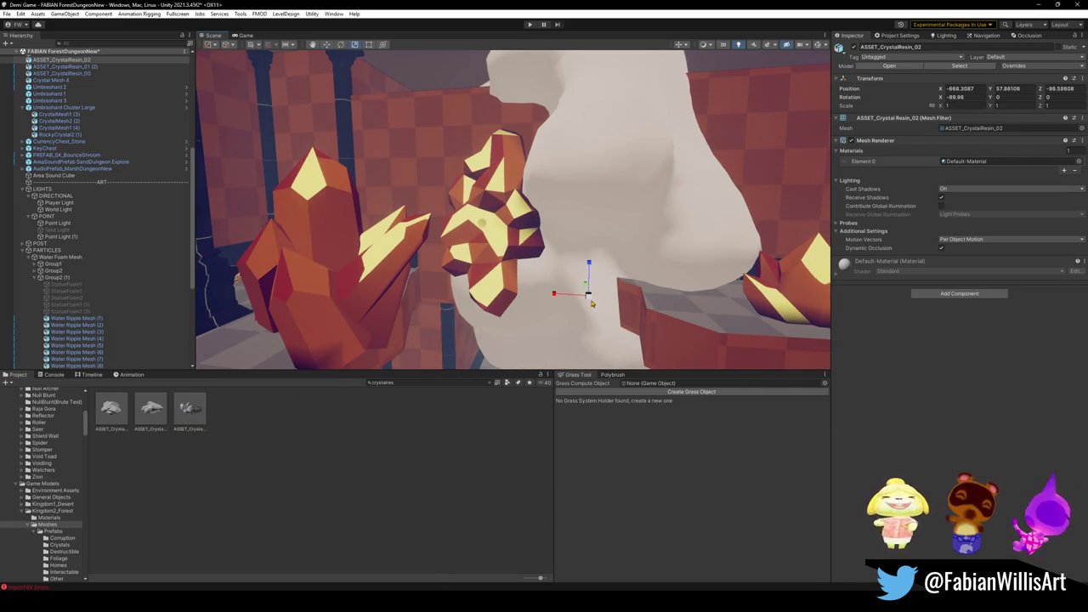
pyautogui.moveTo(589, 301)
pyautogui.mouseDown()
pyautogui.moveTo(574, 321)
pyautogui.moveTo(595, 302)
pyautogui.moveTo(589, 206)
pyautogui.moveTo(626, 214)
pyautogui.moveTo(544, 218)
pyautogui.moveTo(501, 271)
pyautogui.moveTo(518, 256)
pyautogui.moveTo(514, 183)
pyautogui.moveTo(512, 201)
pyautogui.mouseUp()
pyautogui.press('e')
pyautogui.press('w')
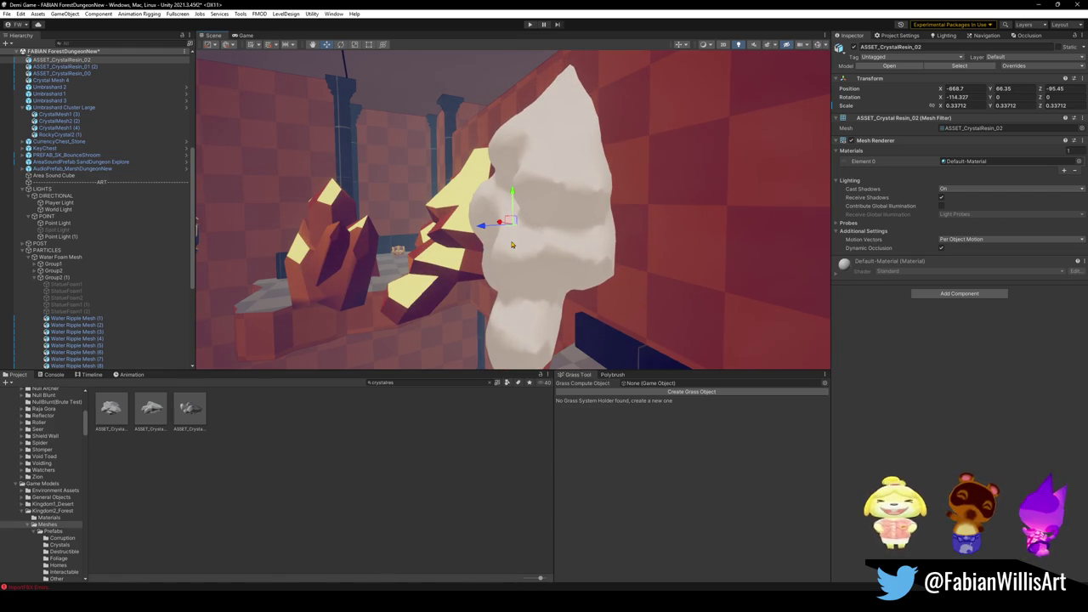
pyautogui.hotkey('ctrl', 'z')
pyautogui.hotkey('ctrl', 'z')
pyautogui.moveTo(514, 248)
pyautogui.mouseDown()
pyautogui.moveTo(498, 316)
pyautogui.moveTo(607, 291)
pyautogui.moveTo(482, 274)
pyautogui.mouseUp()
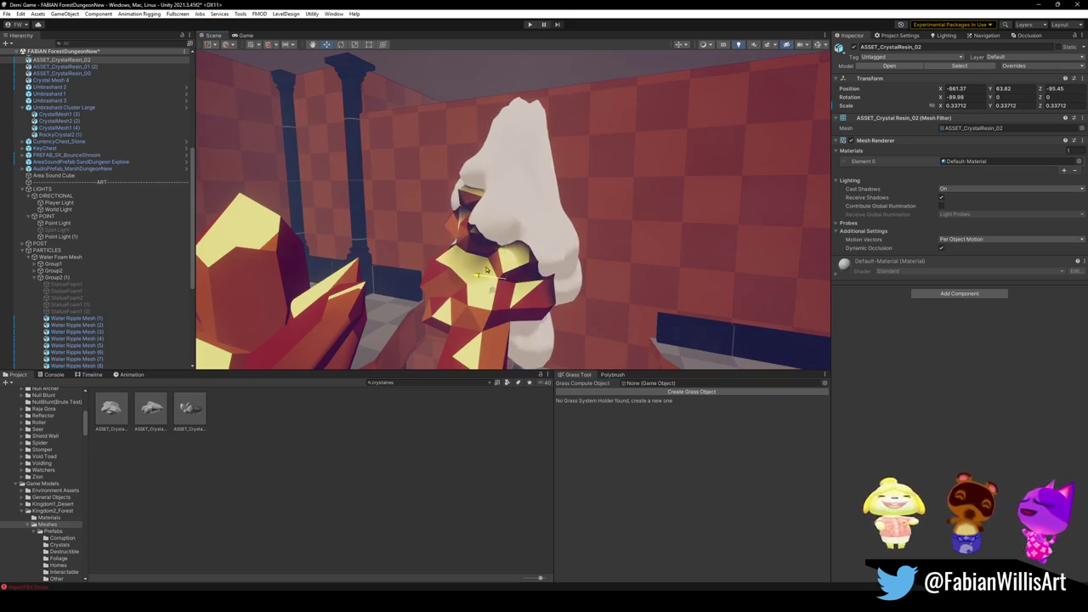
pyautogui.click(467, 302)
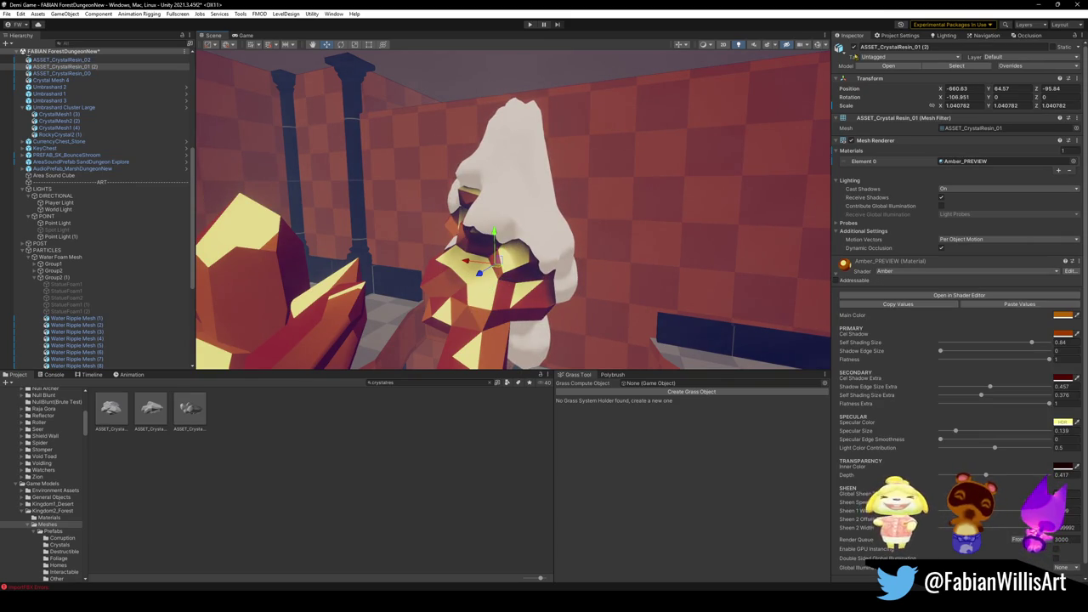
pyautogui.click(854, 47)
pyautogui.write('fluff')
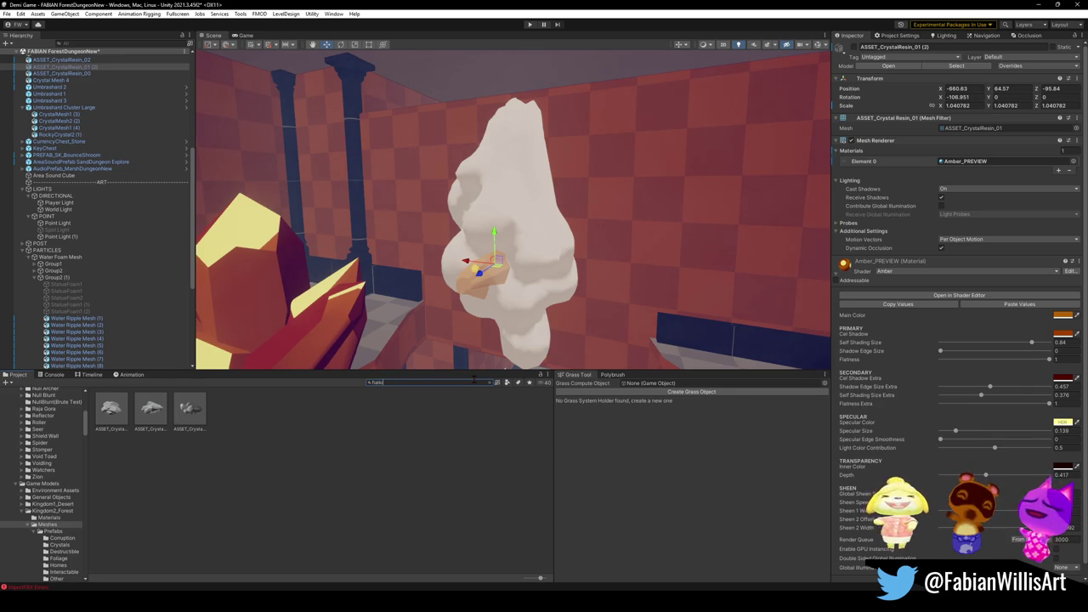
# Reveal the FlatKit Materials folder and preview Ice, orange rim, magenta and orange-pink presets on the crystal.
pyautogui.write('it')
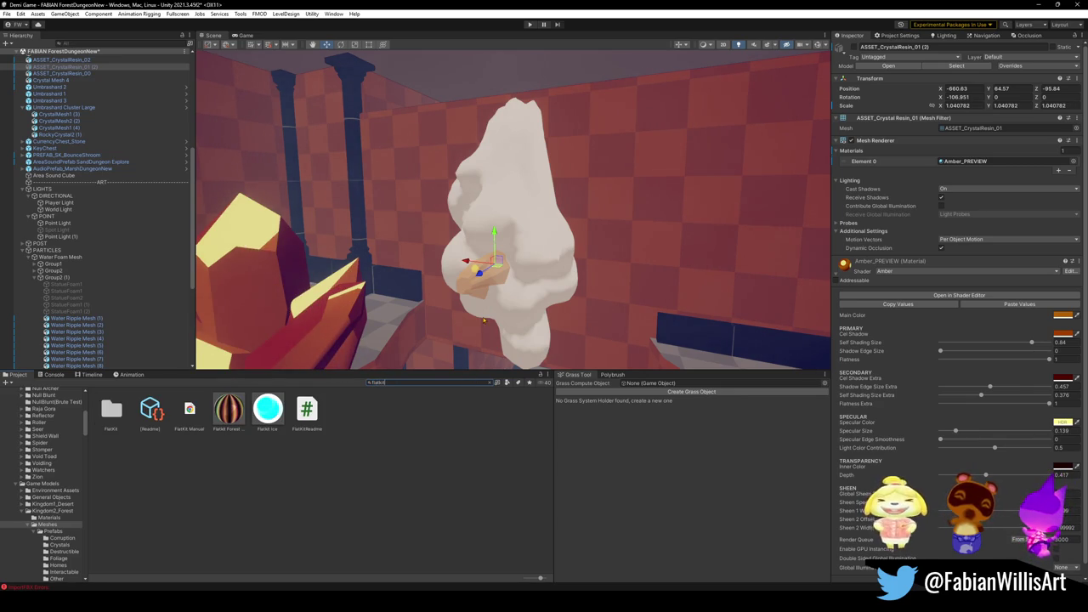
pyautogui.click(266, 416)
pyautogui.hotkey('ctrl', 'f')
pyautogui.press('BackSpace')
pyautogui.moveTo(413, 472)
pyautogui.mouseDown()
pyautogui.moveTo(538, 270)
pyautogui.moveTo(534, 232)
pyautogui.moveTo(222, 464)
pyautogui.mouseUp()
pyautogui.moveTo(358, 509); pyautogui.dragTo(528, 270)
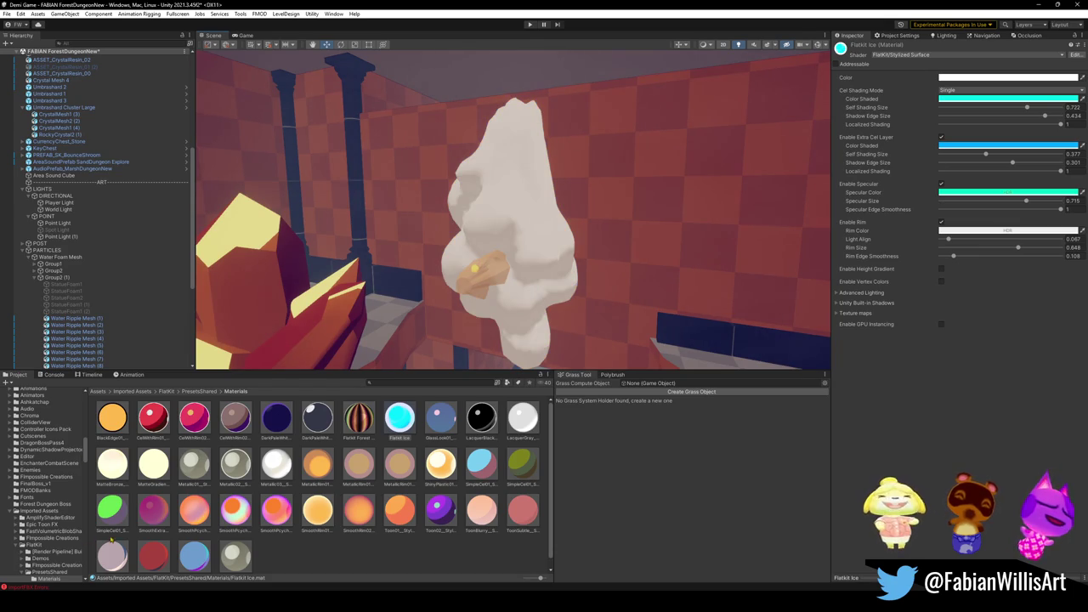
pyautogui.moveTo(184, 532); pyautogui.dragTo(545, 263)
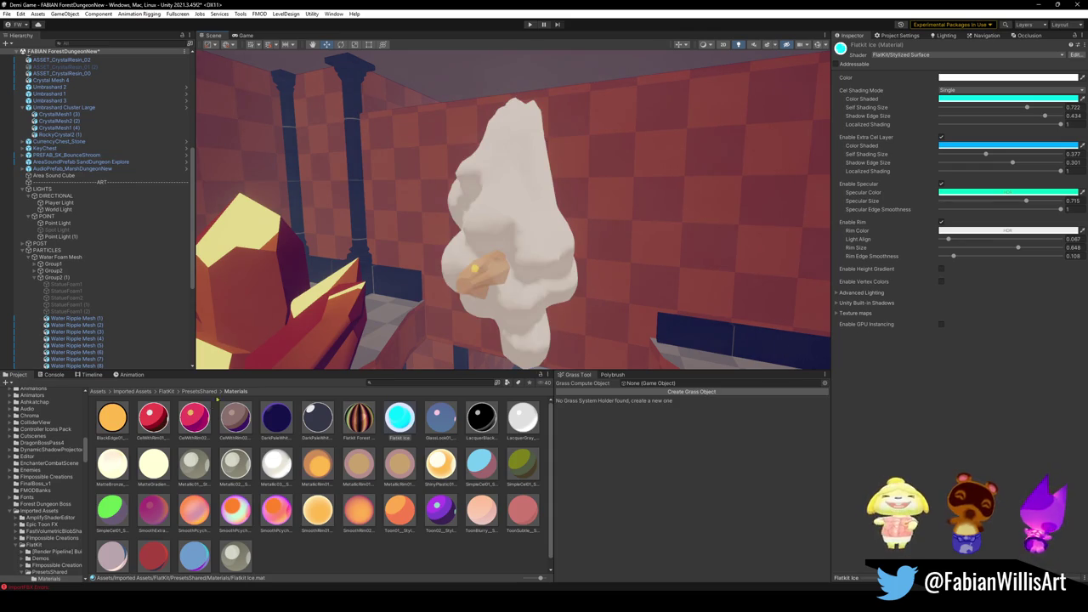
pyautogui.moveTo(358, 509)
pyautogui.mouseDown()
pyautogui.moveTo(543, 246)
pyautogui.moveTo(532, 278)
pyautogui.mouseUp()
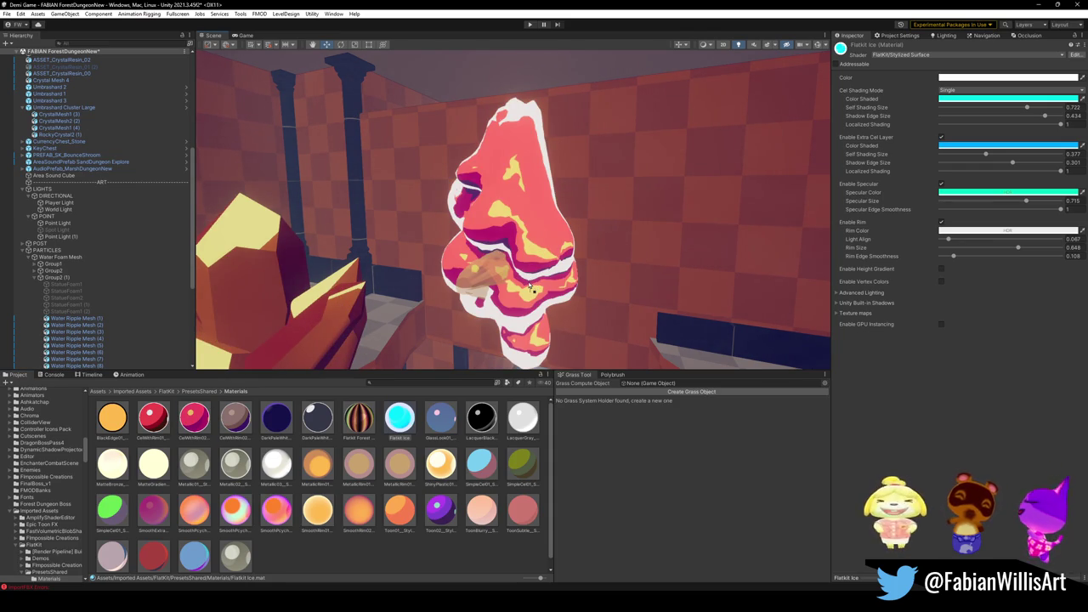
# Try dark white-rimmed and red cel-with-rim presets, undoing each to leave the crystal plain.
pyautogui.hotkey('ctrl', 'z')
pyautogui.moveTo(230, 418)
pyautogui.mouseDown()
pyautogui.moveTo(238, 425)
pyautogui.moveTo(538, 246)
pyautogui.moveTo(450, 305)
pyautogui.mouseUp()
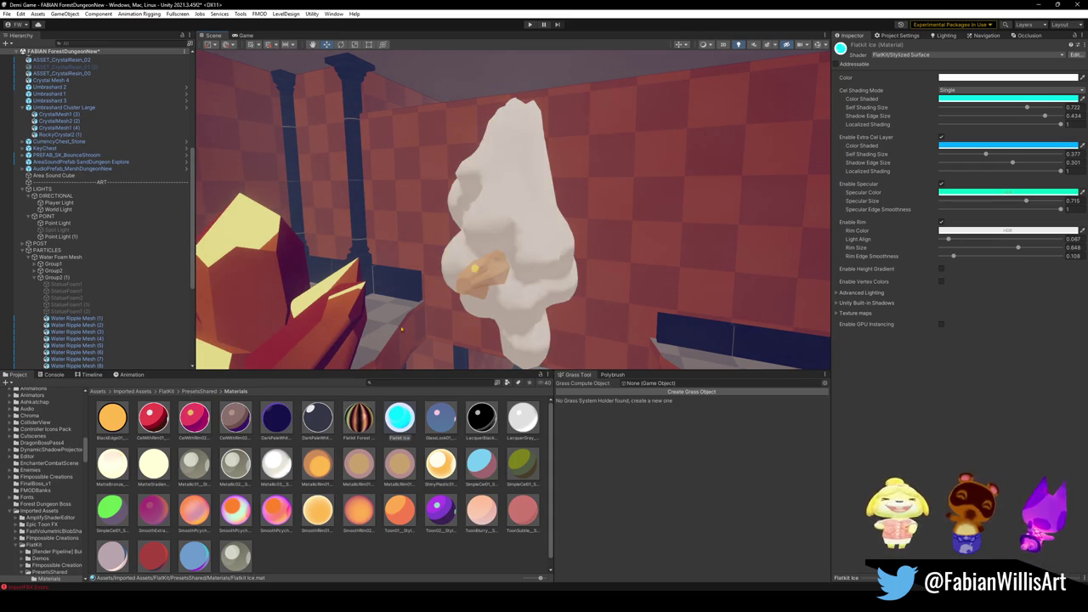
pyautogui.moveTo(318, 415); pyautogui.dragTo(538, 253)
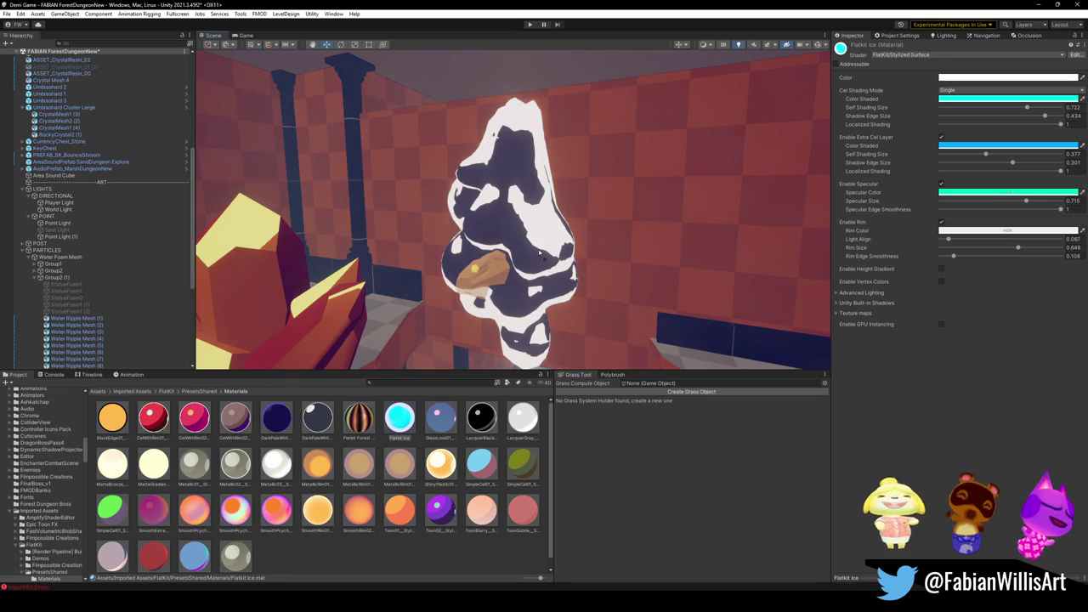
pyautogui.hotkey('ctrl', 'z')
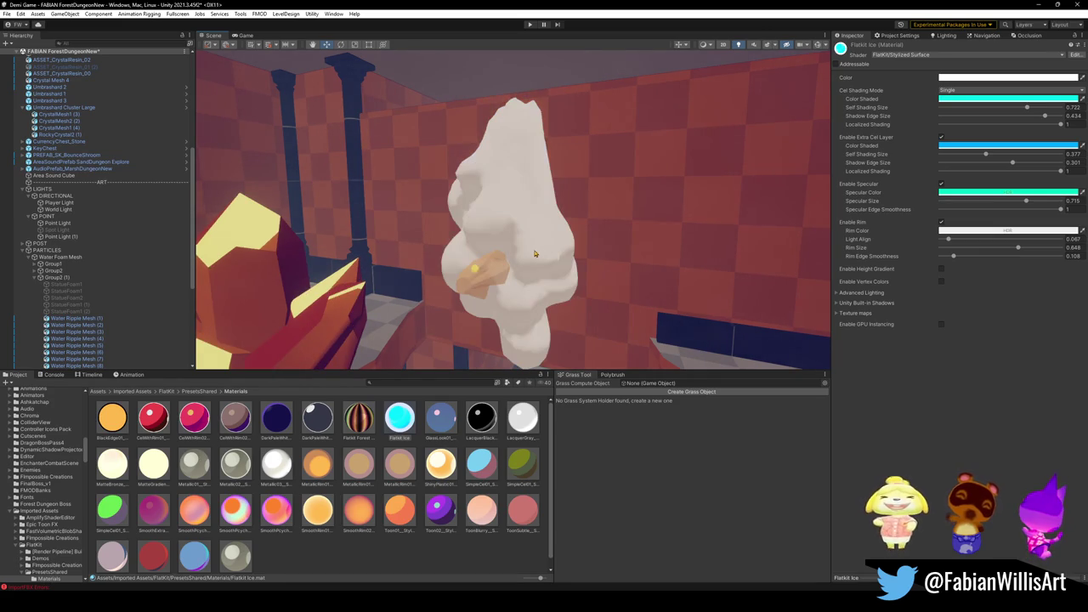
pyautogui.moveTo(156, 422)
pyautogui.mouseDown()
pyautogui.moveTo(533, 257)
pyautogui.moveTo(560, 229)
pyautogui.moveTo(476, 243)
pyautogui.moveTo(510, 223)
pyautogui.mouseUp()
pyautogui.hotkey('ctrl', 'z')
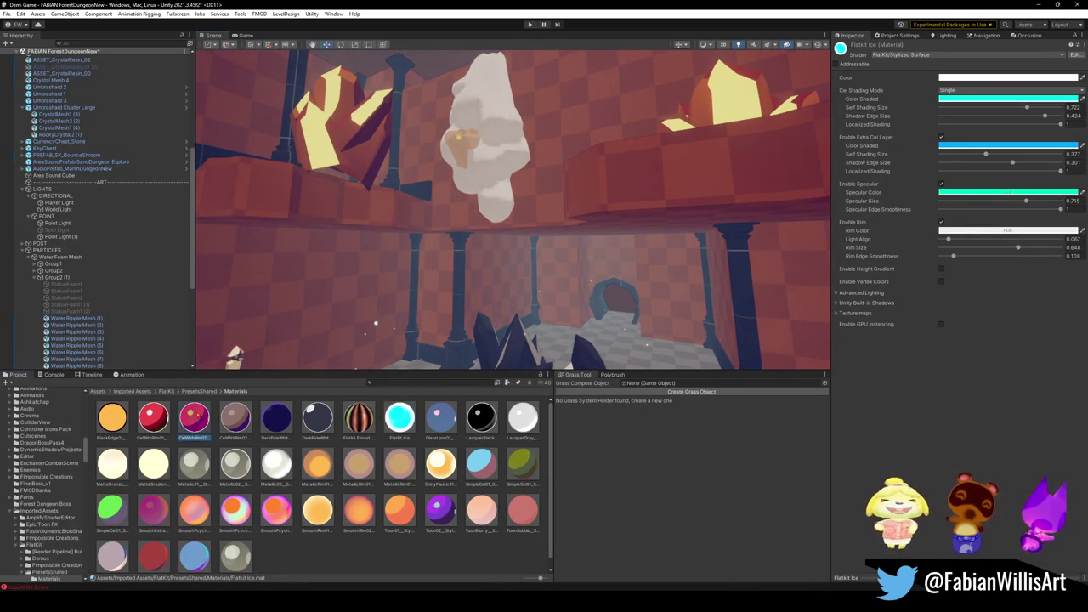
# Test a pink-purple striped material on the rock, undo it, then apply a pink one.
pyautogui.moveTo(441, 135); pyautogui.dragTo(506, 159)
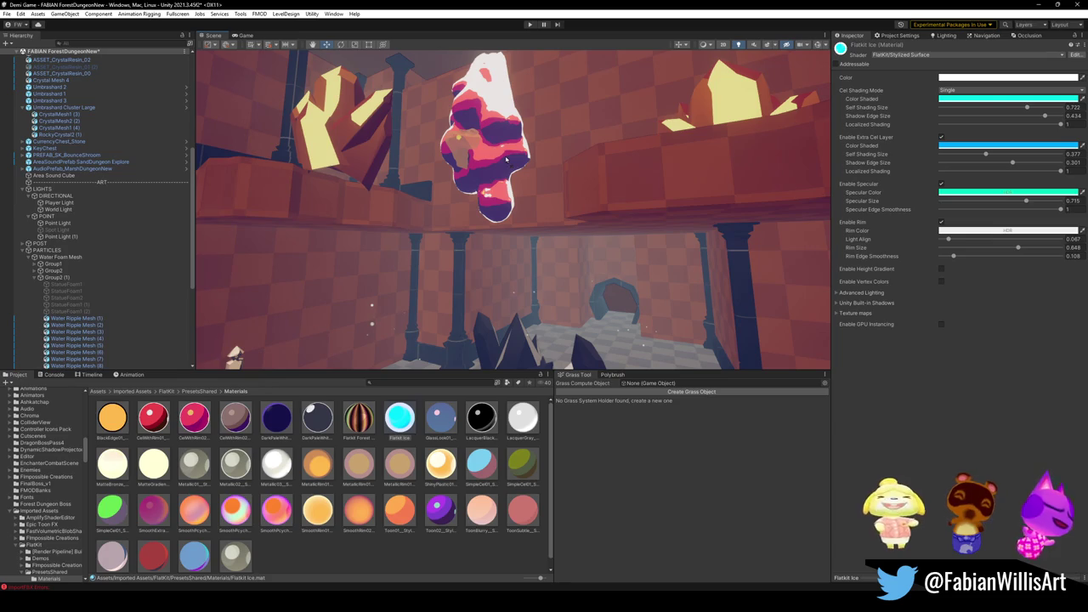
pyautogui.hotkey('ctrl', 'z')
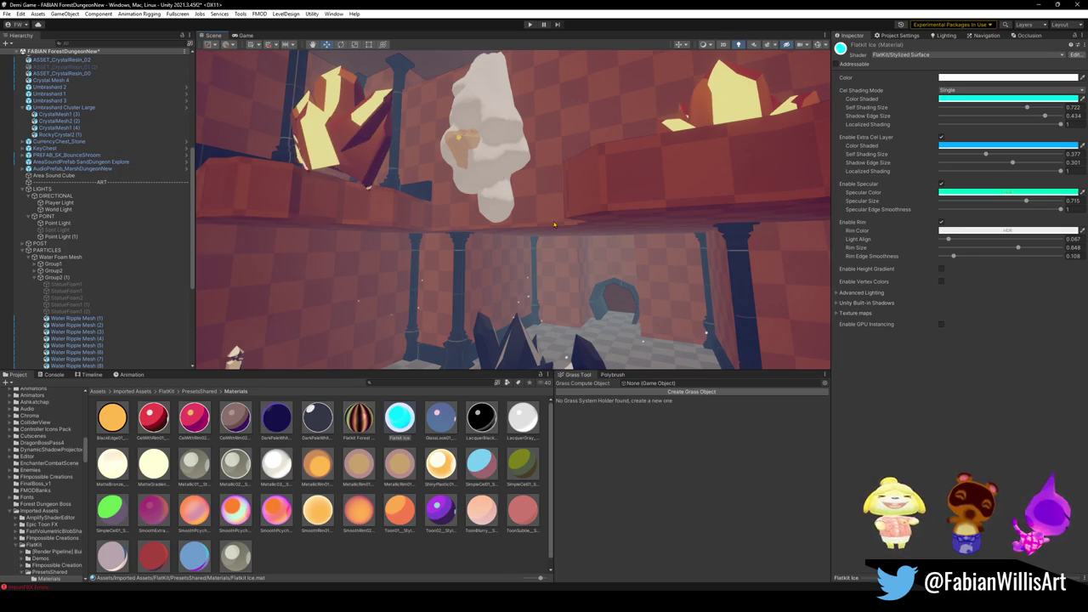
pyautogui.moveTo(202, 434)
pyautogui.mouseDown()
pyautogui.moveTo(571, 178)
pyautogui.moveTo(500, 155)
pyautogui.moveTo(247, 429)
pyautogui.mouseUp()
# Duplicate the CelWithRim02 material and open its Stylized Surface shader with Edit Shader.
pyautogui.hotkey('ctrl', 'd')
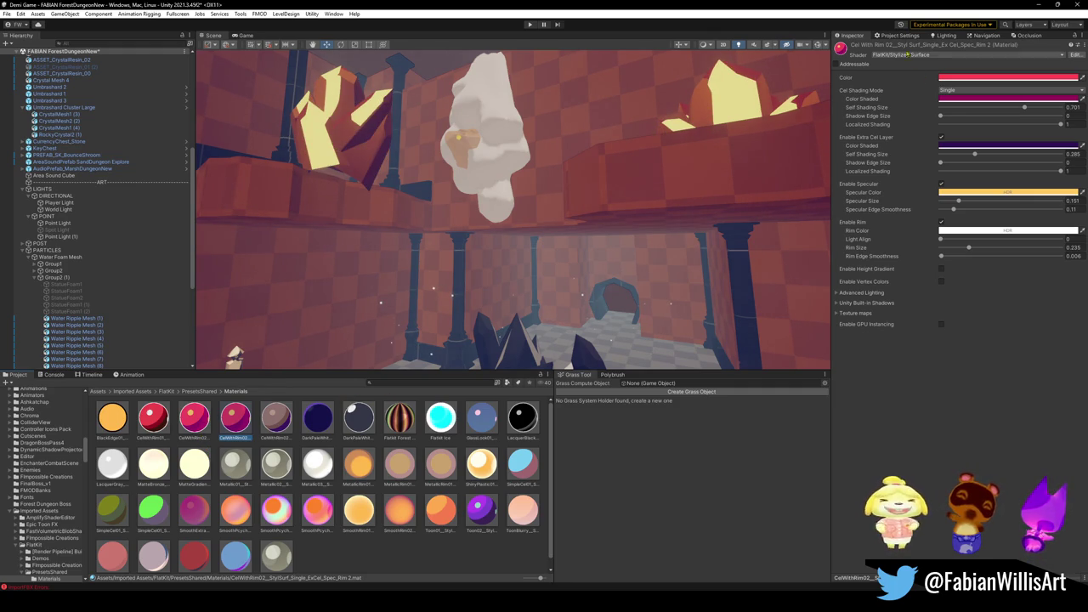
pyautogui.rightClick(841, 48)
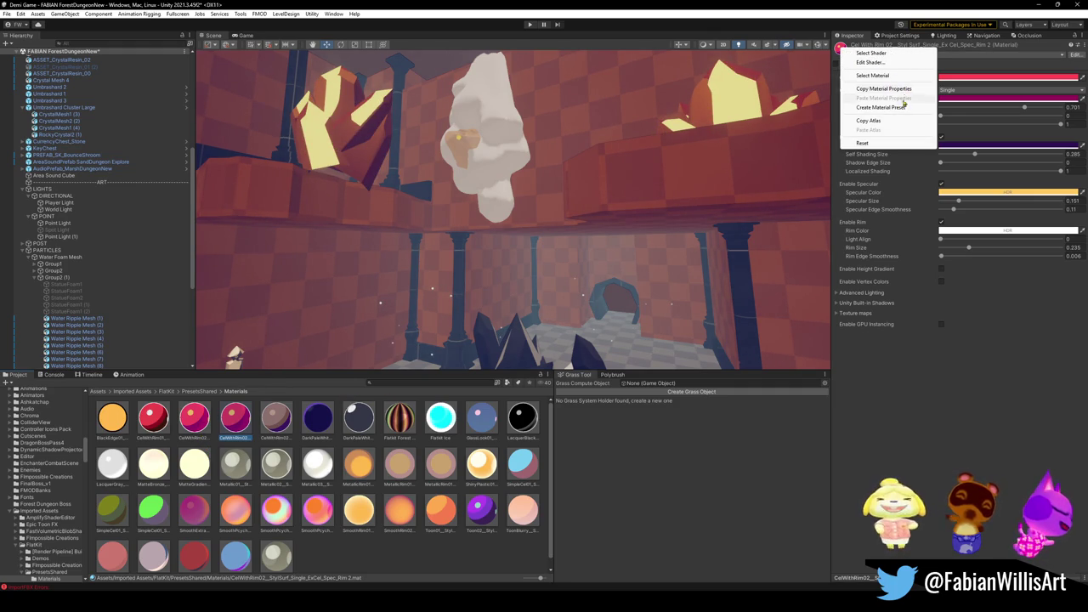
pyautogui.click(870, 62)
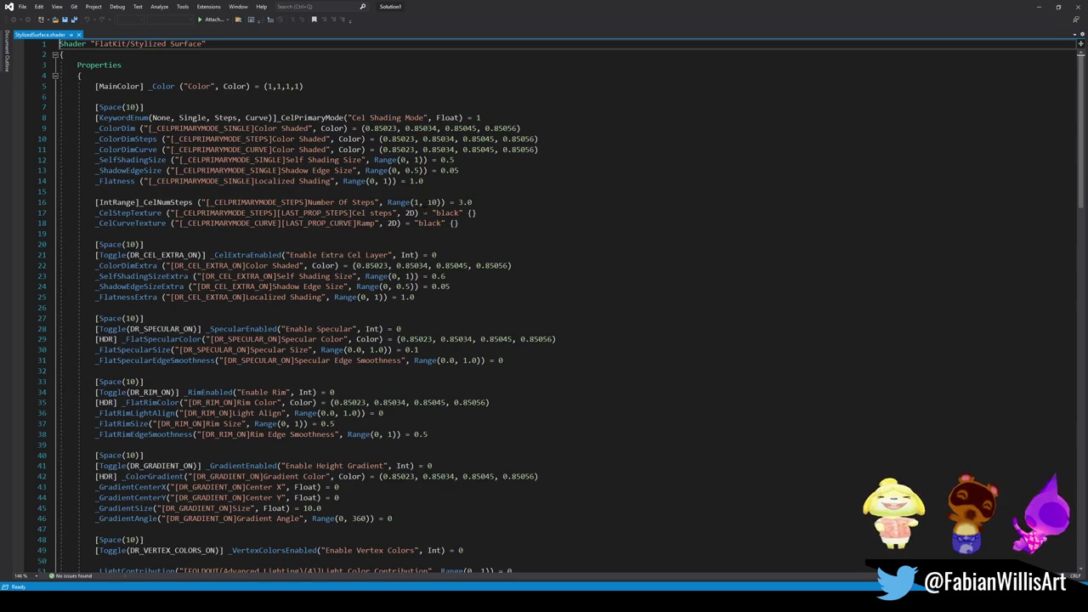
# Select all StylizedSurface.shader code, then return to Unity and deselect the CelWithRim02 Rim 2 copy.
pyautogui.hotkey('ctrl', 'a')
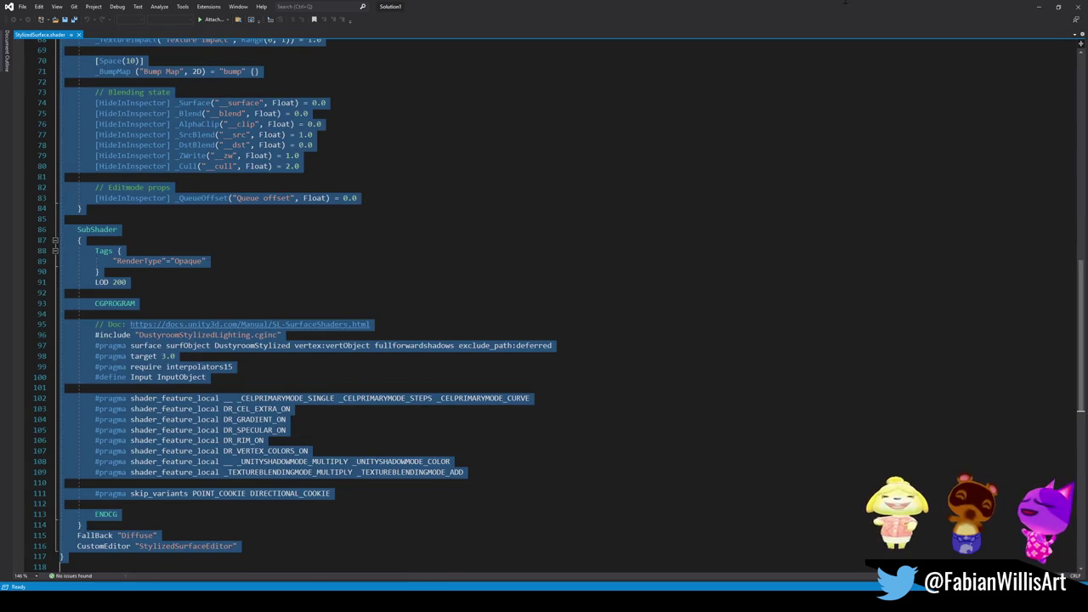
pyautogui.click(1038, 6)
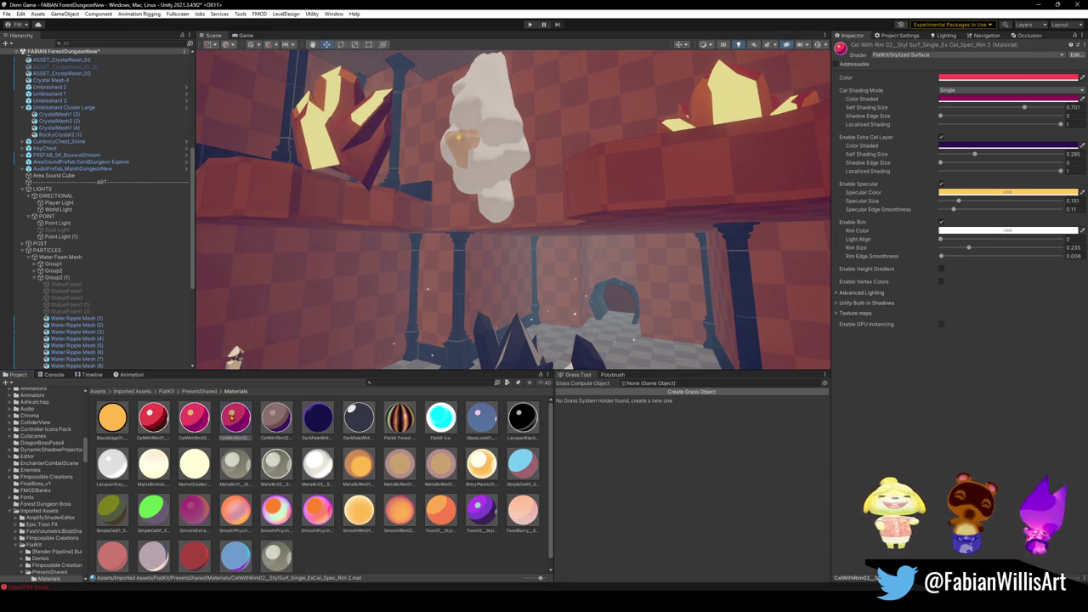
pyautogui.click(317, 553)
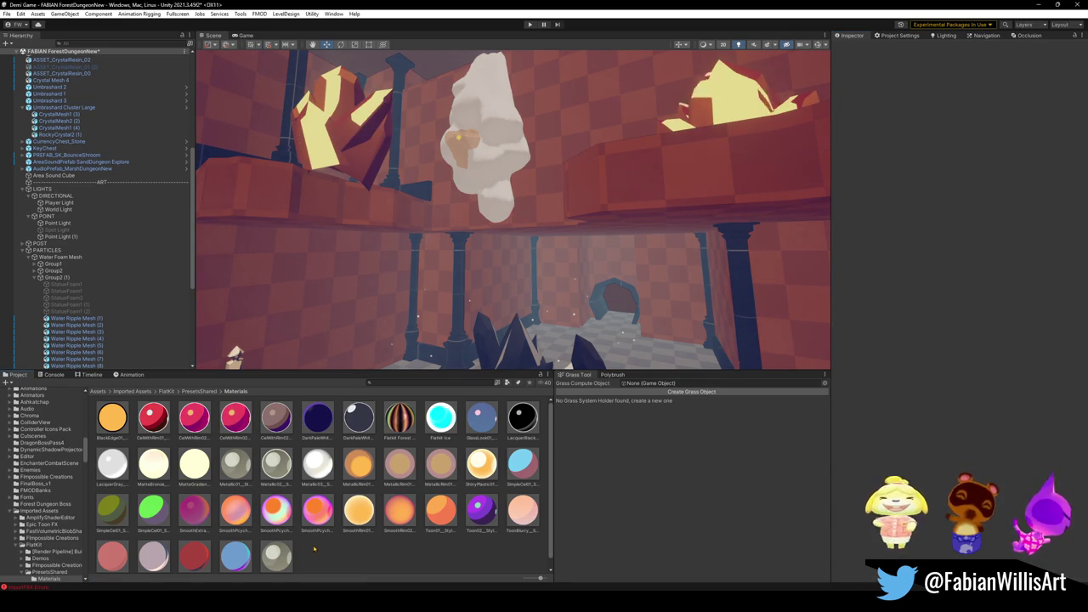
# Locate the Stylized Surface shader from the duplicated CelWithRim02 Rim 2 material, then return to Unity.
pyautogui.click(235, 416)
pyautogui.rightClick(840, 49)
pyautogui.click(870, 56)
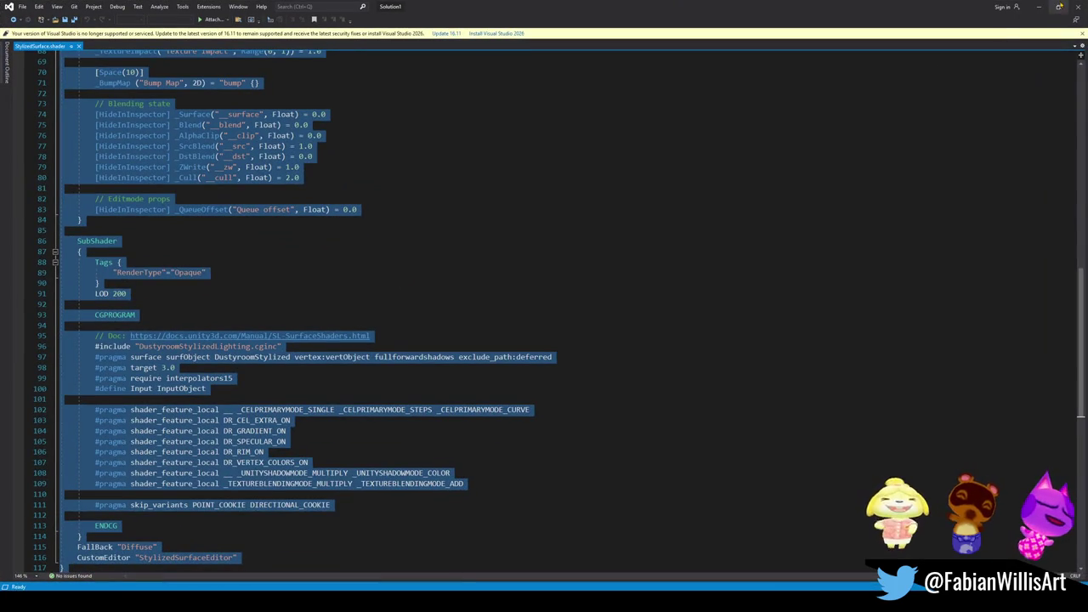
pyautogui.click(1076, 7)
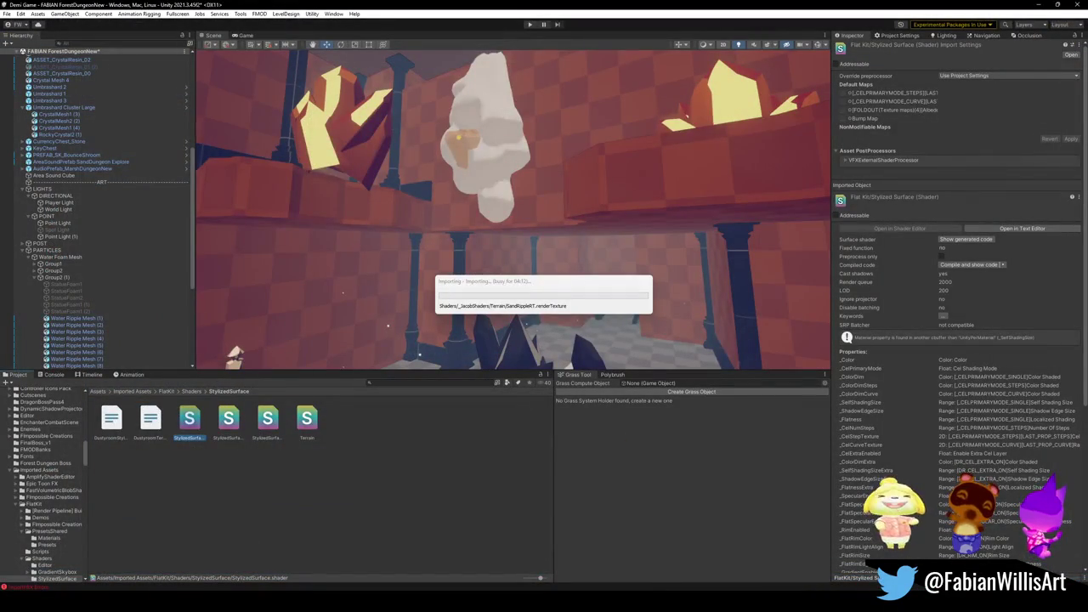
# Check the running processes in Task Manager from the taskbar, then close it.
pyautogui.moveTo(600, 600)
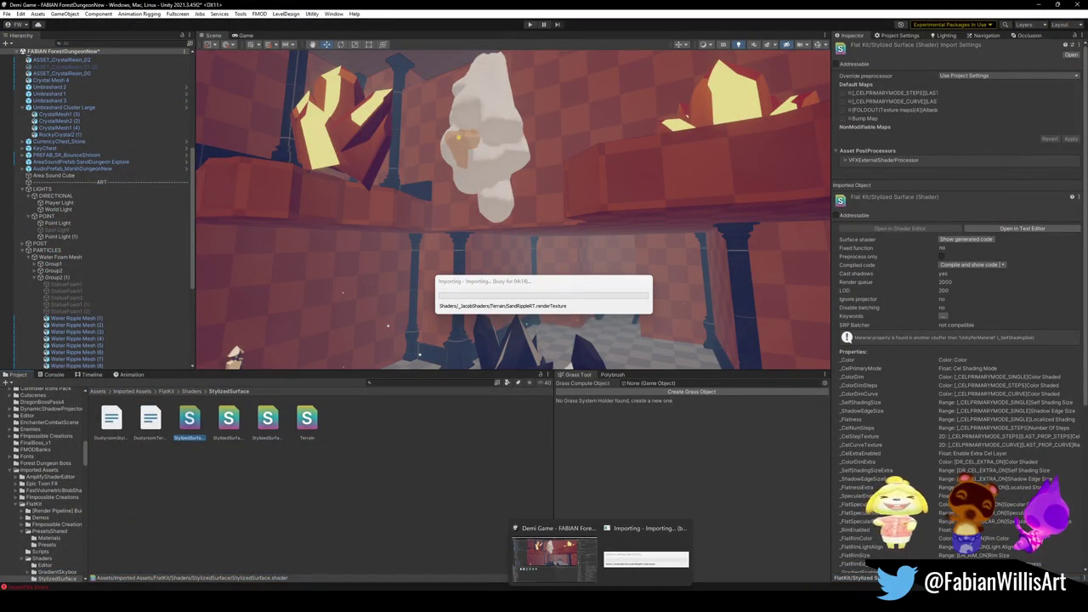
pyautogui.rightClick(600, 599)
pyautogui.click(599, 580)
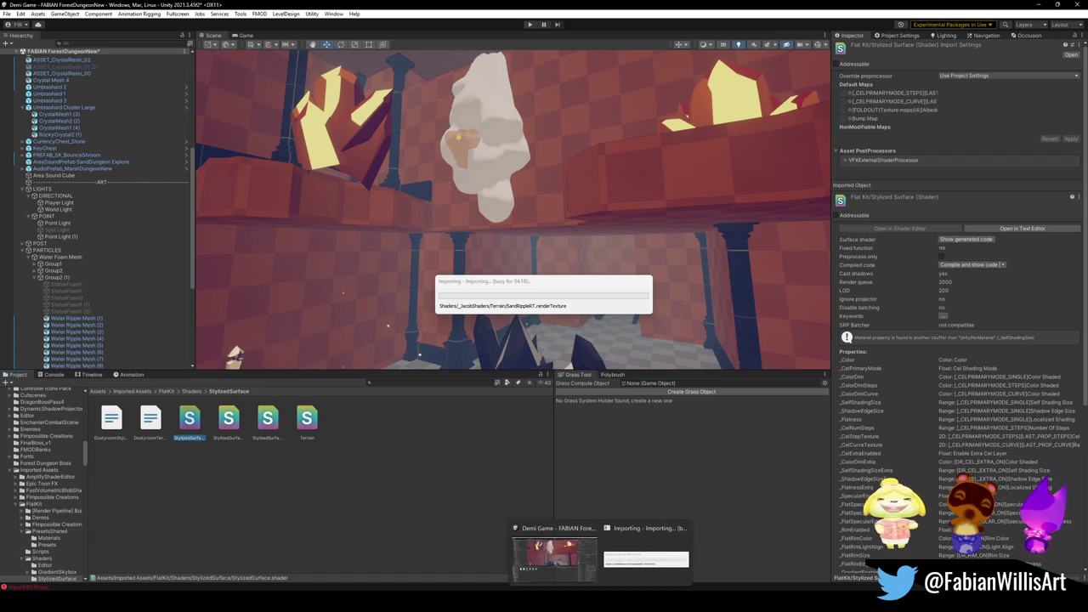
pyautogui.rightClick(748, 599)
pyautogui.click(762, 568)
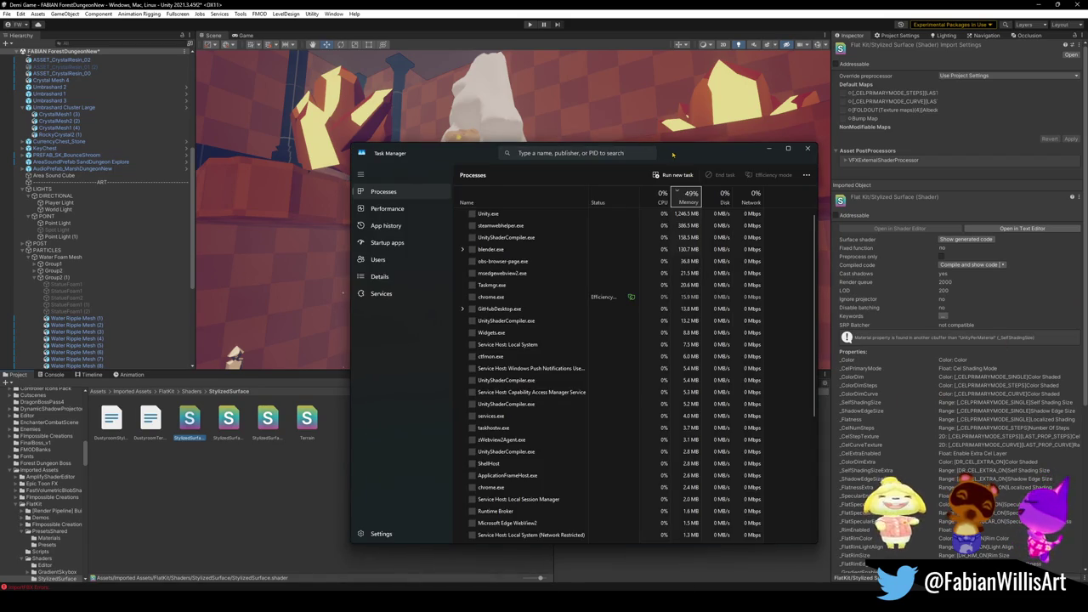
pyautogui.click(768, 148)
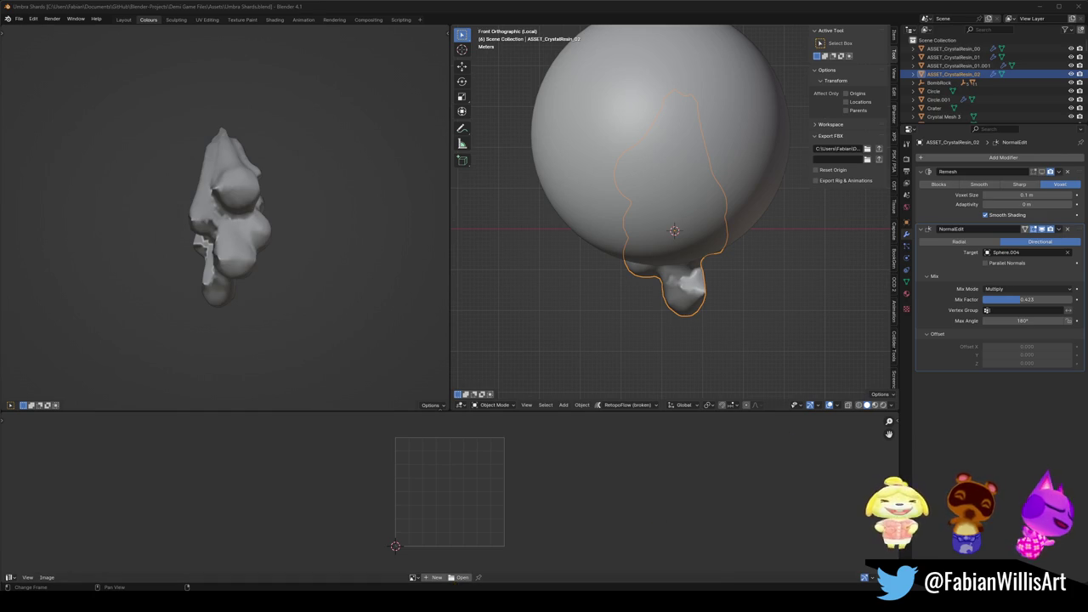
# Launch Unity Hub from the Start menu.
pyautogui.press('super')
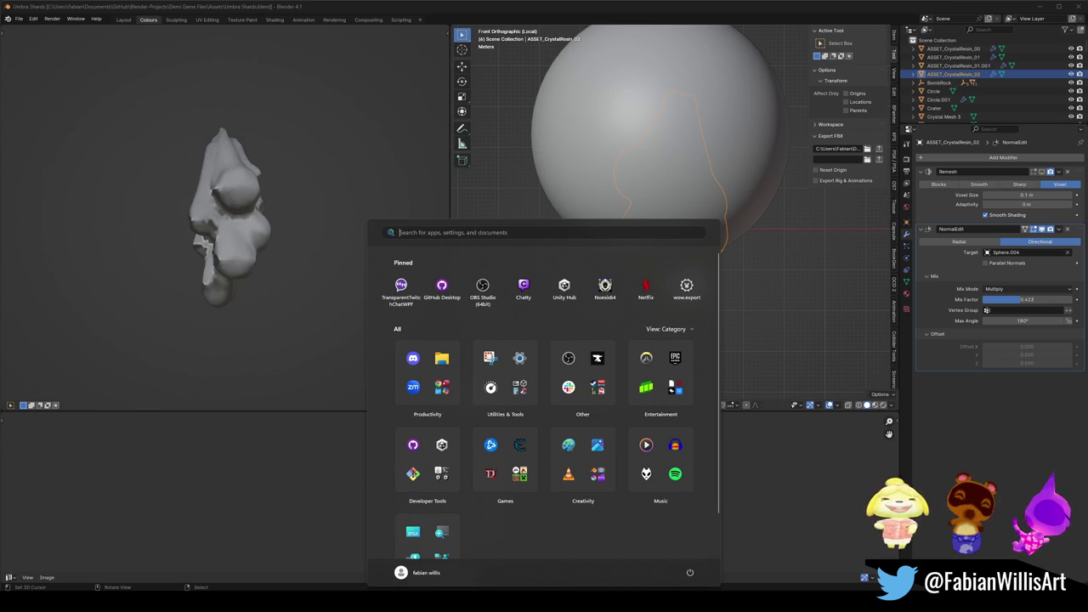
pyautogui.press('Escape')
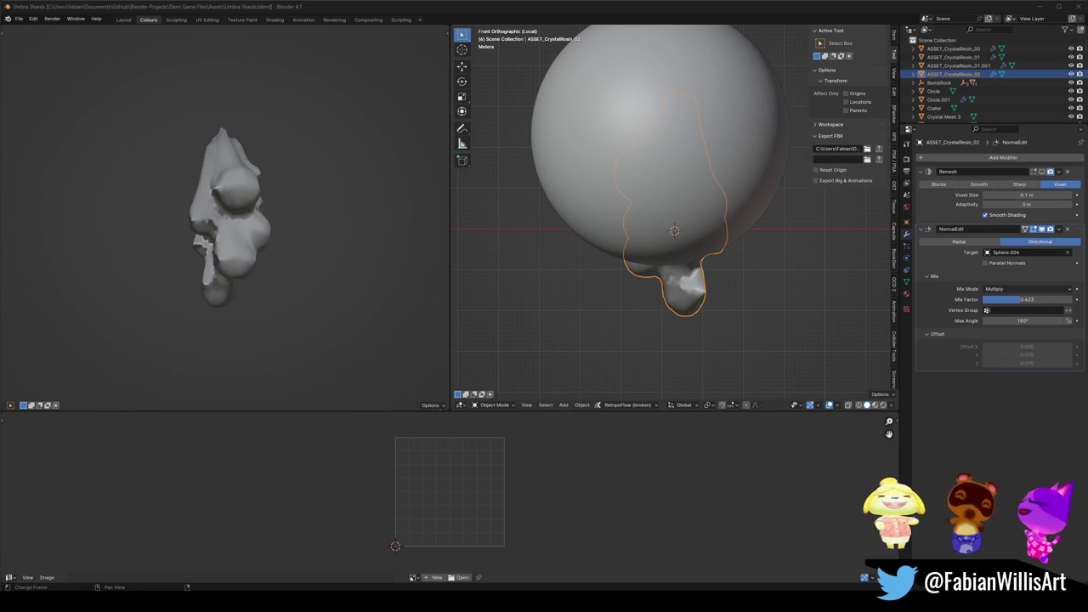
pyautogui.press('super')
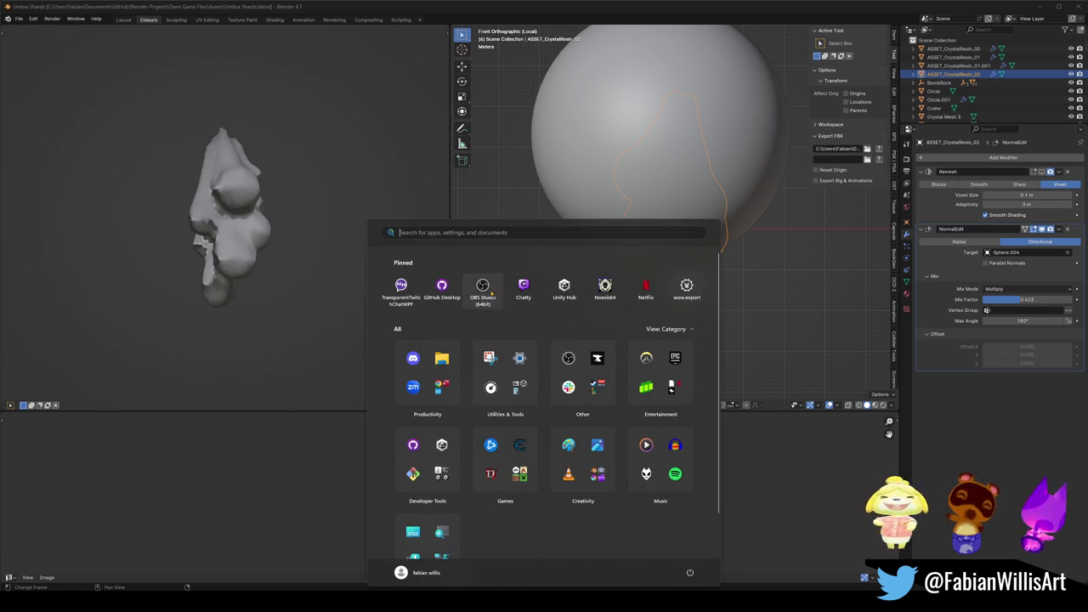
pyautogui.press('Escape')
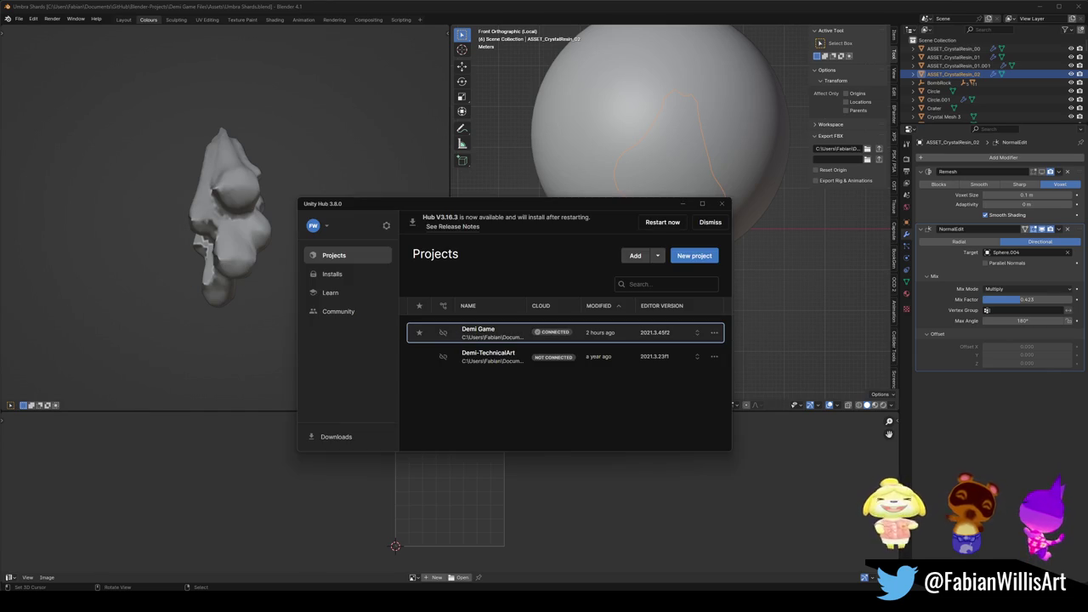
# Open Demi Game on the ForestDungeonNew scene, look around, and search the Project for 'crystal resin'.
pyautogui.click(493, 335)
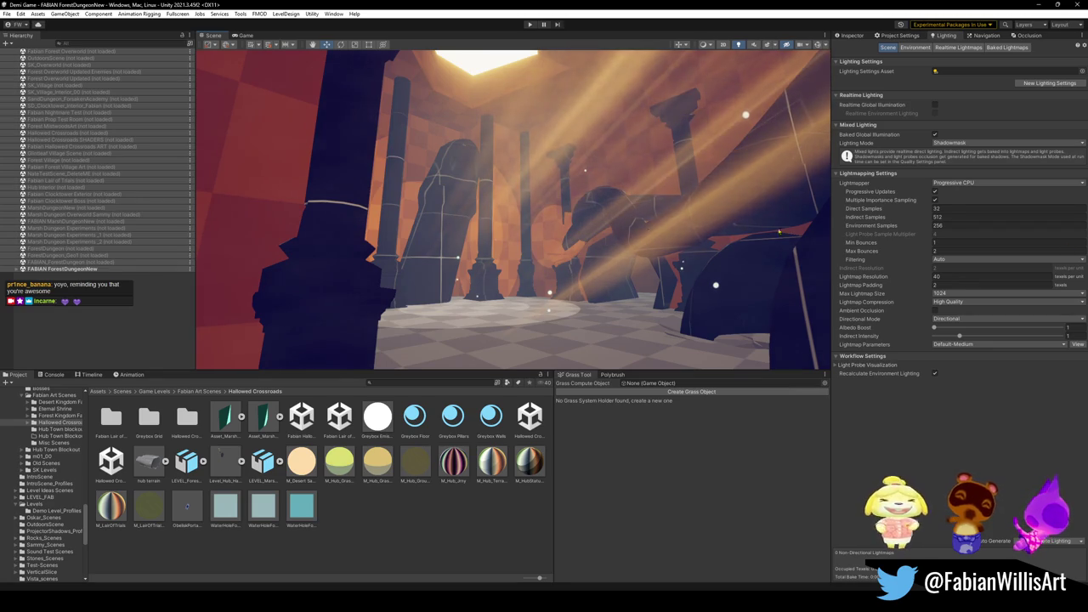
pyautogui.scroll(-1, 730, 225)
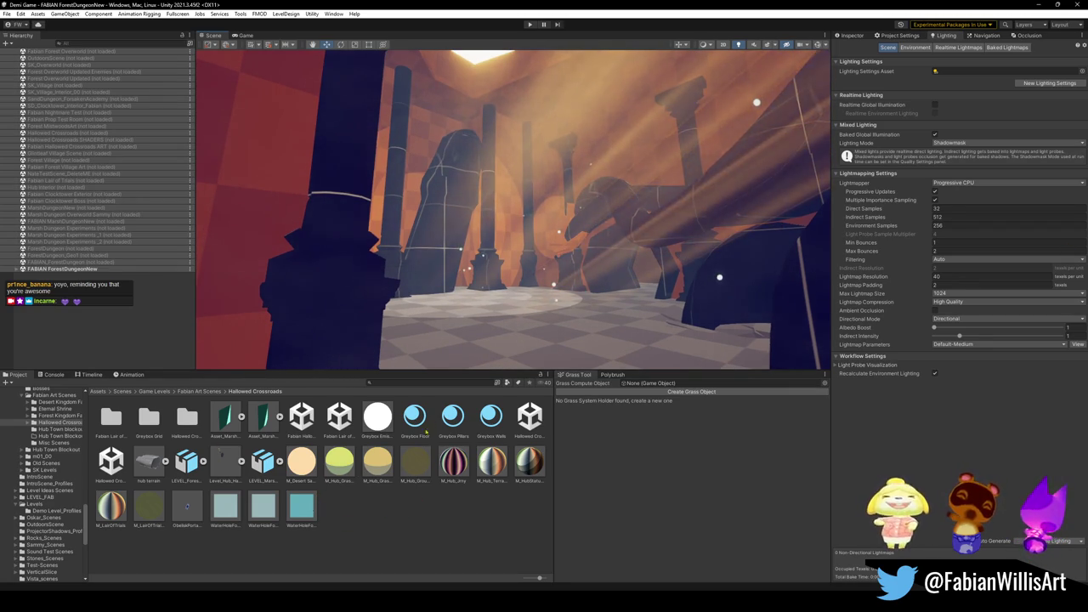
pyautogui.moveTo(382, 280)
pyautogui.mouseDown()
pyautogui.moveTo(351, 283)
pyautogui.moveTo(541, 313)
pyautogui.moveTo(545, 336)
pyautogui.moveTo(522, 306)
pyautogui.mouseUp()
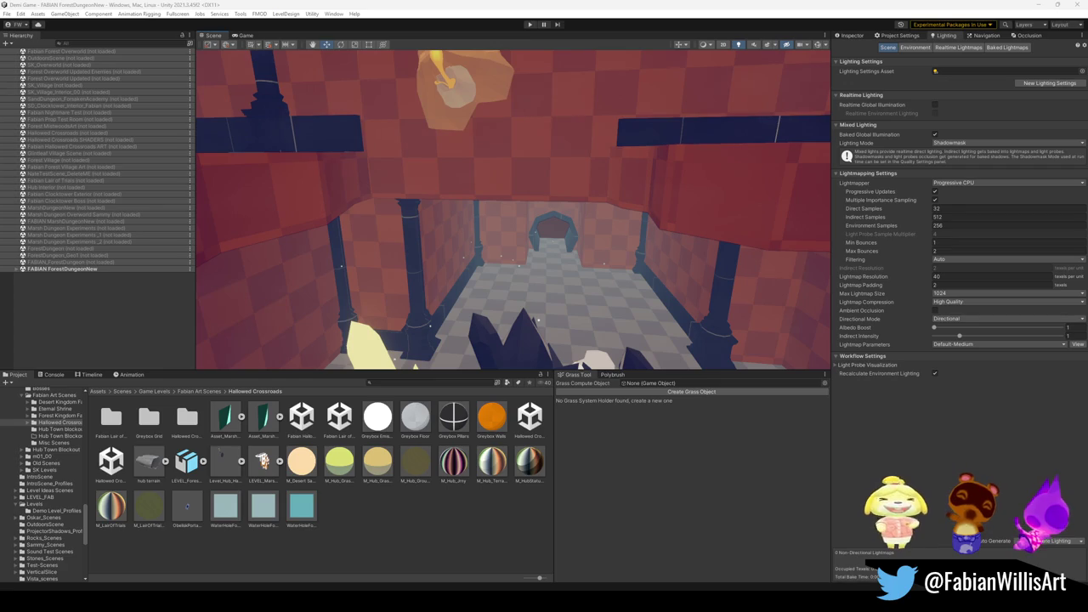
pyautogui.moveTo(574, 180); pyautogui.dragTo(509, 187)
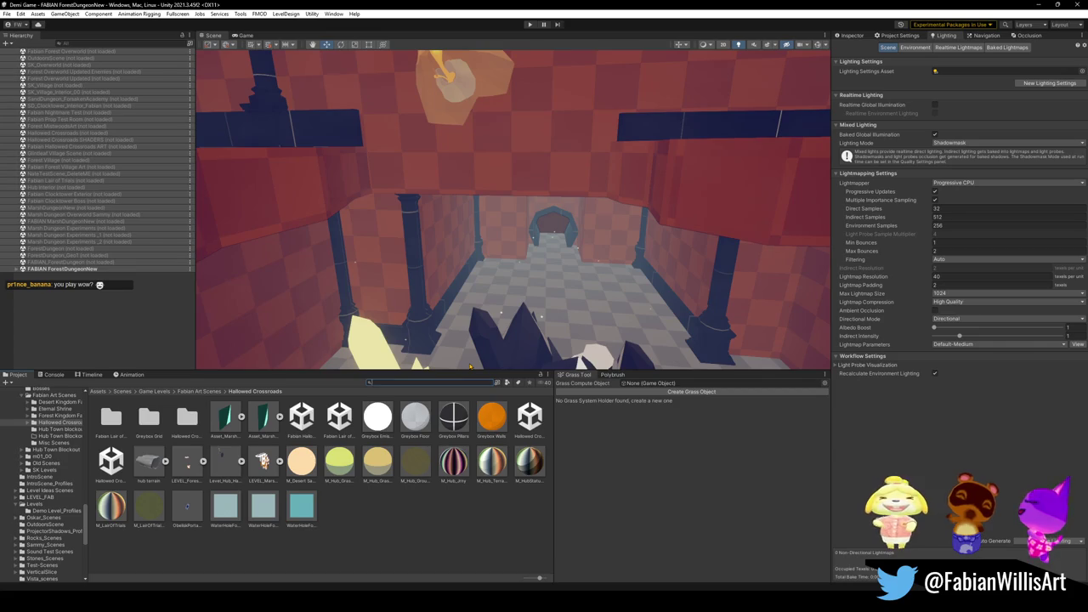
pyautogui.write('crystal resin')
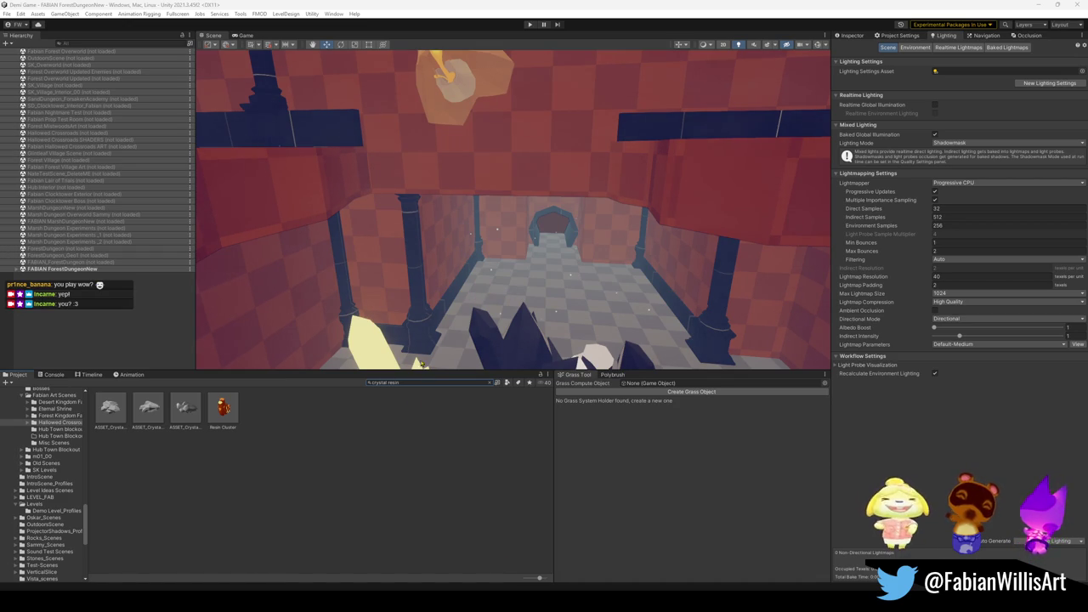
# Place ASSET_CrystalResin_02 in the dungeon scene, frame it, and make a duplicate copy.
pyautogui.moveTo(189, 411)
pyautogui.mouseDown()
pyautogui.moveTo(548, 138)
pyautogui.moveTo(557, 145)
pyautogui.moveTo(510, 124)
pyautogui.moveTo(532, 177)
pyautogui.moveTo(526, 216)
pyautogui.moveTo(510, 246)
pyautogui.moveTo(459, 281)
pyautogui.moveTo(544, 266)
pyautogui.moveTo(520, 287)
pyautogui.mouseUp()
pyautogui.press('f')
pyautogui.press('r')
pyautogui.scroll(-5, 497, 263)
pyautogui.press('w')
pyautogui.hotkey('ctrl', 'd')
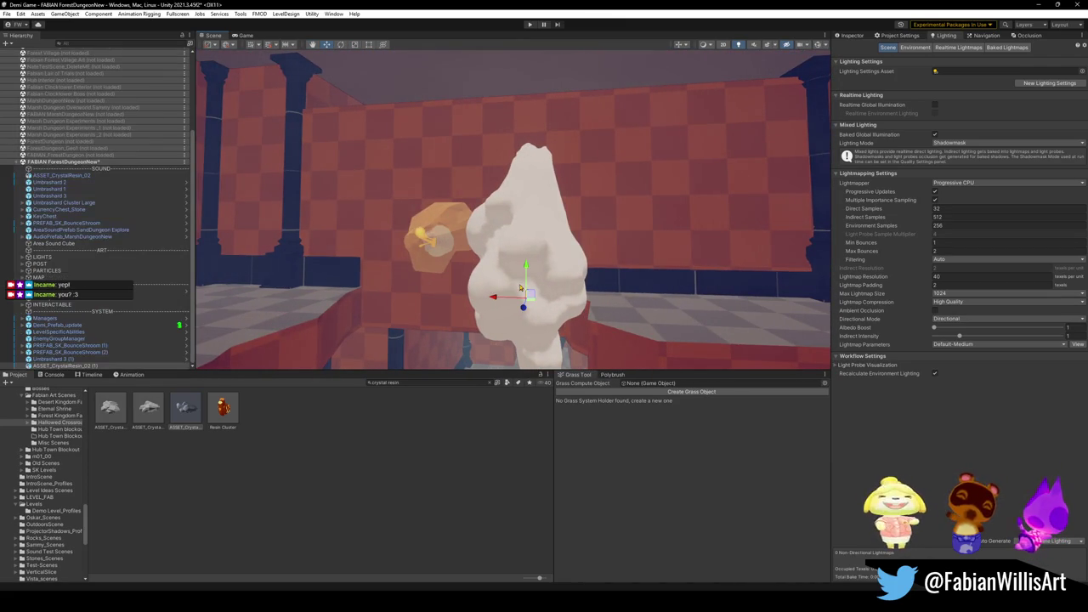
pyautogui.press('f')
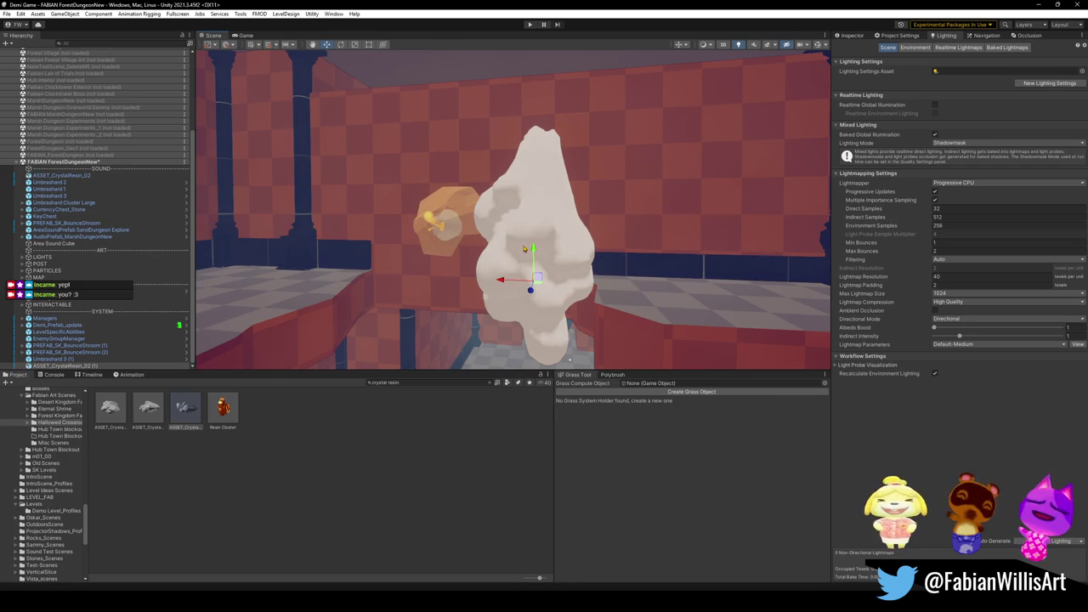
# Inspect the Resin Cluster prefab's transform options without changing anything.
pyautogui.click(412, 383)
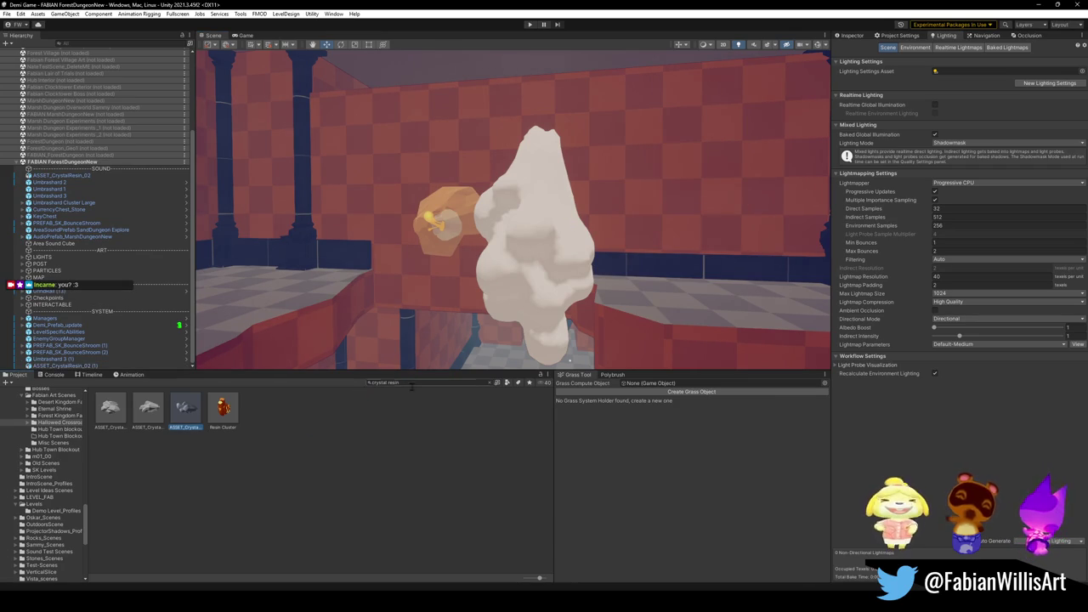
pyautogui.click(222, 408)
pyautogui.click(853, 36)
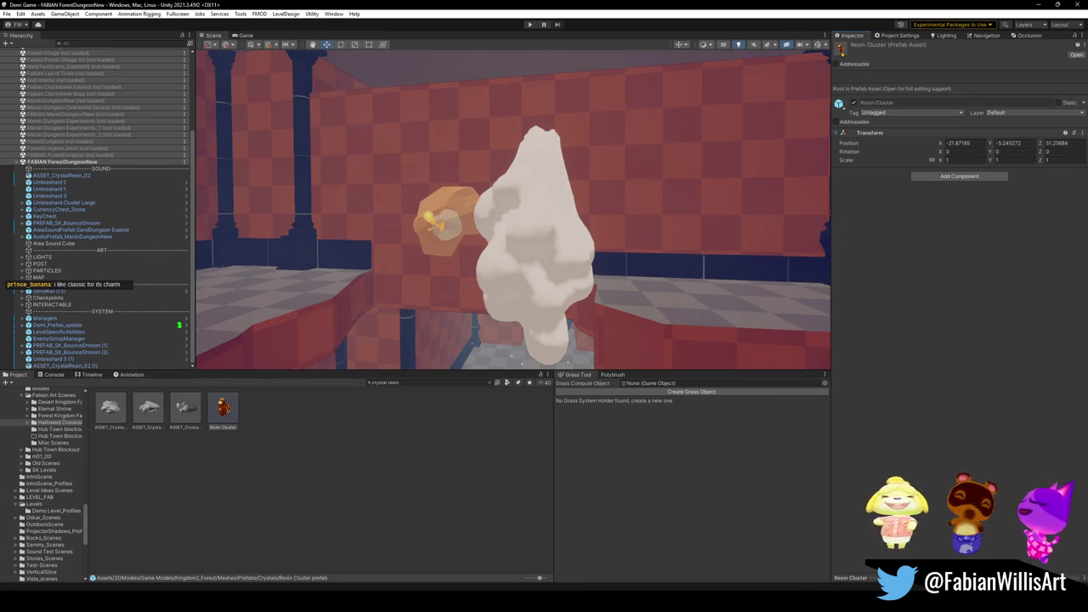
pyautogui.rightClick(842, 51)
pyautogui.click(854, 74)
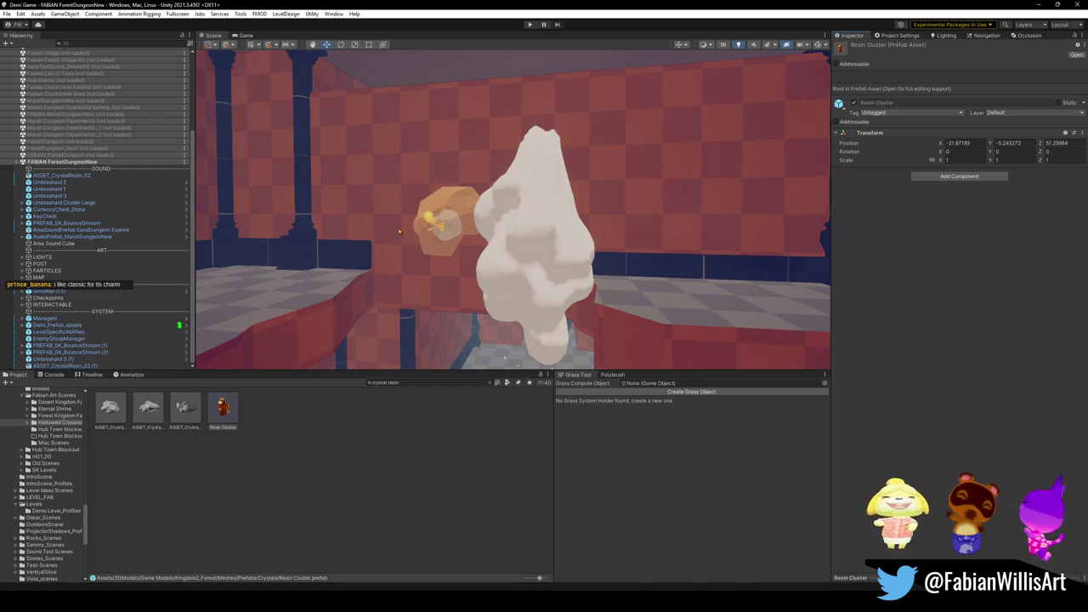
# Locate the material of one Umbrashard crystal mesh in the Project via Select Material.
pyautogui.moveTo(339, 340); pyautogui.dragTo(395, 328)
pyautogui.click(510, 255)
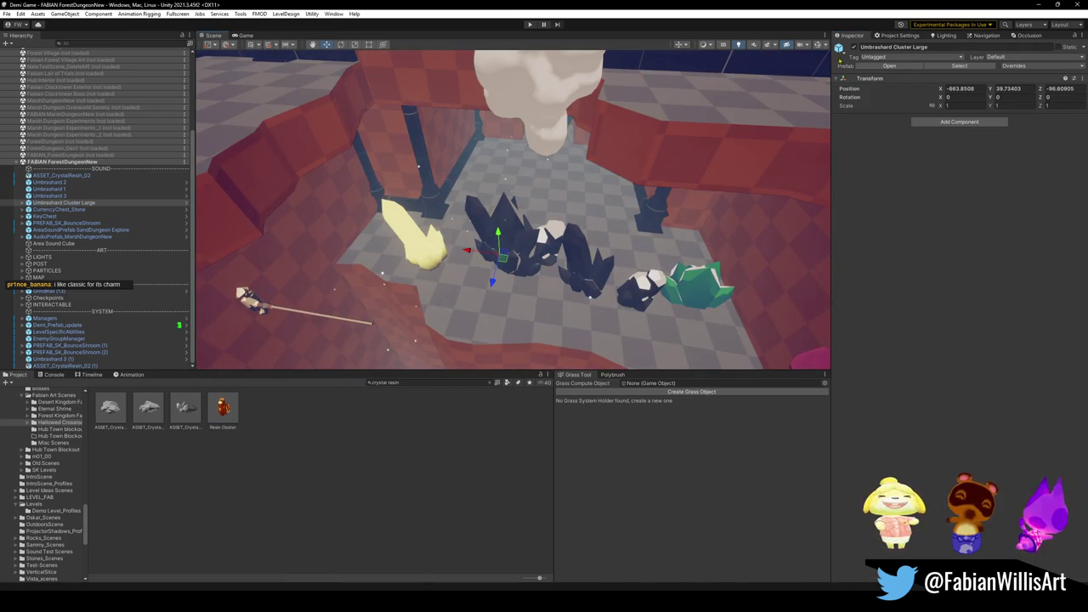
pyautogui.click(519, 252)
pyautogui.rightClick(854, 271)
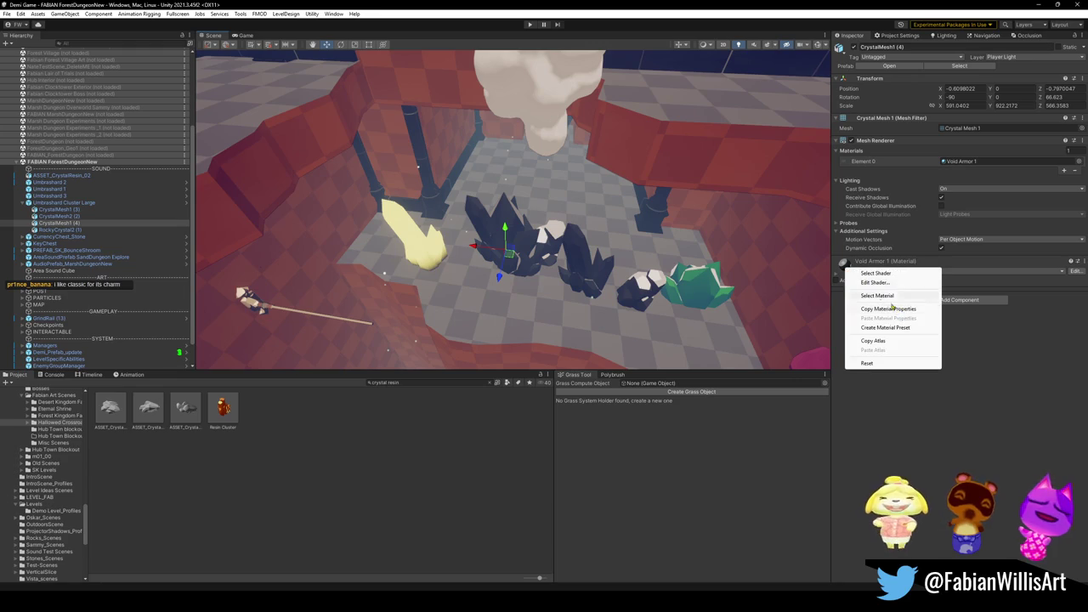
pyautogui.click(881, 296)
# Trial Obsidian Crystals on the resin crystal twice, undoing it each time.
pyautogui.moveTo(510, 212); pyautogui.dragTo(404, 162)
pyautogui.click(454, 415)
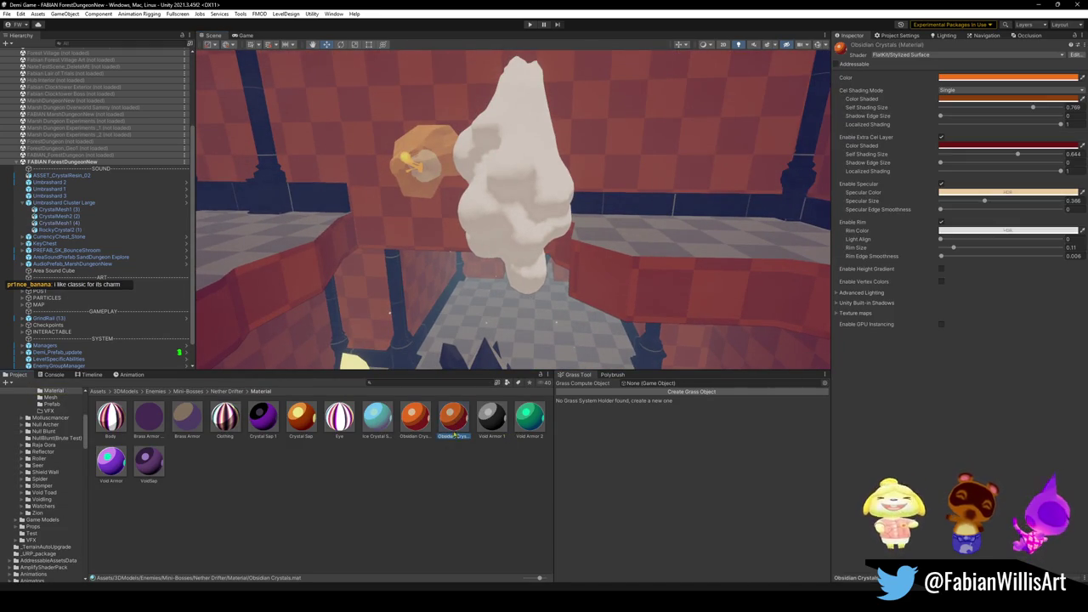
pyautogui.moveTo(454, 415); pyautogui.dragTo(540, 201)
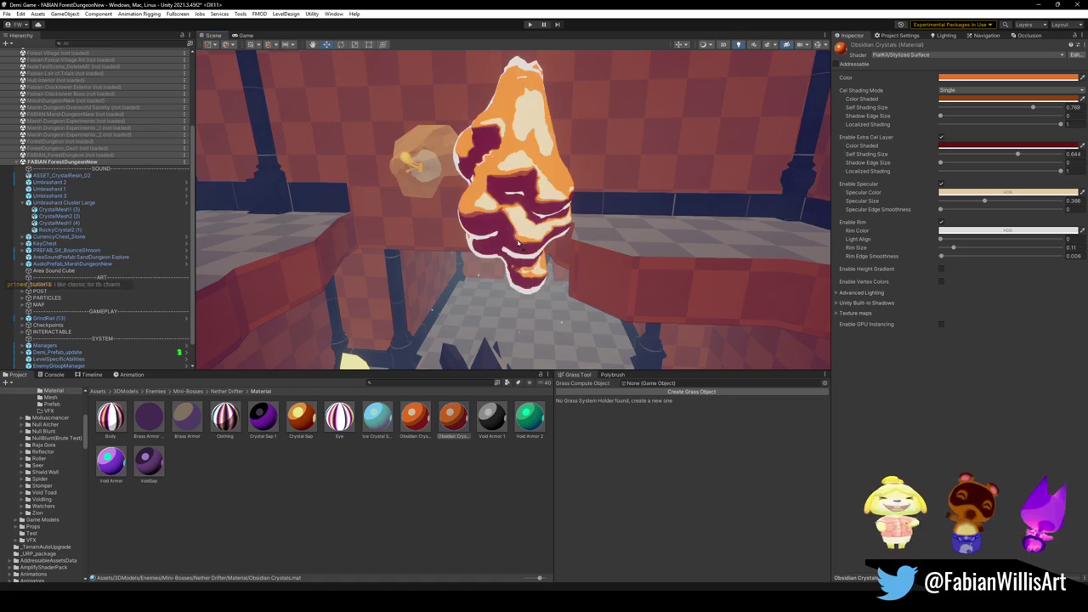
pyautogui.hotkey('ctrl', 'z')
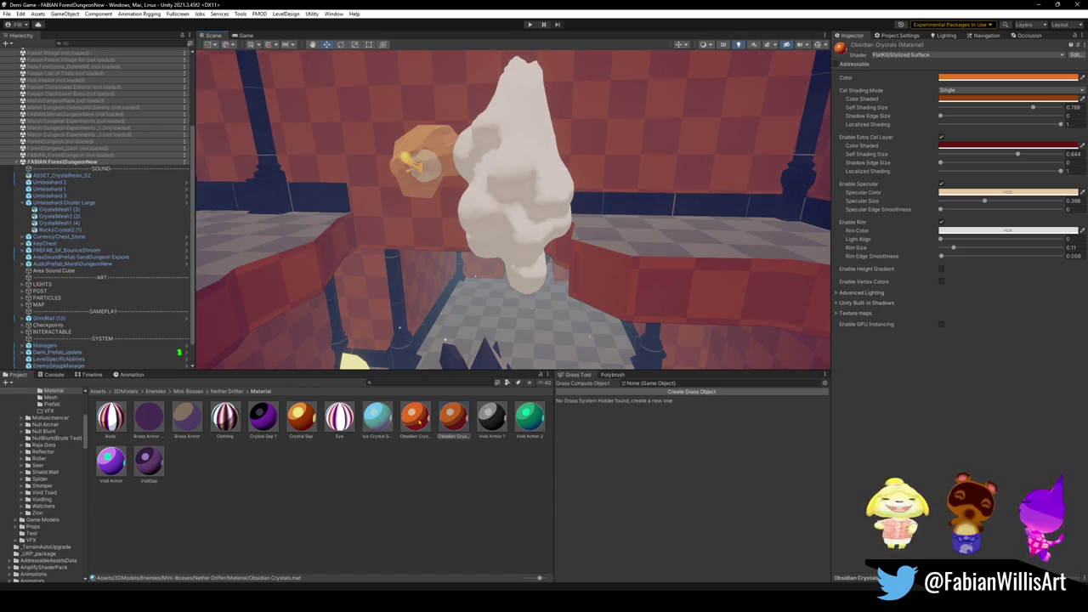
pyautogui.moveTo(418, 429); pyautogui.dragTo(515, 234)
pyautogui.hotkey('ctrl', 'z')
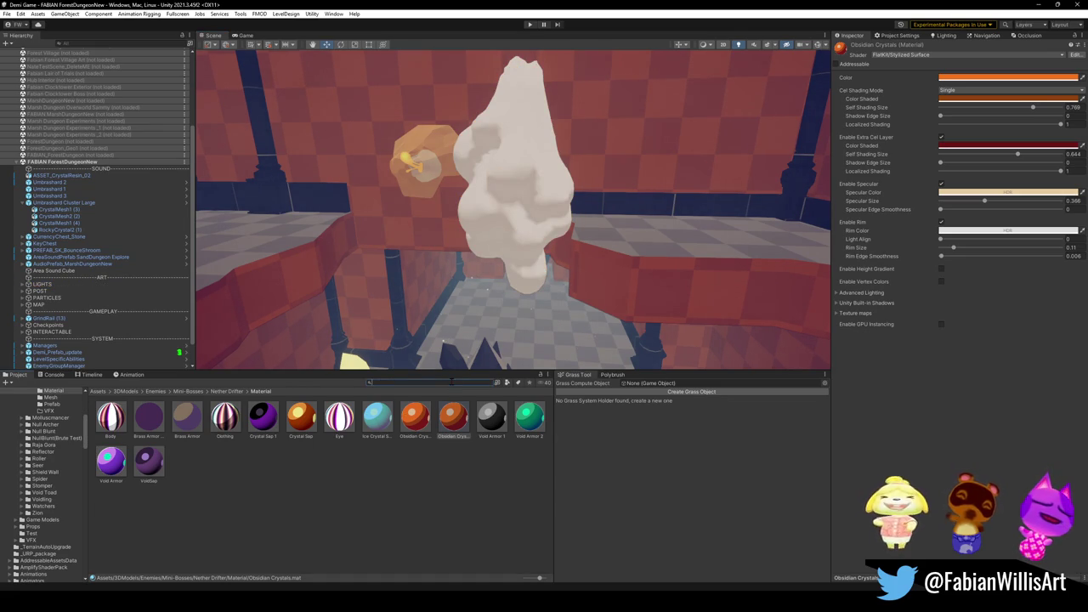
# Search 'flatkit' and preview the FlatKit Ice material on the resin crystal, then revert.
pyautogui.write('flatkit')
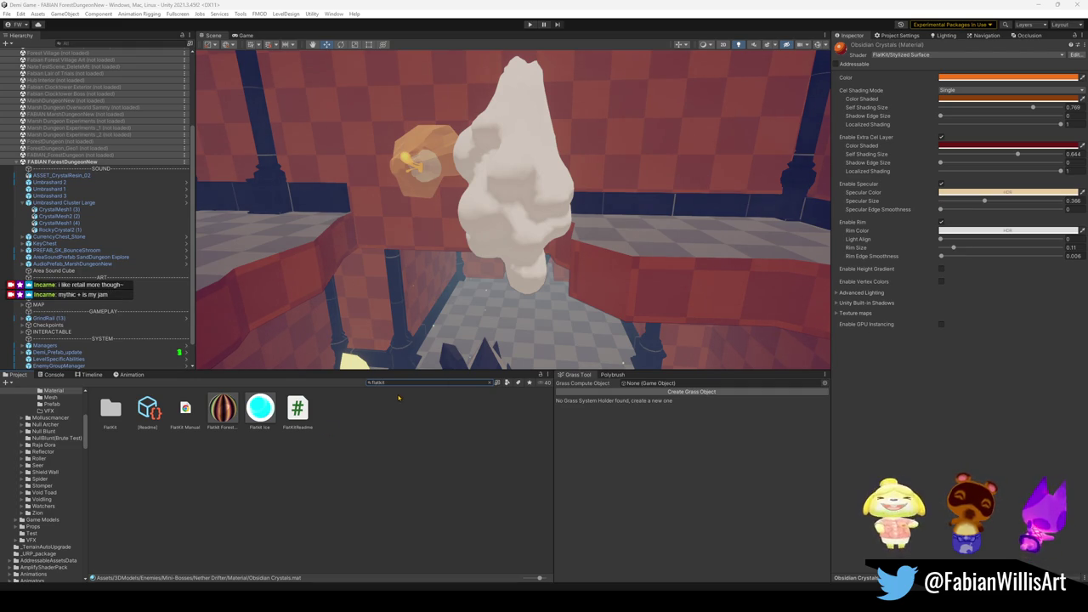
pyautogui.click(260, 408)
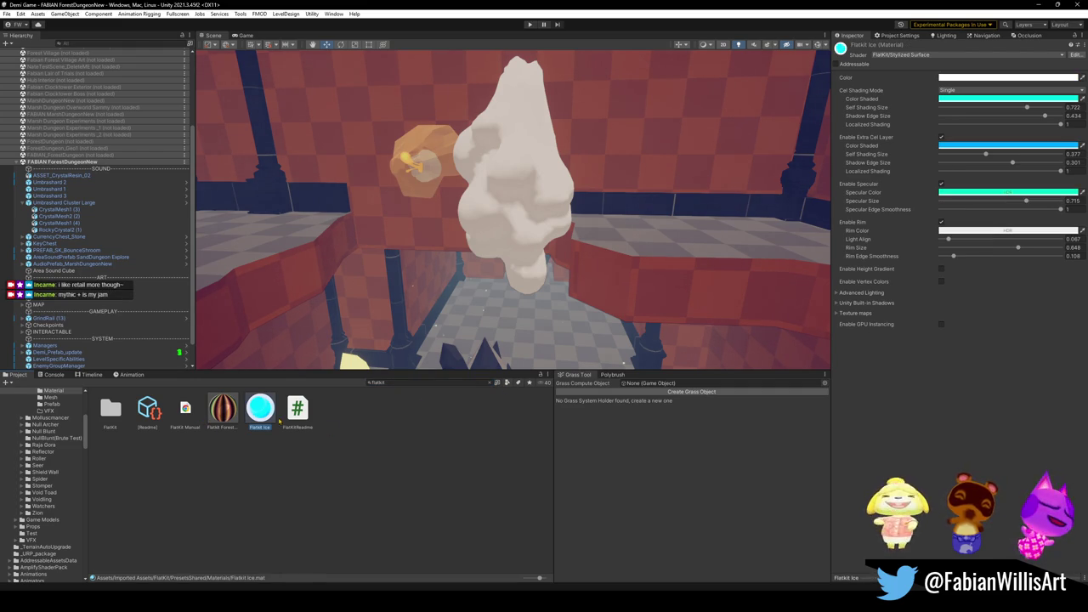
pyautogui.moveTo(260, 408); pyautogui.dragTo(513, 239)
pyautogui.press('Escape')
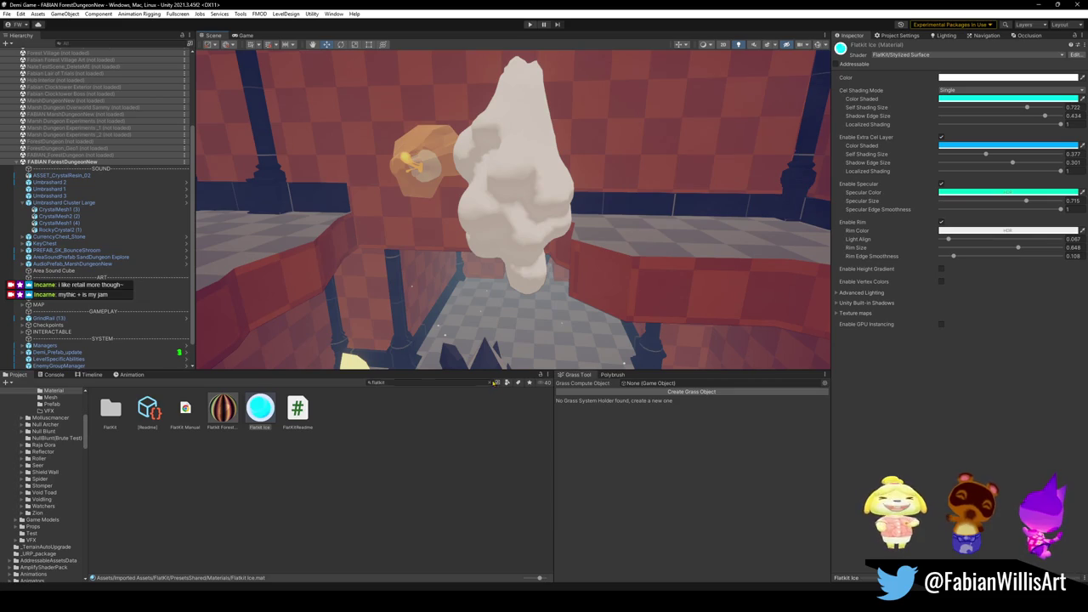
# Apply the pink CelWithRim preset from the FlatKit PresetsShared materials to the resin crystal.
pyautogui.click(488, 382)
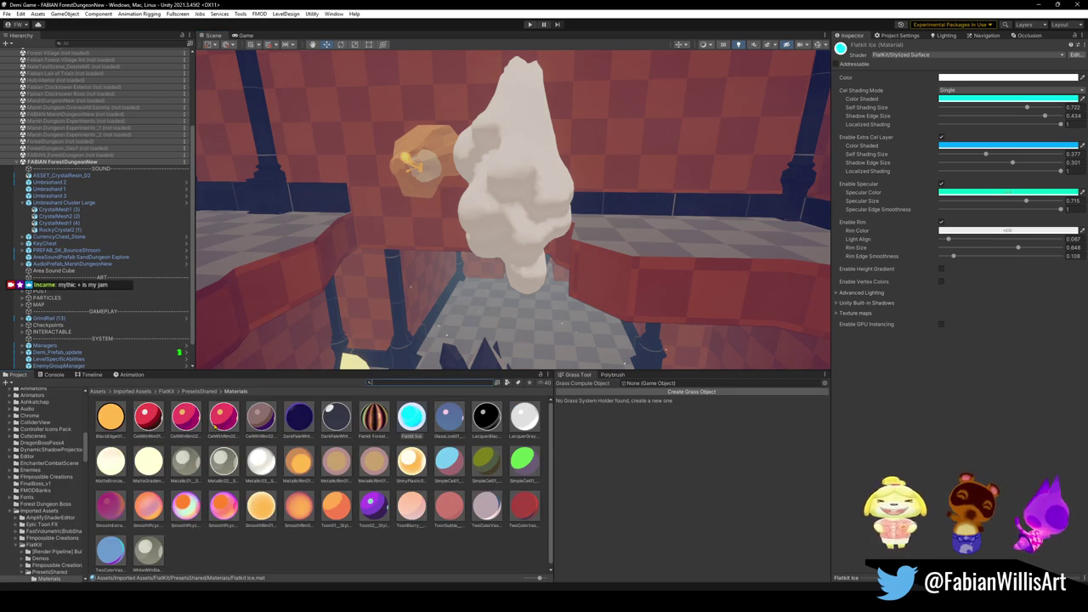
pyautogui.moveTo(229, 416); pyautogui.dragTo(504, 228)
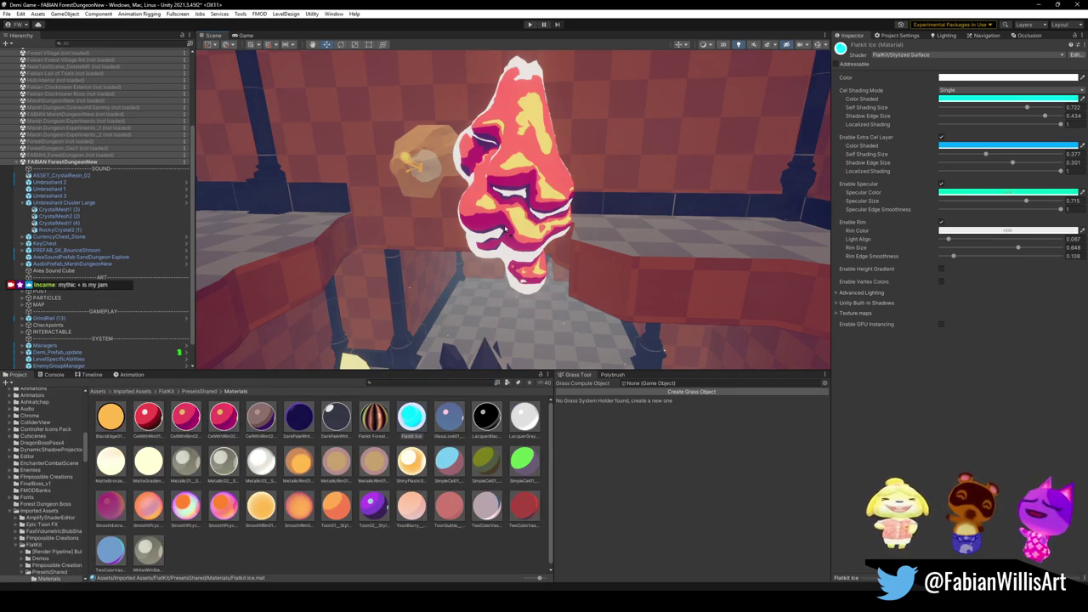
pyautogui.moveTo(435, 306)
pyautogui.mouseDown()
pyautogui.moveTo(485, 230)
pyautogui.moveTo(450, 243)
pyautogui.moveTo(444, 257)
pyautogui.moveTo(565, 257)
pyautogui.moveTo(584, 234)
pyautogui.moveTo(507, 137)
pyautogui.mouseUp()
# Delete the white ASSET_CrystalResin_02 and shift the pink copy into its spot.
pyautogui.click(494, 157)
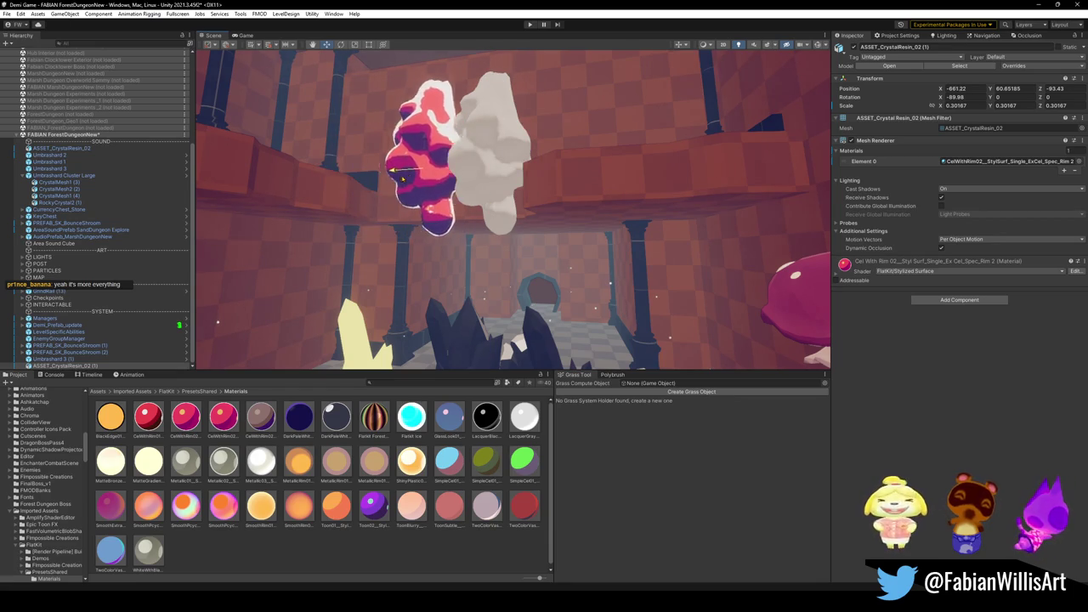
pyautogui.click(506, 172)
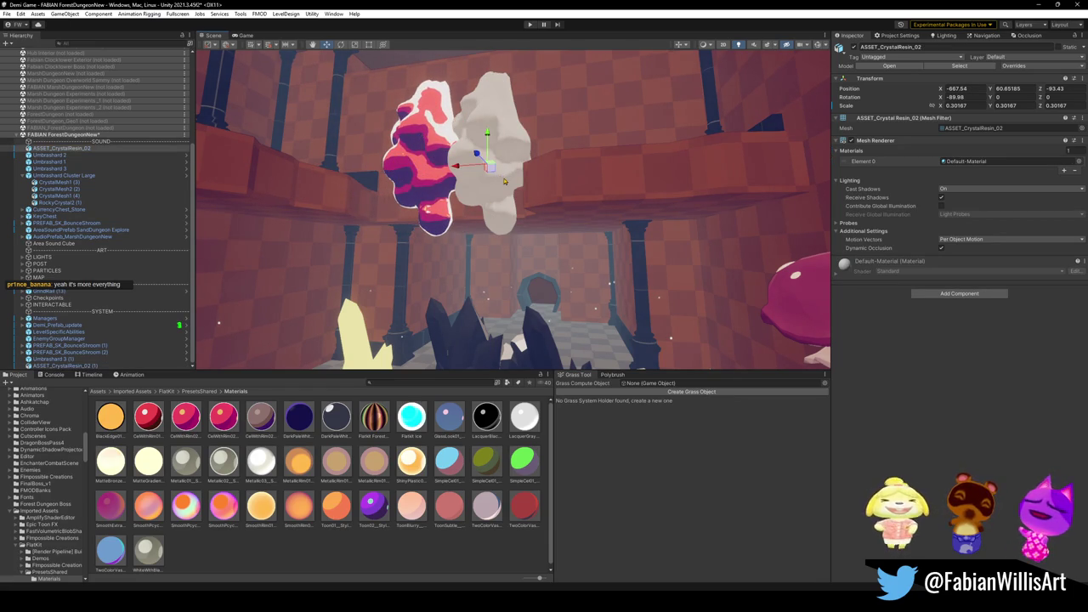
pyautogui.press('Delete')
pyautogui.click(439, 201)
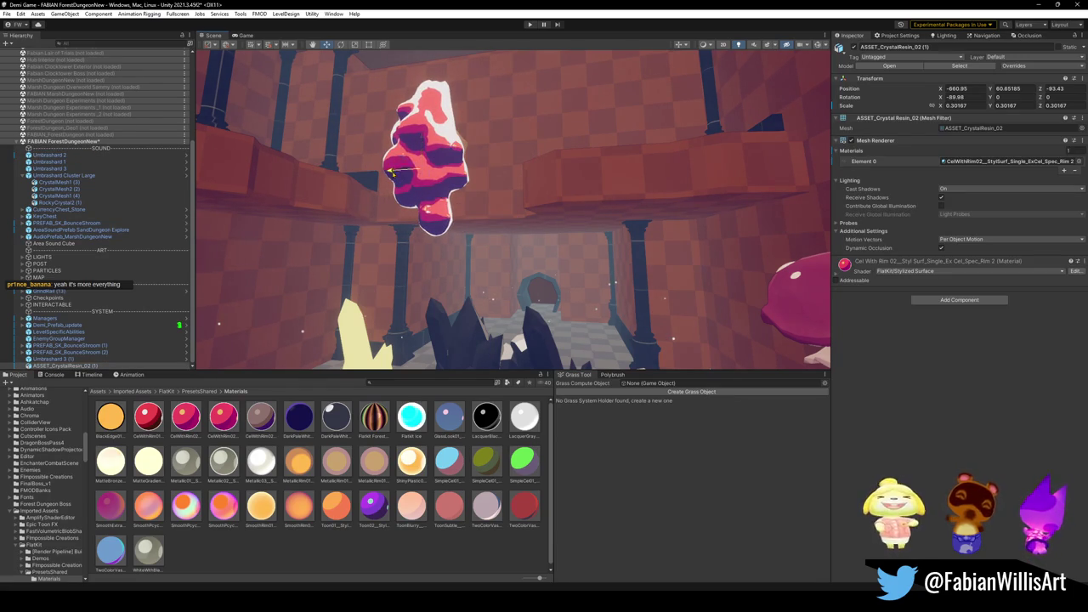
pyautogui.moveTo(393, 173); pyautogui.dragTo(397, 175)
pyautogui.moveTo(493, 187)
pyautogui.keyDown('alt'); pyautogui.mouseDown()
pyautogui.moveTo(513, 187)
pyautogui.moveTo(416, 275)
pyautogui.moveTo(520, 253)
pyautogui.moveTo(512, 232)
pyautogui.mouseUp(); pyautogui.keyUp('alt')
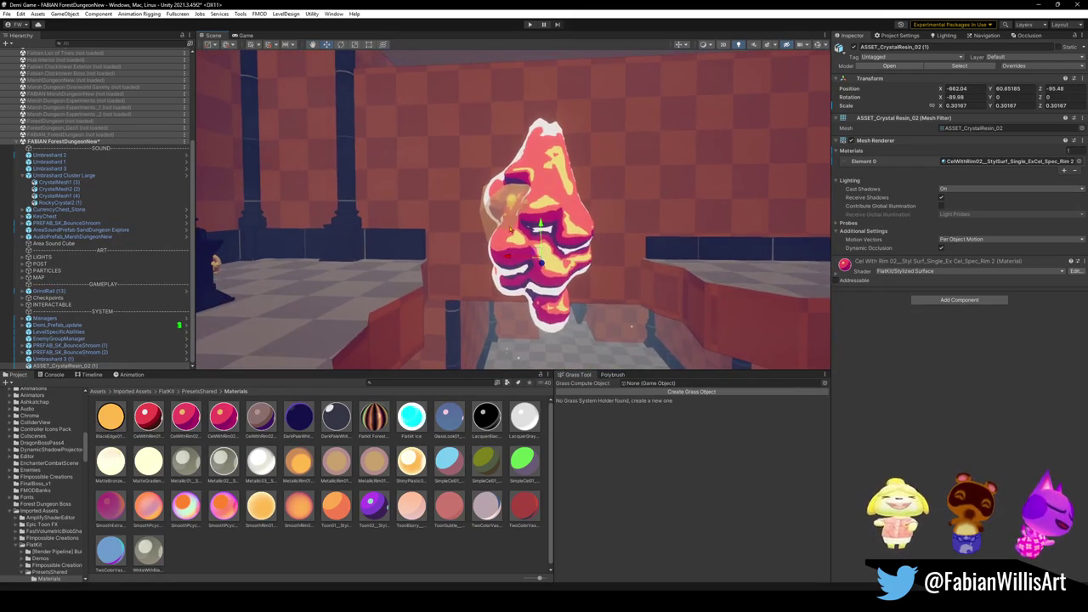
# Nudge BombRock and P_GrappleFlower slightly together.
pyautogui.click(505, 210)
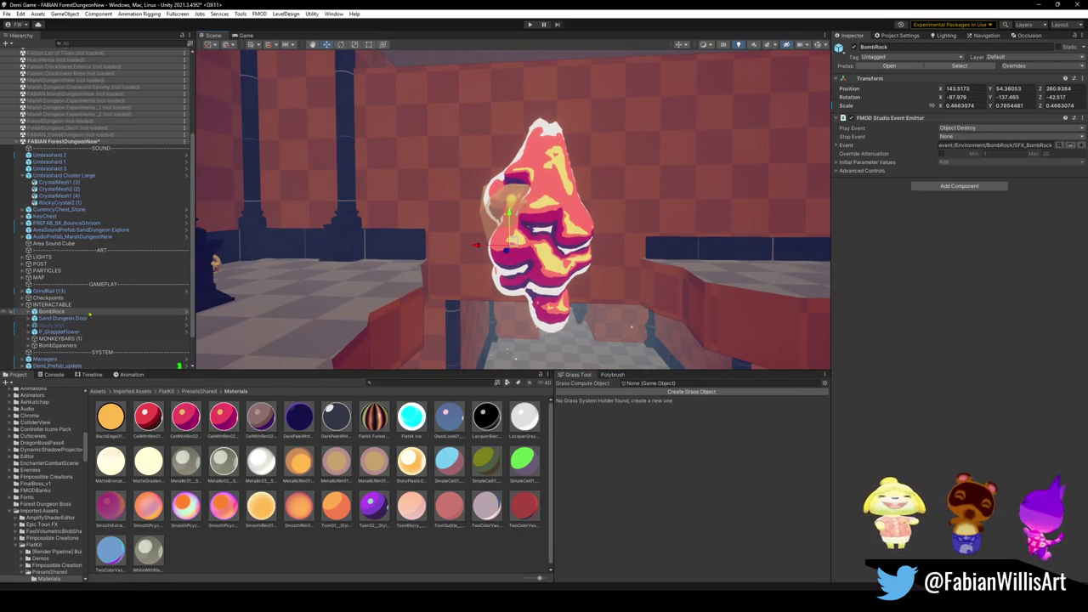
pyautogui.keyDown('shift'); pyautogui.click(455, 291); pyautogui.keyUp('shift')
pyautogui.moveTo(479, 215); pyautogui.dragTo(495, 210)
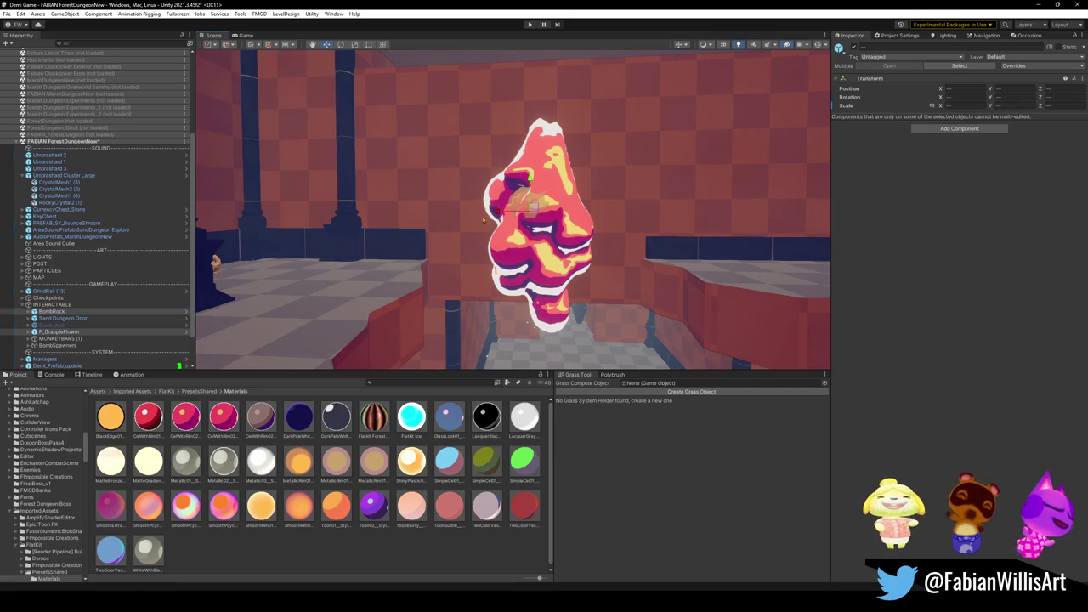
pyautogui.click(68, 312)
pyautogui.moveTo(595, 153)
pyautogui.keyDown('alt'); pyautogui.mouseDown()
pyautogui.moveTo(639, 132)
pyautogui.moveTo(546, 134)
pyautogui.moveTo(643, 142)
pyautogui.mouseUp(); pyautogui.keyUp('alt')
# Change the CelWithRim02 material's base Color hue to orange.
pyautogui.click(405, 510)
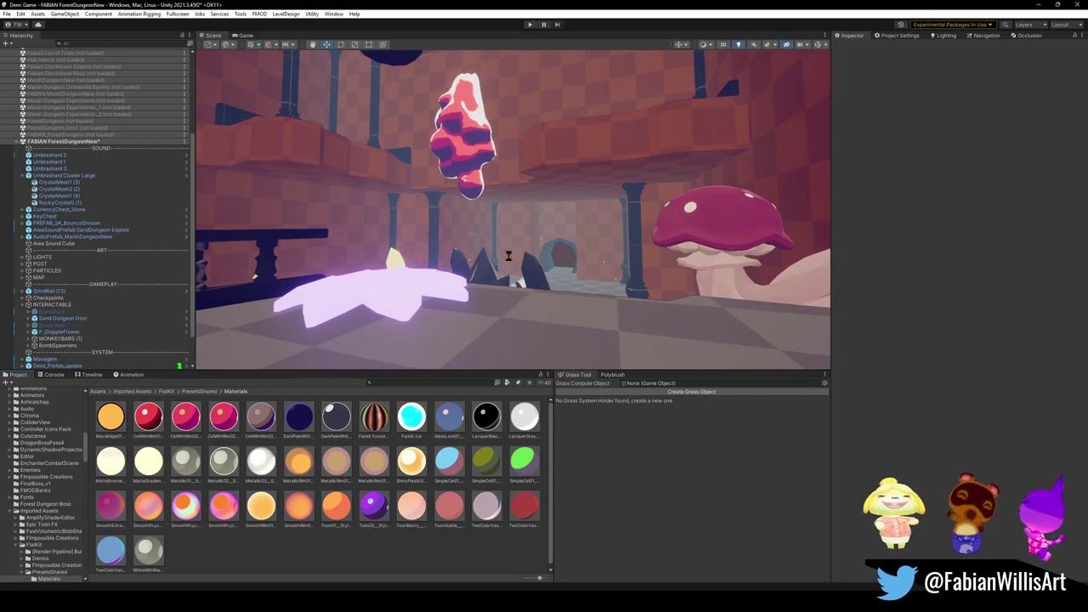
pyautogui.keyDown('alt'); pyautogui.moveTo(507, 253); pyautogui.dragTo(497, 245); pyautogui.keyUp('alt')
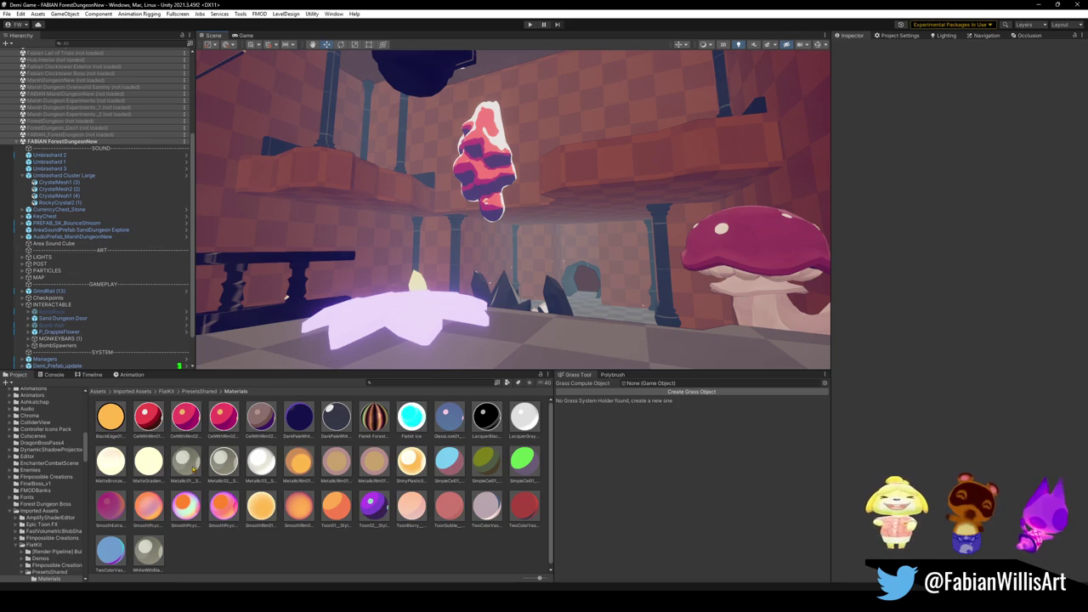
pyautogui.click(221, 415)
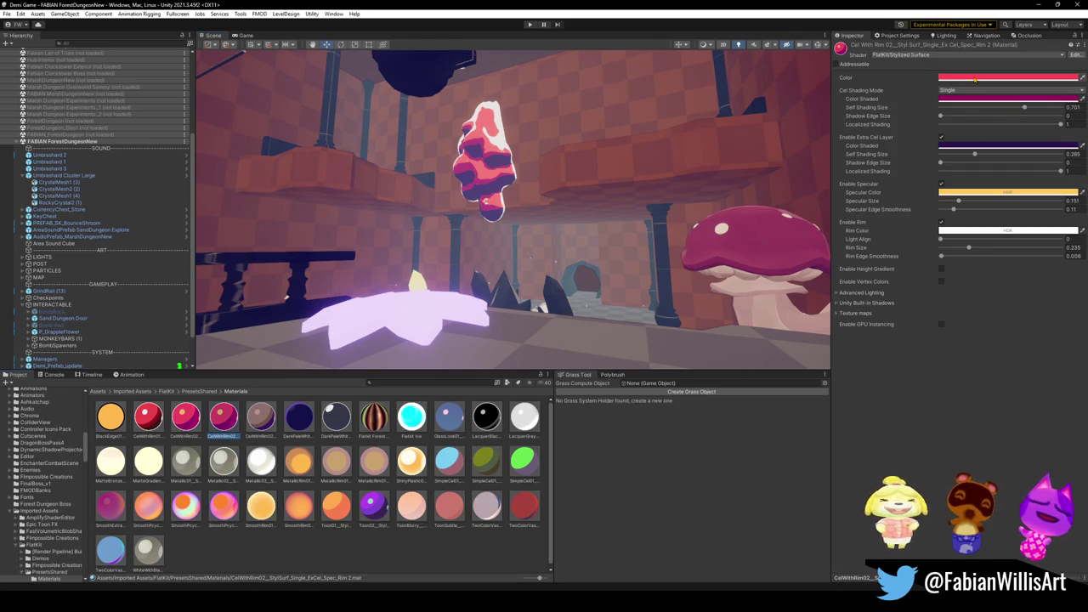
pyautogui.click(1008, 77)
pyautogui.moveTo(1063, 146); pyautogui.dragTo(1061, 129)
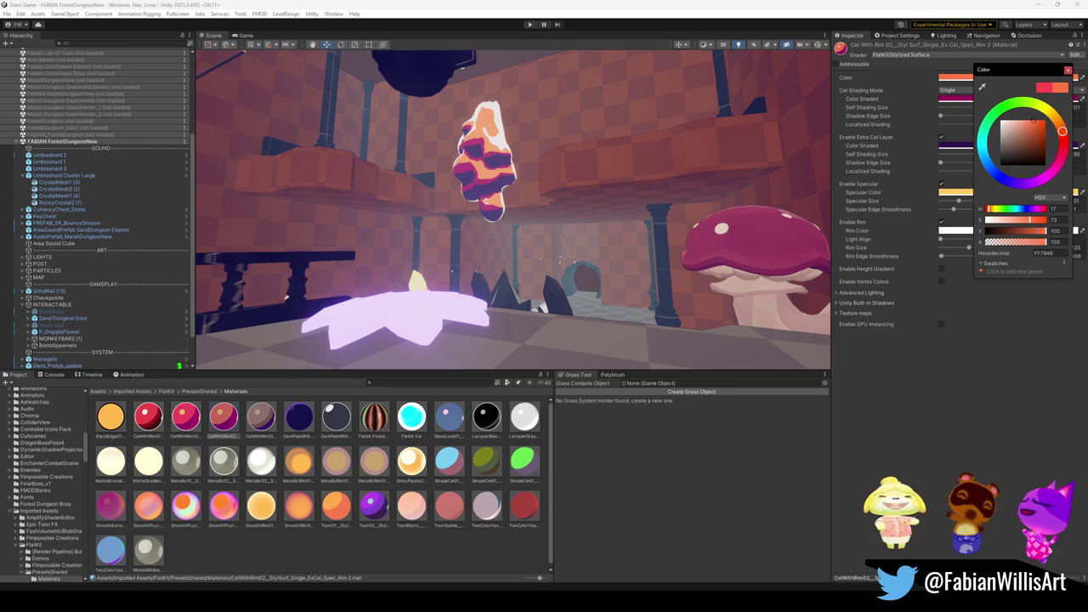
pyautogui.press('Return')
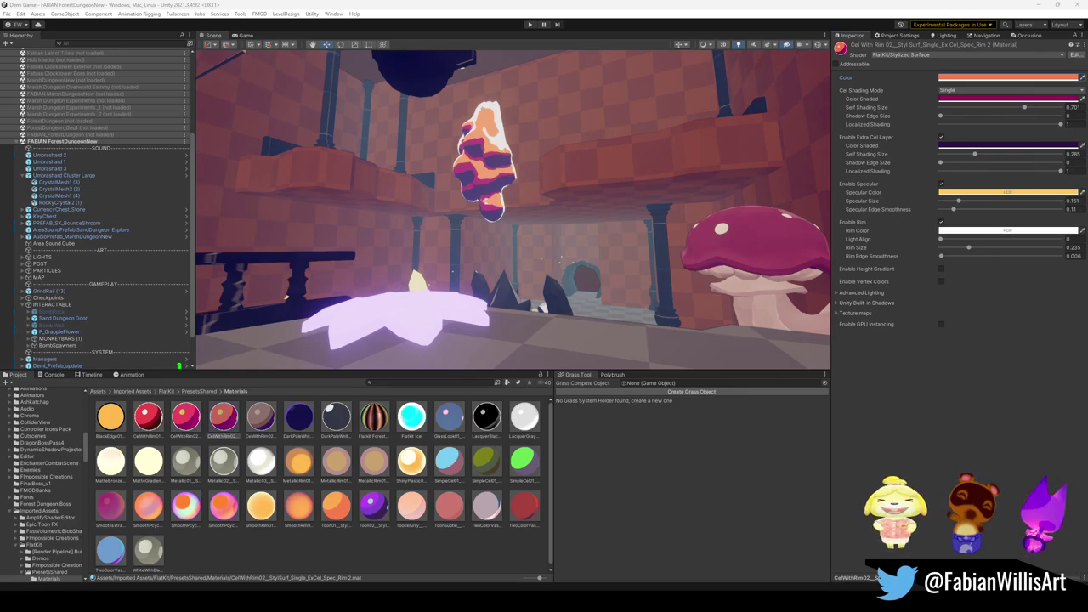
# Shift Color Shaded toward dark red and the Extra Cel Layer shaded colour toward magenta.
pyautogui.click(977, 99)
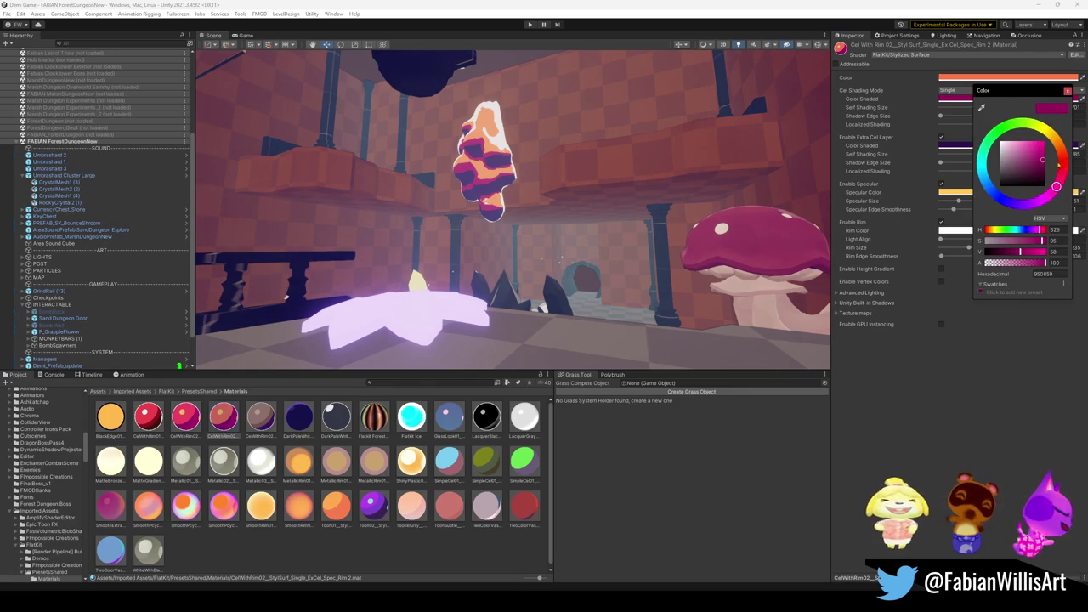
pyautogui.moveTo(1055, 186)
pyautogui.mouseDown()
pyautogui.moveTo(1054, 136)
pyautogui.moveTo(1063, 163)
pyautogui.moveTo(1056, 141)
pyautogui.moveTo(1060, 151)
pyautogui.mouseUp()
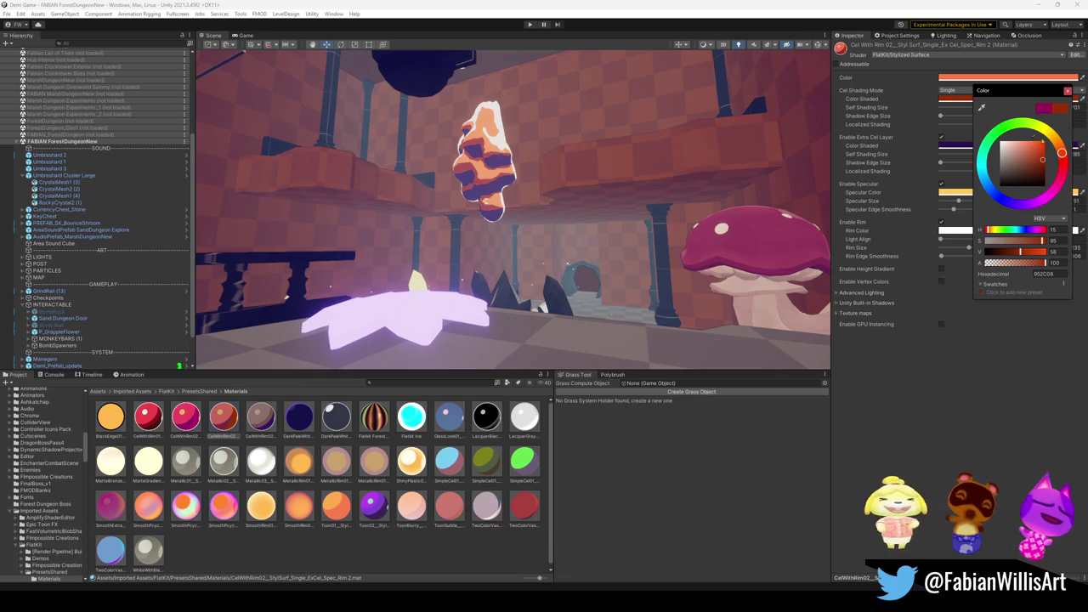
pyautogui.click(1032, 141)
pyautogui.moveTo(1061, 153)
pyautogui.mouseDown()
pyautogui.moveTo(1062, 173)
pyautogui.moveTo(1063, 156)
pyautogui.moveTo(1039, 146)
pyautogui.mouseUp()
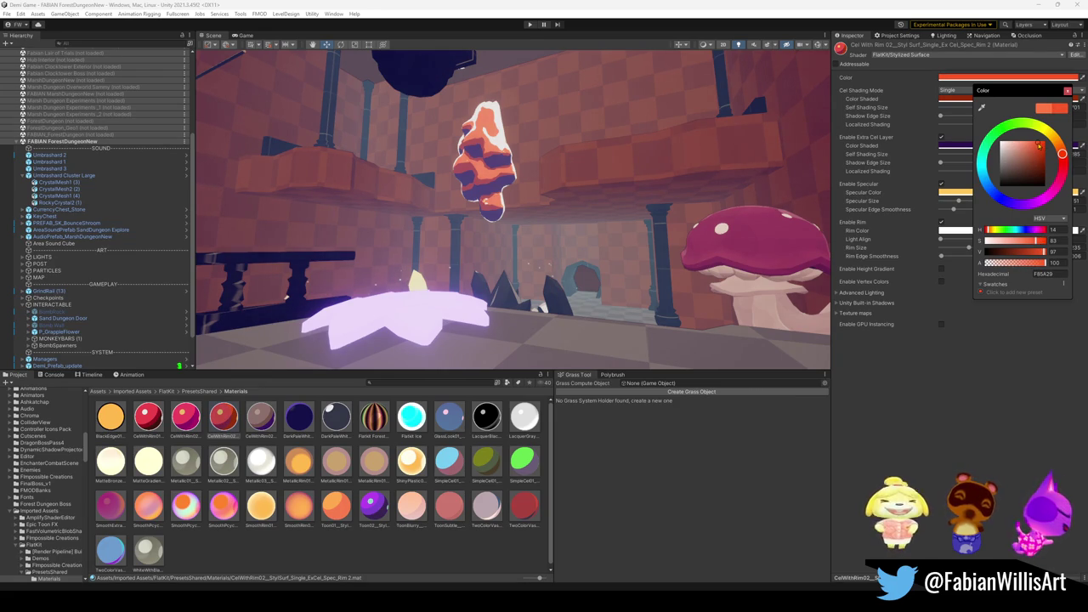
pyautogui.click(957, 146)
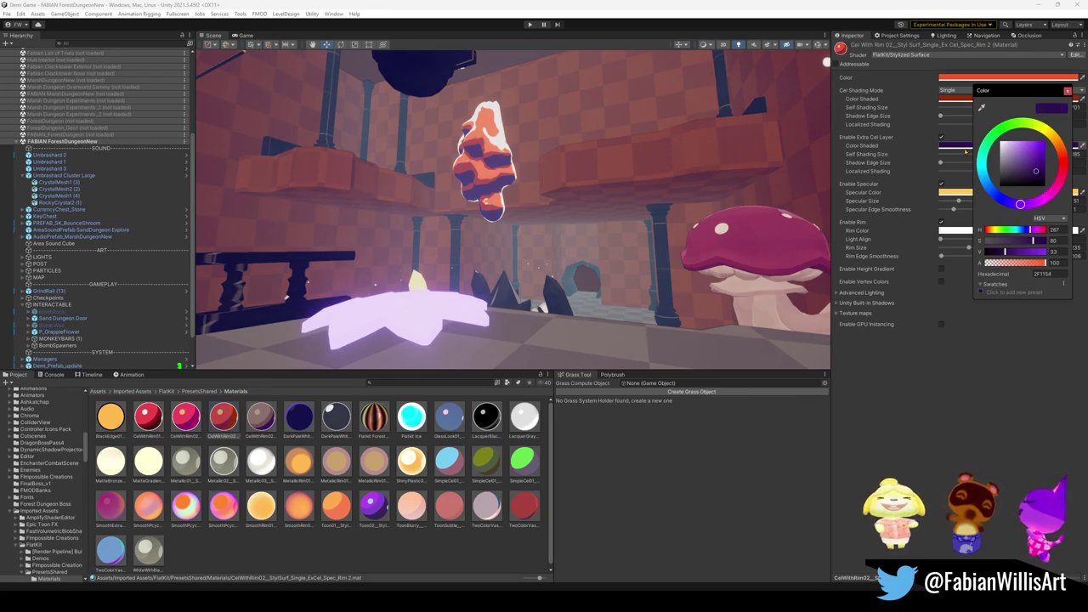
pyautogui.moveTo(1038, 201)
pyautogui.mouseDown()
pyautogui.moveTo(1017, 204)
pyautogui.moveTo(1053, 190)
pyautogui.moveTo(1063, 168)
pyautogui.moveTo(1044, 196)
pyautogui.moveTo(1019, 204)
pyautogui.moveTo(1047, 195)
pyautogui.moveTo(1060, 149)
pyautogui.moveTo(1063, 167)
pyautogui.moveTo(1060, 149)
pyautogui.moveTo(1038, 159)
pyautogui.mouseUp()
pyautogui.click(1037, 143)
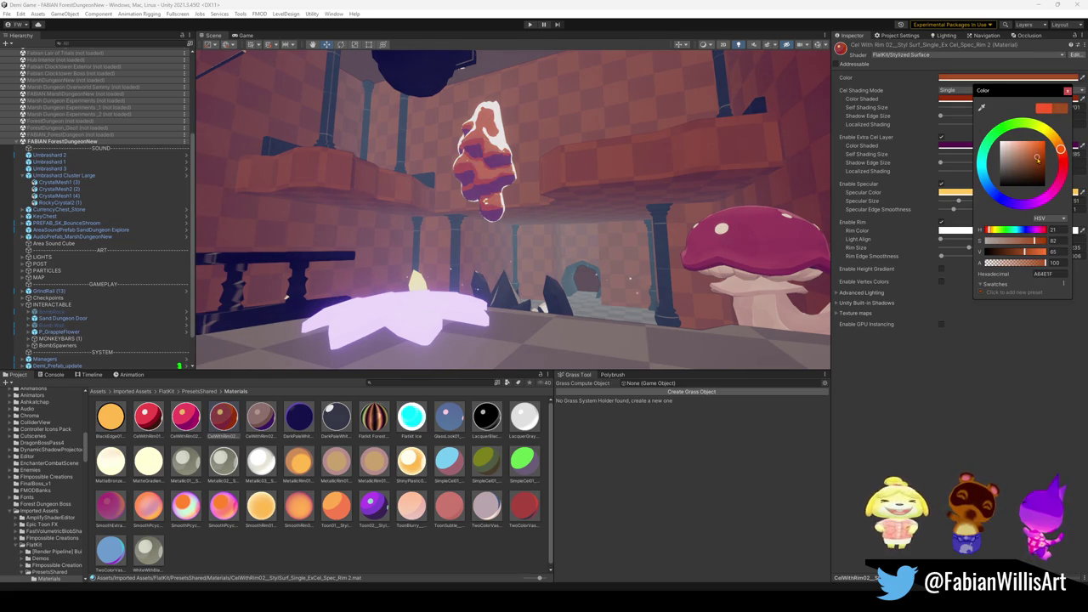
pyautogui.click(961, 151)
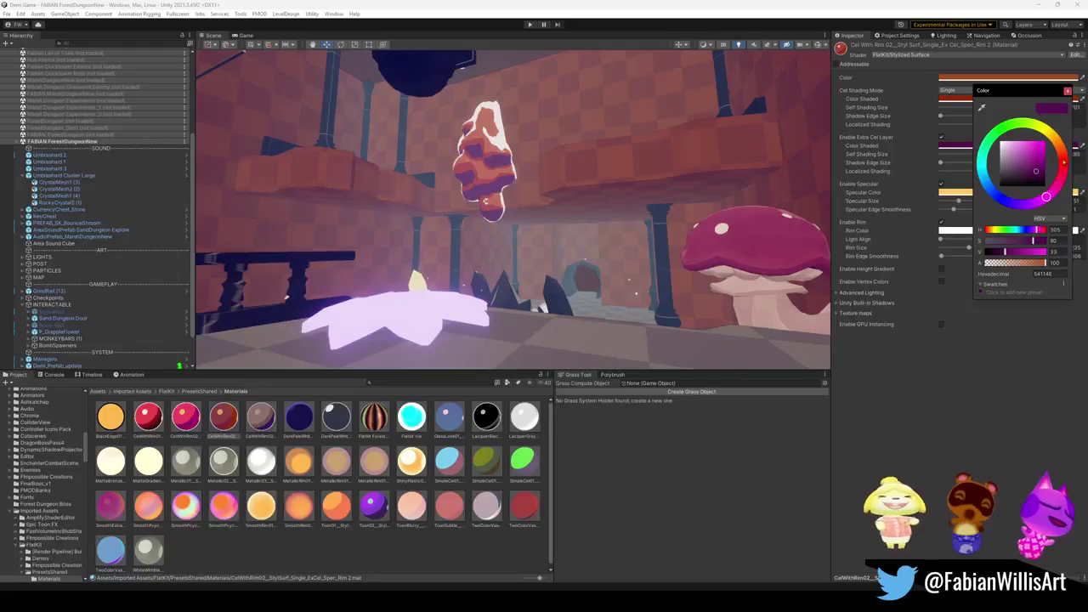
pyautogui.click(1067, 90)
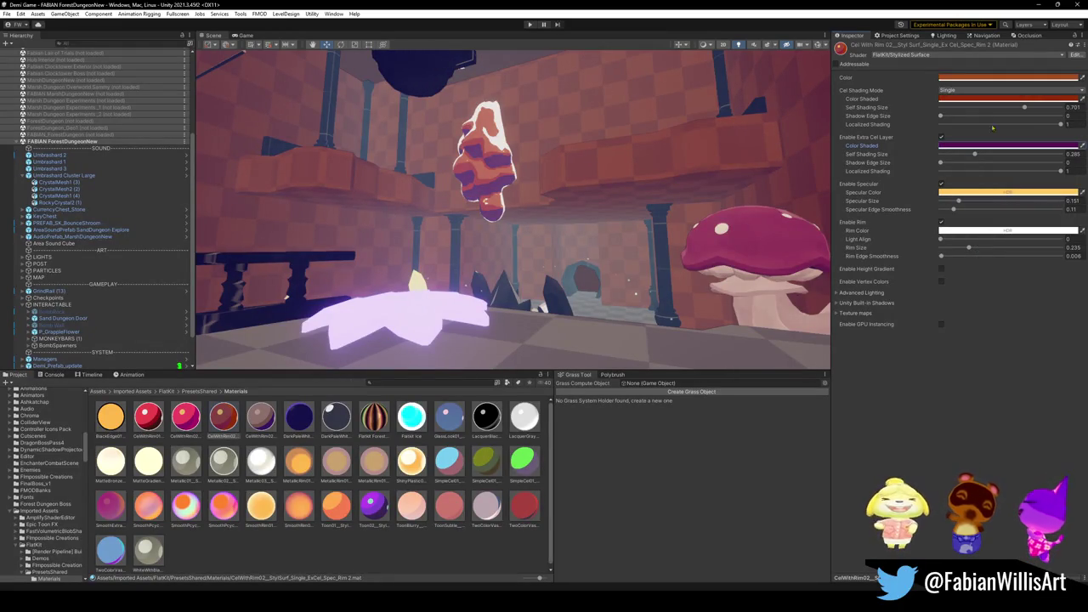
# Paste the dark red into the base Color and brighten it slightly.
pyautogui.rightClick(996, 78)
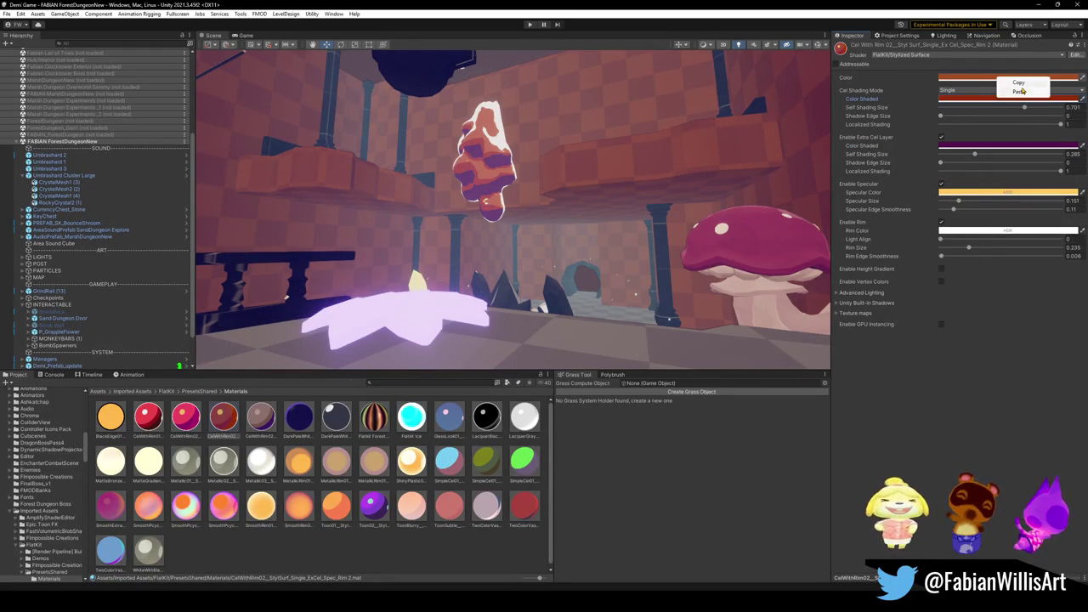
pyautogui.click(1021, 95)
pyautogui.click(1013, 78)
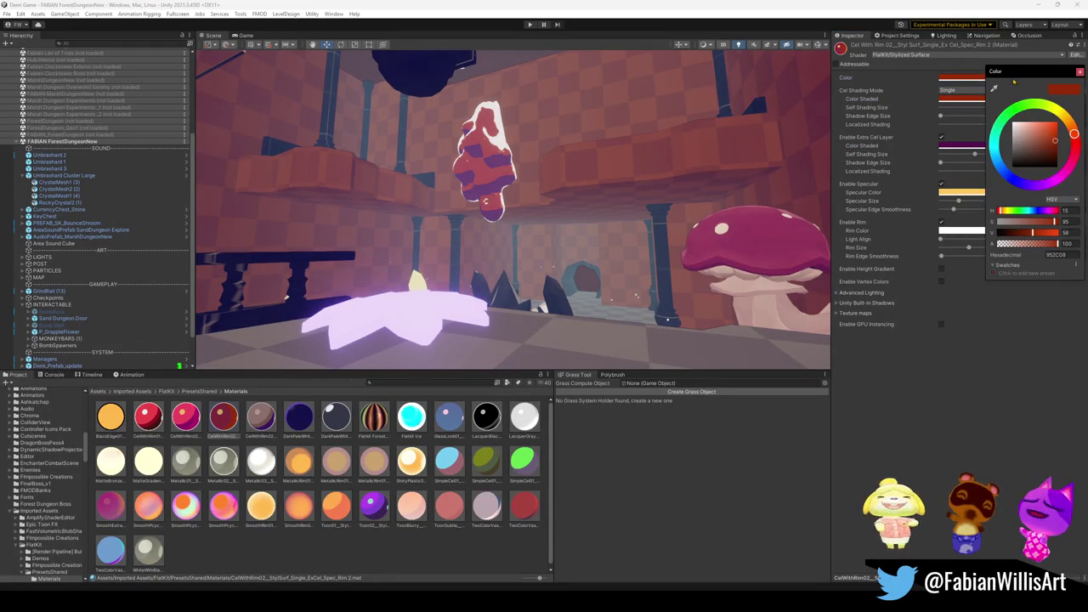
pyautogui.moveTo(1074, 134); pyautogui.dragTo(1070, 124)
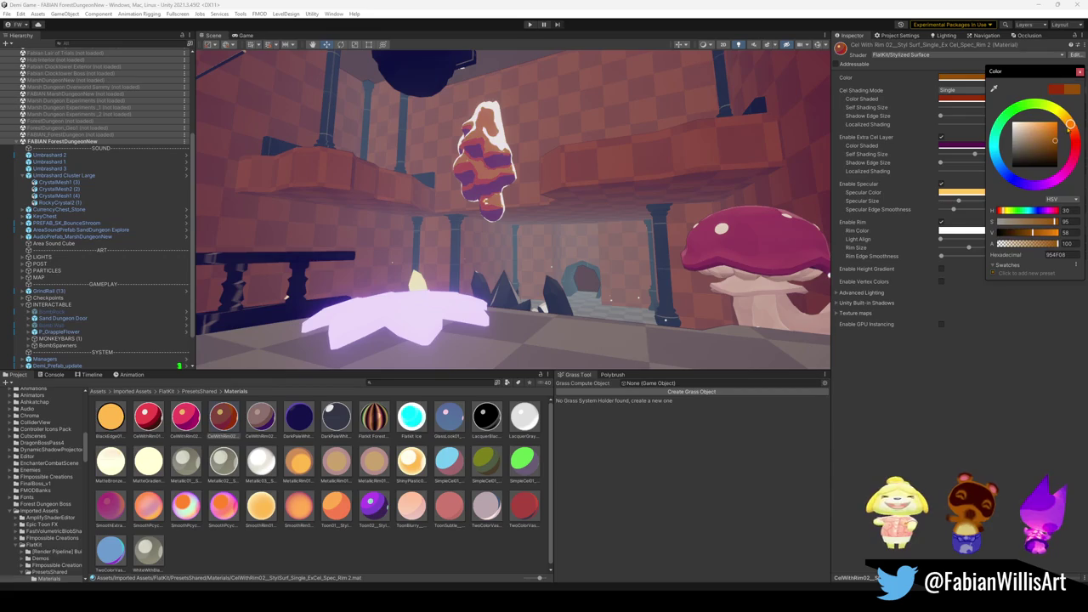
pyautogui.hotkey('ctrl', 'z')
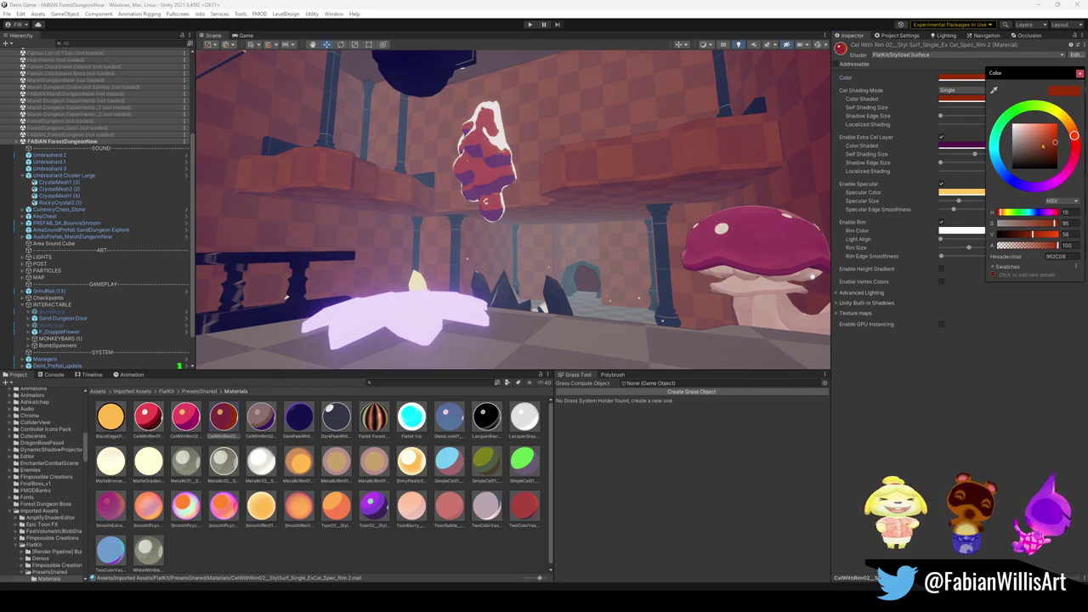
pyautogui.moveTo(1032, 234)
pyautogui.mouseDown()
pyautogui.moveTo(1047, 233)
pyautogui.moveTo(1037, 224)
pyautogui.mouseUp()
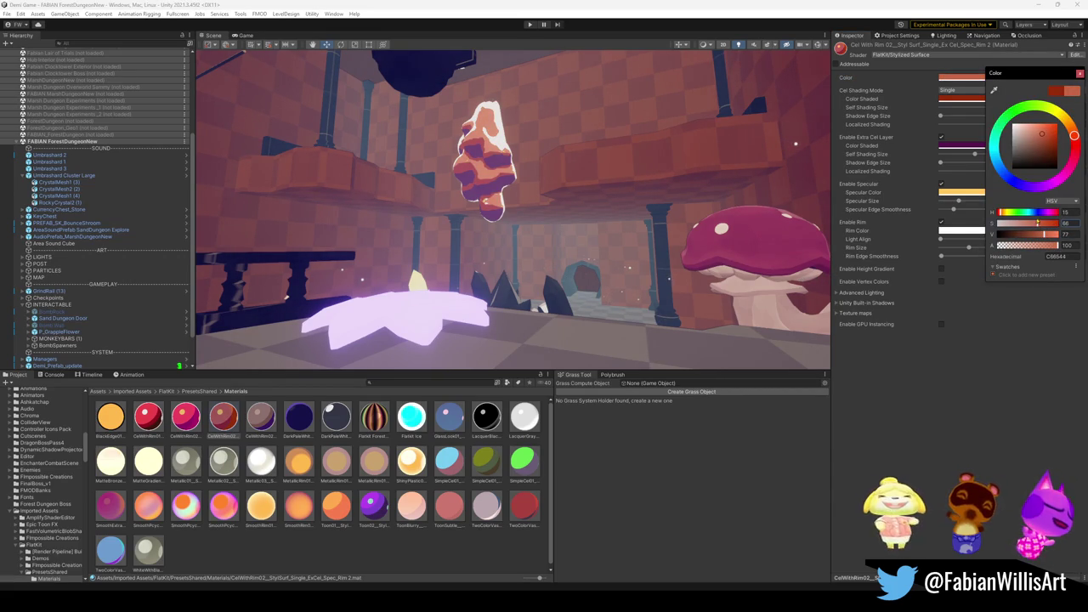
pyautogui.hotkey('ctrl', 'z')
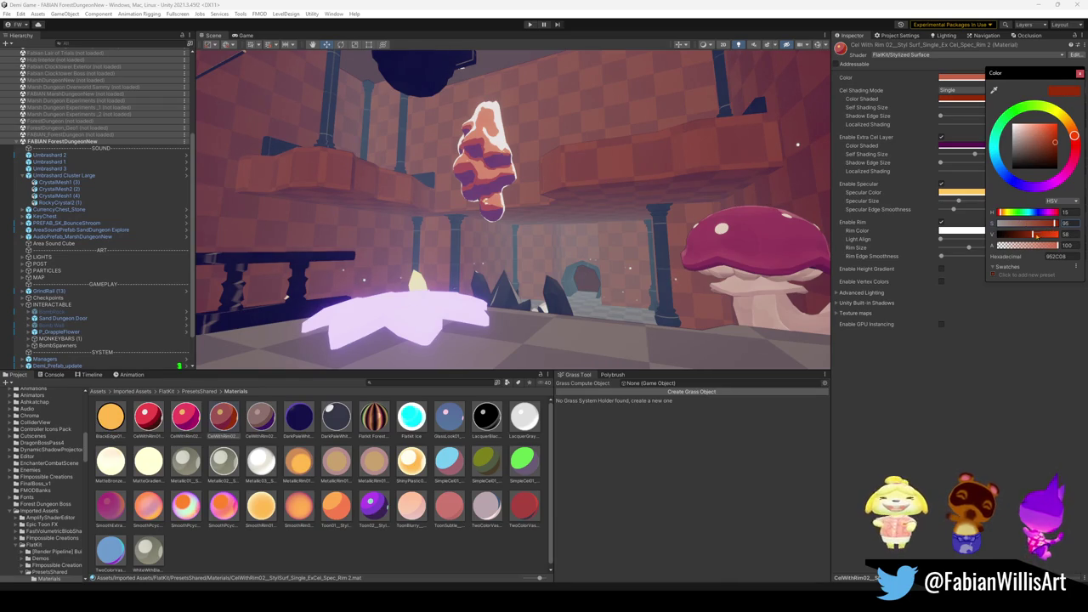
pyautogui.moveTo(1034, 234); pyautogui.dragTo(1042, 234)
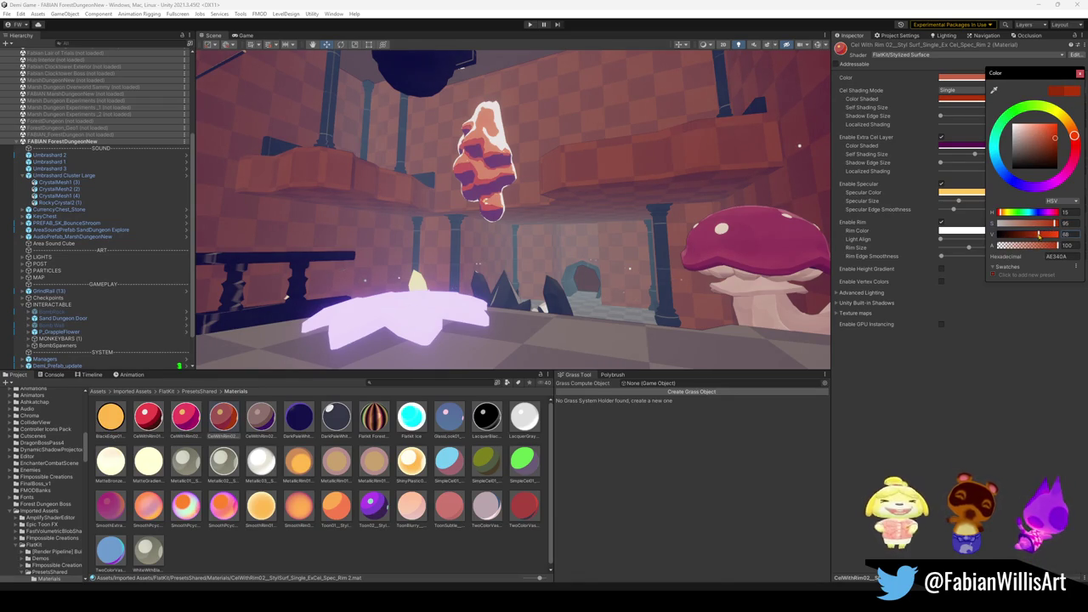
pyautogui.press('Return')
# Fine-tune the base colour's saturation and value toward a rusty red-orange.
pyautogui.click(1001, 146)
pyautogui.moveTo(1054, 242); pyautogui.dragTo(1050, 243)
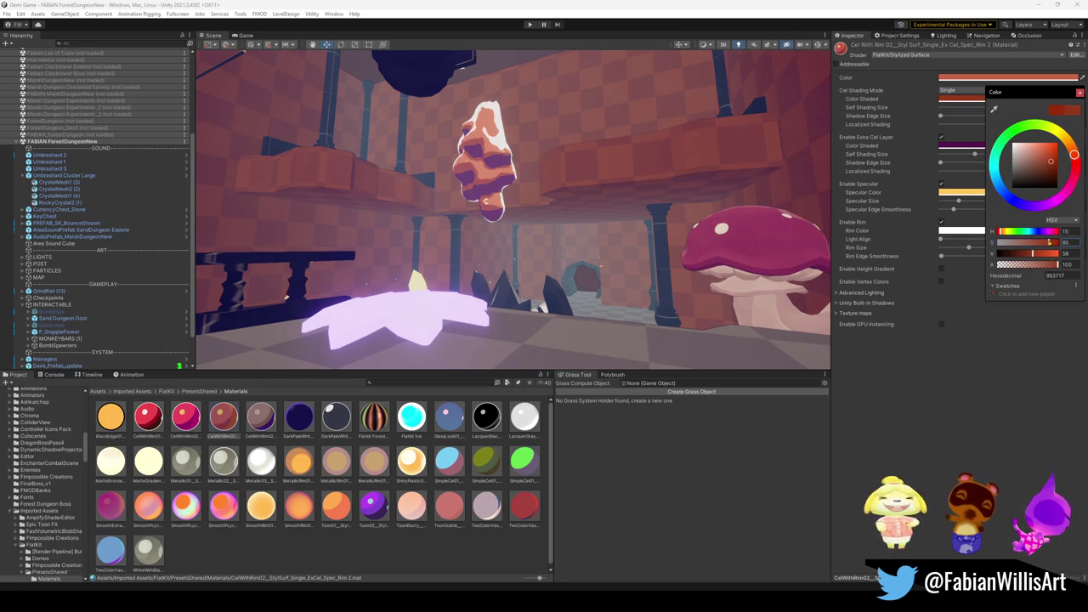
pyautogui.moveTo(1049, 161); pyautogui.dragTo(1042, 152)
pyautogui.moveTo(1037, 244)
pyautogui.mouseDown()
pyautogui.moveTo(1055, 243)
pyautogui.moveTo(1033, 257)
pyautogui.mouseUp()
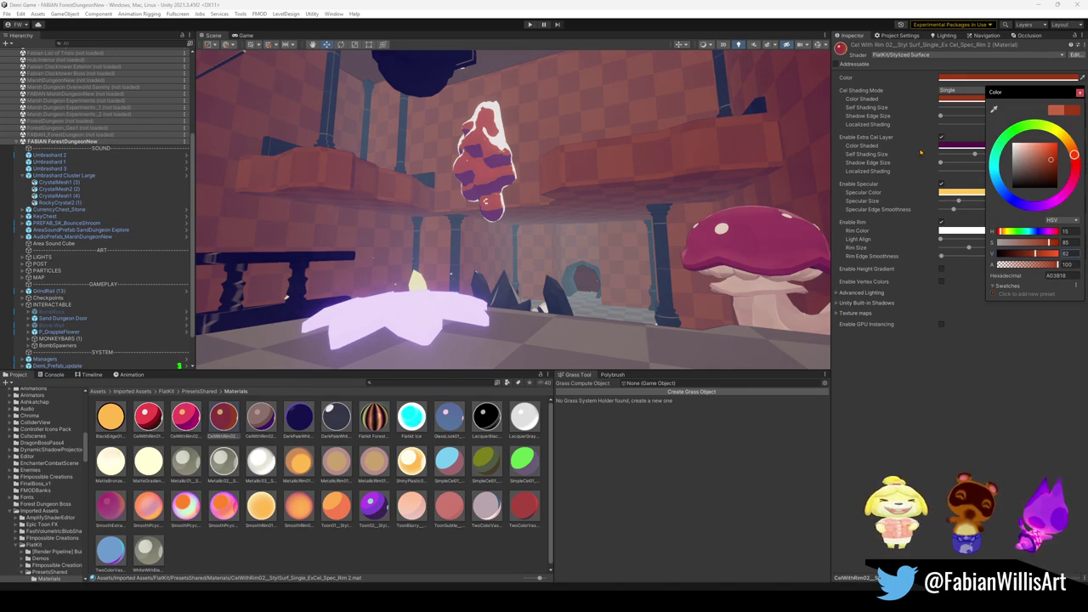
# Set the Extra Cel Layer Color Shaded hue to dark red.
pyautogui.click(952, 149)
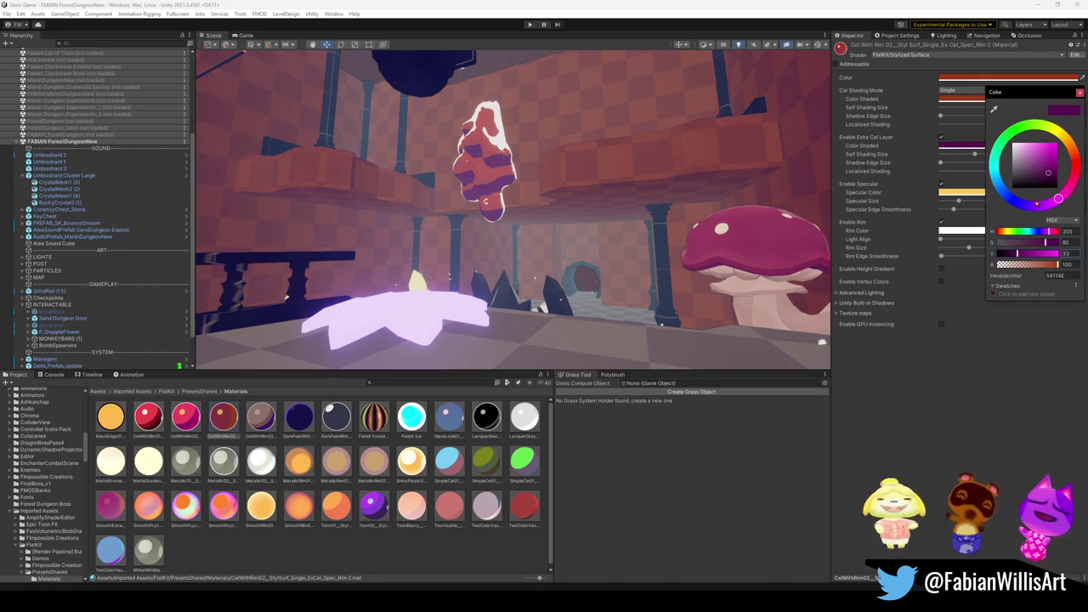
pyautogui.moveTo(1058, 199); pyautogui.dragTo(1069, 164)
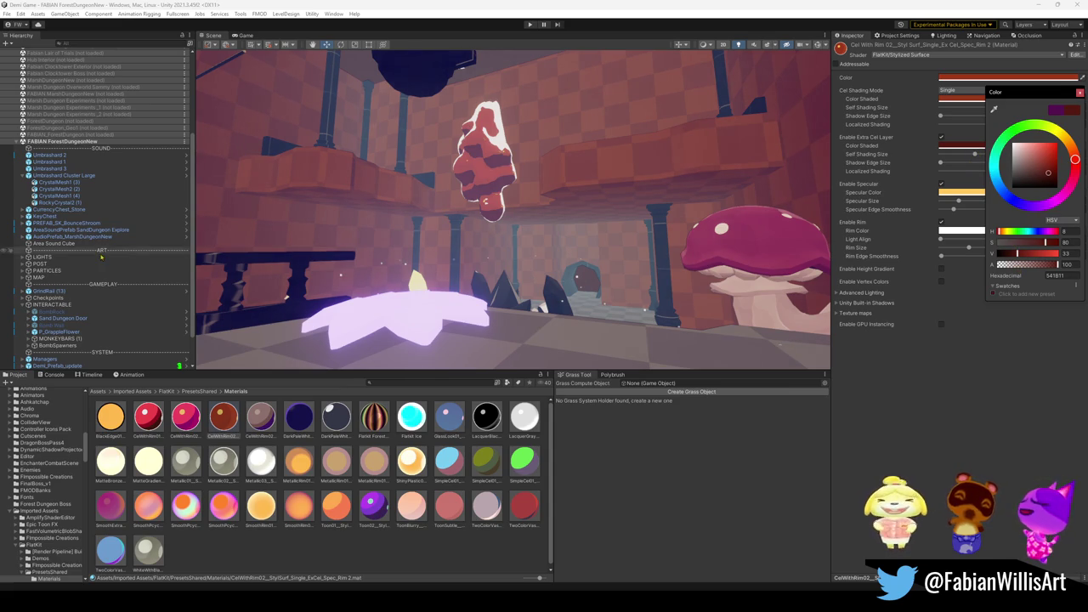
pyautogui.press('Return')
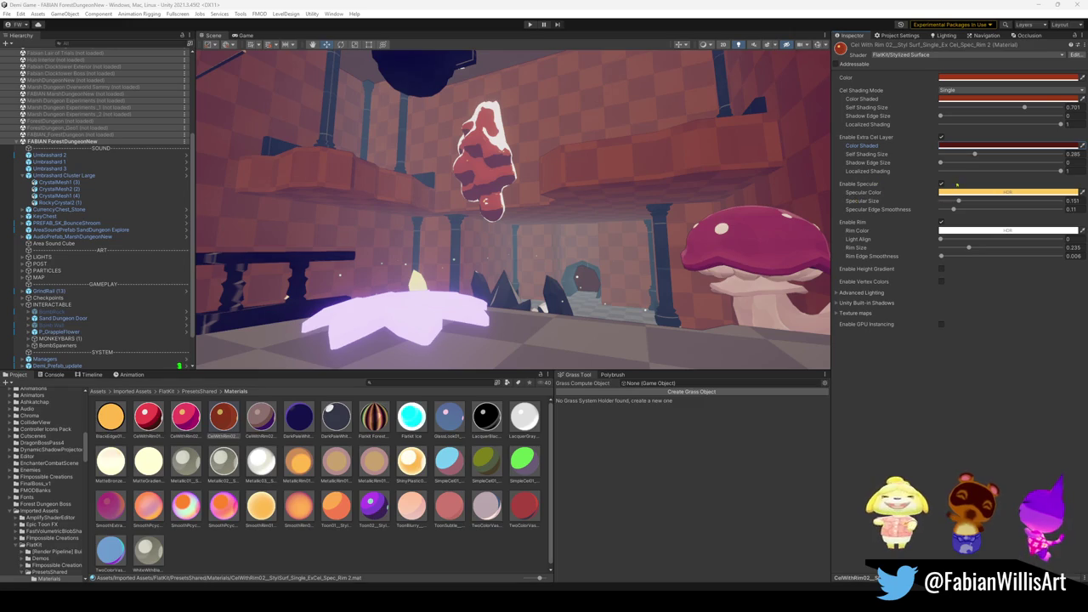
# Set the Extra Cel Layer Self Shading Size to 0.699 after trialling larger values.
pyautogui.moveTo(975, 159); pyautogui.dragTo(1054, 173)
pyautogui.hotkey('ctrl', 'z')
pyautogui.hotkey('ctrl', 'z')
pyautogui.hotkey('ctrl', 'z')
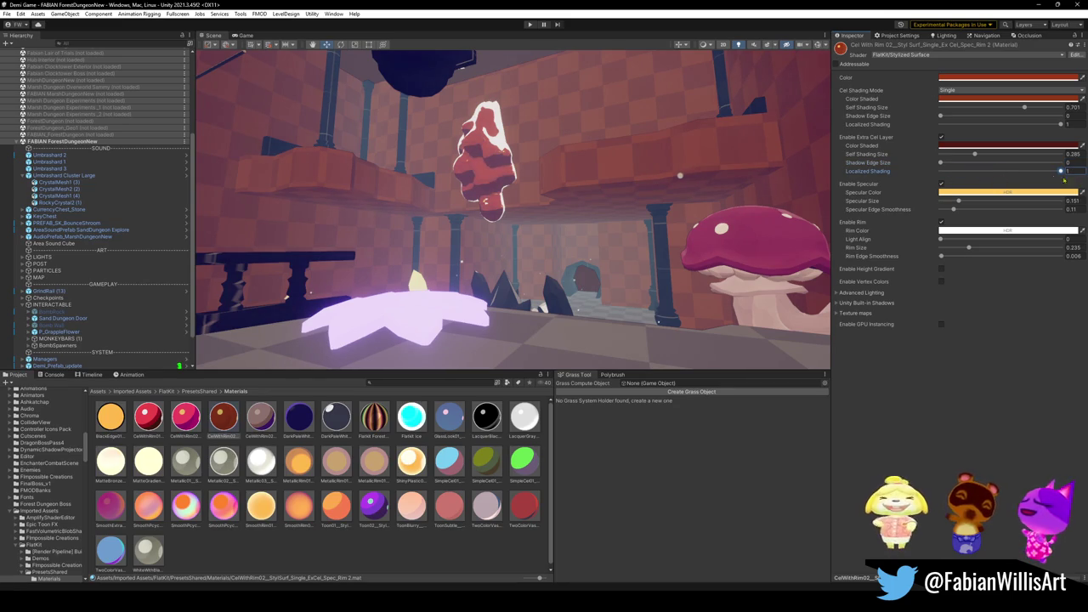
pyautogui.moveTo(975, 155)
pyautogui.mouseDown()
pyautogui.moveTo(1084, 169)
pyautogui.moveTo(1024, 157)
pyautogui.mouseUp()
pyautogui.moveTo(646, 195)
pyautogui.mouseDown()
pyautogui.moveTo(619, 173)
pyautogui.moveTo(593, 175)
pyautogui.moveTo(566, 198)
pyautogui.moveTo(689, 188)
pyautogui.mouseUp()
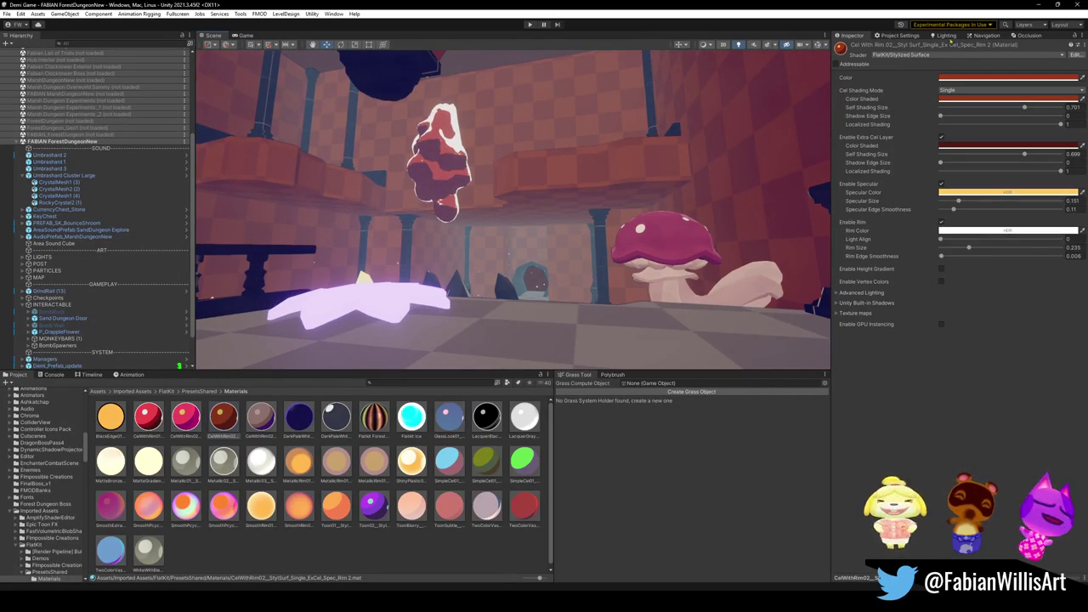
pyautogui.click(1036, 4)
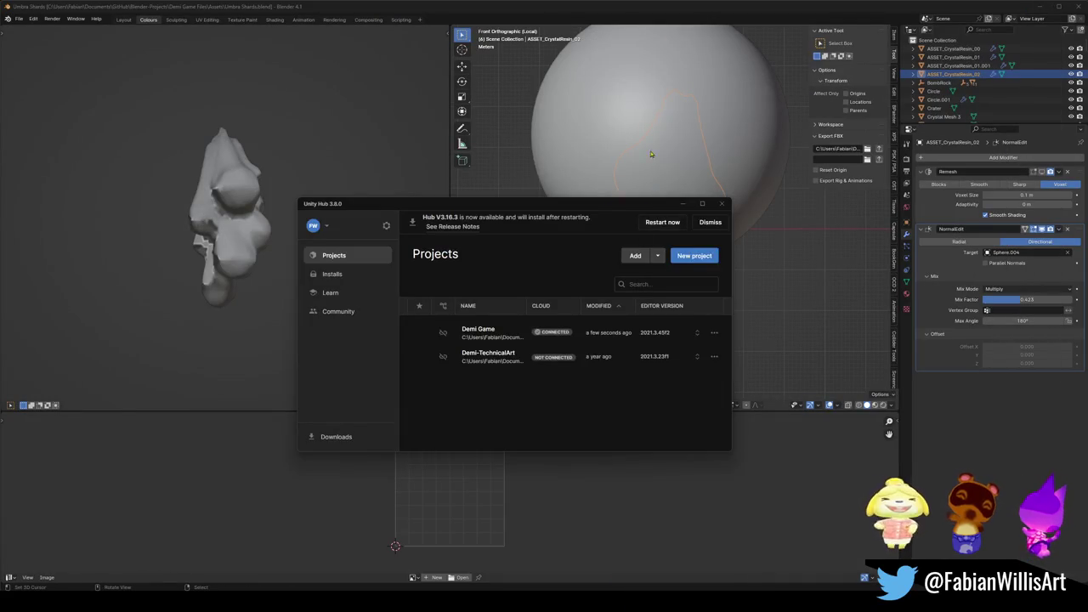
# Delete the NormalEdit and Remesh modifiers from the crystal shard in Blender.
pyautogui.click(650, 191)
pyautogui.click(569, 153)
pyautogui.click(680, 289)
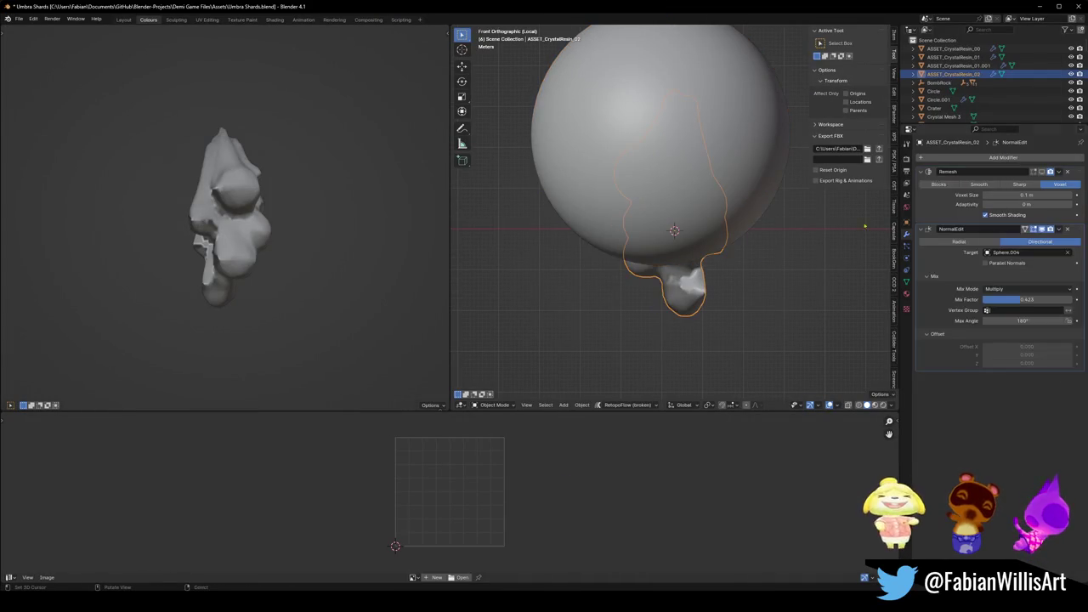
pyautogui.click(1067, 229)
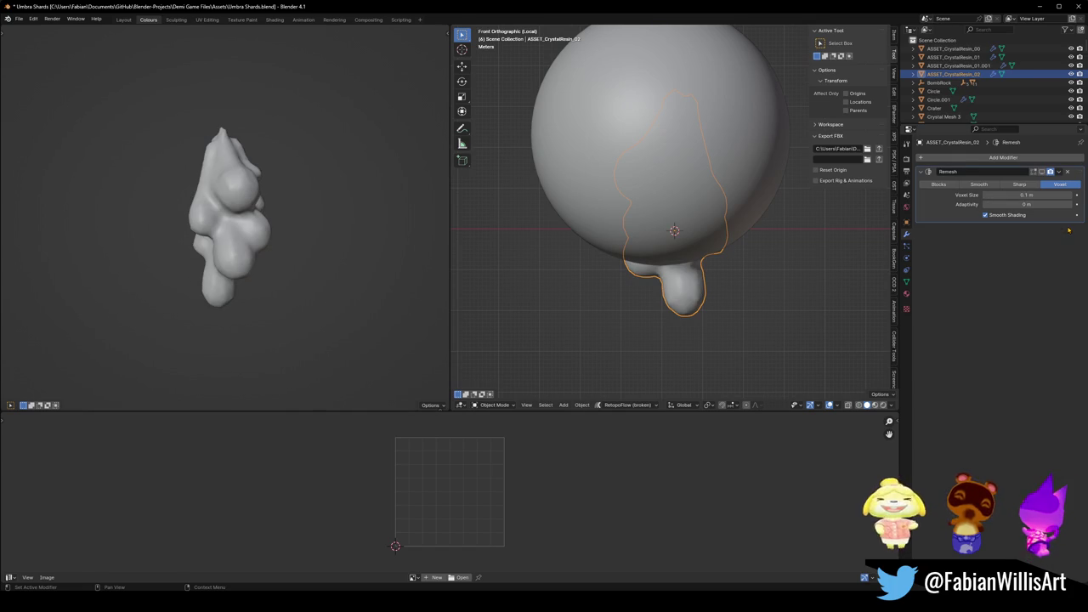
pyautogui.click(1067, 172)
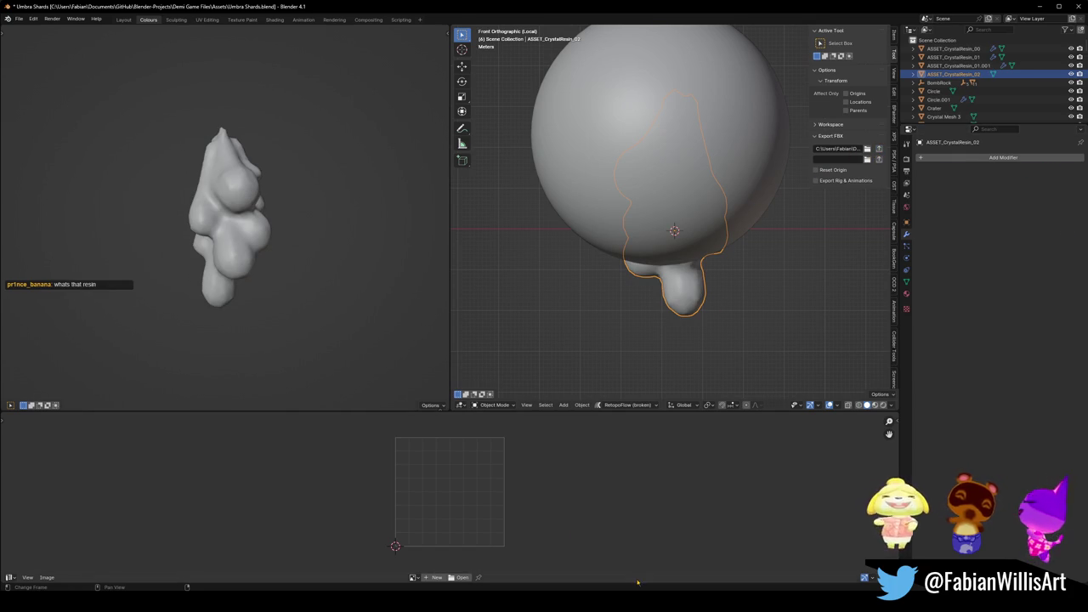
pyautogui.click(684, 557)
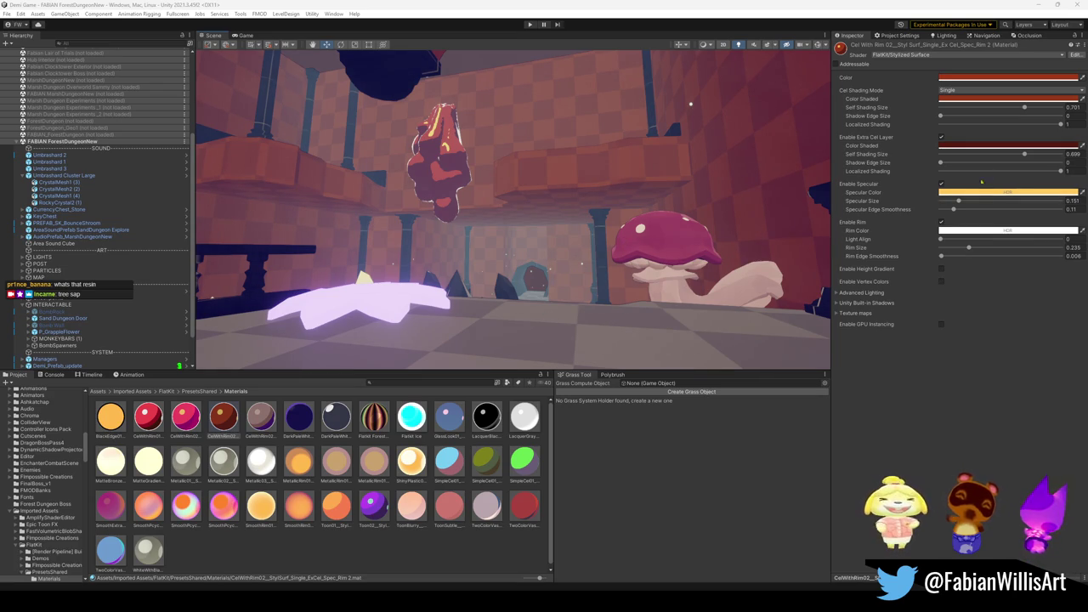
# Lower the Extra Cel Layer Self Shading Size to 0.285 and make its shade crimson 541124.
pyautogui.moveTo(1024, 155); pyautogui.dragTo(975, 157)
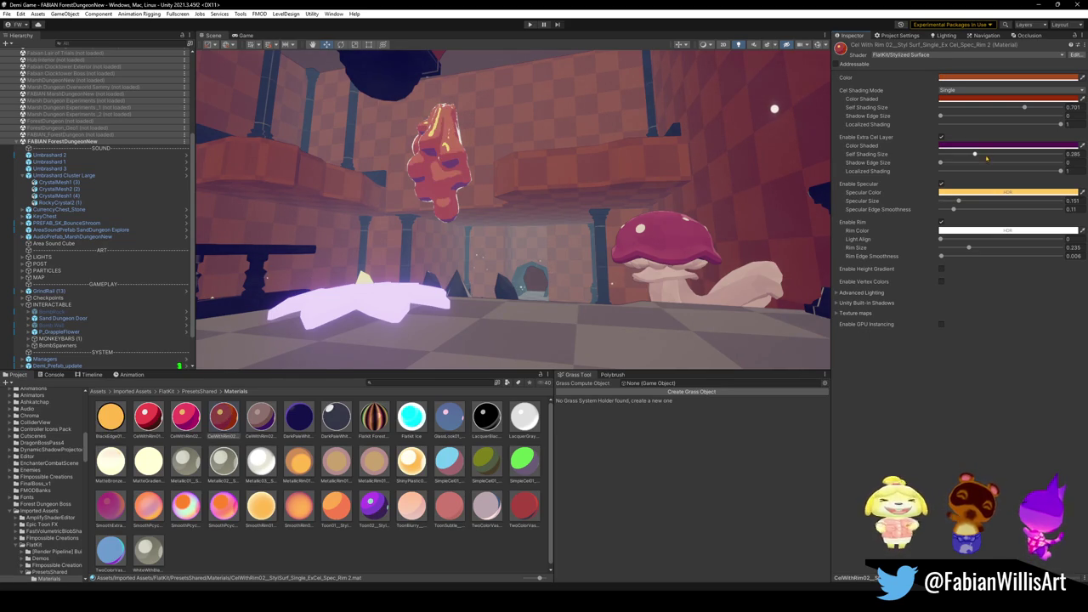
pyautogui.click(982, 146)
pyautogui.moveTo(1057, 246)
pyautogui.mouseDown()
pyautogui.moveTo(1073, 218)
pyautogui.moveTo(1066, 187)
pyautogui.moveTo(1057, 222)
pyautogui.mouseUp()
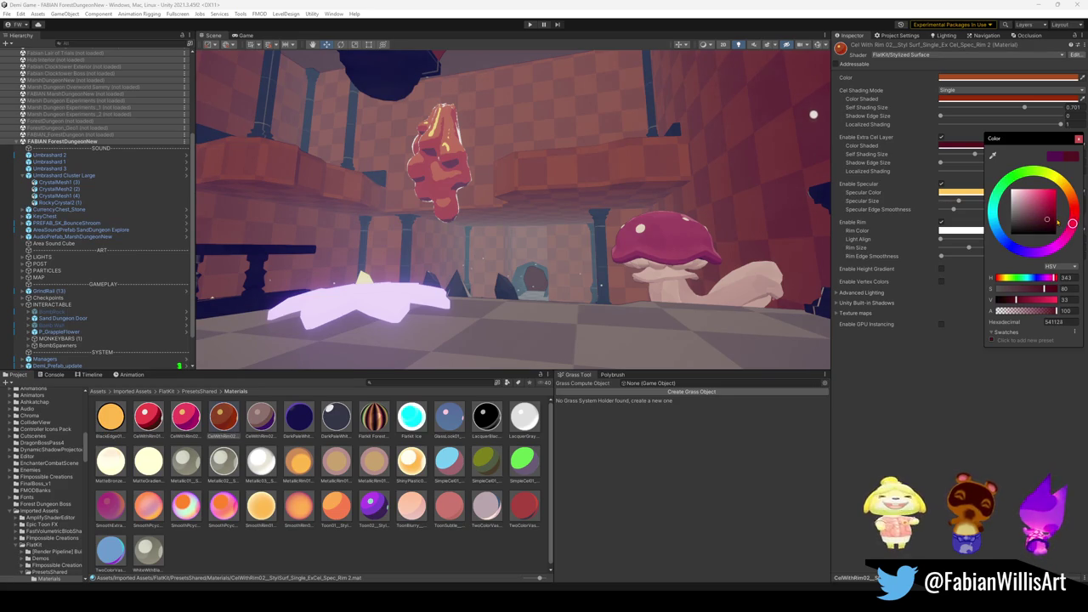
pyautogui.click(995, 143)
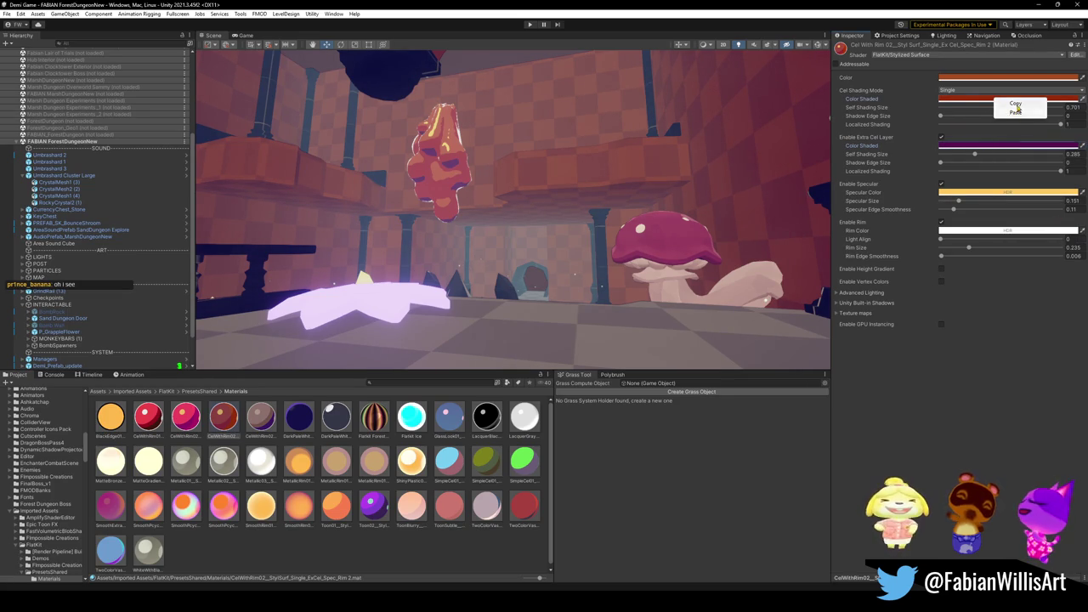
# Paste the main shaded colour into the Extra Cel Layer shade and darken it.
pyautogui.rightClick(969, 148)
pyautogui.click(1000, 163)
pyautogui.click(1001, 146)
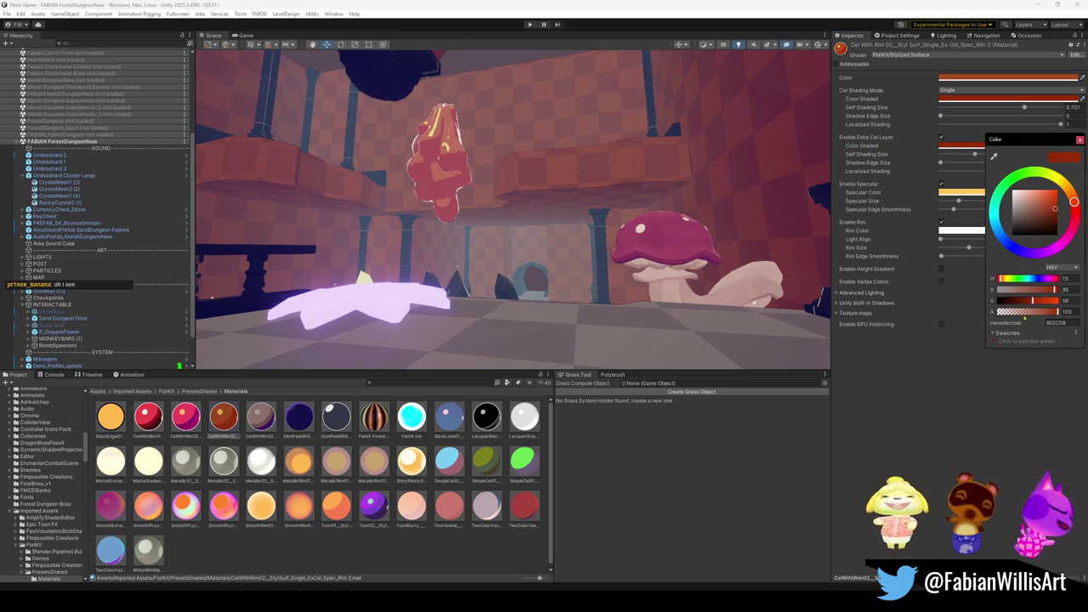
pyautogui.moveTo(1035, 304); pyautogui.dragTo(1027, 301)
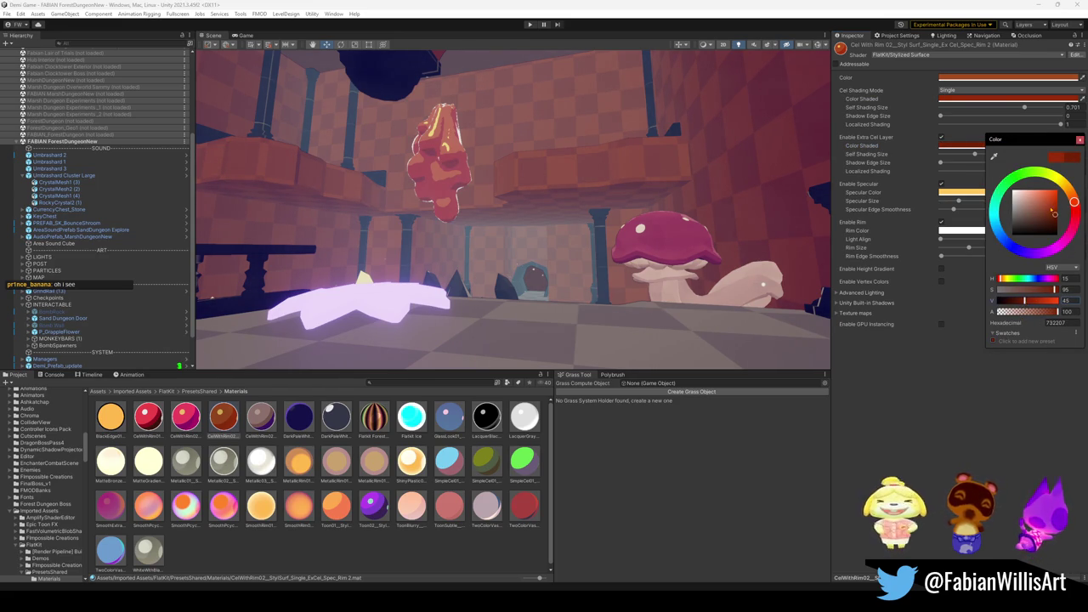
pyautogui.moveTo(1074, 202)
pyautogui.mouseDown()
pyautogui.moveTo(1057, 246)
pyautogui.moveTo(1071, 194)
pyautogui.moveTo(1066, 204)
pyautogui.mouseUp()
pyautogui.click(939, 396)
# Widen the Self Shading Sizes to 0.731 for the main layer and 0.519 for the extra layer.
pyautogui.moveTo(974, 154)
pyautogui.mouseDown()
pyautogui.moveTo(952, 156)
pyautogui.moveTo(1019, 164)
pyautogui.moveTo(1010, 161)
pyautogui.mouseUp()
pyautogui.moveTo(1023, 108)
pyautogui.mouseDown()
pyautogui.moveTo(1050, 112)
pyautogui.moveTo(1028, 113)
pyautogui.mouseUp()
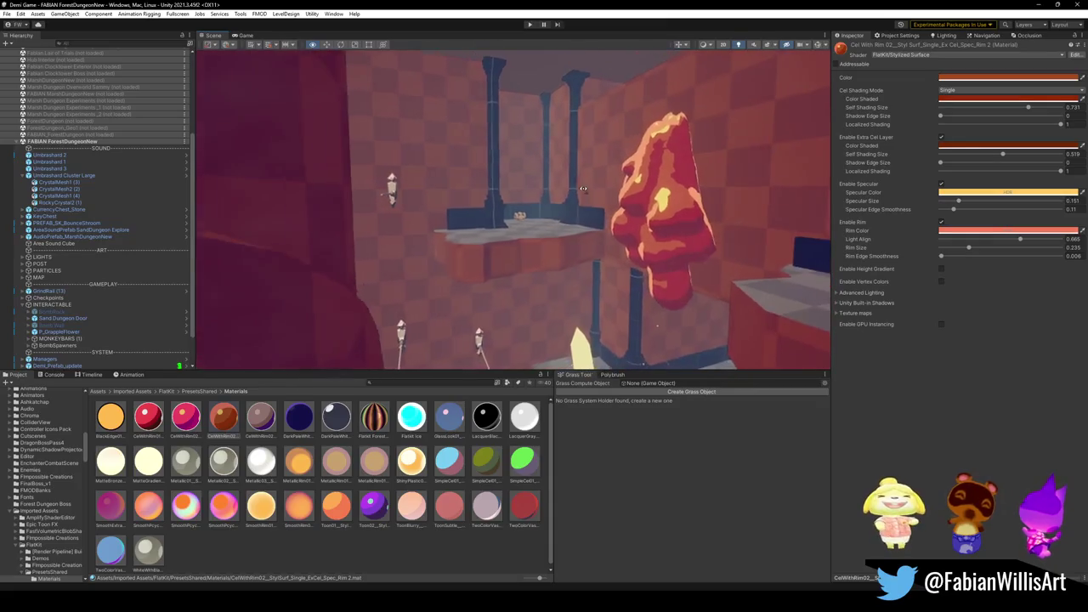
pyautogui.moveTo(666, 169)
pyautogui.mouseDown()
pyautogui.moveTo(526, 200)
pyautogui.moveTo(570, 209)
pyautogui.moveTo(502, 187)
pyautogui.moveTo(517, 186)
pyautogui.mouseUp()
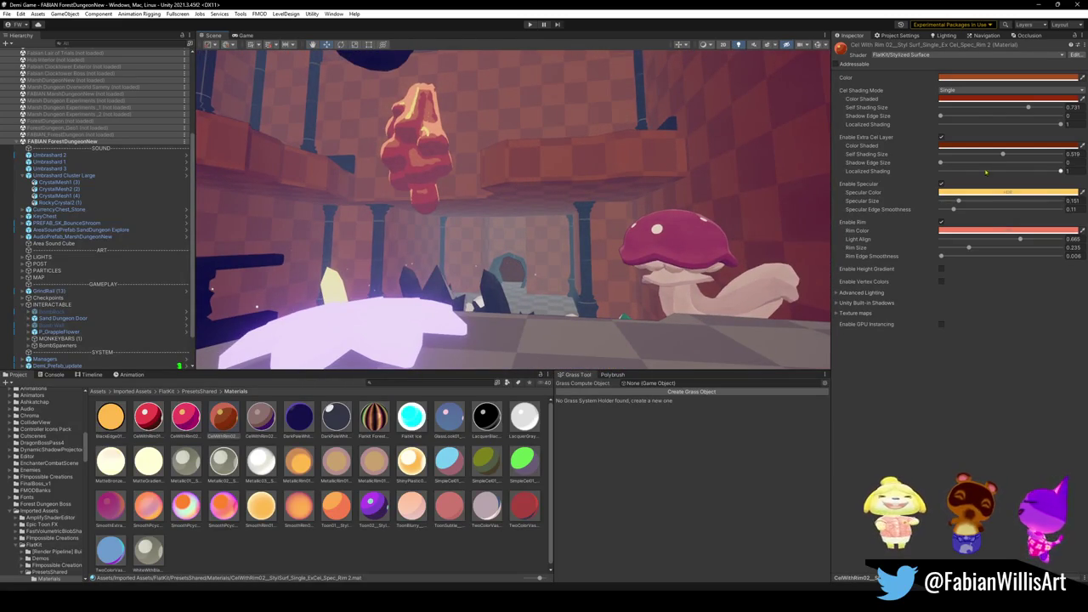
# Make the crystal's rim colour a paler pink in the colour picker.
pyautogui.click(985, 231)
pyautogui.moveTo(1051, 282); pyautogui.dragTo(1041, 287)
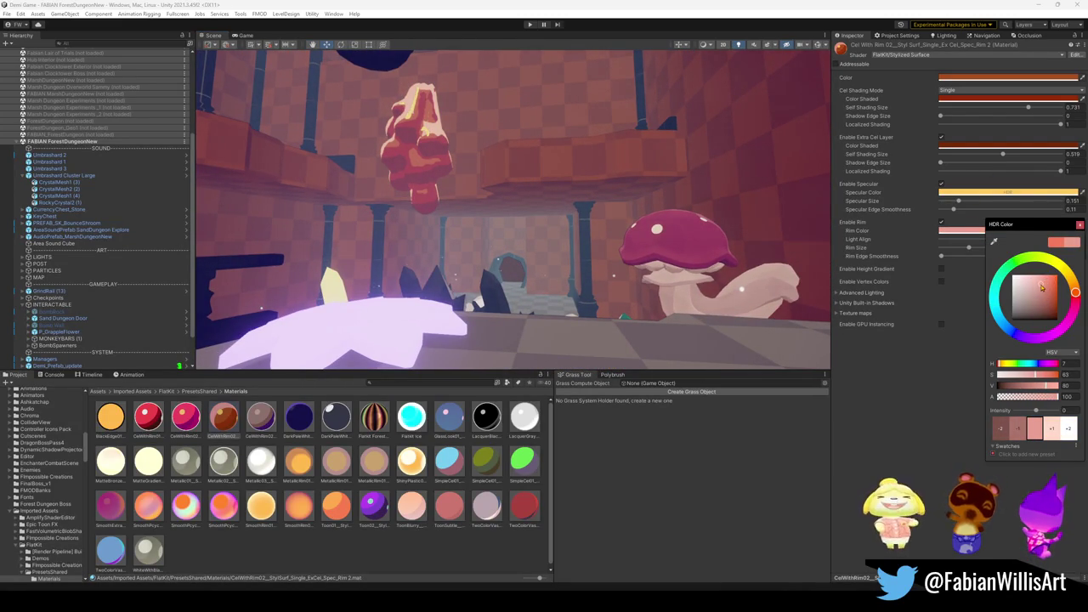
pyautogui.click(910, 376)
# Set the rim's Light Align to about 0.308 and Rim Edge Smoothness to 0.
pyautogui.moveTo(1018, 238)
pyautogui.mouseDown()
pyautogui.moveTo(952, 240)
pyautogui.moveTo(1009, 249)
pyautogui.moveTo(917, 243)
pyautogui.mouseUp()
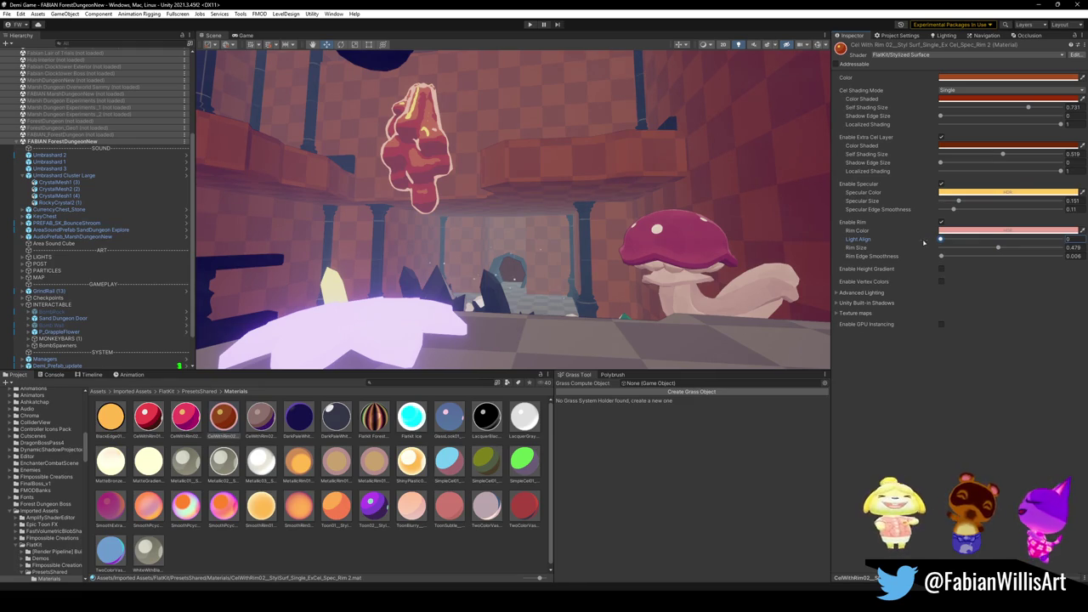
pyautogui.moveTo(948, 241)
pyautogui.mouseDown()
pyautogui.moveTo(1011, 237)
pyautogui.moveTo(972, 238)
pyautogui.moveTo(978, 256)
pyautogui.moveTo(1053, 258)
pyautogui.moveTo(871, 254)
pyautogui.mouseUp()
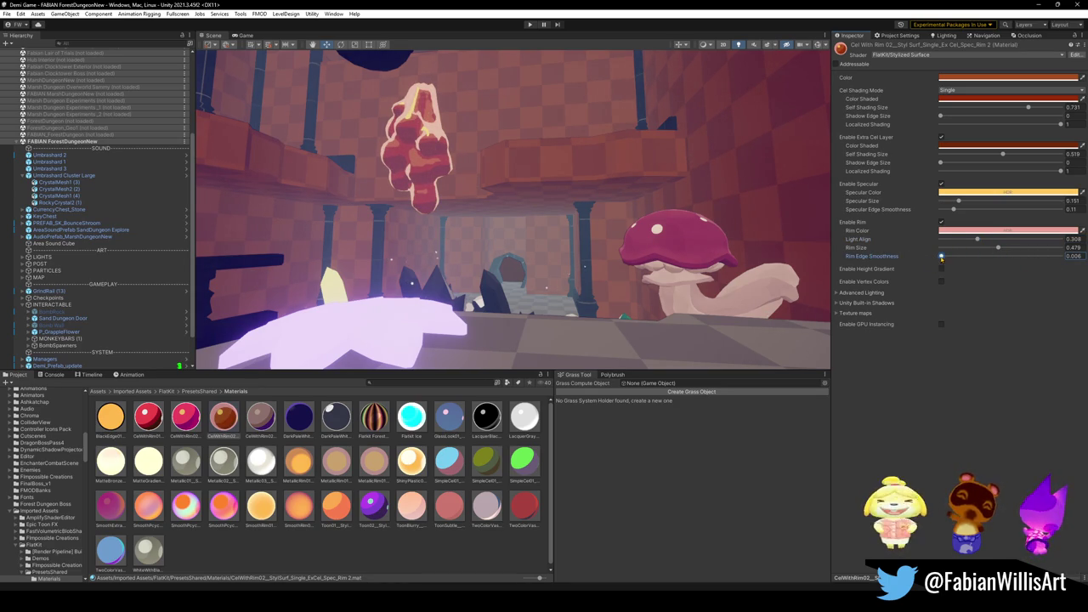
pyautogui.moveTo(997, 247)
pyautogui.mouseDown()
pyautogui.moveTo(946, 252)
pyautogui.moveTo(993, 250)
pyautogui.mouseUp()
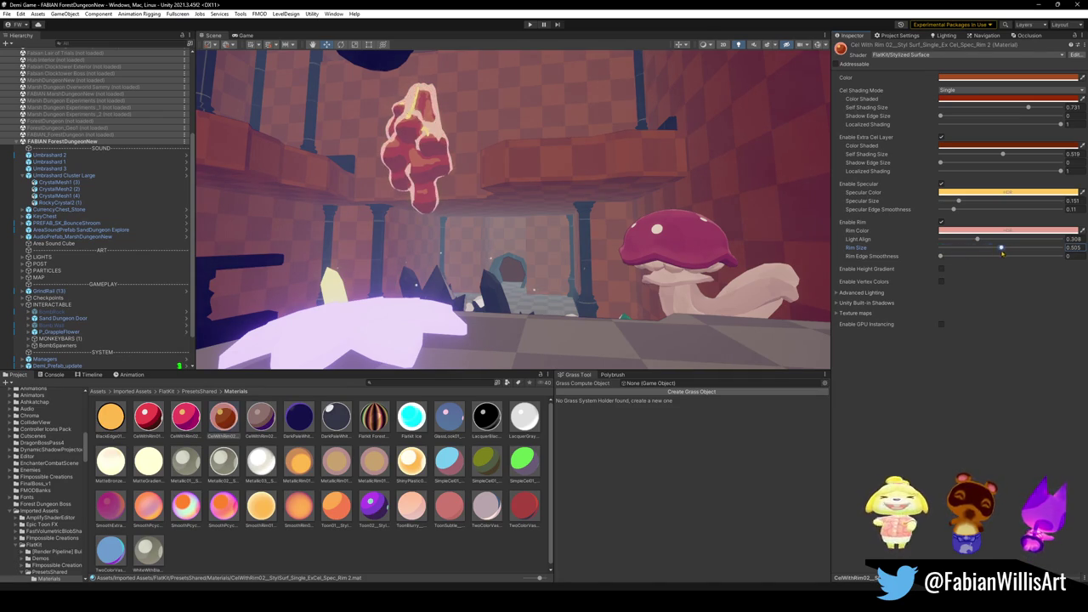
# Shift the specular colour toward yellow and make the rim colour darker and more saturated.
pyautogui.click(997, 194)
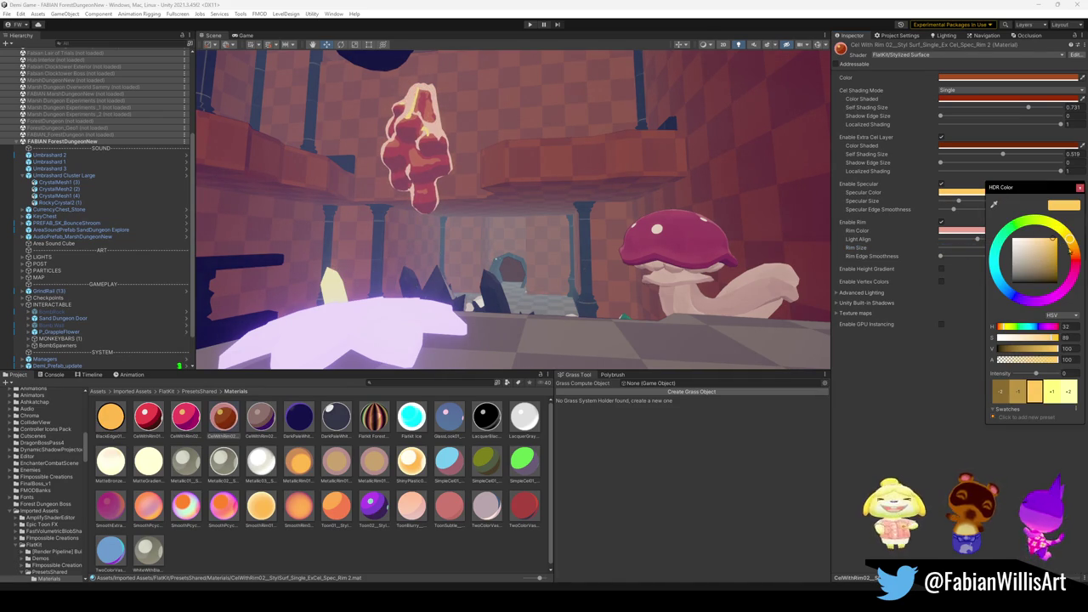
pyautogui.moveTo(1071, 244)
pyautogui.mouseDown()
pyautogui.moveTo(1072, 258)
pyautogui.moveTo(1064, 232)
pyautogui.mouseUp()
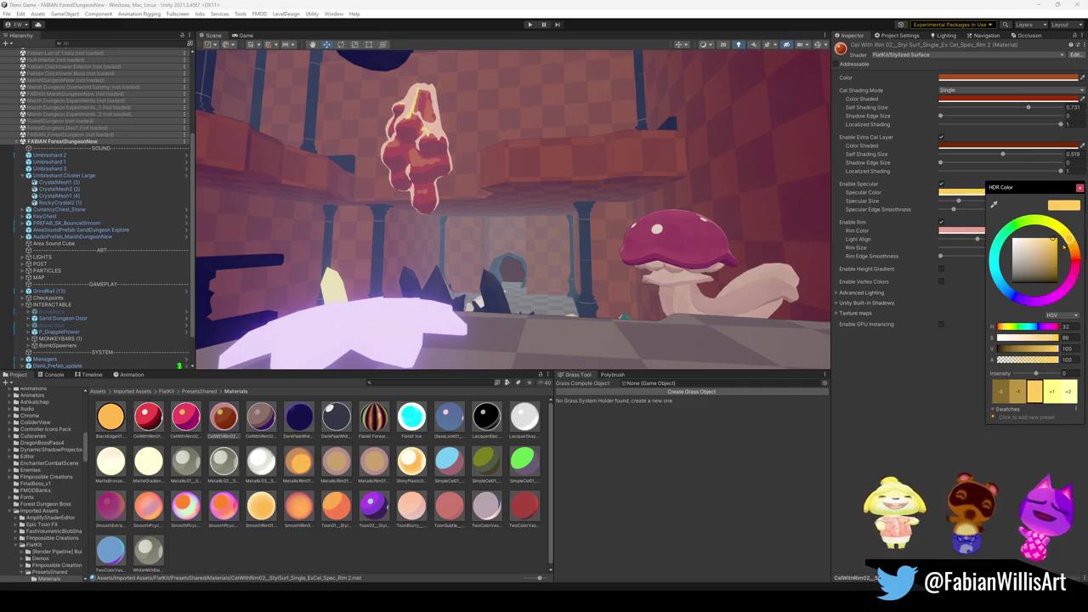
pyautogui.click(960, 194)
pyautogui.click(1024, 230)
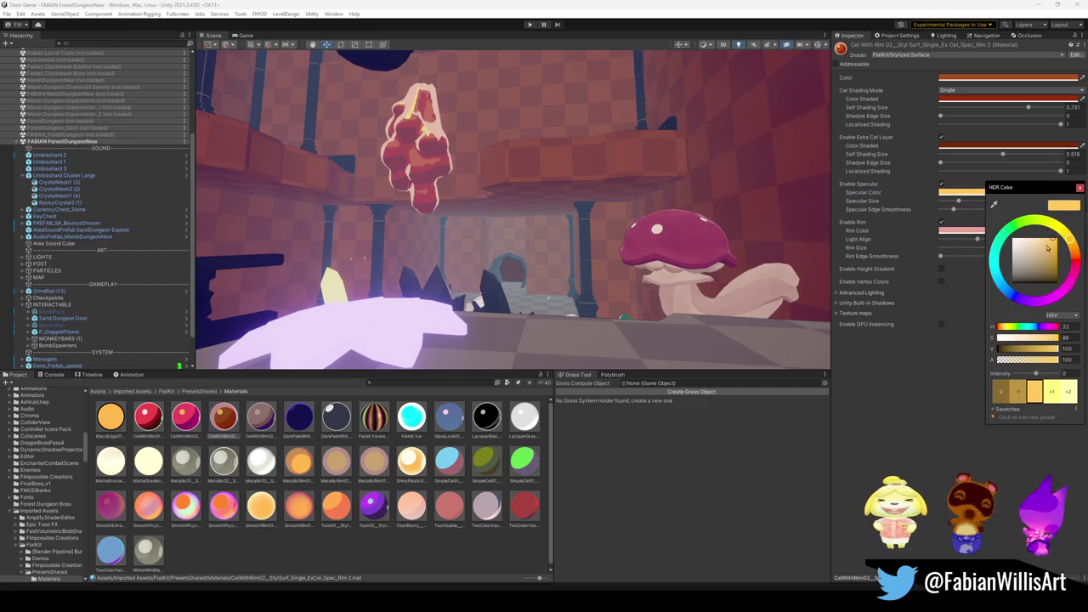
pyautogui.moveTo(1020, 242)
pyautogui.mouseDown()
pyautogui.moveTo(1048, 246)
pyautogui.moveTo(1049, 258)
pyautogui.mouseUp()
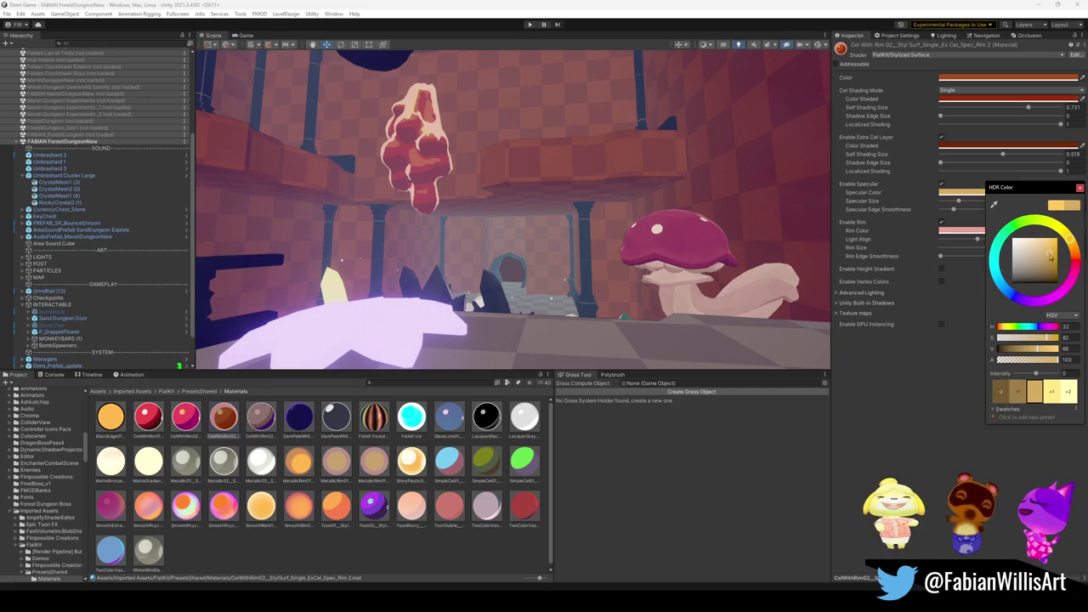
pyautogui.click(585, 186)
# Lower the rim's Light Align to about 0.22 and Rim Size to 0.32.
pyautogui.moveTo(594, 194)
pyautogui.mouseDown()
pyautogui.moveTo(585, 187)
pyautogui.moveTo(546, 222)
pyautogui.moveTo(700, 223)
pyautogui.moveTo(676, 209)
pyautogui.moveTo(705, 207)
pyautogui.mouseUp()
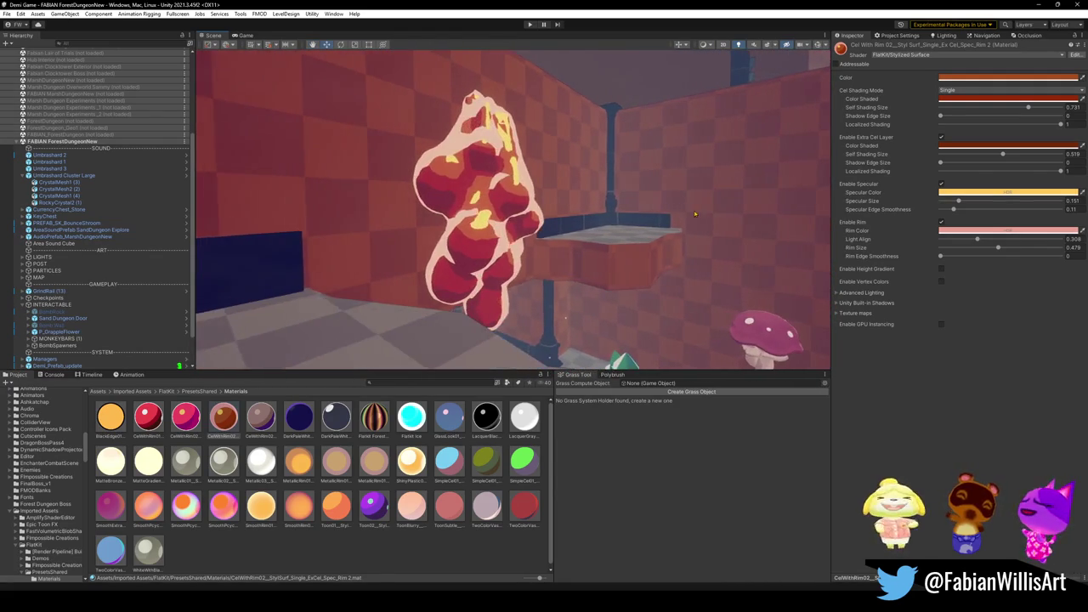
pyautogui.moveTo(979, 241); pyautogui.dragTo(921, 247)
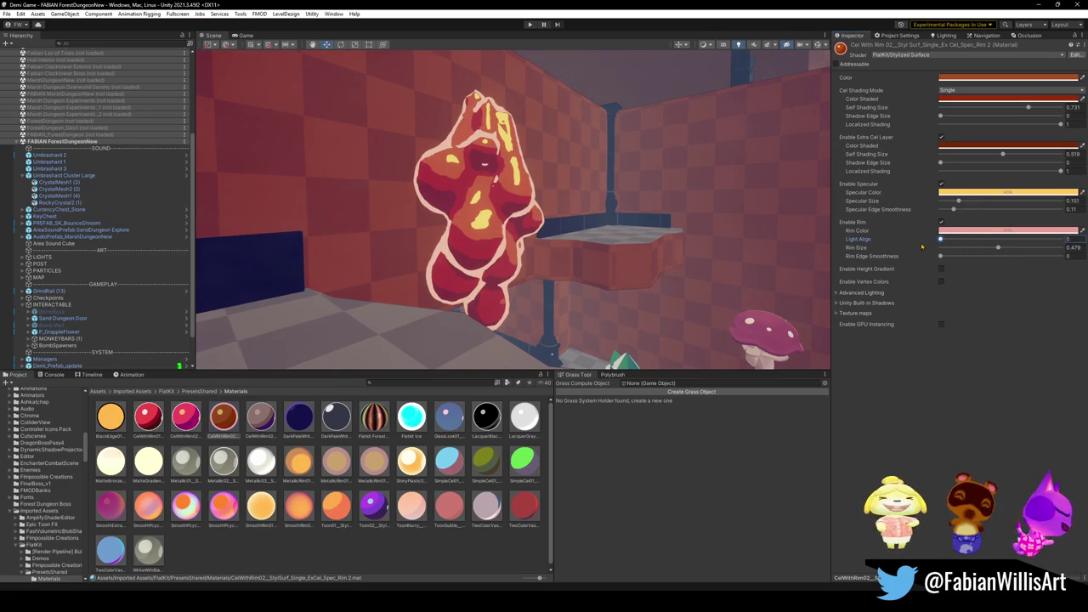
pyautogui.moveTo(997, 248)
pyautogui.mouseDown()
pyautogui.moveTo(945, 240)
pyautogui.moveTo(978, 248)
pyautogui.mouseUp()
# Rename the crystal's duplicated cel material in the Materials folder to M_FlatKit_TreeSap.
pyautogui.moveTo(555, 210)
pyautogui.mouseDown()
pyautogui.moveTo(651, 231)
pyautogui.moveTo(615, 230)
pyautogui.moveTo(675, 225)
pyautogui.moveTo(638, 211)
pyautogui.mouseUp()
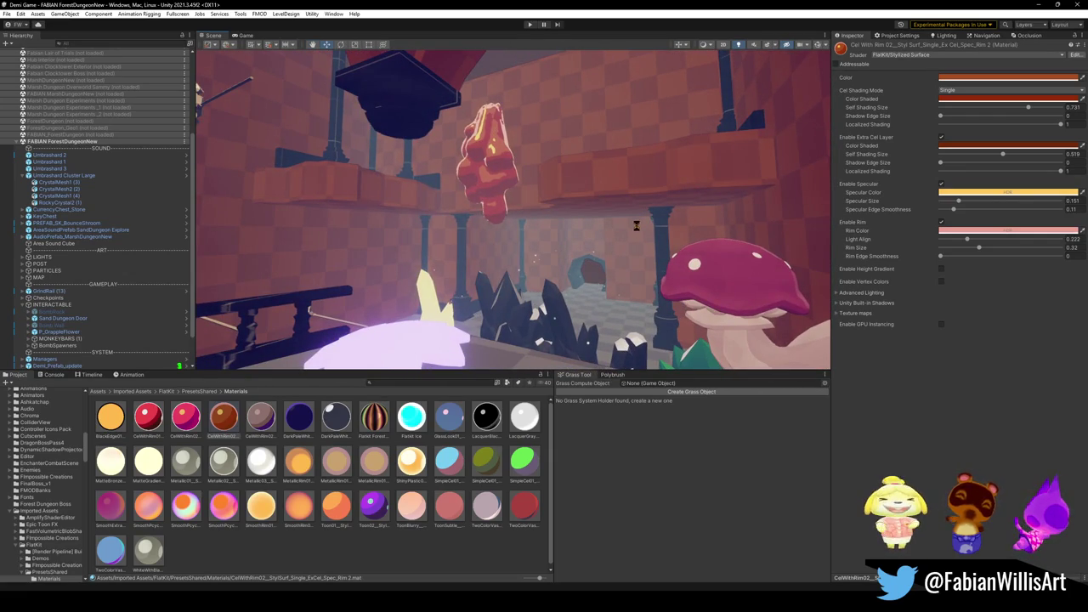
pyautogui.click(232, 435)
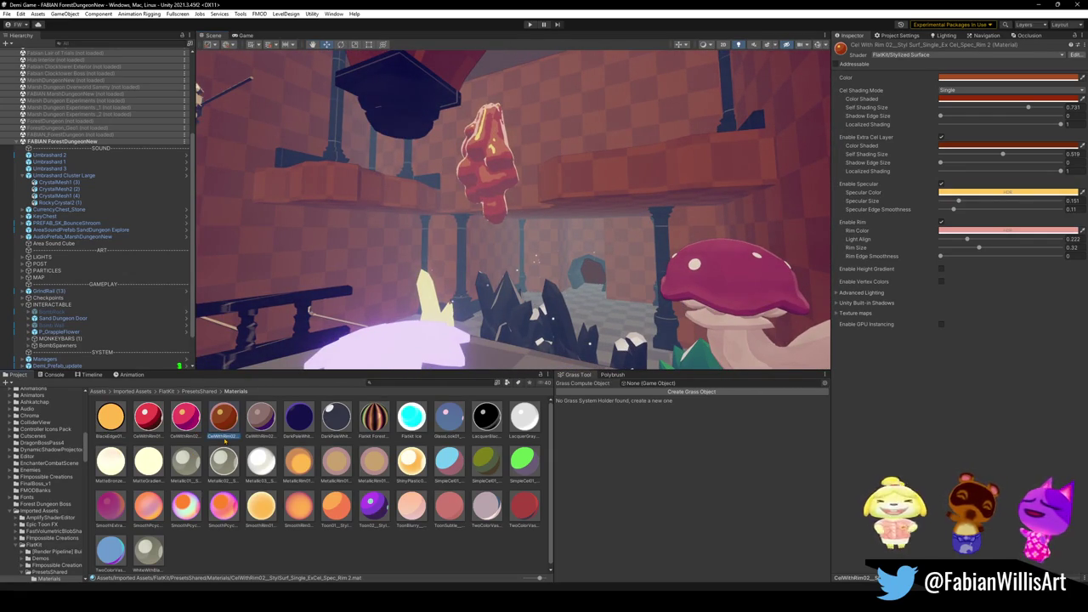
pyautogui.press('BackSpace')
pyautogui.write('M_FlatKit_Trees')
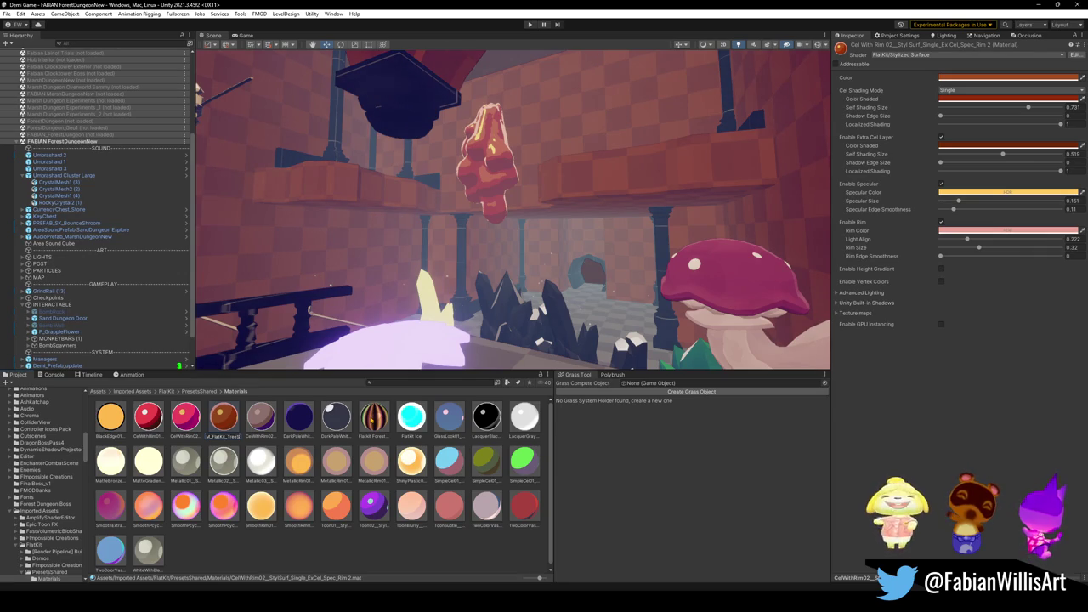
pyautogui.write('ell')
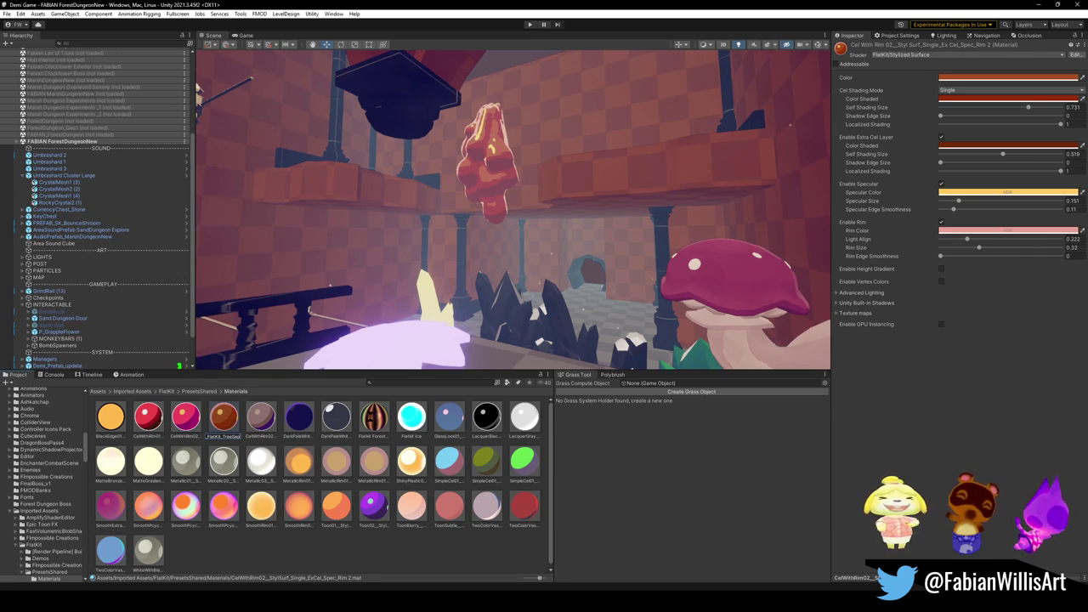
pyautogui.press('Return')
pyautogui.moveTo(628, 242); pyautogui.dragTo(609, 260)
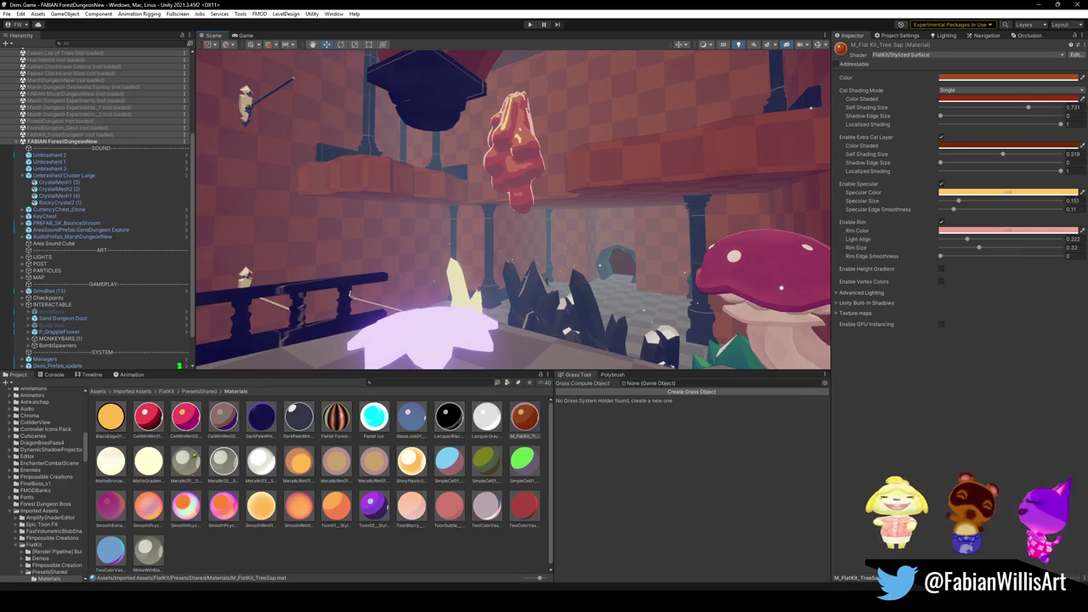
# Go to the material's shader folder and delete the duplicate StylizedSurface 1.shader.
pyautogui.click(183, 414)
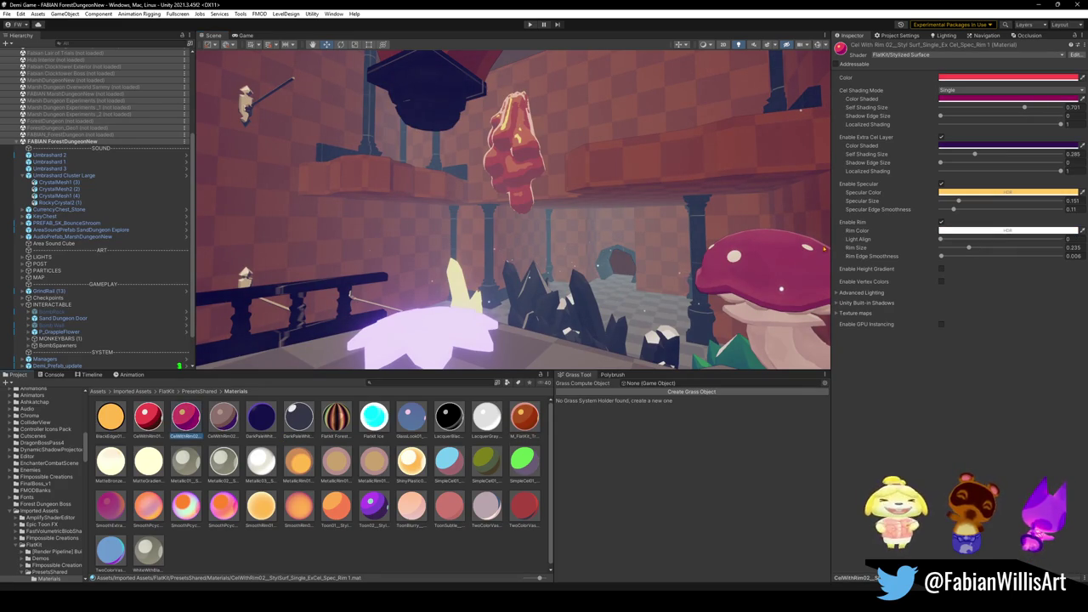
pyautogui.rightClick(844, 48)
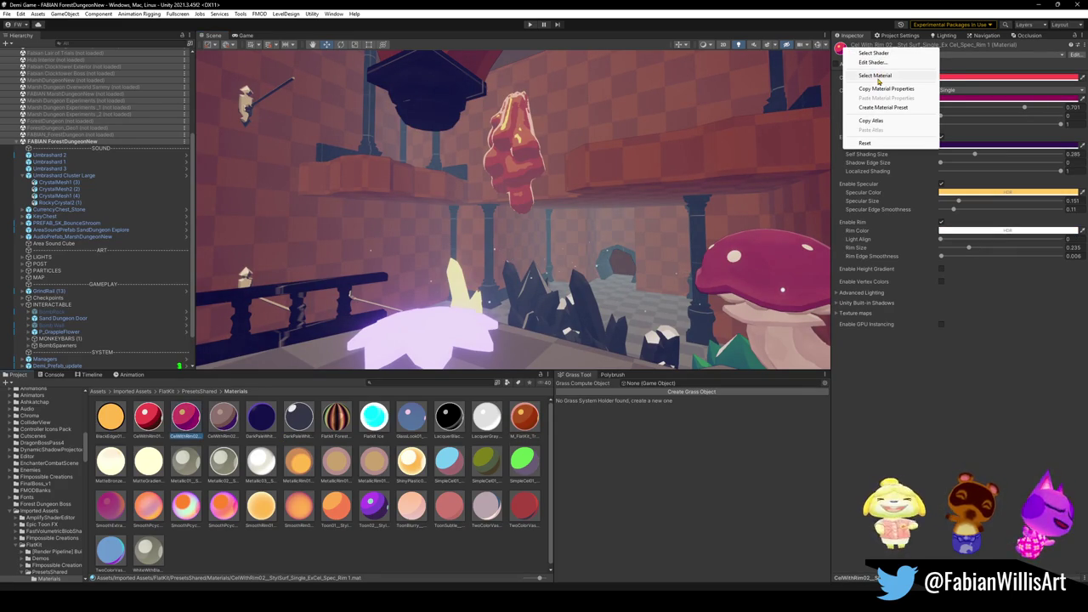
pyautogui.click(885, 53)
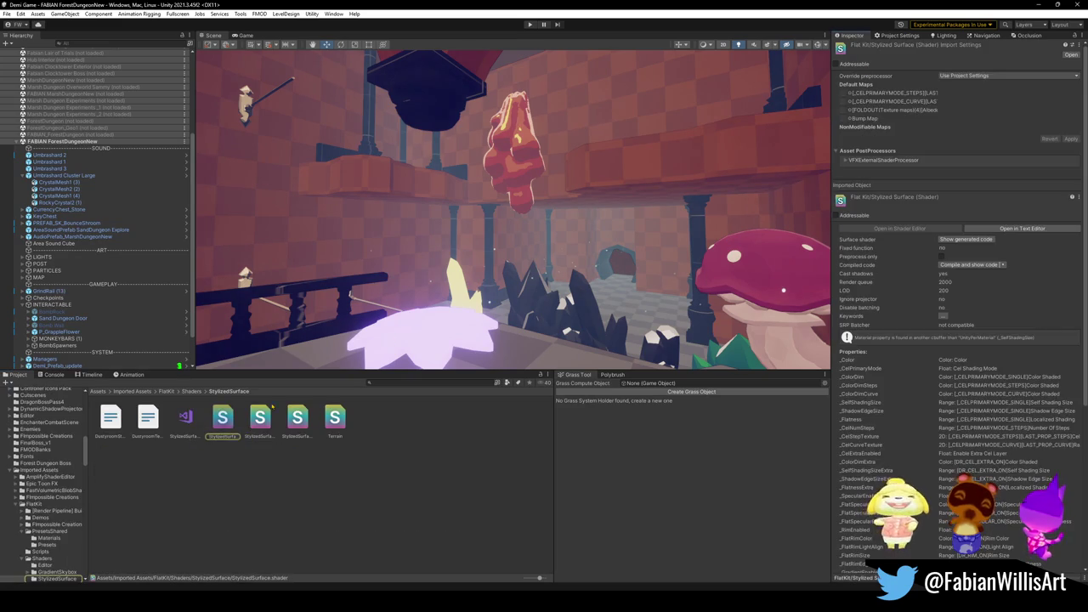
pyautogui.click(191, 423)
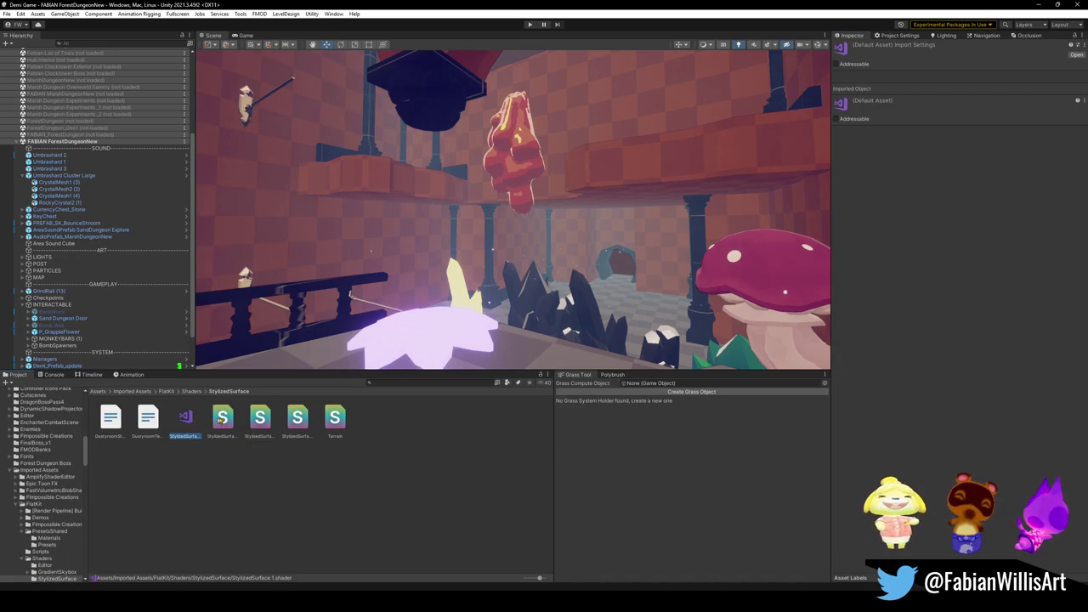
pyautogui.click(191, 418)
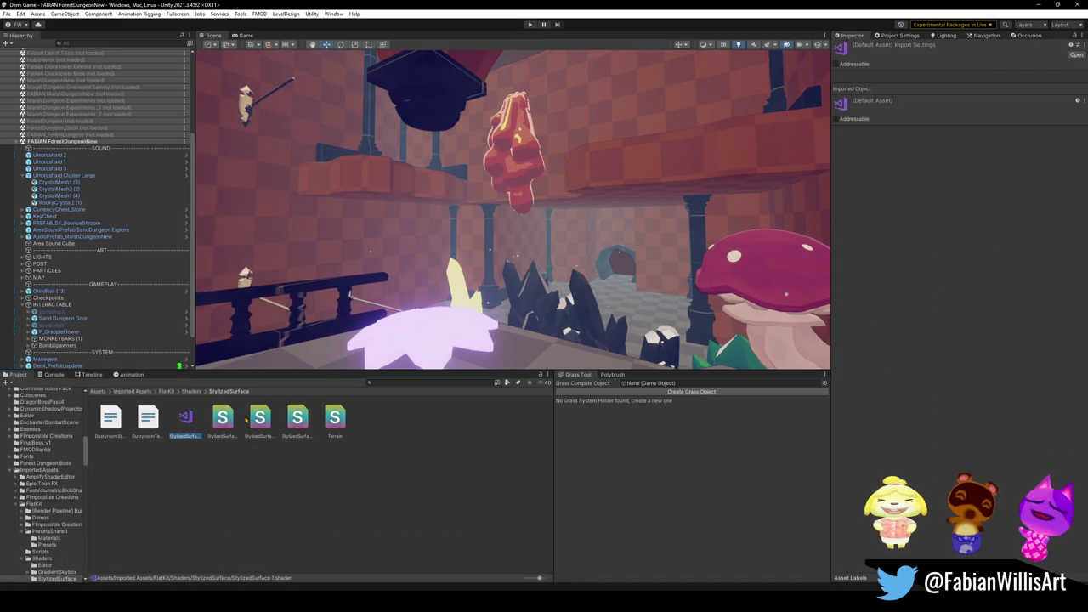
pyautogui.press('Delete')
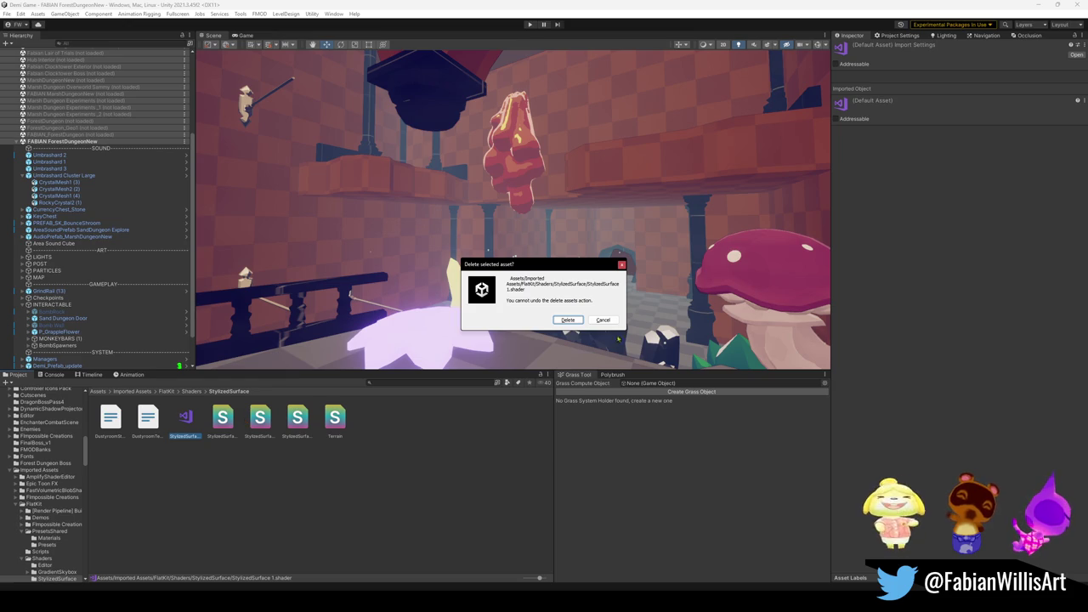
pyautogui.click(605, 322)
# Delete the stray code file from the StylizedSurface shaders folder.
pyautogui.click(219, 421)
pyautogui.click(180, 415)
pyautogui.click(222, 418)
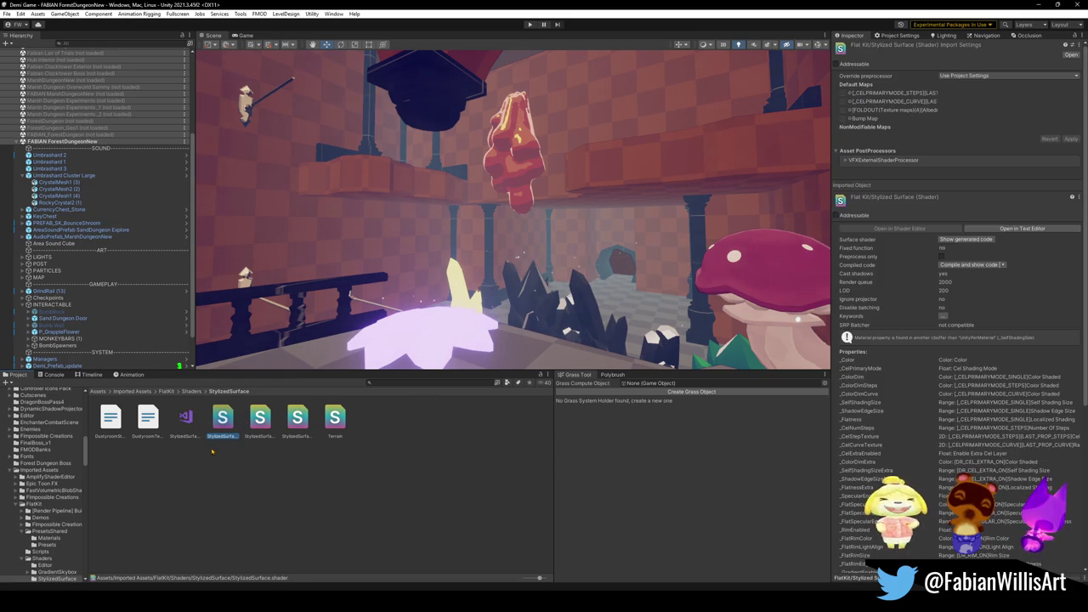
pyautogui.click(181, 419)
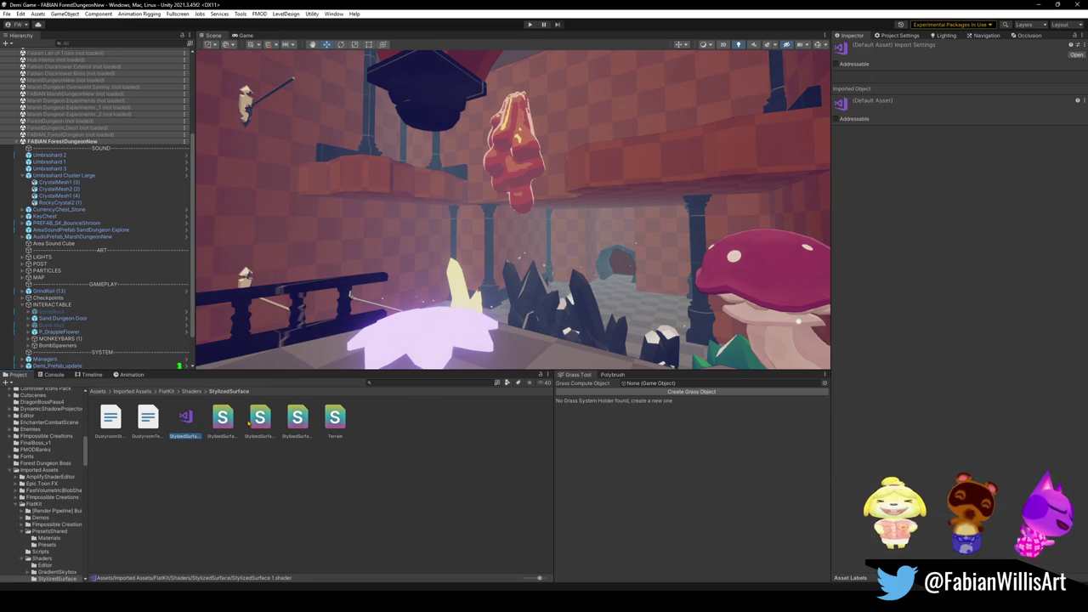
pyautogui.press('Delete')
pyautogui.press('Return')
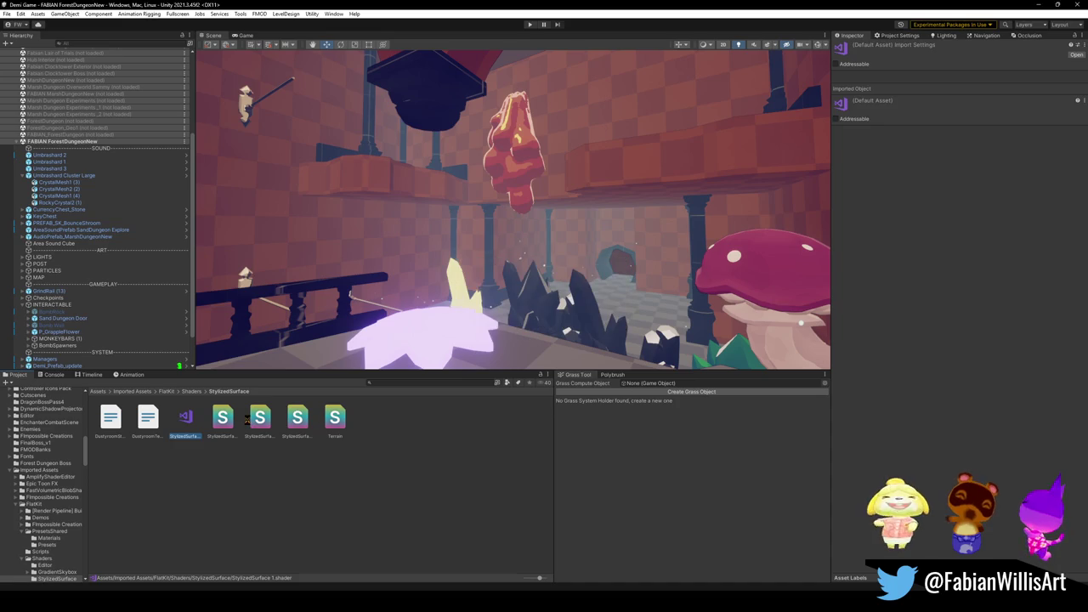
# Create a Standard Surface Shader named TransparentSap and open it in Visual Studio.
pyautogui.rightClick(196, 456)
pyautogui.moveTo(260, 170)
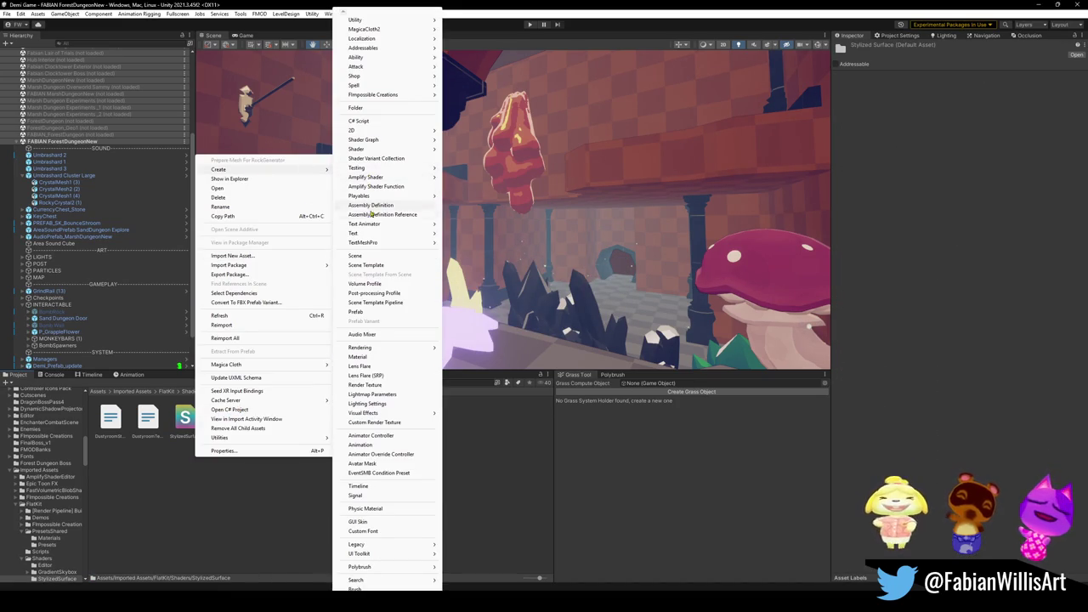
pyautogui.moveTo(379, 178)
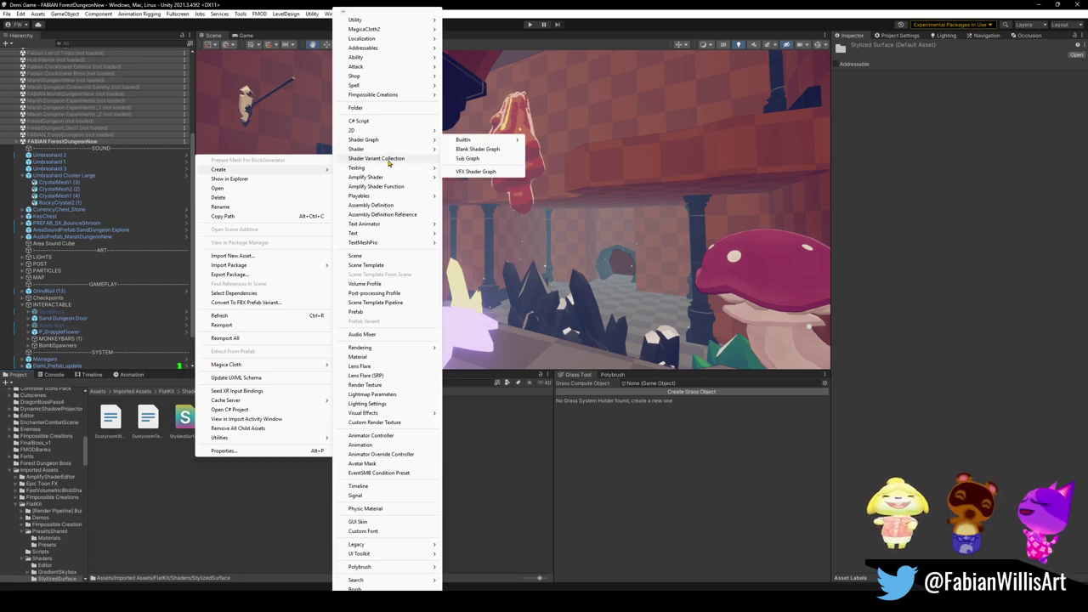
pyautogui.moveTo(434, 153)
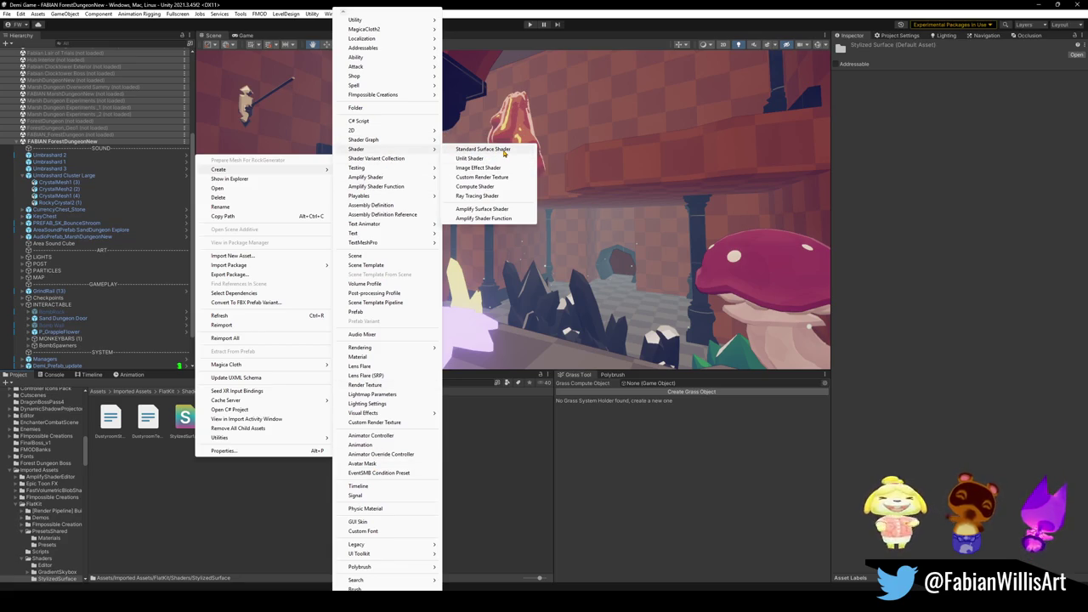
pyautogui.click(483, 149)
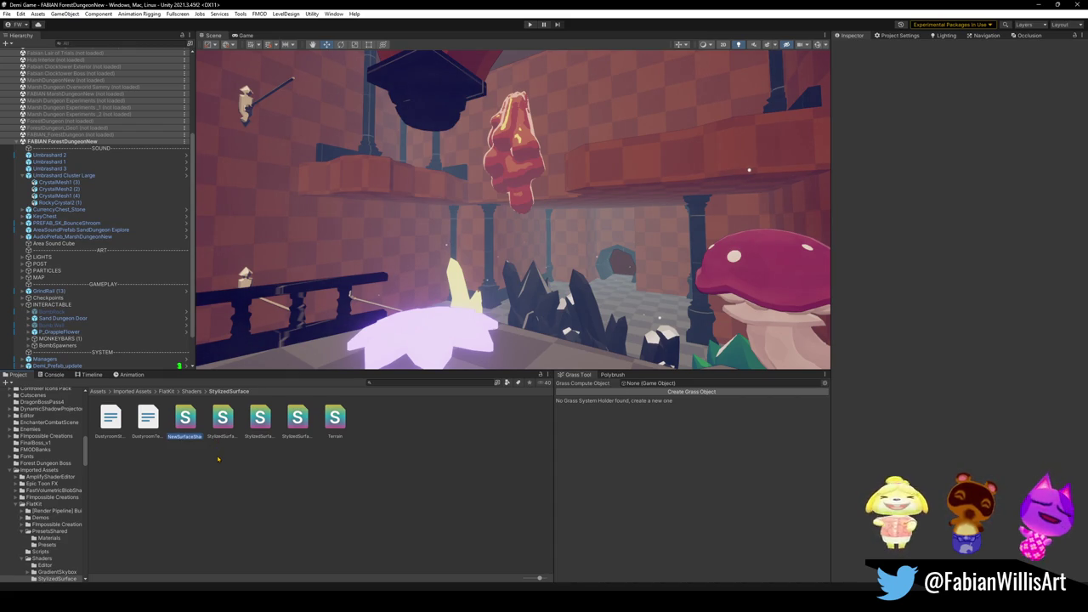
pyautogui.write('F')
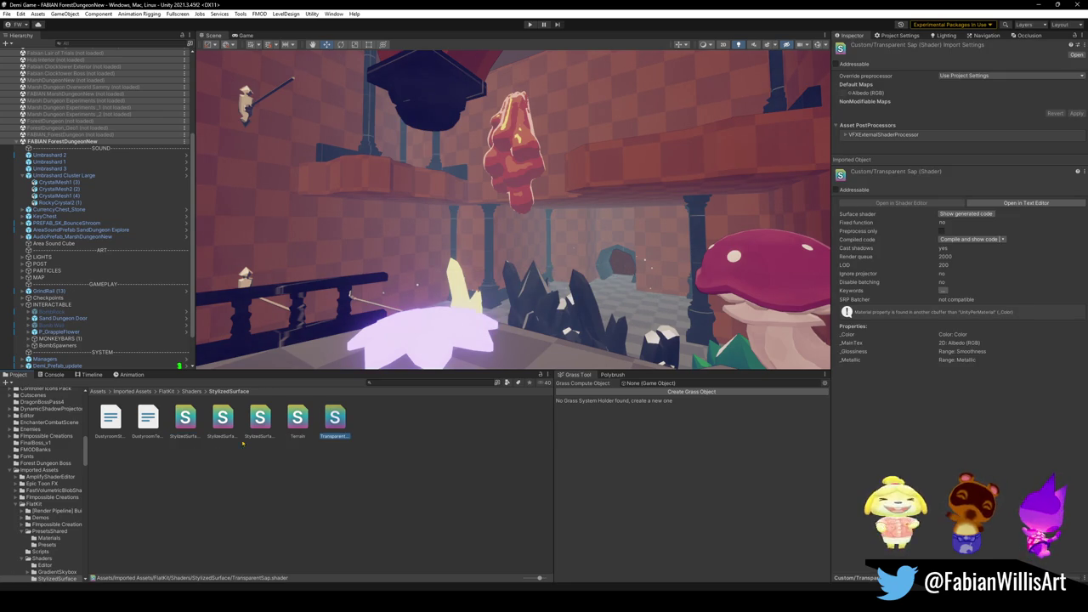
pyautogui.doubleClick(331, 421)
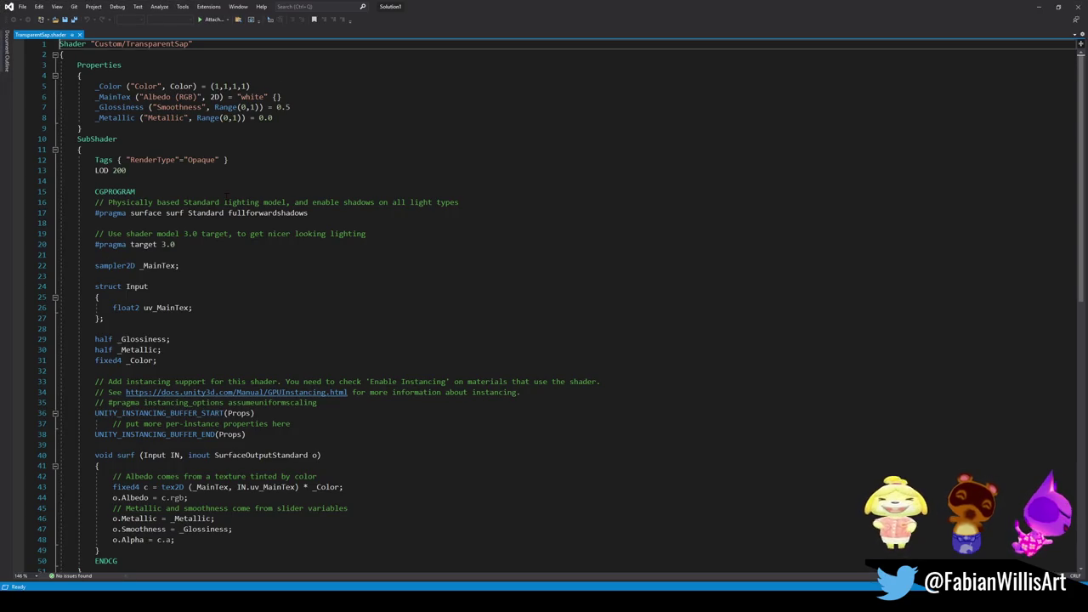
# Paste the FlatKit code over the whole shader template, then undo that paste.
pyautogui.click(202, 191)
pyautogui.hotkey('ctrl', 'a')
pyautogui.hotkey('ctrl', 'v')
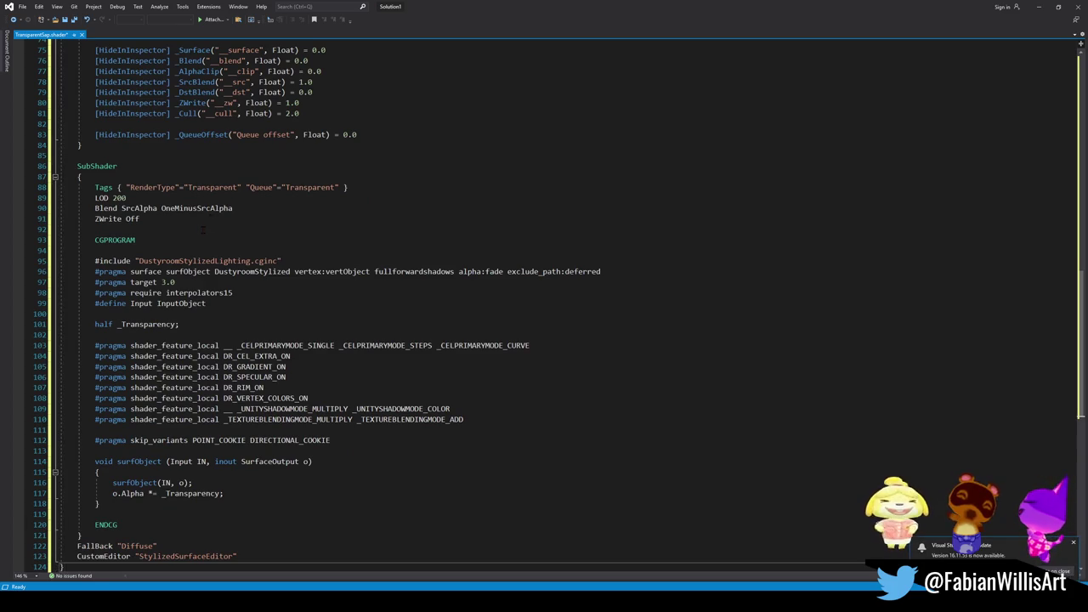
pyautogui.scroll(15, 202, 228)
pyautogui.scroll(10, 544, 304)
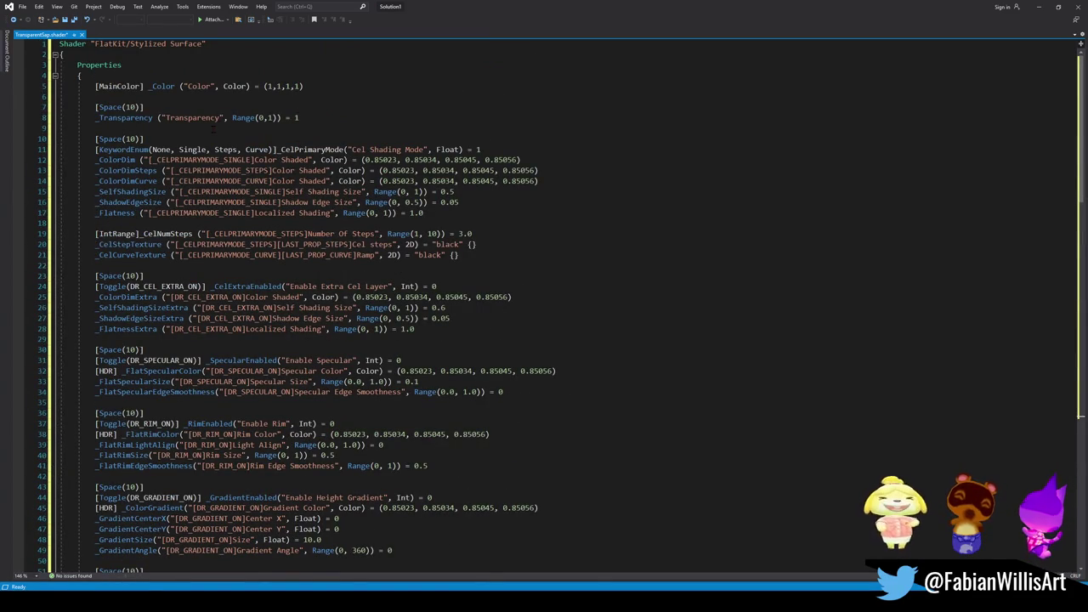
pyautogui.hotkey('ctrl', 'z')
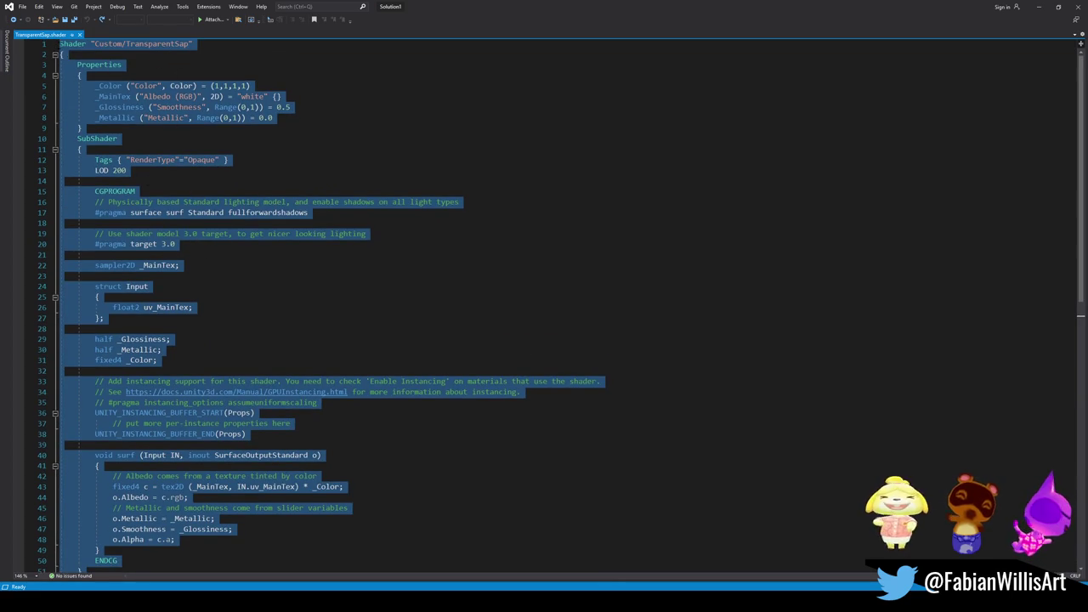
# Replace everything below the shader name line with the copied FlatKit stylized-surface code.
pyautogui.doubleClick(119, 45)
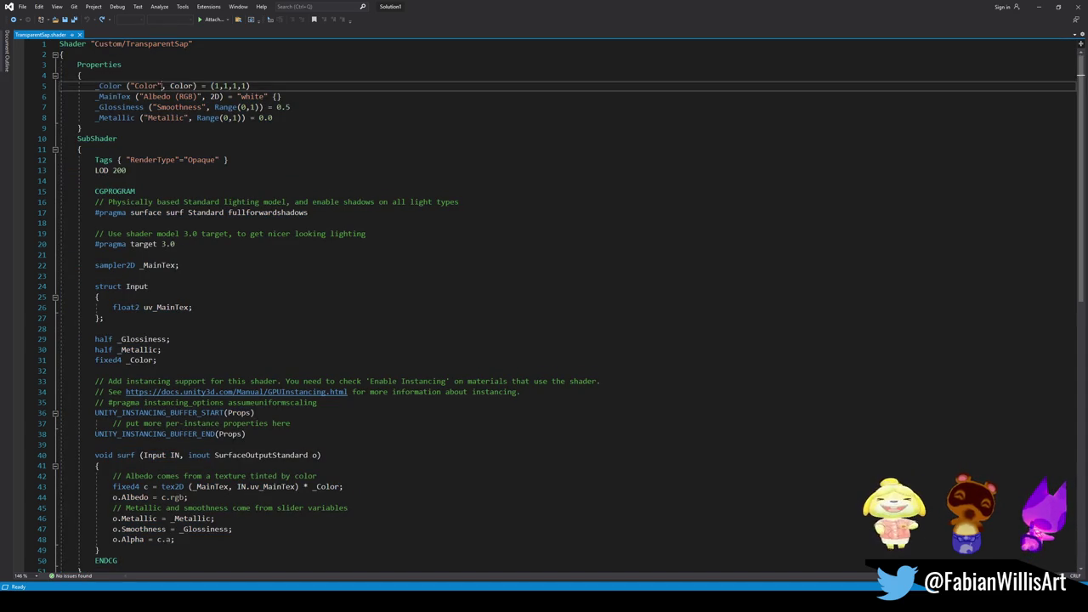
pyautogui.hotkey('ctrl', 'a')
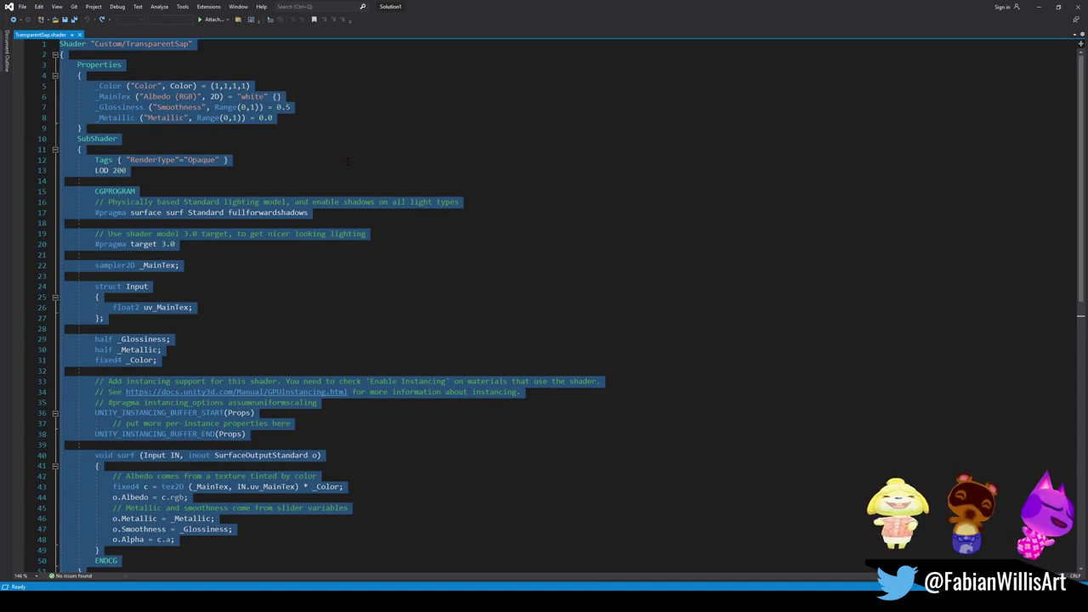
pyautogui.moveTo(194, 43)
pyautogui.mouseDown()
pyautogui.moveTo(59, 43)
pyautogui.moveTo(314, 212)
pyautogui.moveTo(249, 413)
pyautogui.mouseUp()
pyautogui.scroll(7, 251, 382)
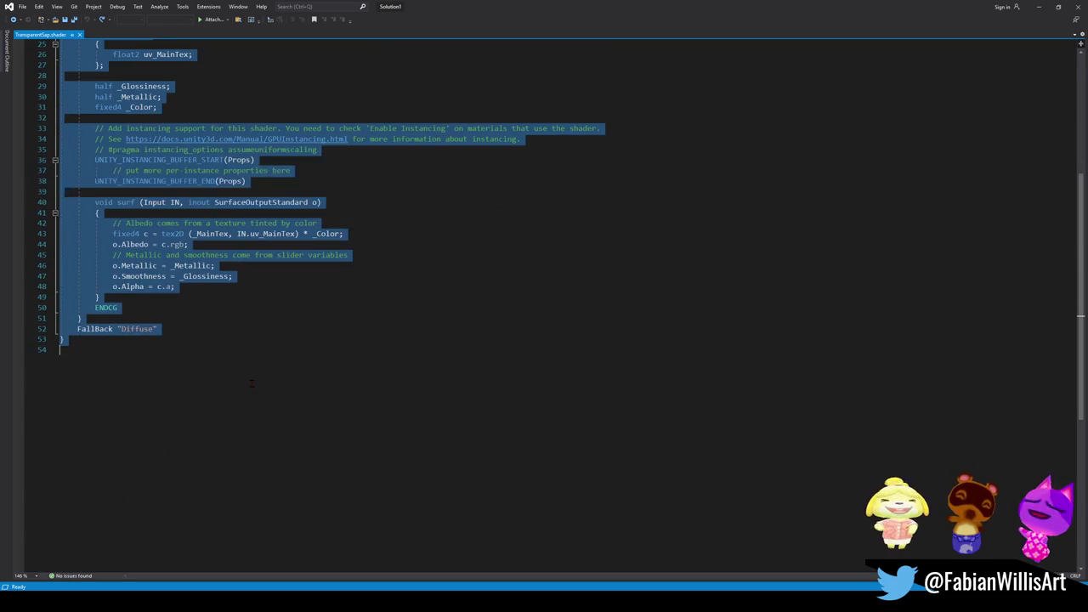
pyautogui.hotkey('ctrl', 'v')
pyautogui.scroll(20, 251, 384)
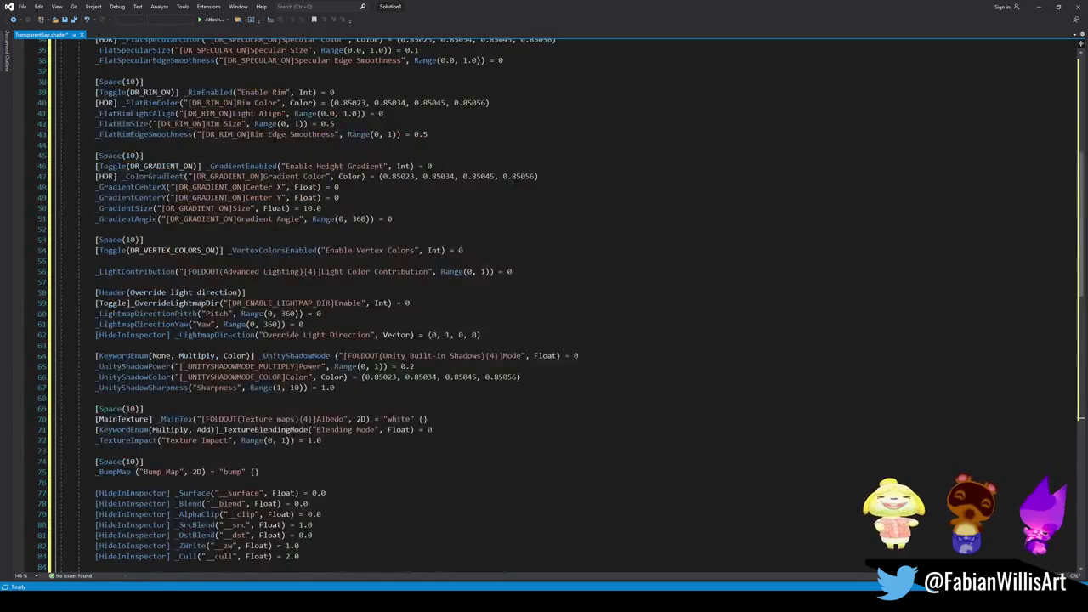
# Delete the leftover Shader "FlatKit/Stylized Surface" line, its brace and the empty line.
pyautogui.scroll(2, 251, 384)
pyautogui.click(218, 119)
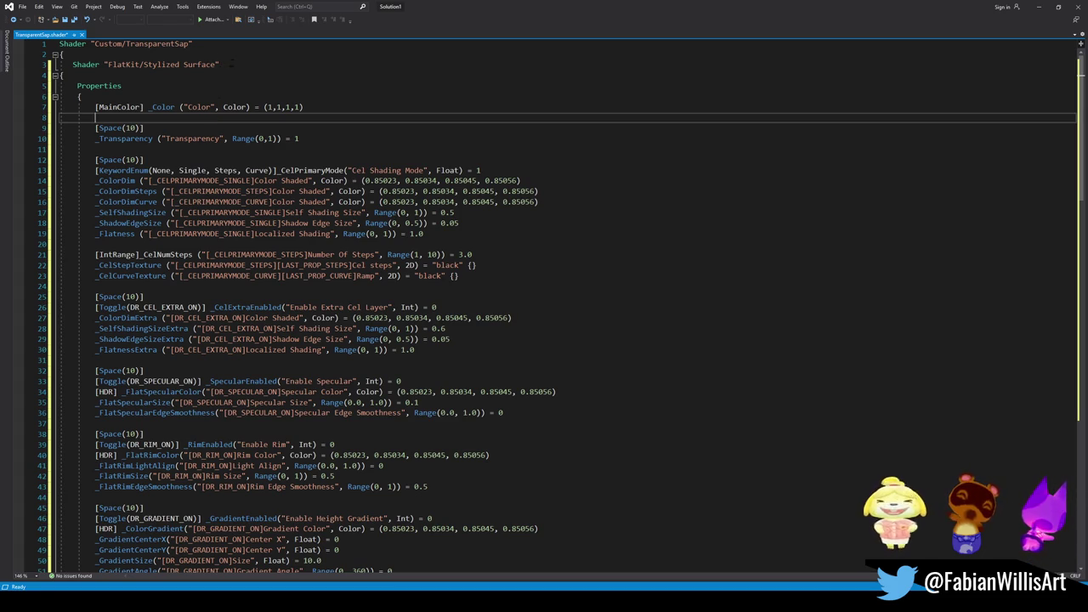
pyautogui.tripleClick(102, 65)
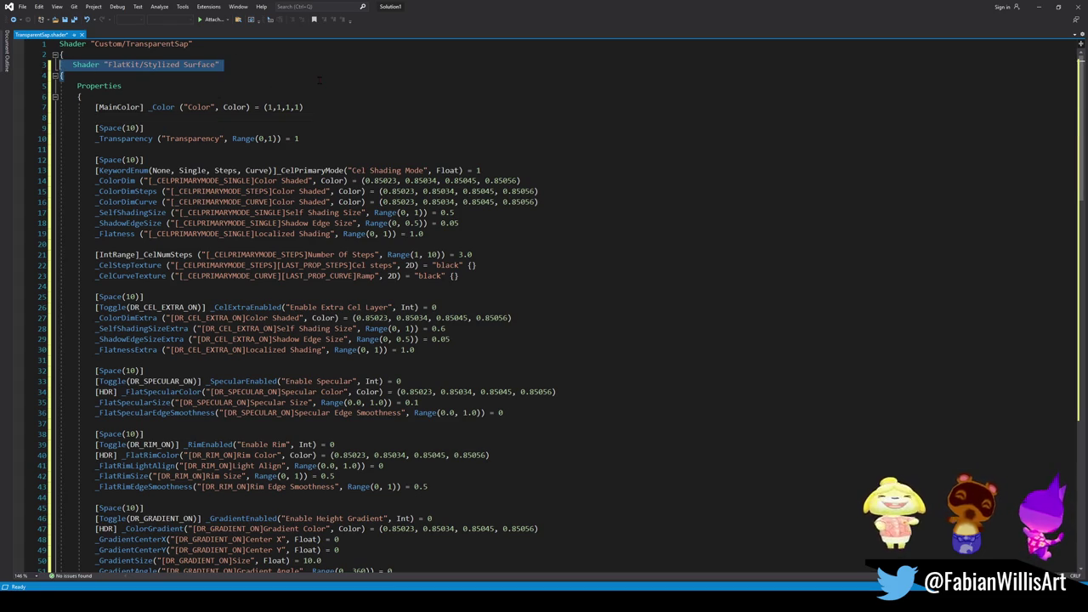
pyautogui.press('Delete')
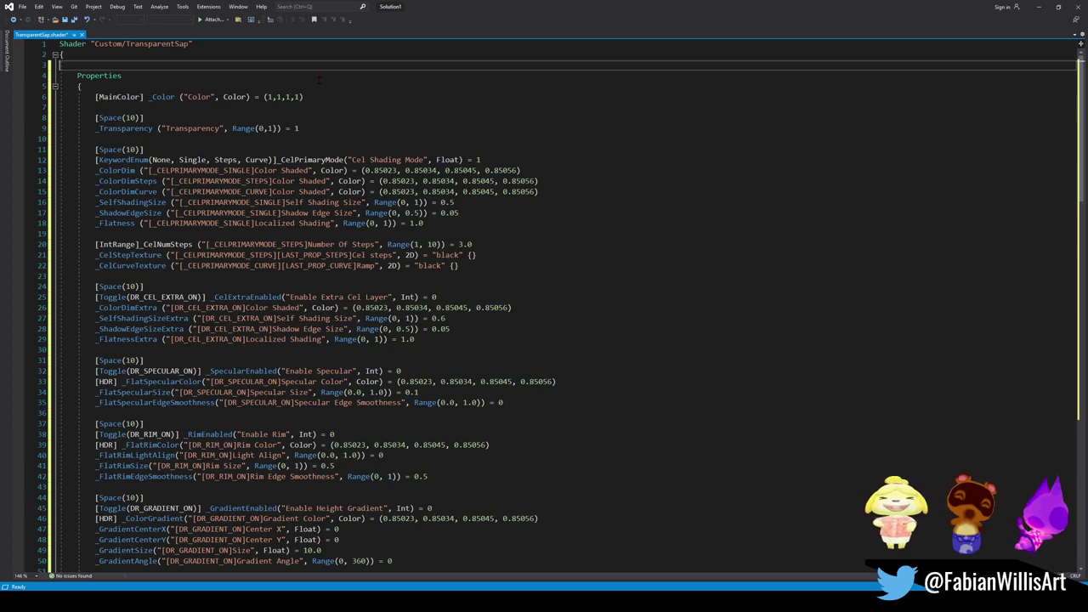
pyautogui.press('BackSpace')
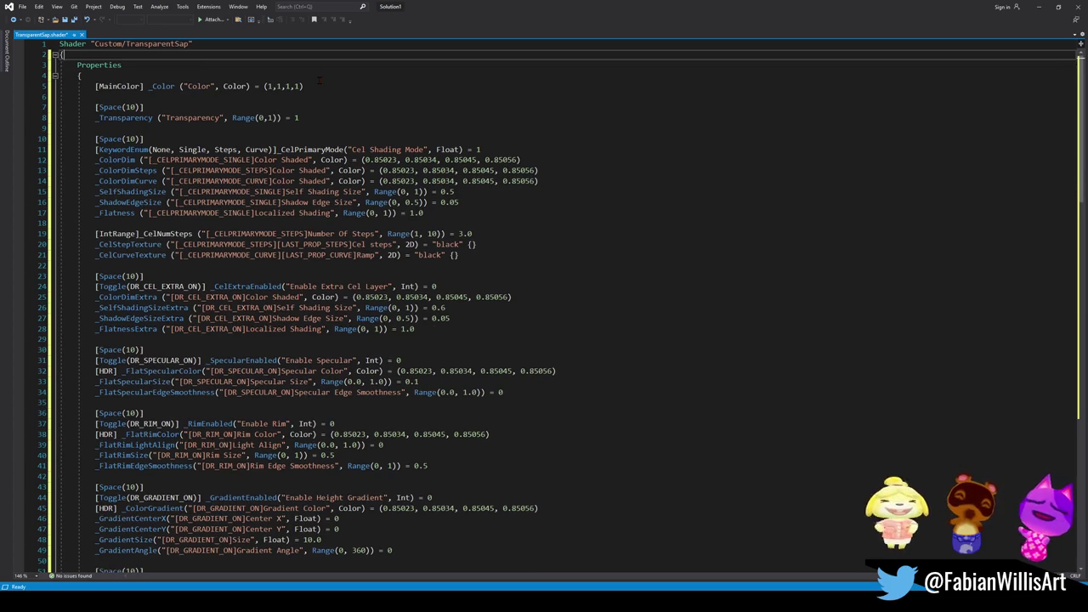
# Recheck the removal, save TransparentSap.shader as Custom/TransparentSap, and return to Unity.
pyautogui.scroll(-20, 253, 317)
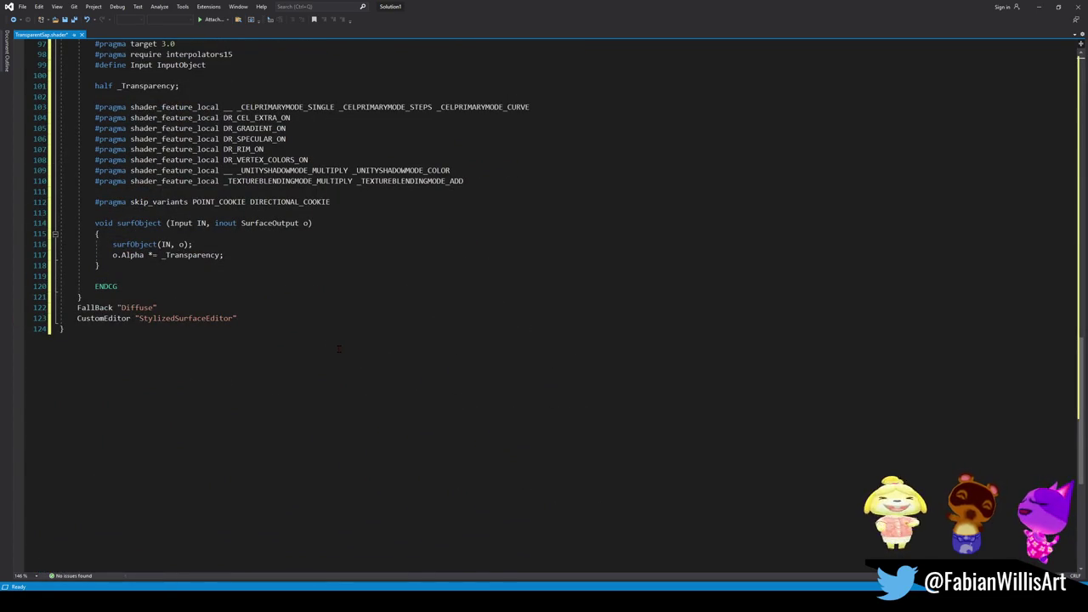
pyautogui.scroll(4, 316, 343)
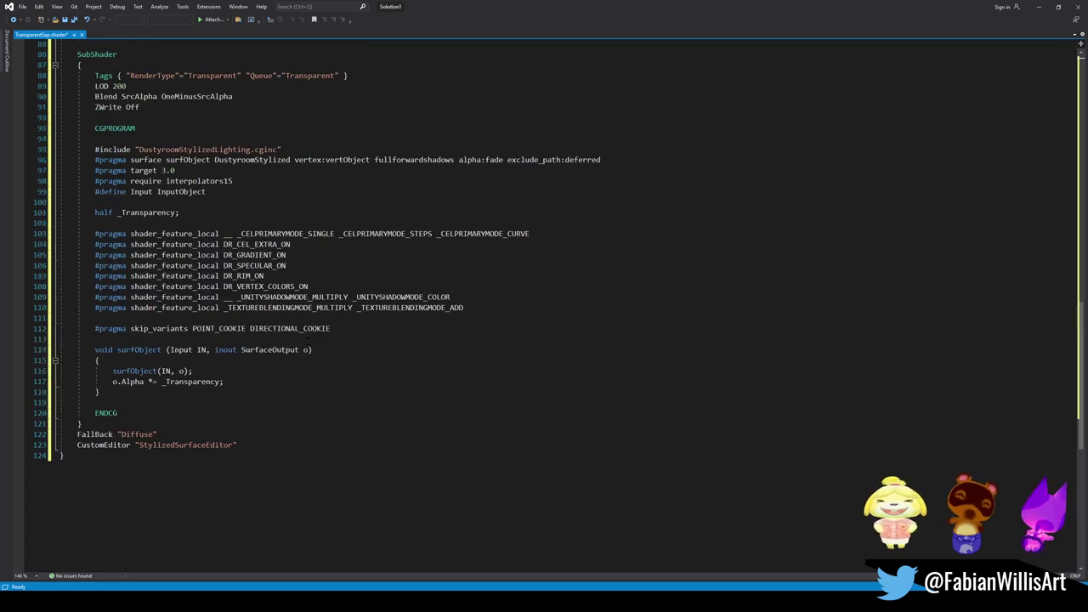
pyautogui.scroll(20, 300, 337)
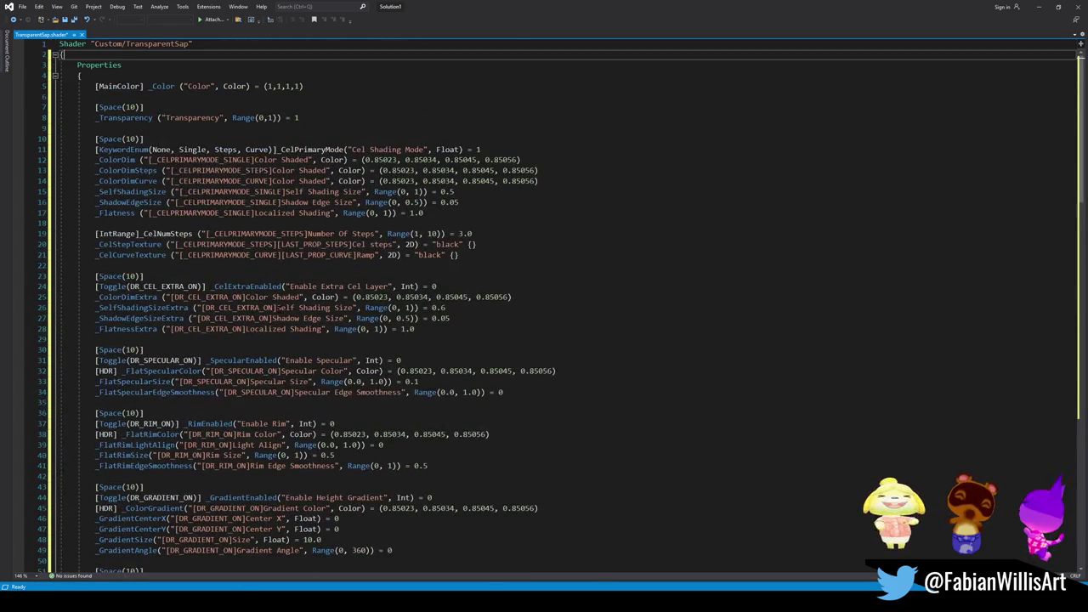
pyautogui.hotkey('ctrl', 'z')
pyautogui.hotkey('ctrl', 'z')
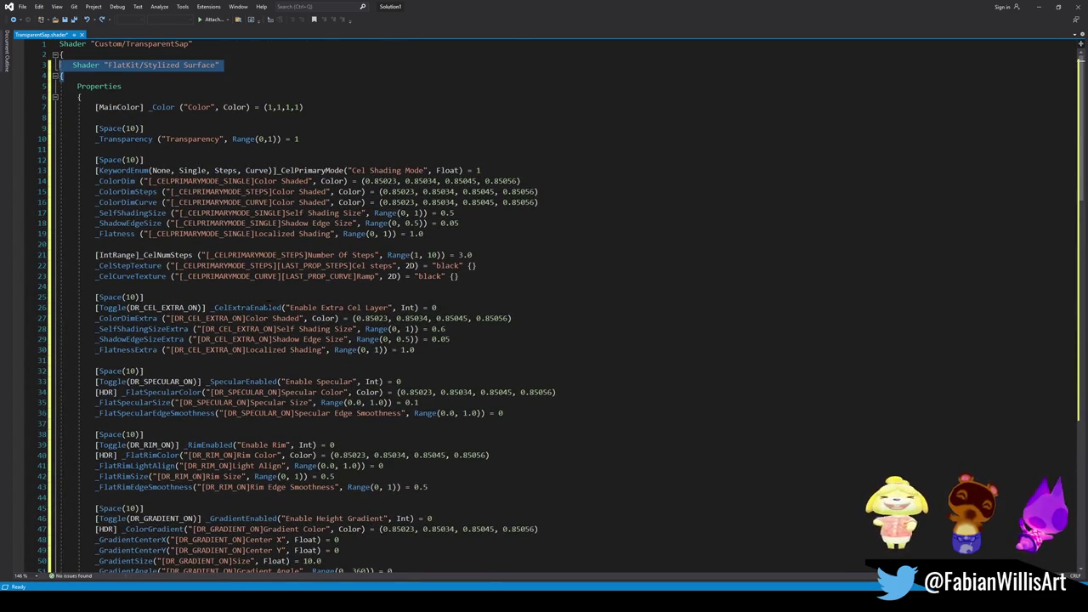
pyautogui.hotkey('ctrl', 'y')
pyautogui.hotkey('ctrl', 'y')
pyautogui.hotkey('ctrl', 's')
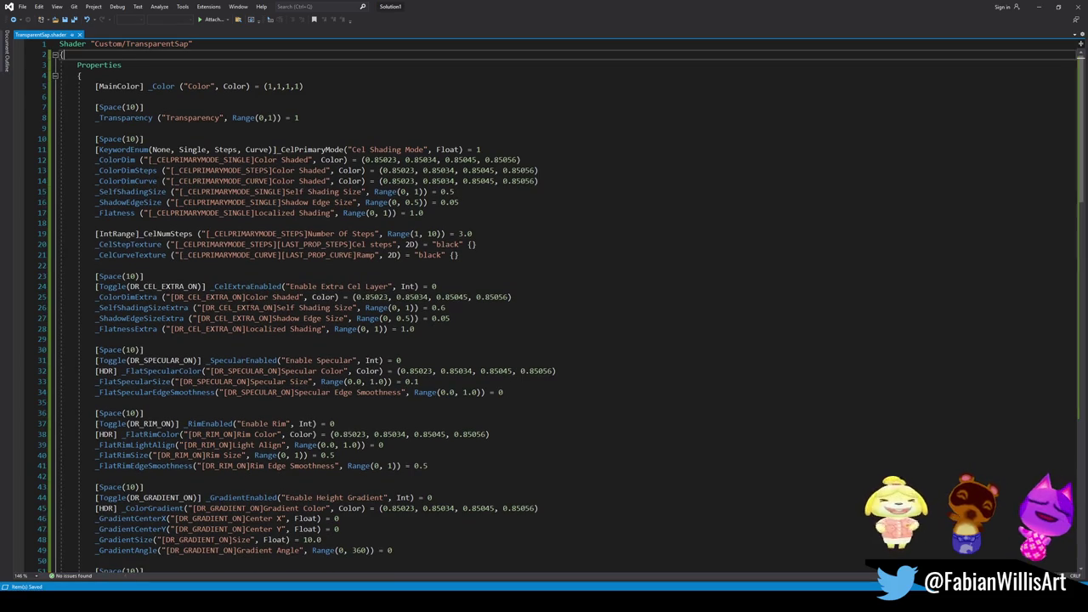
pyautogui.click(1038, 6)
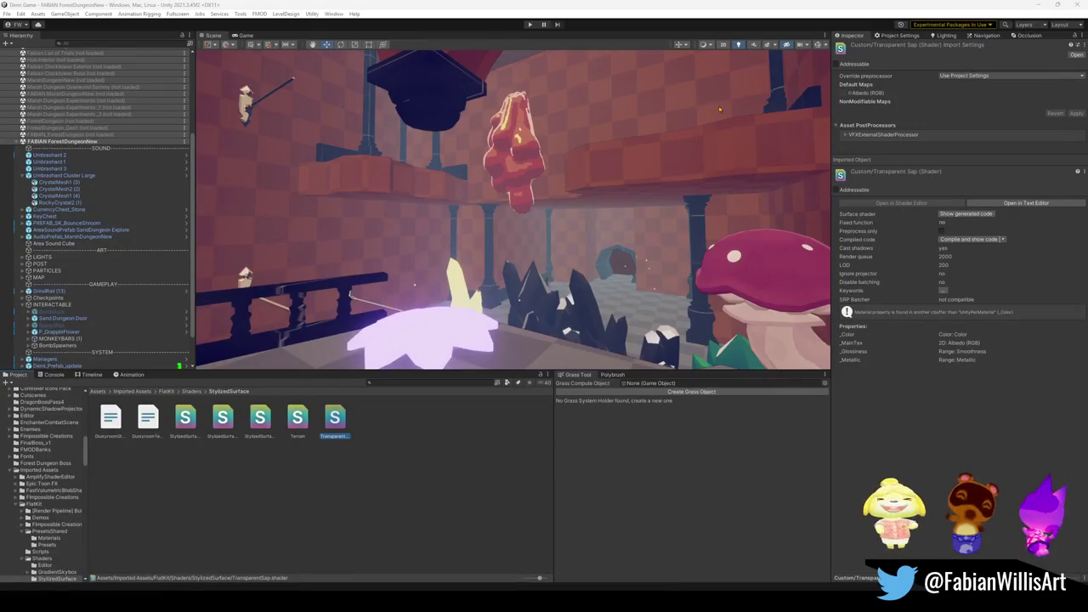
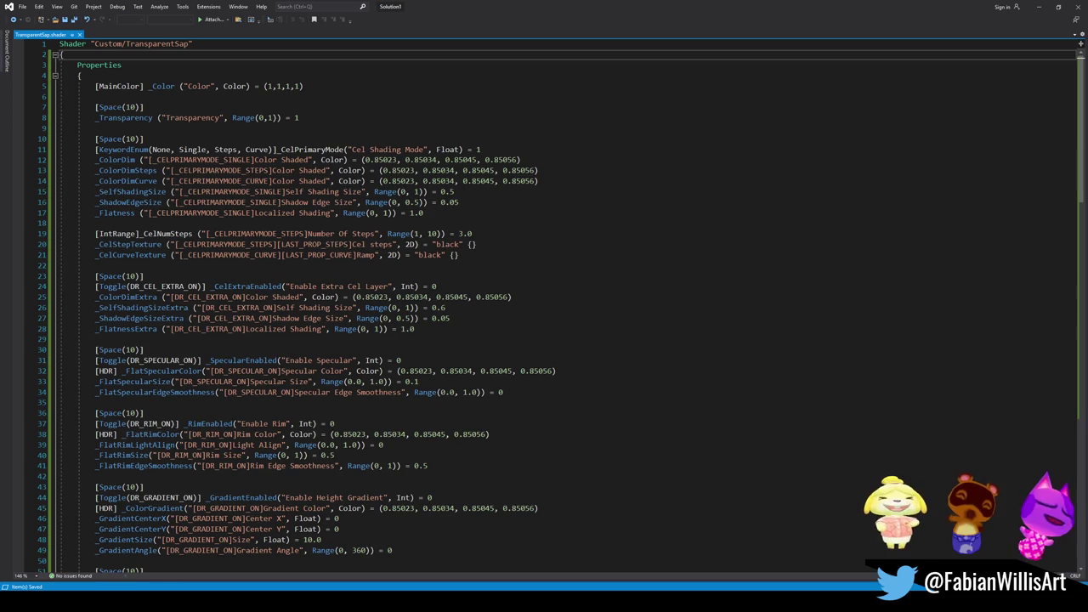
# Scroll to the end of TransparentSap.shader at line 124, then minimize Visual Studio to return to Unity.
pyautogui.scroll(-20, 359, 351)
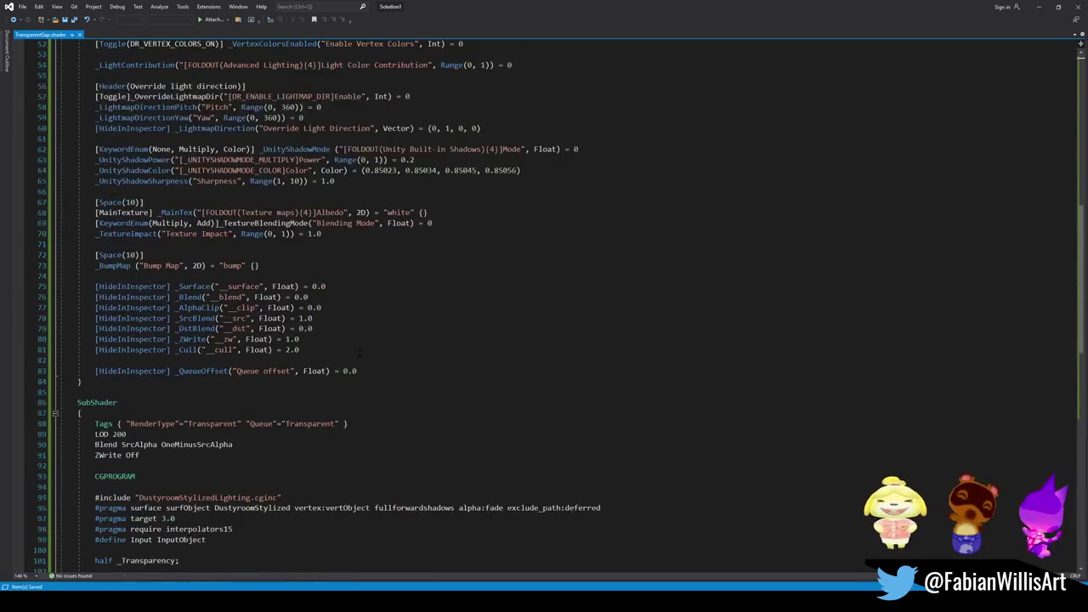
pyautogui.scroll(-2, 359, 351)
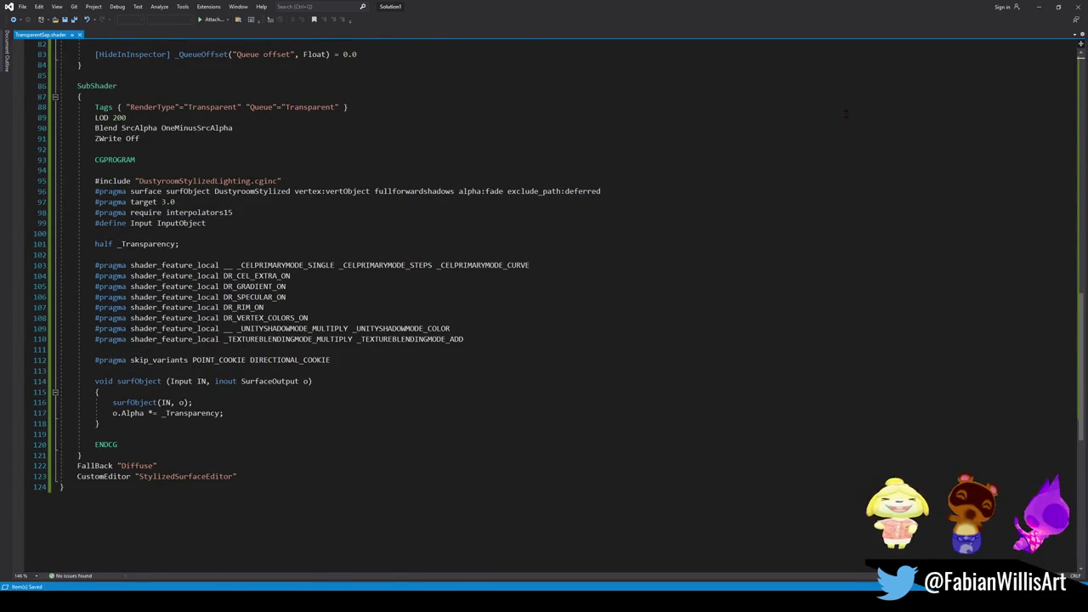
pyautogui.click(1038, 6)
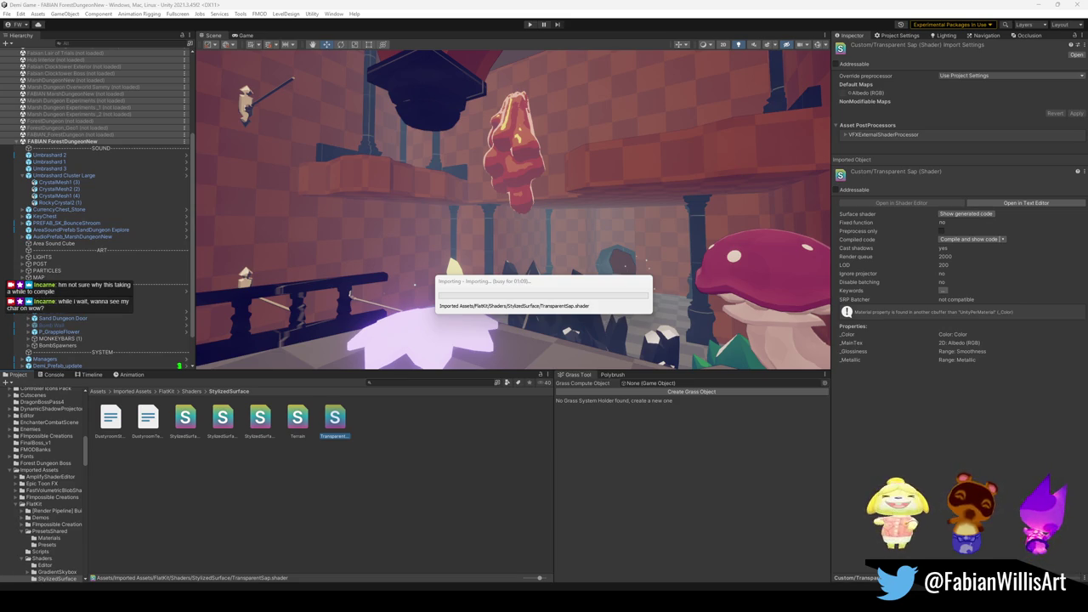
# Launch Battle.net from Windows search and go to the World of Warcraft Midnight page.
pyautogui.press('super')
pyautogui.write('battle.net')
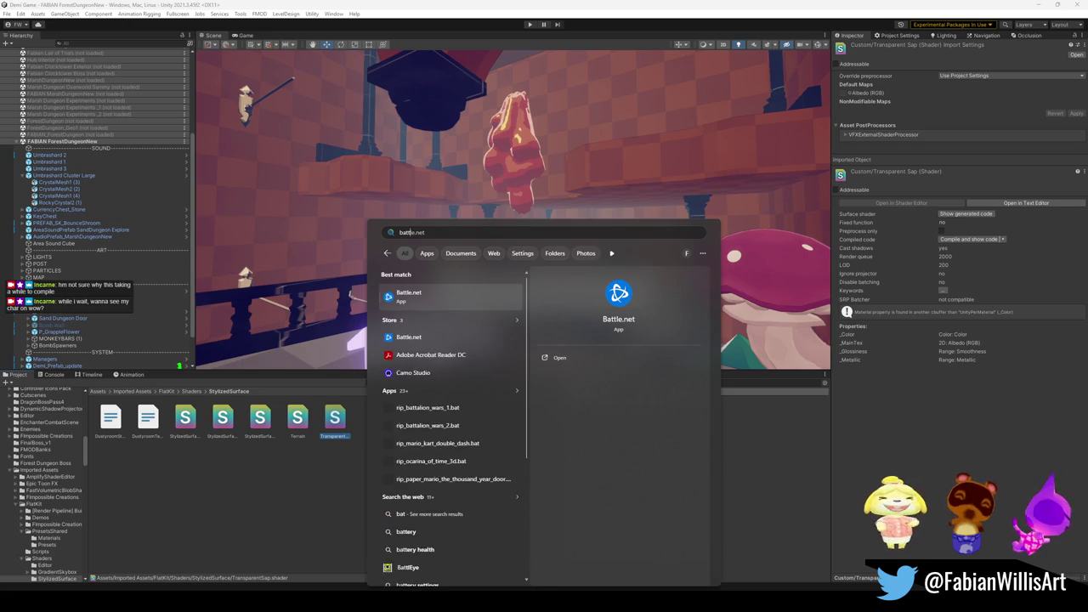
pyautogui.press('Return')
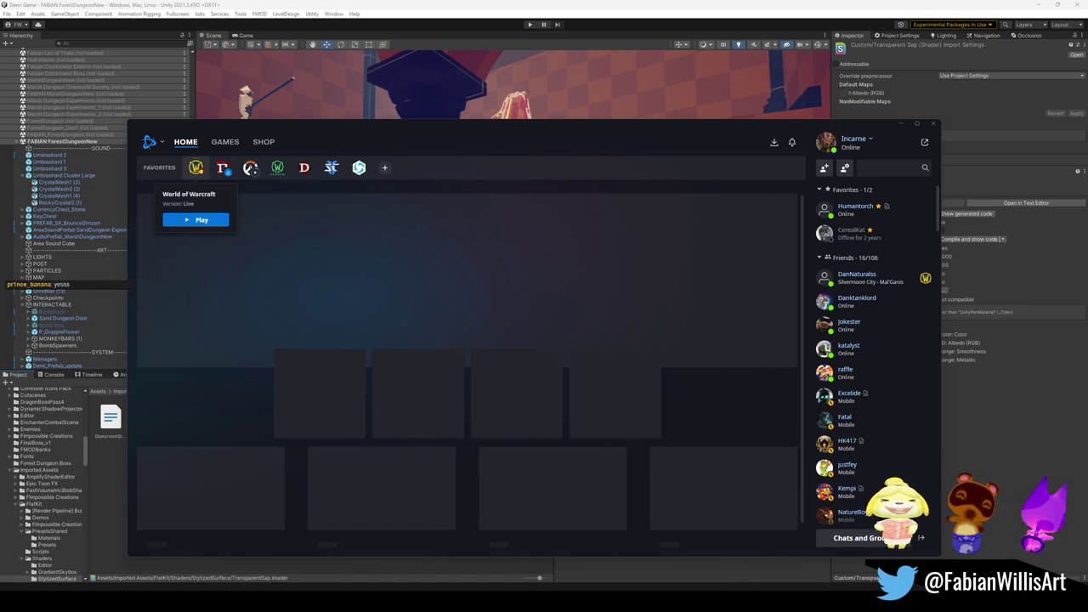
pyautogui.click(195, 168)
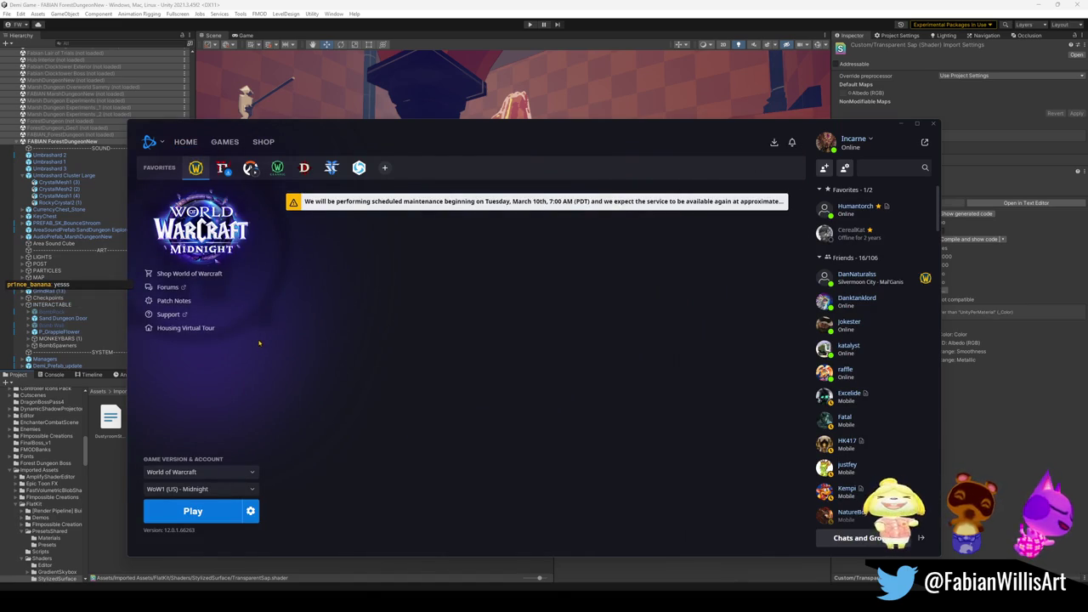
# Start World of Warcraft with Play and dismiss the processor BIOS warning.
pyautogui.click(165, 515)
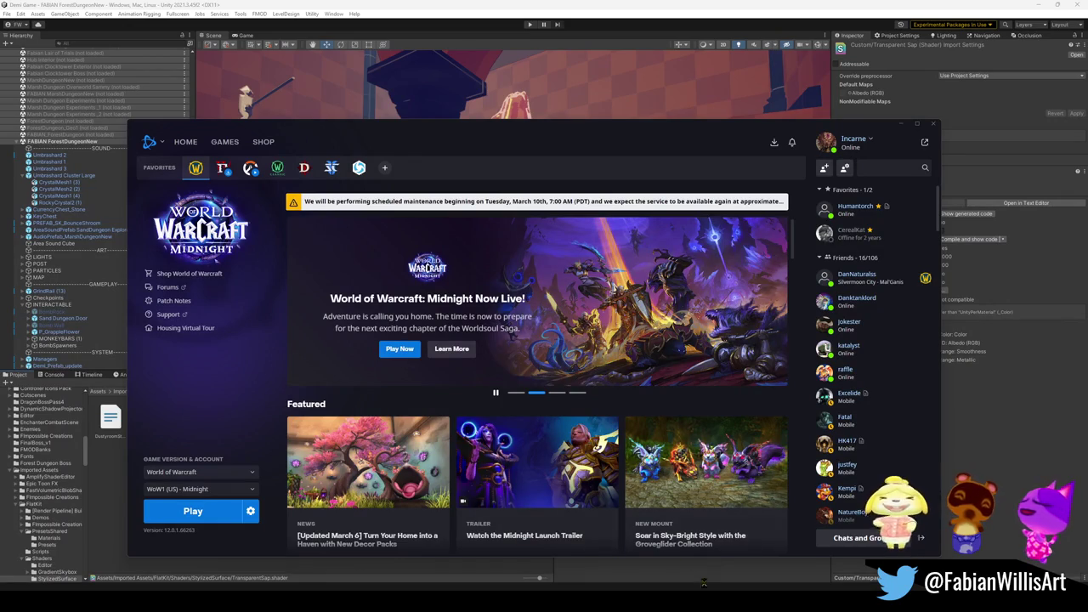
pyautogui.click(193, 510)
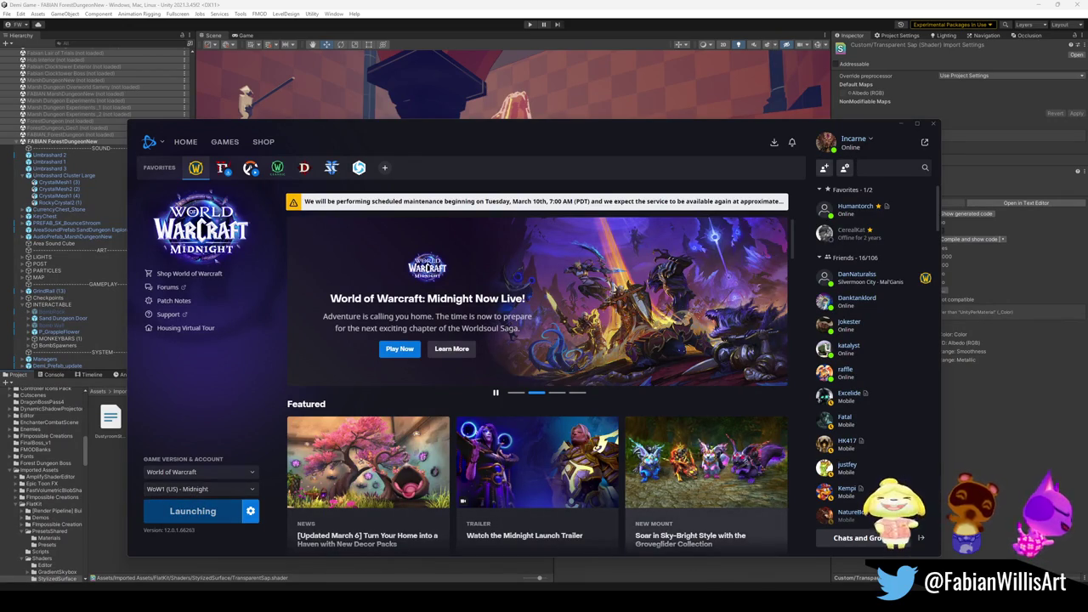
pyautogui.click(608, 343)
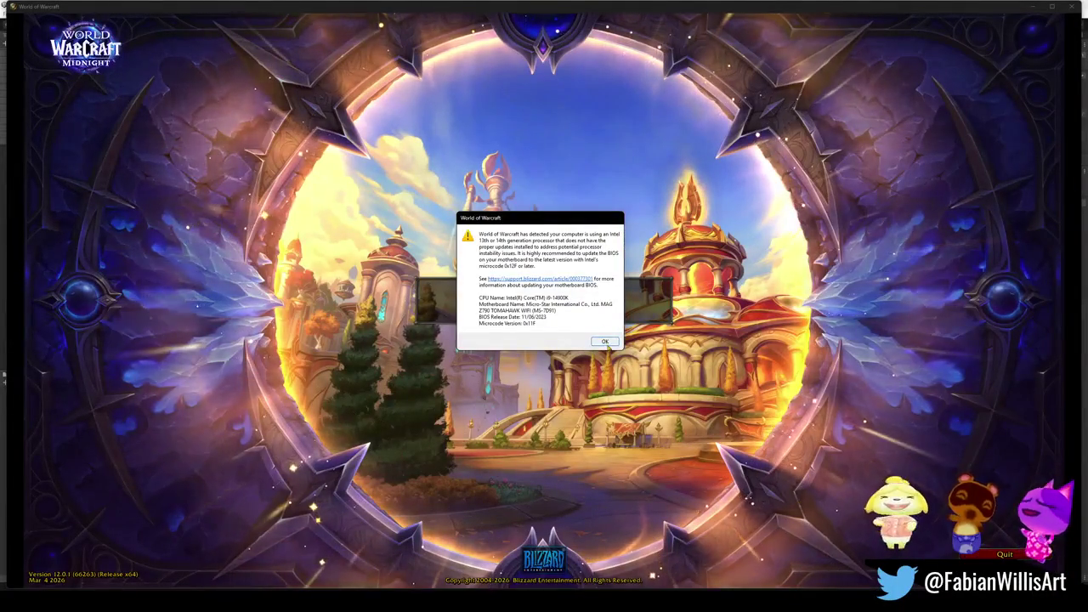
# Dismiss the BIOS warning and the unable-to-reconnect error, then close the World of Warcraft client.
pyautogui.click(605, 340)
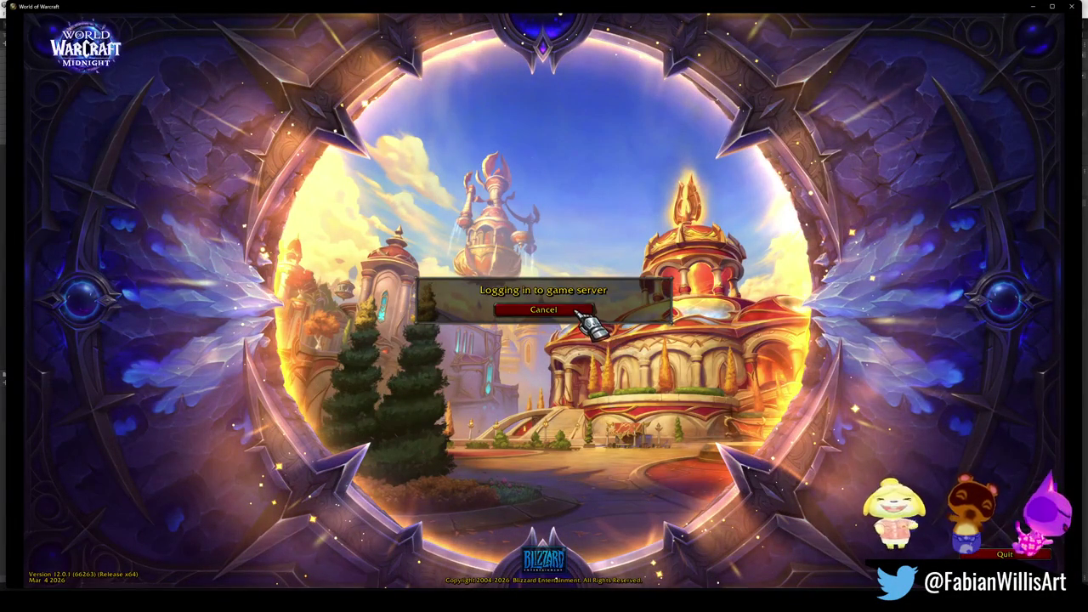
pyautogui.click(1074, 7)
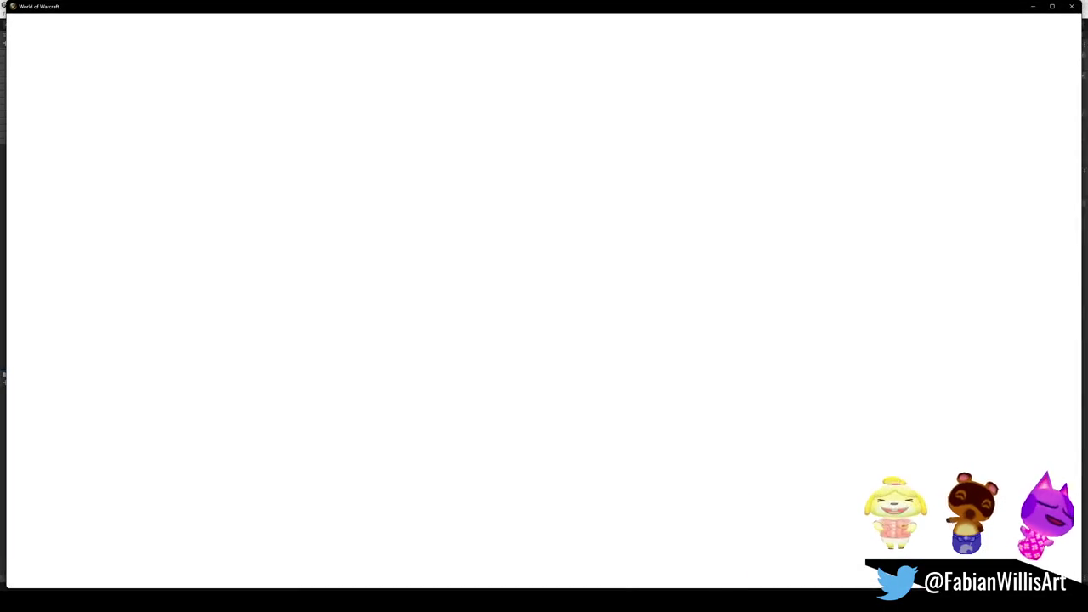
pyautogui.moveTo(658, 601)
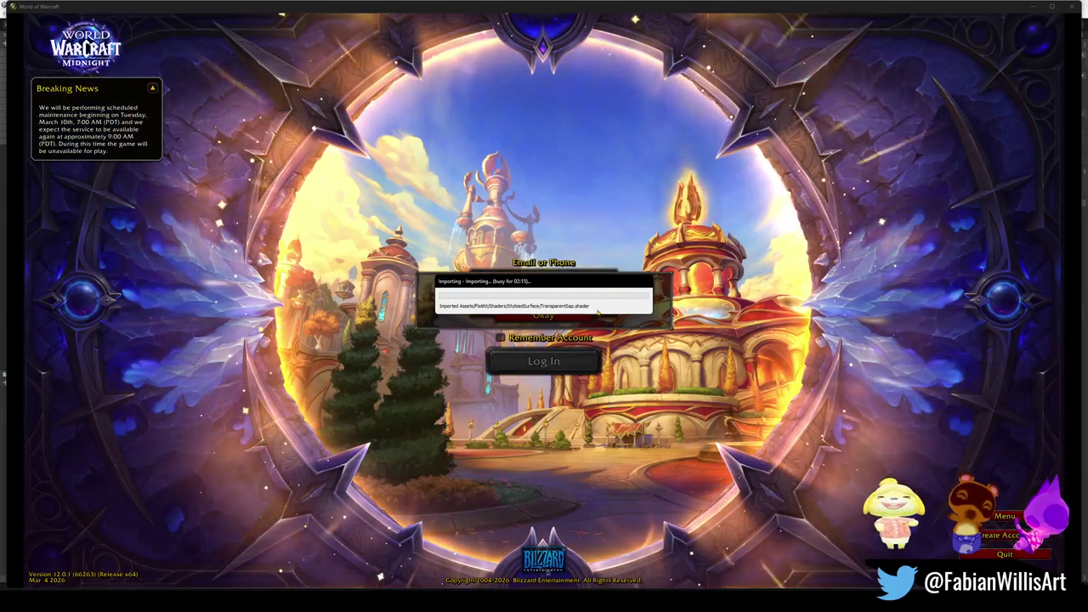
pyautogui.click(648, 363)
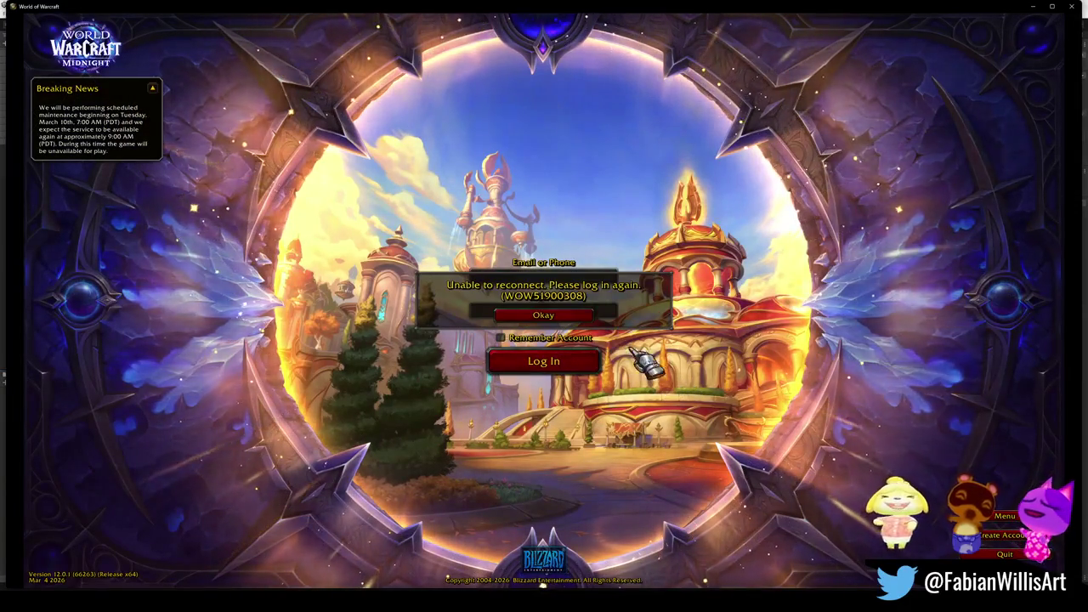
pyautogui.click(557, 314)
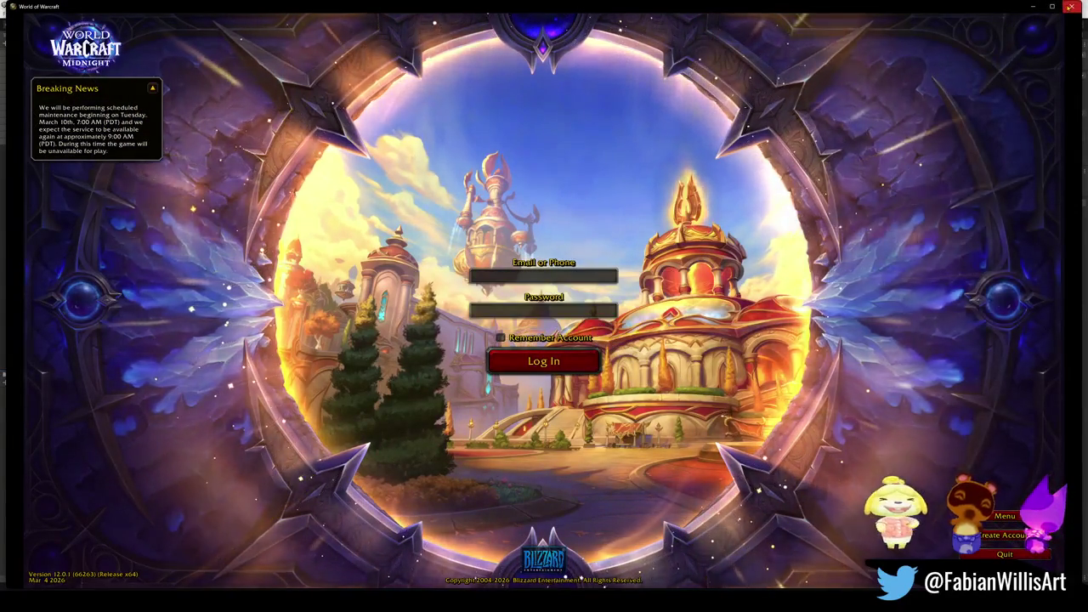
pyautogui.click(1070, 6)
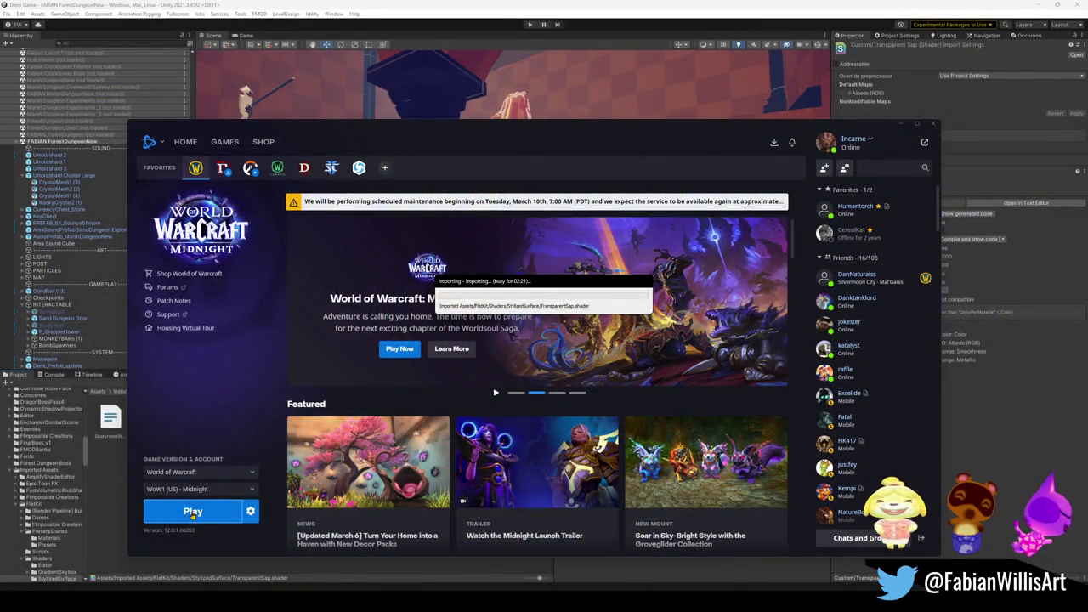
# Relaunch World of Warcraft from Battle.net and clear the processor BIOS warning.
pyautogui.click(193, 511)
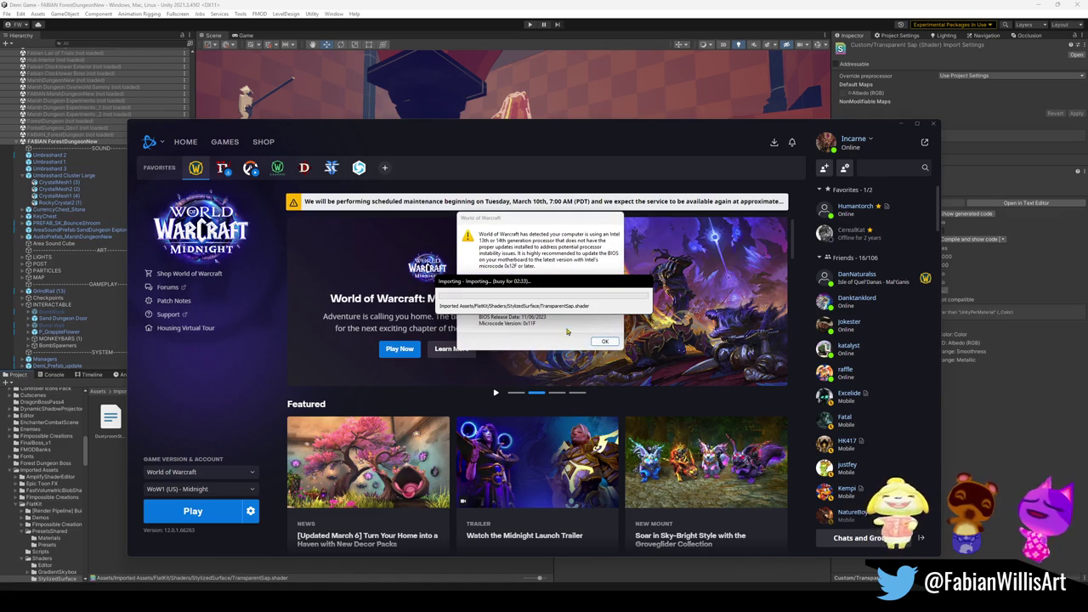
pyautogui.click(597, 343)
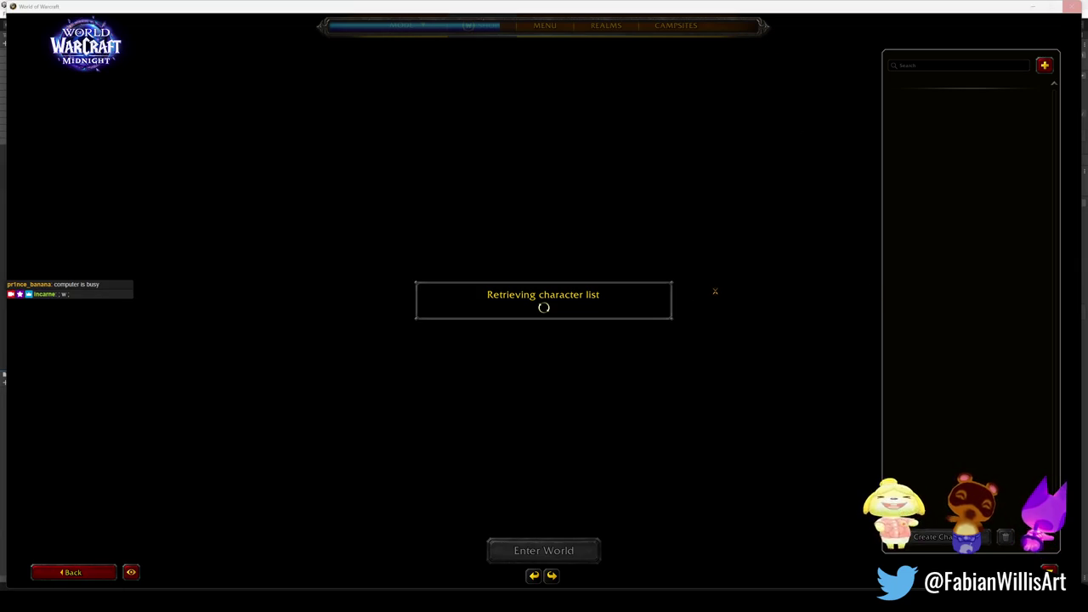
# Select the level 80 Priest and enter the world.
pyautogui.moveTo(656, 600)
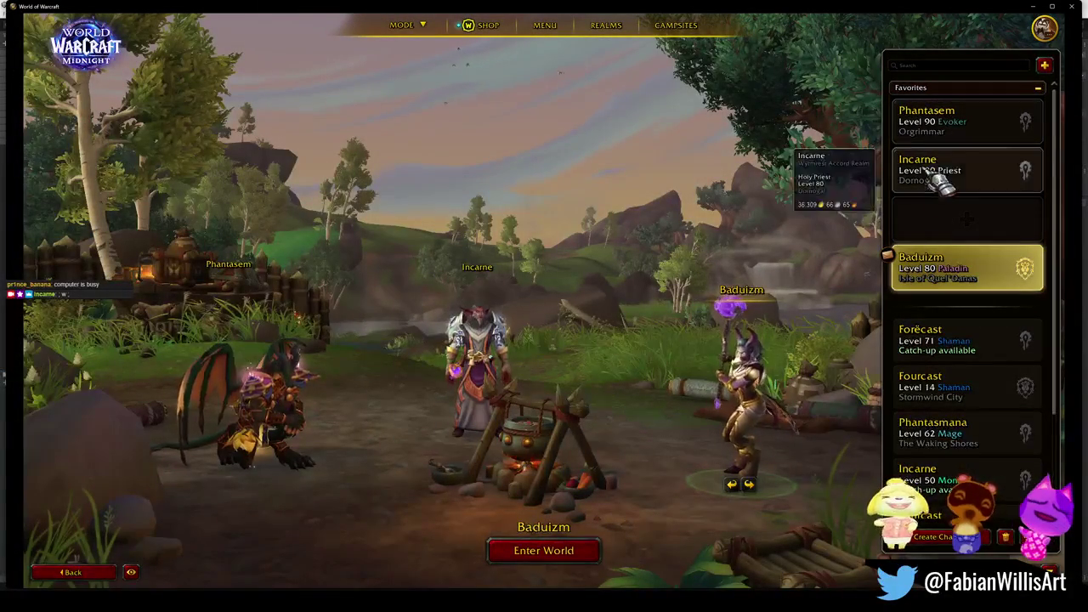
pyautogui.click(963, 174)
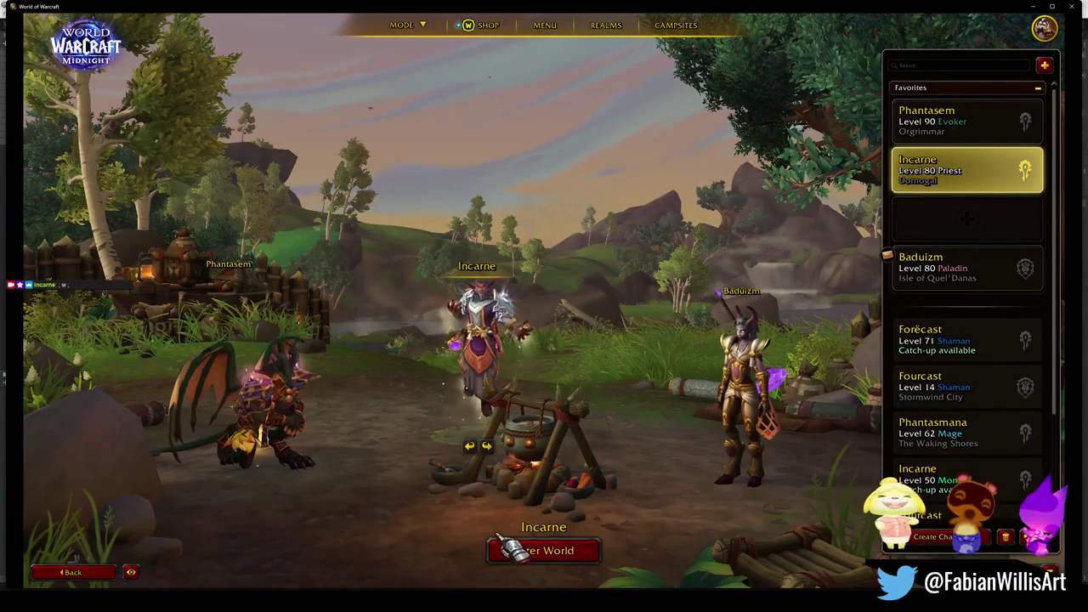
pyautogui.click(552, 557)
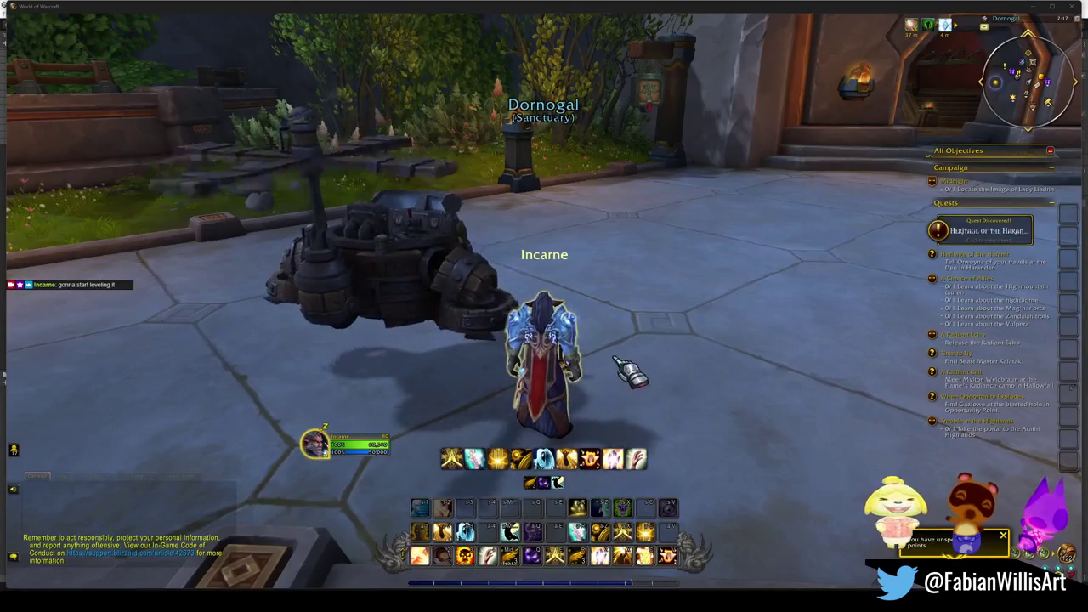
# Swing the camera toward the Dornogal building, run forward, hide the UI and zoom in.
pyautogui.moveTo(626, 309)
pyautogui.mouseDown()
pyautogui.moveTo(910, 308)
pyautogui.moveTo(687, 367)
pyautogui.mouseUp()
pyautogui.press('w')
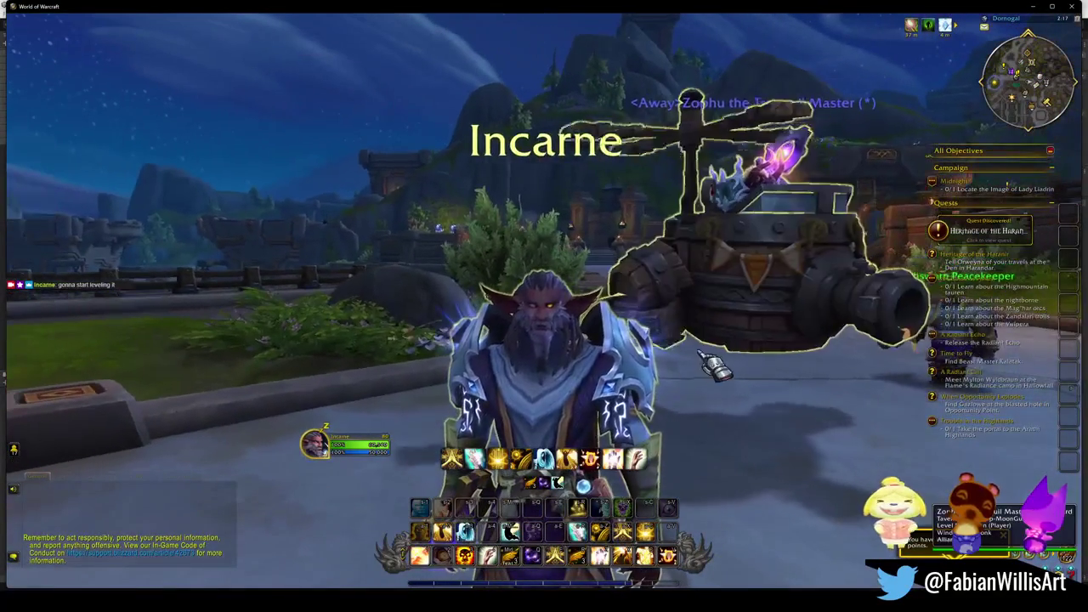
pyautogui.hotkey('alt', 'z')
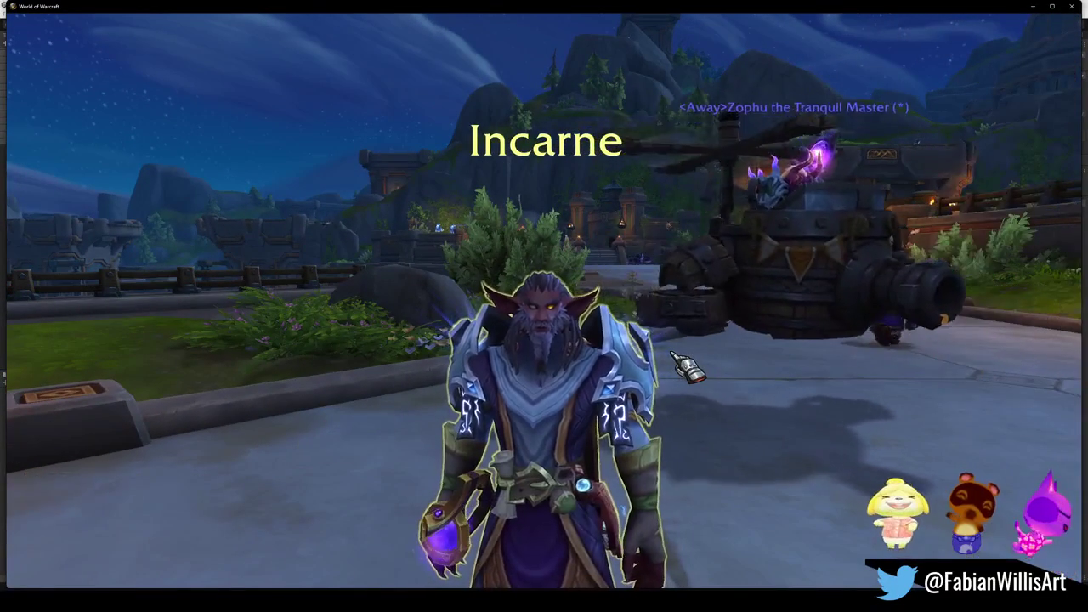
pyautogui.scroll(5, 643, 384)
pyautogui.scroll(-5, 643, 384)
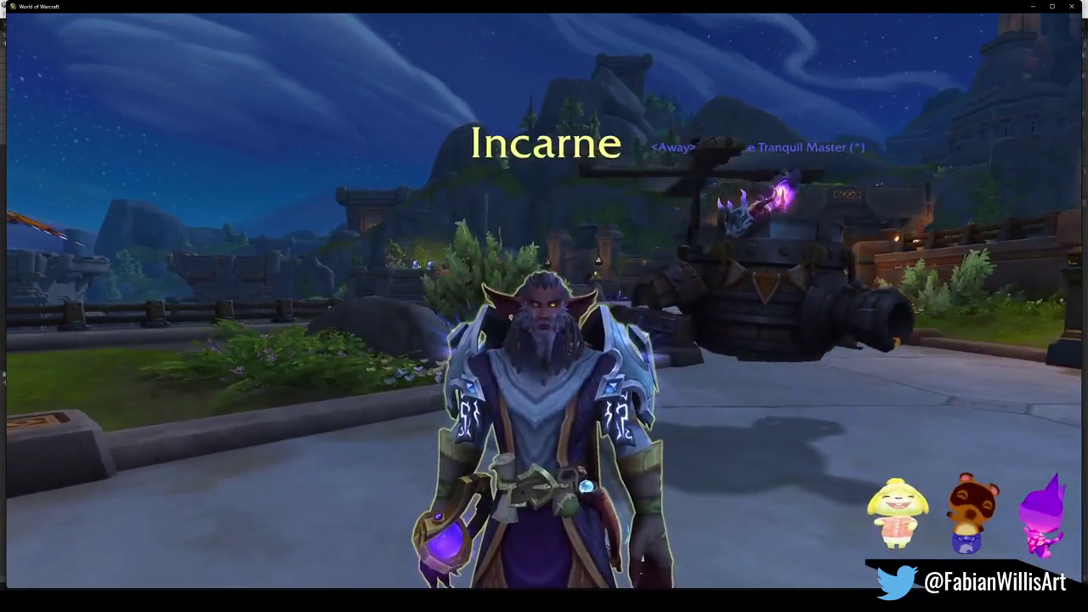
pyautogui.scroll(8, 367, 503)
pyautogui.scroll(-5, 367, 503)
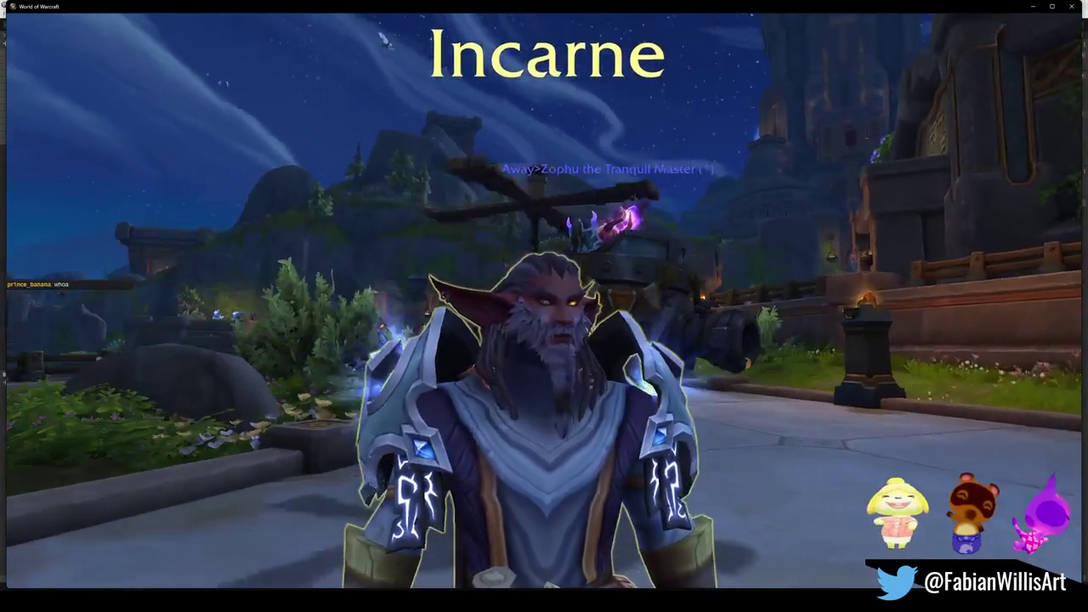
# Orbit around the character, restore the interface and open the Mounts collection.
pyautogui.moveTo(367, 503); pyautogui.dragTo(368, 503)
pyautogui.scroll(-5, 690, 384)
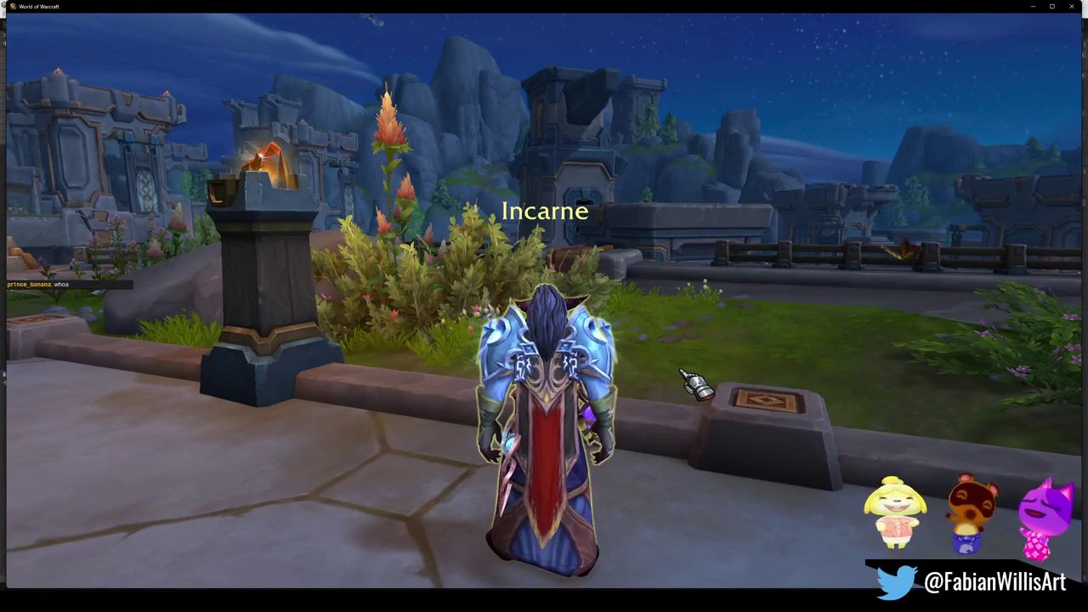
pyautogui.hotkey('alt', 'z')
pyautogui.hotkey('shift', 'p')
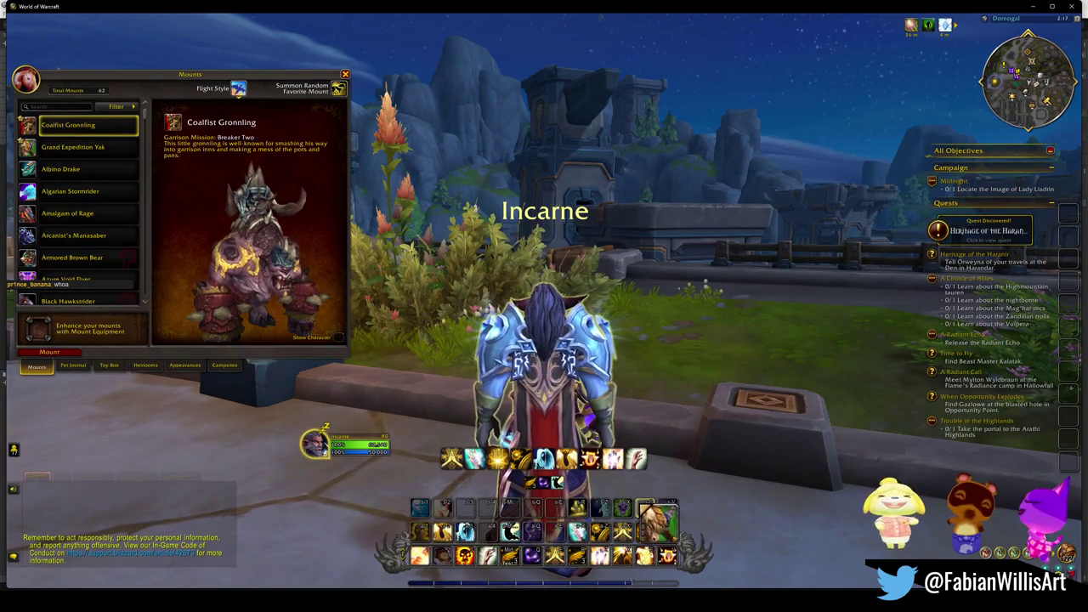
# Summon the Grand Expedition Yak and talk to its transmogrifier.
pyautogui.click(339, 88)
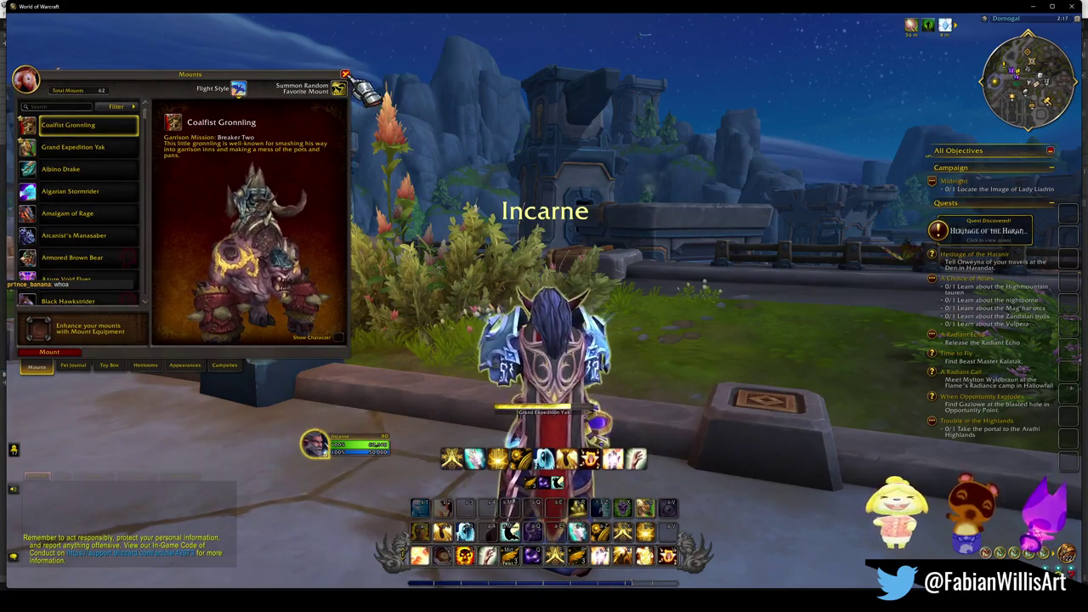
pyautogui.click(345, 73)
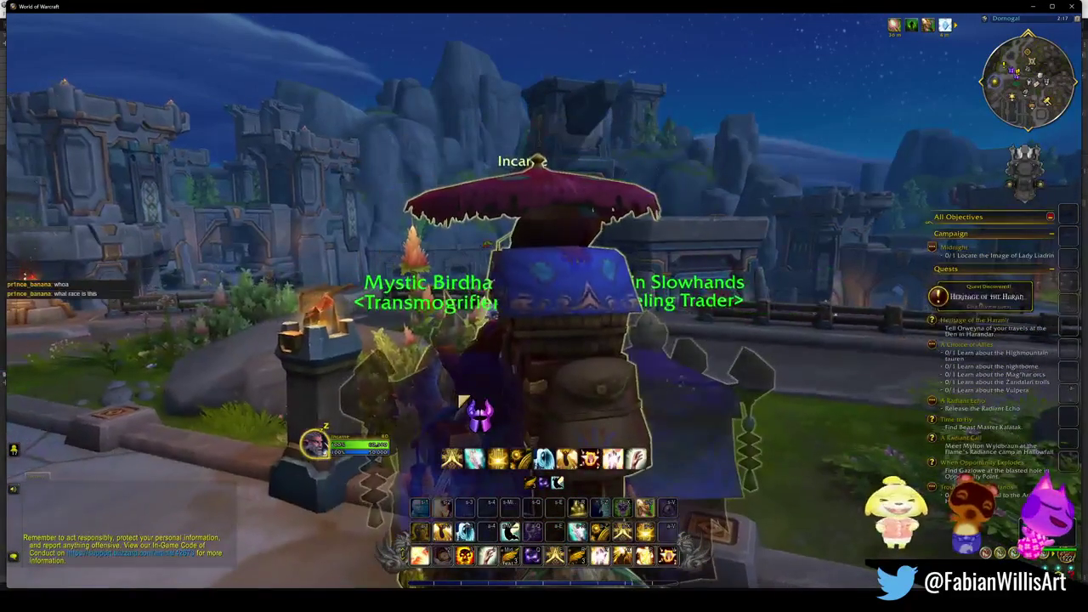
pyautogui.rightClick(458, 397)
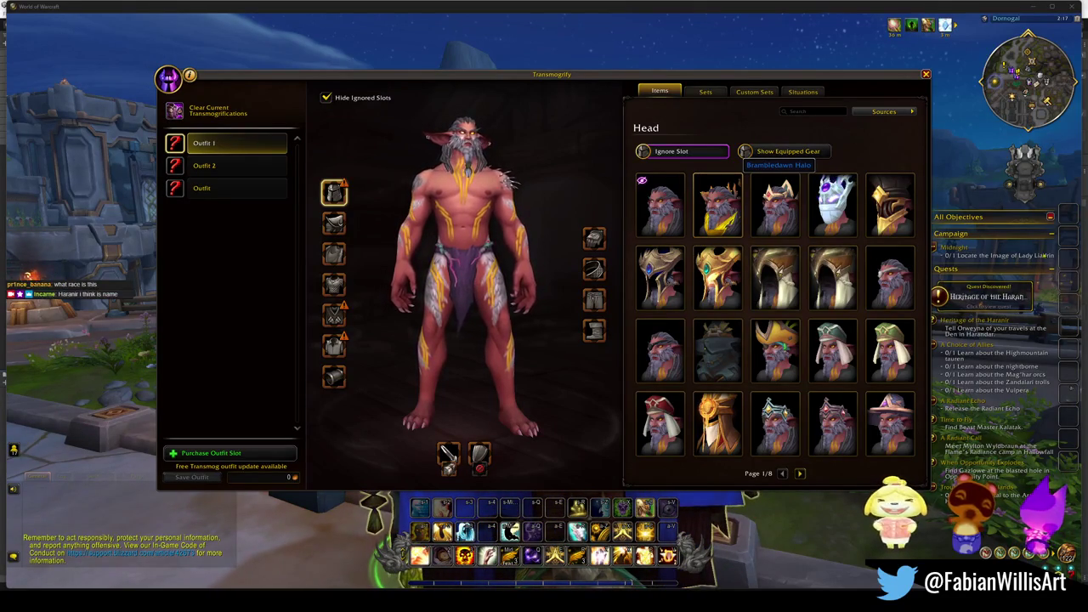
# Apply the Medic custom outfit set and rotate and raise the preview model.
pyautogui.click(752, 93)
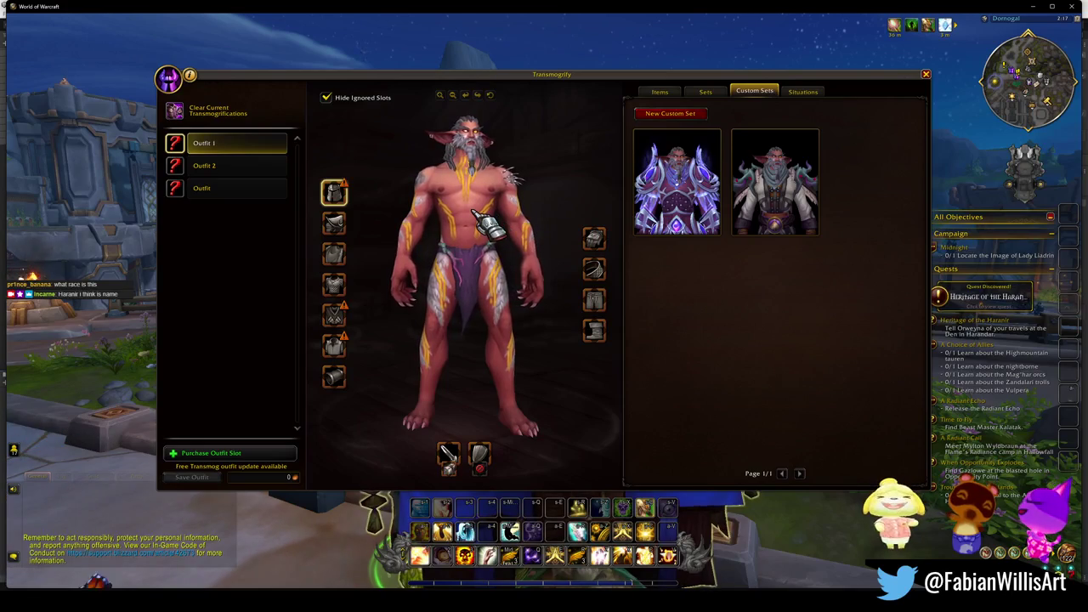
pyautogui.scroll(2, 497, 231)
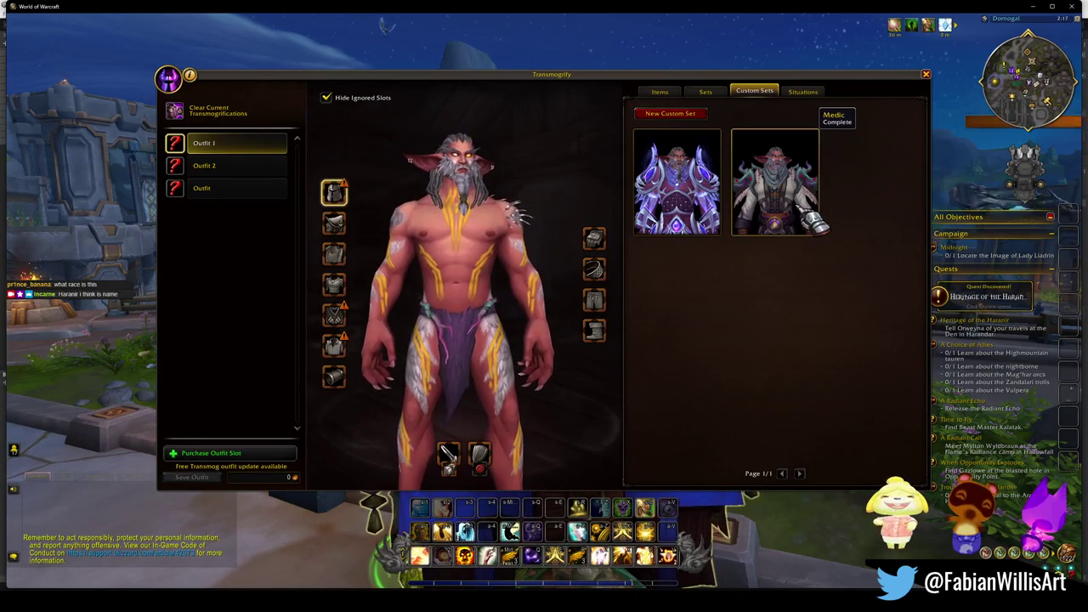
pyautogui.click(774, 183)
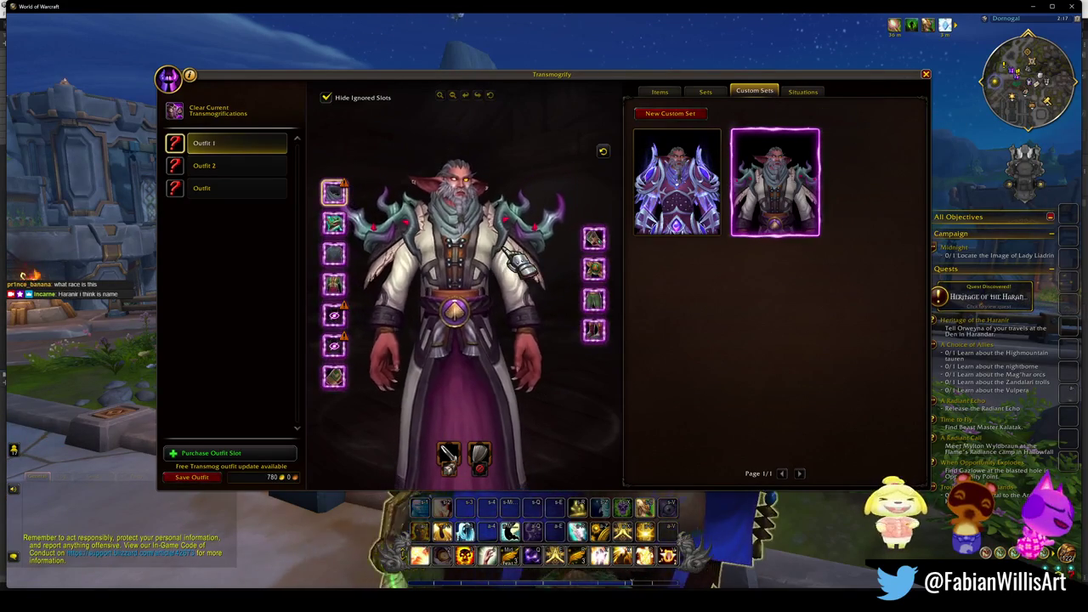
pyautogui.scroll(2, 502, 306)
pyautogui.moveTo(506, 317); pyautogui.dragTo(488, 294)
pyautogui.scroll(-3, 493, 300)
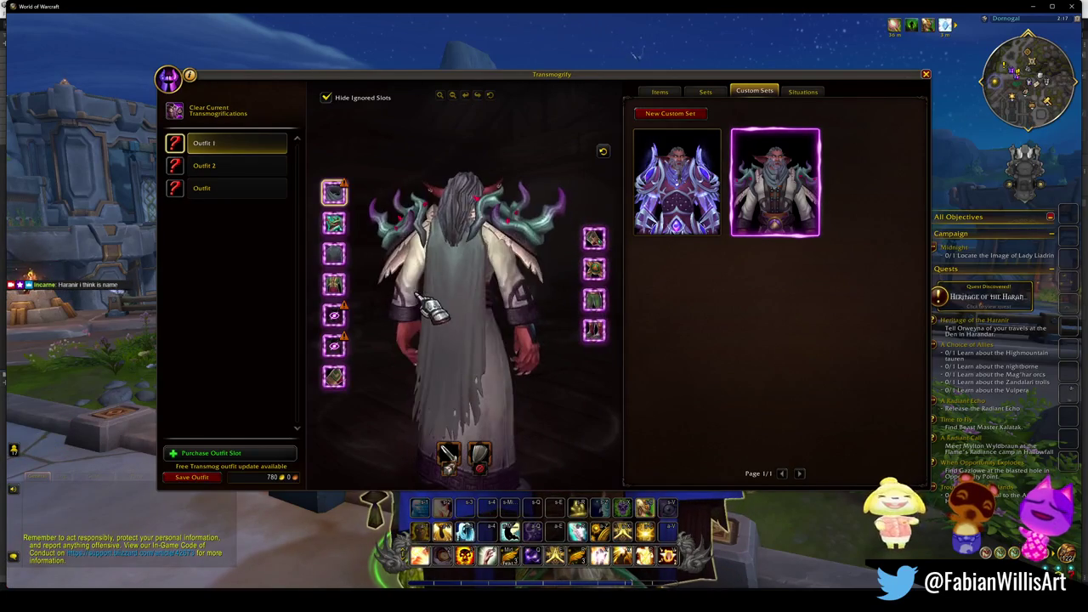
pyautogui.moveTo(469, 348); pyautogui.dragTo(494, 316)
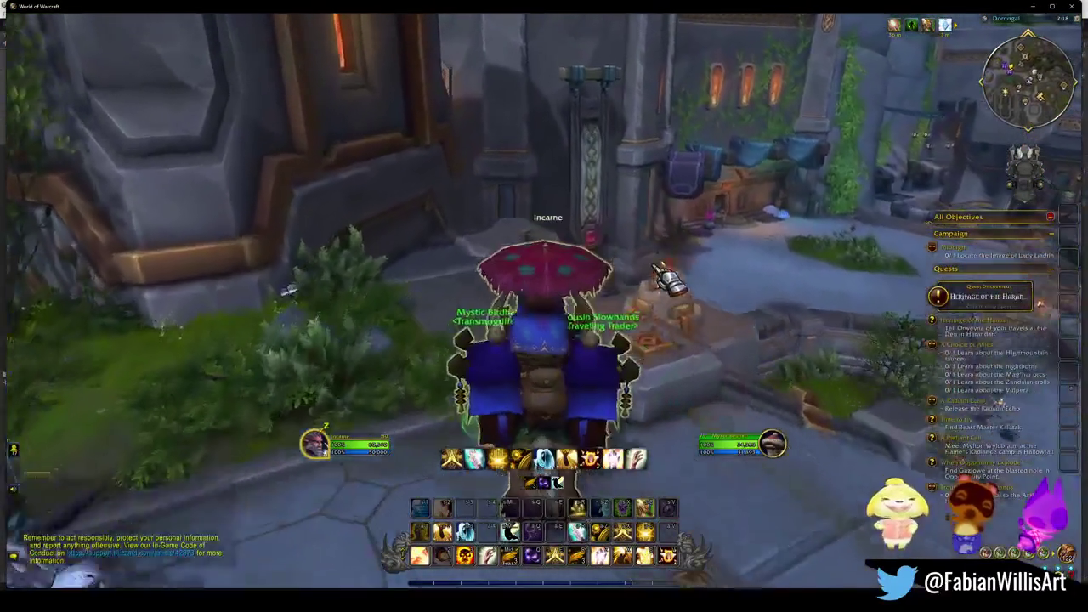
# Ride through The Fissure into the Lapidarium and talk to the Barber.
pyautogui.press('a')
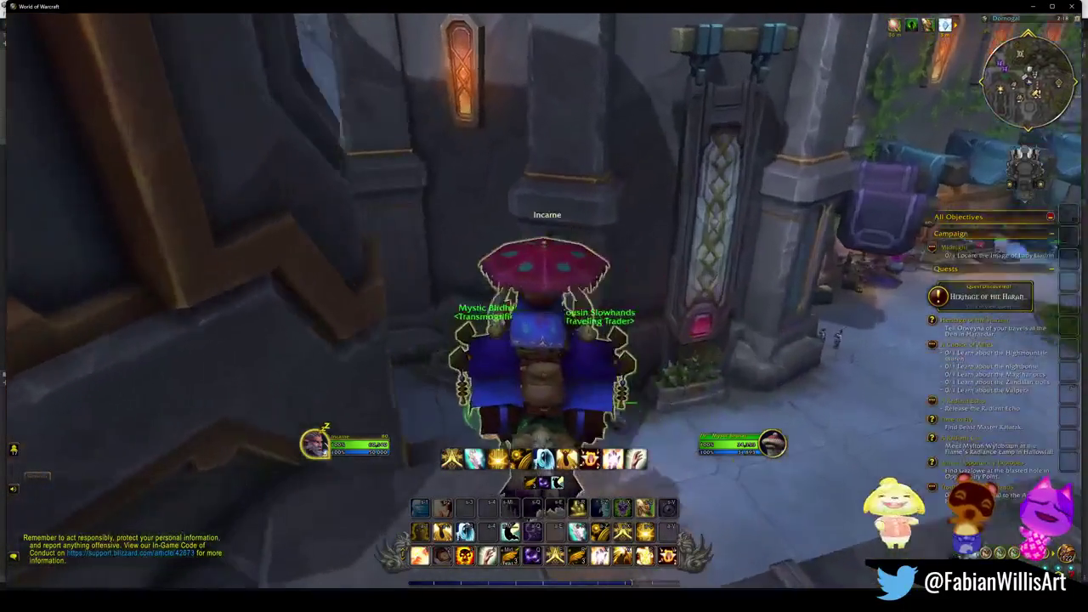
pyautogui.press('w')
pyautogui.press('a')
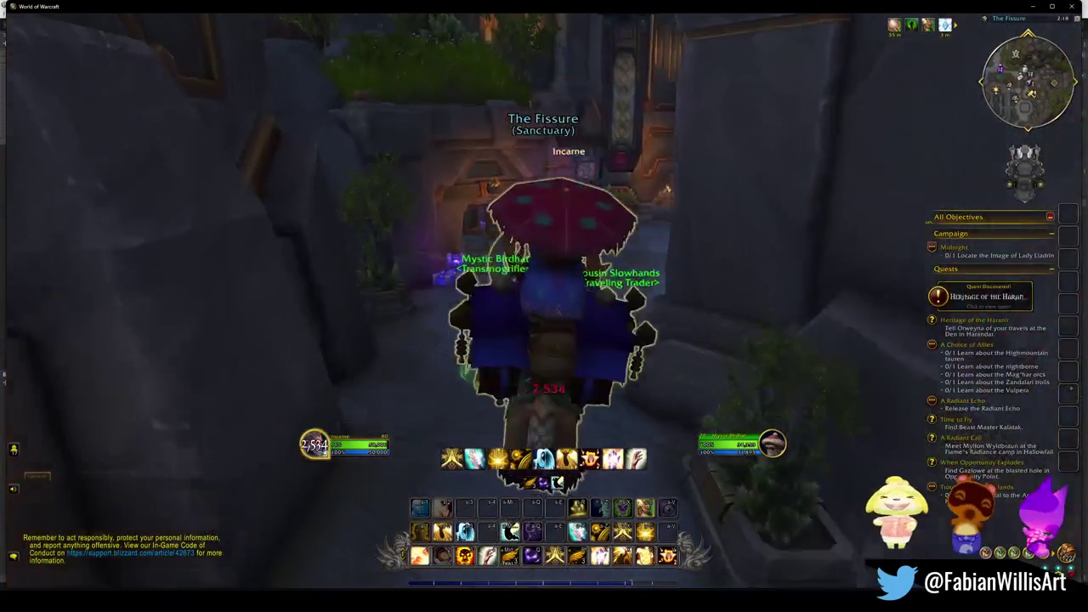
pyautogui.press('w')
pyautogui.press('w')
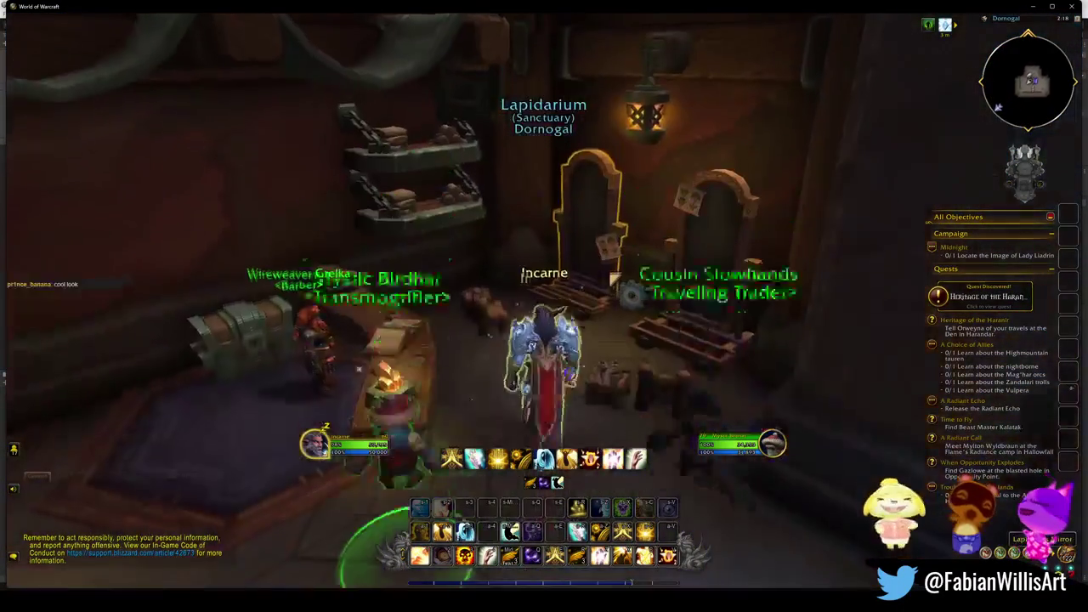
pyautogui.press('w')
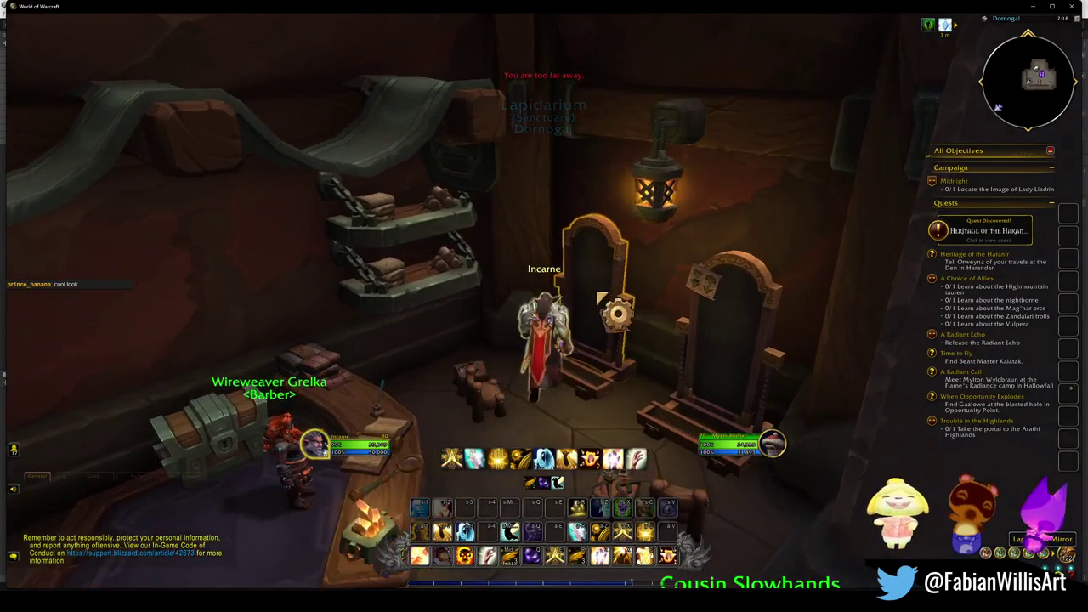
pyautogui.rightClick(590, 277)
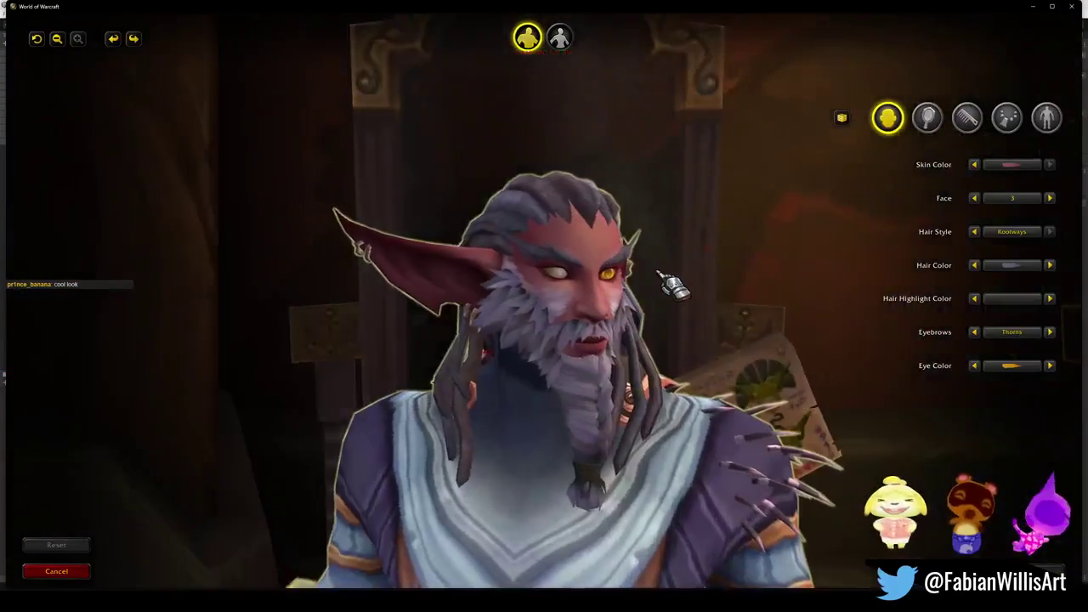
# Try the Gathered hair style, choose a darker hair colour and set Hair Highlight Color to None.
pyautogui.scroll(-5, 671, 285)
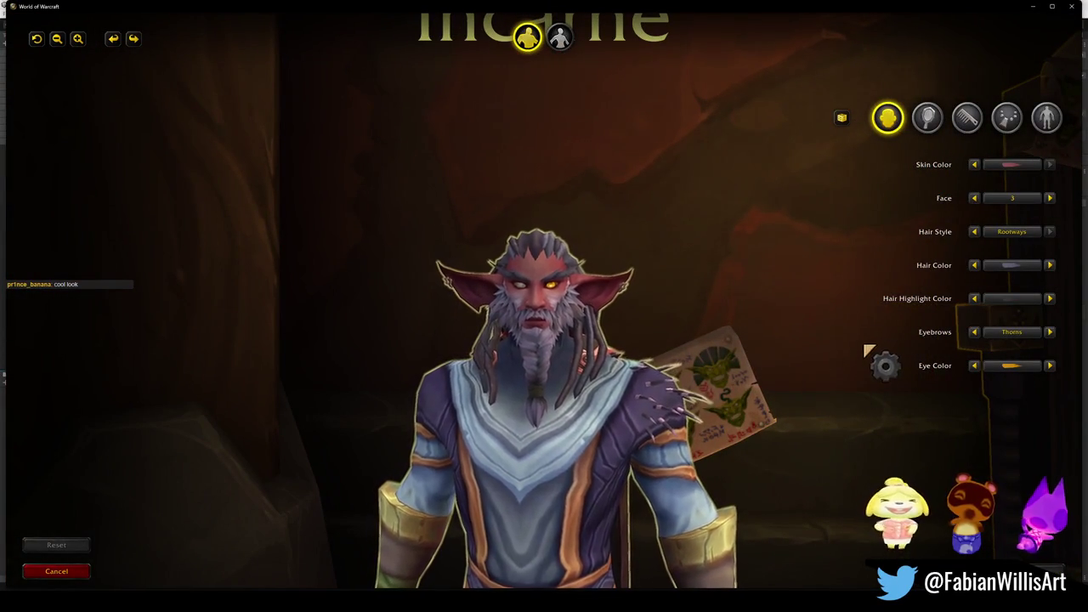
pyautogui.click(1015, 240)
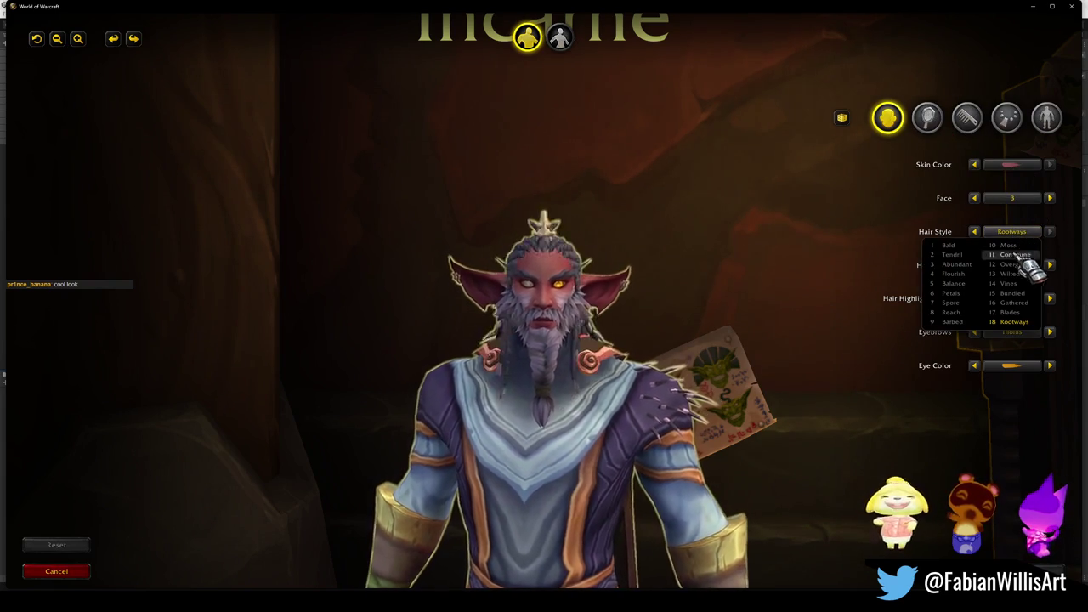
pyautogui.click(1017, 304)
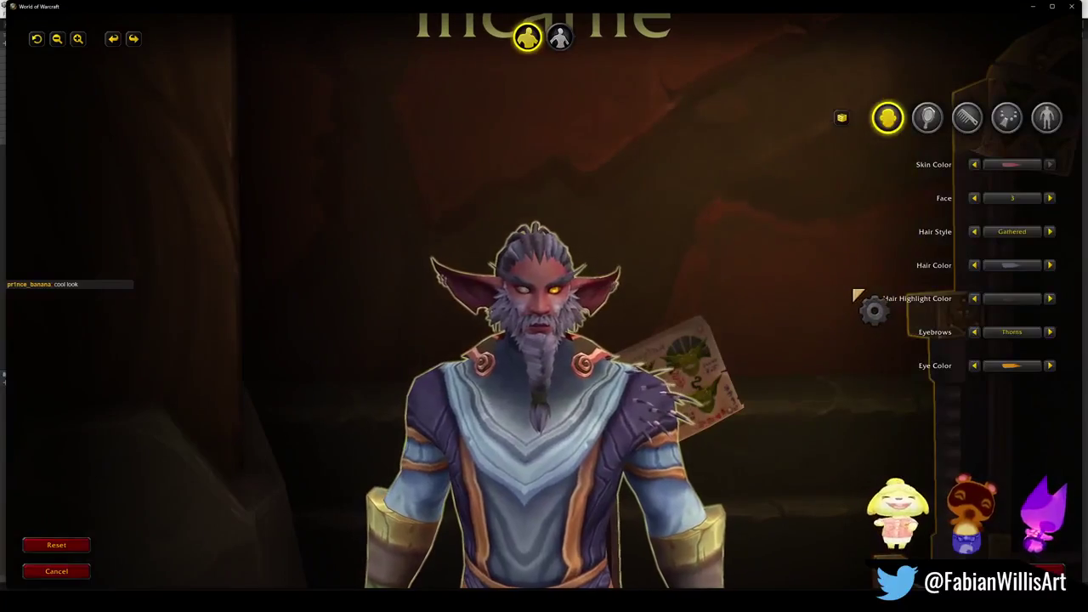
pyautogui.click(1007, 267)
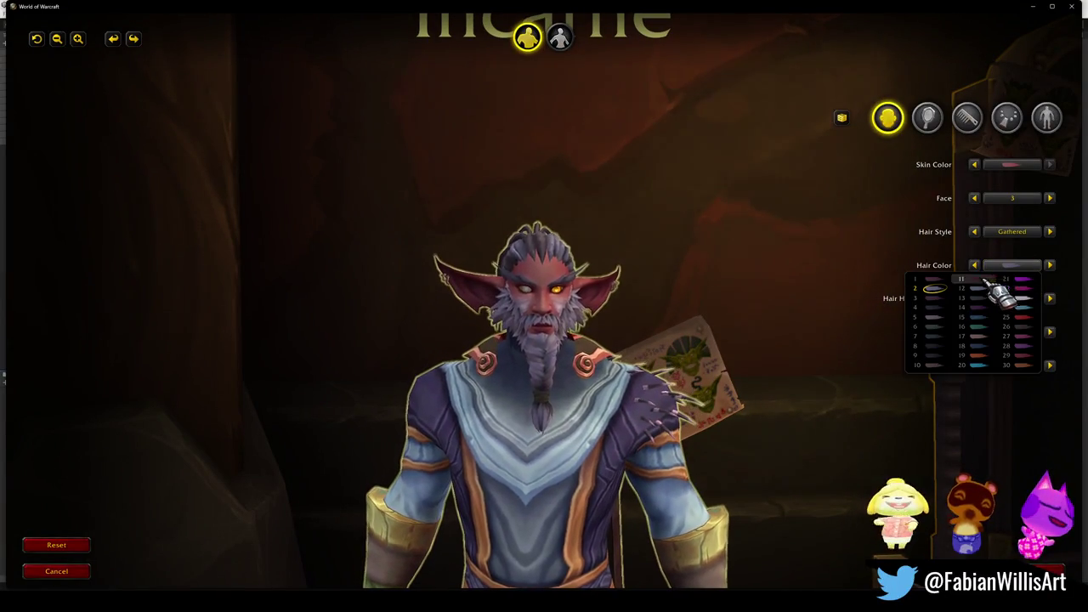
pyautogui.click(946, 311)
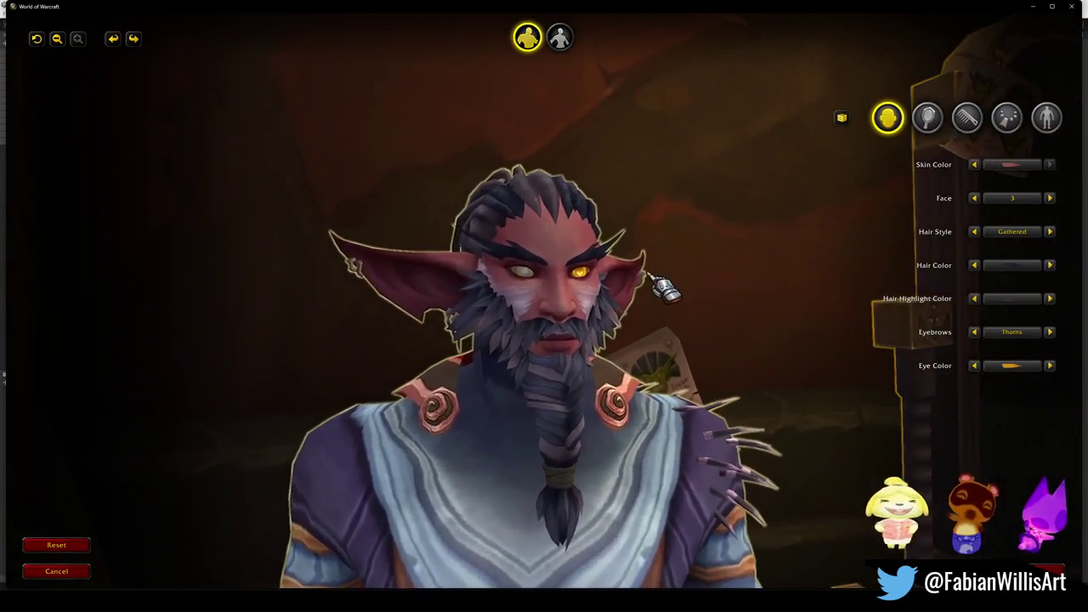
pyautogui.click(1004, 299)
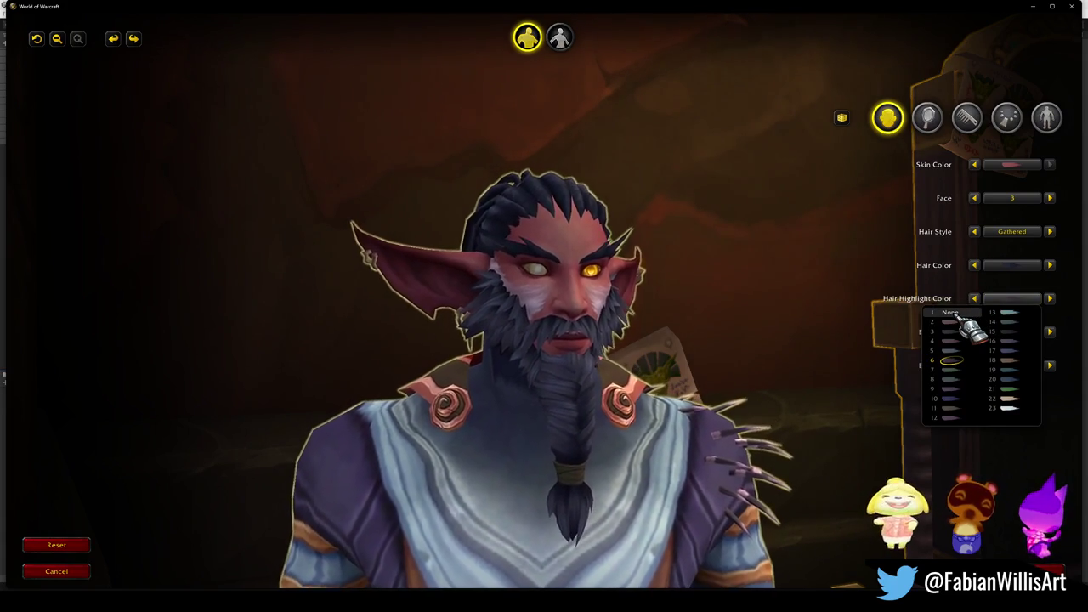
pyautogui.click(949, 312)
# Give the character a darker fur colour on the Body tab.
pyautogui.click(1046, 117)
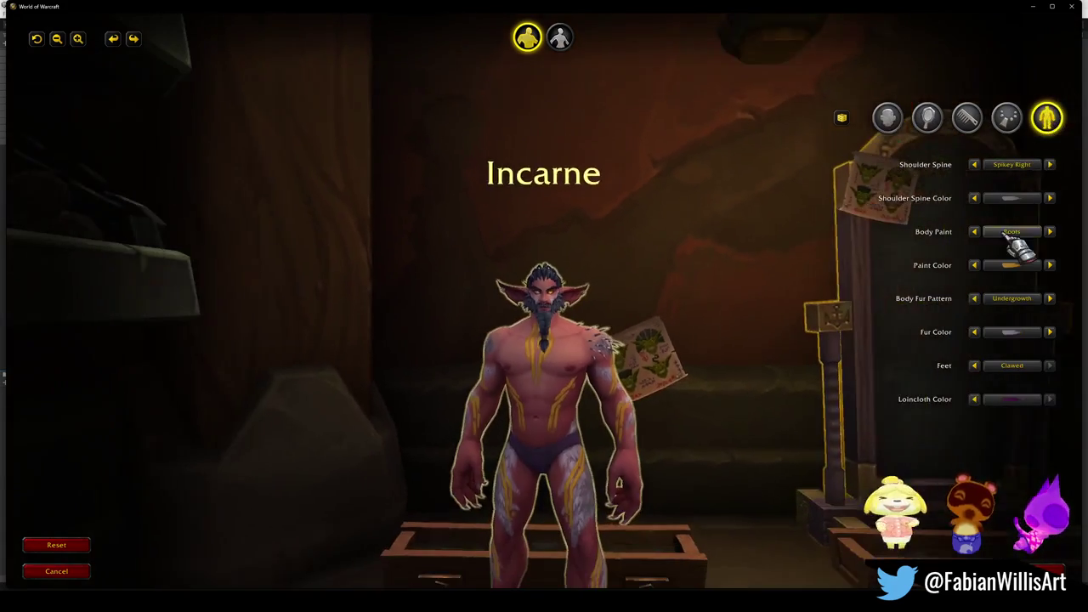
pyautogui.click(1008, 332)
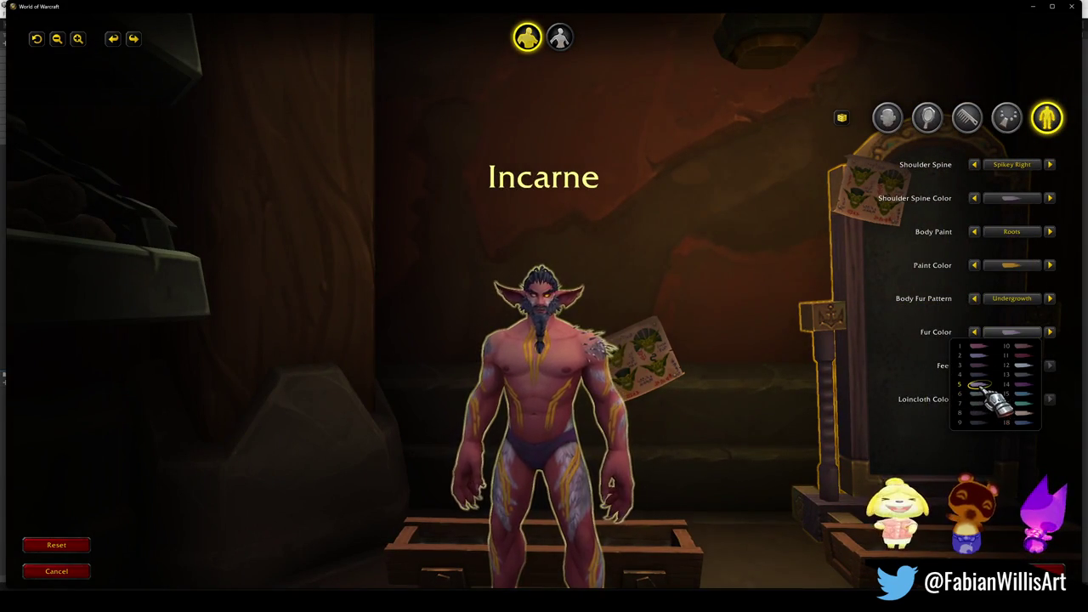
pyautogui.click(986, 382)
pyautogui.scroll(5, 692, 286)
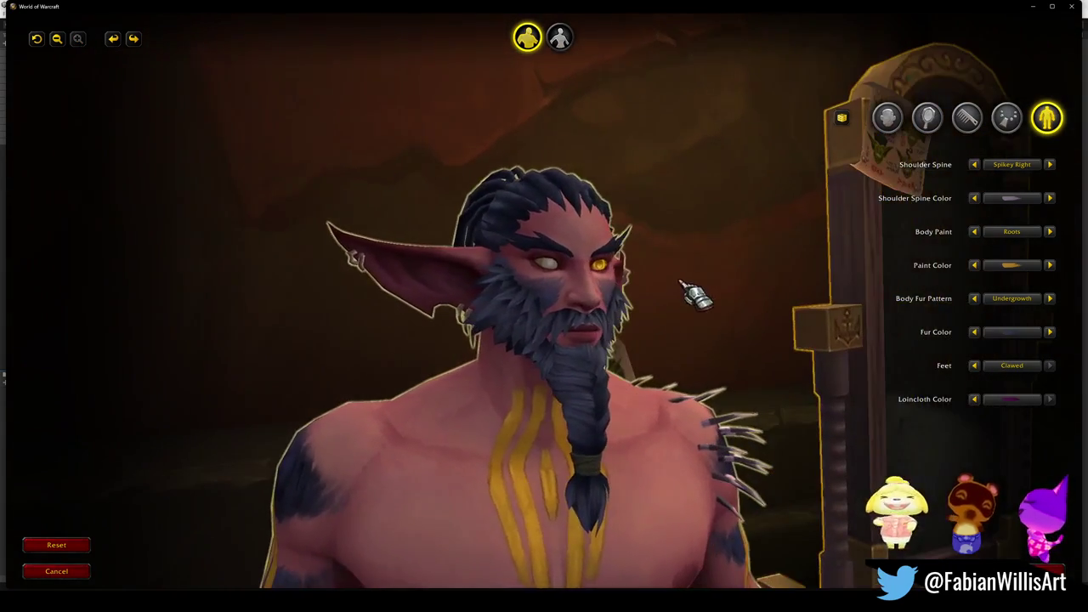
# Switch the hair style back to Rootways and turn the character to face left.
pyautogui.click(888, 119)
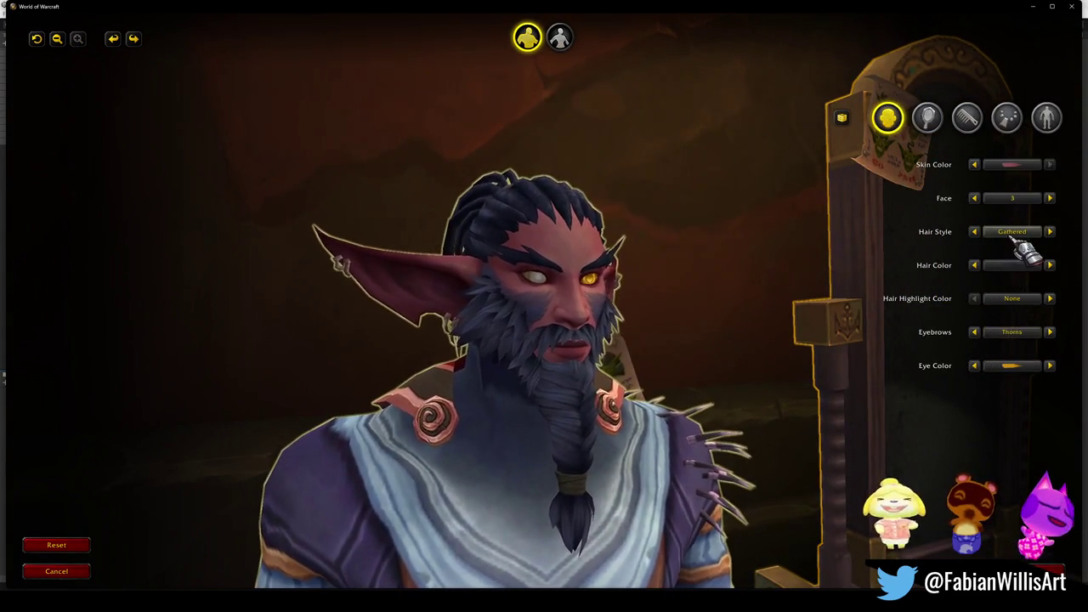
pyautogui.click(1012, 233)
pyautogui.click(1015, 322)
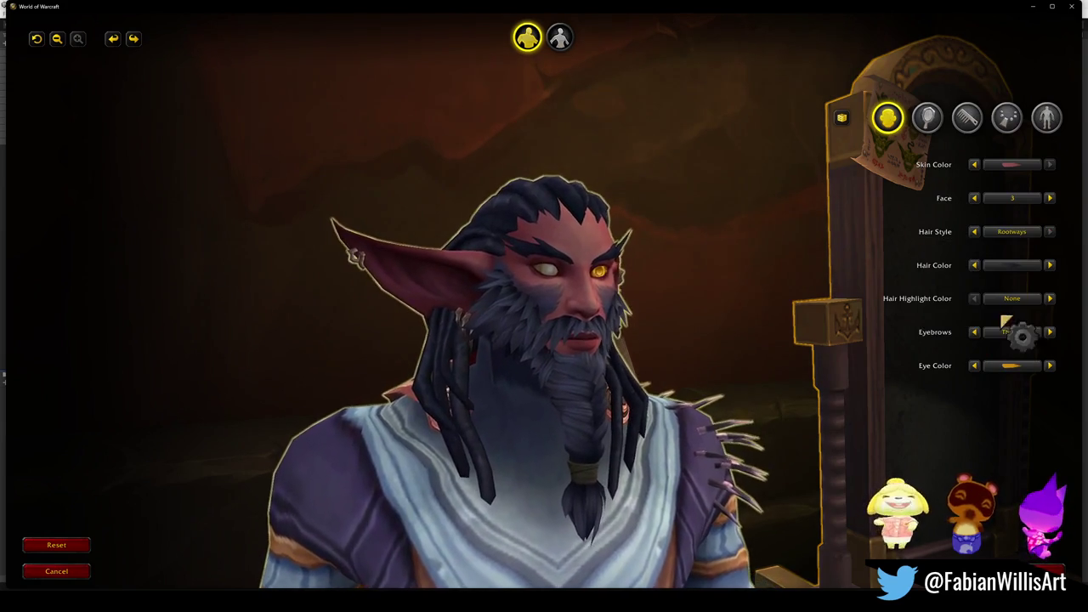
pyautogui.scroll(-5, 723, 236)
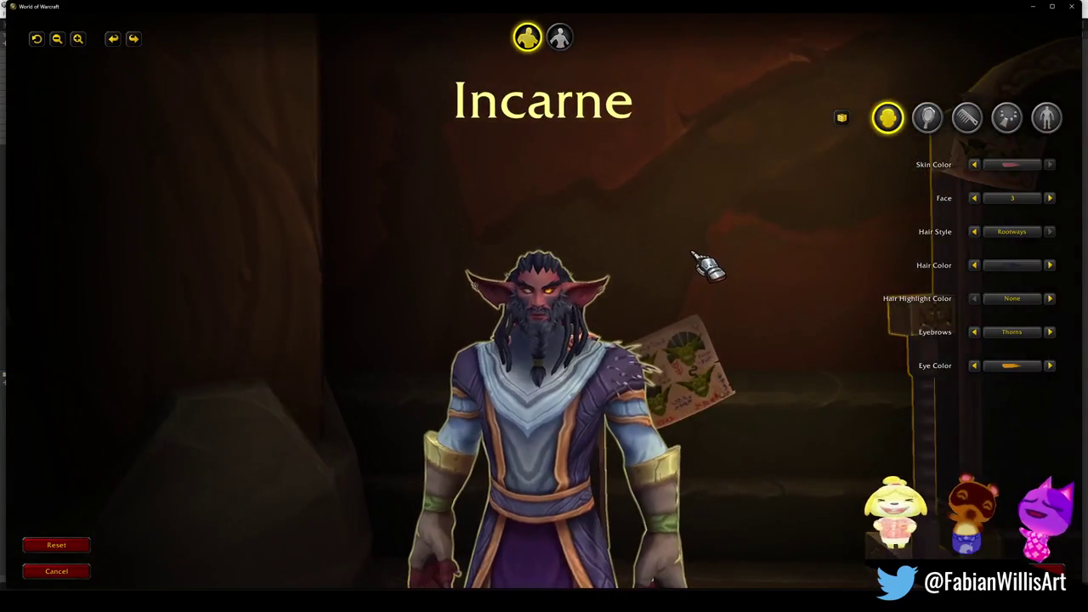
pyautogui.scroll(2, 699, 267)
pyautogui.moveTo(699, 266)
pyautogui.mouseDown()
pyautogui.moveTo(561, 268)
pyautogui.moveTo(704, 279)
pyautogui.mouseUp()
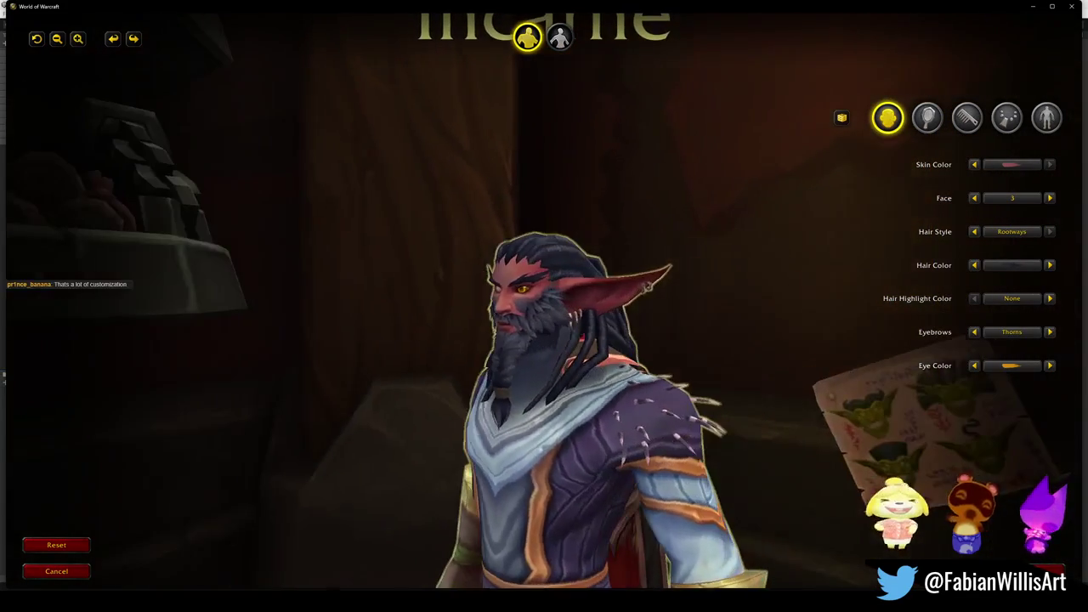
pyautogui.scroll(-3, 689, 274)
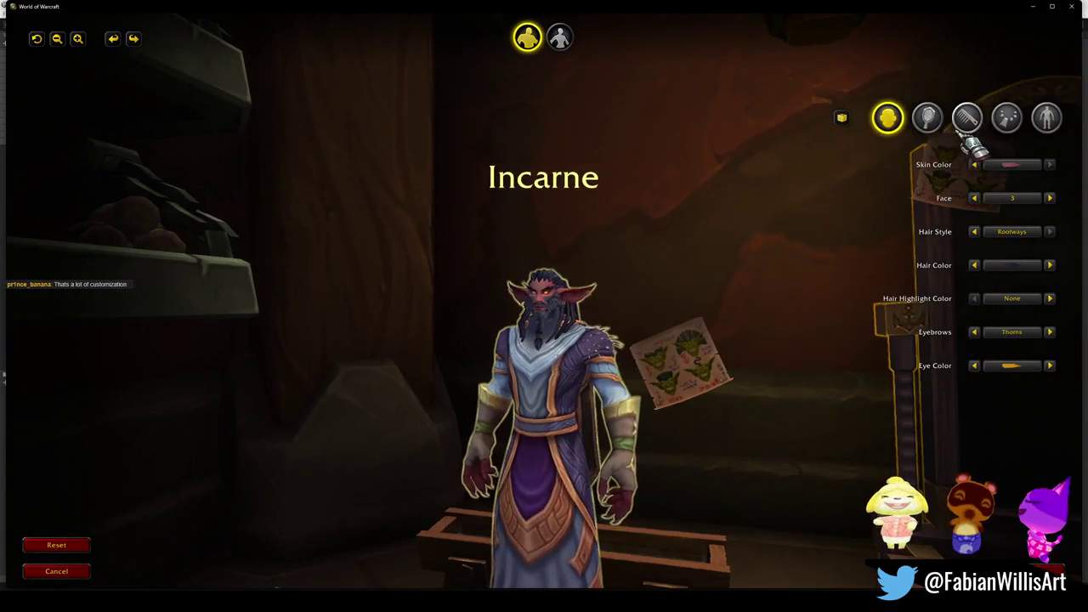
# Review the facial hair options, leaving the Long moustache and Tendrils beard unchanged.
pyautogui.click(933, 115)
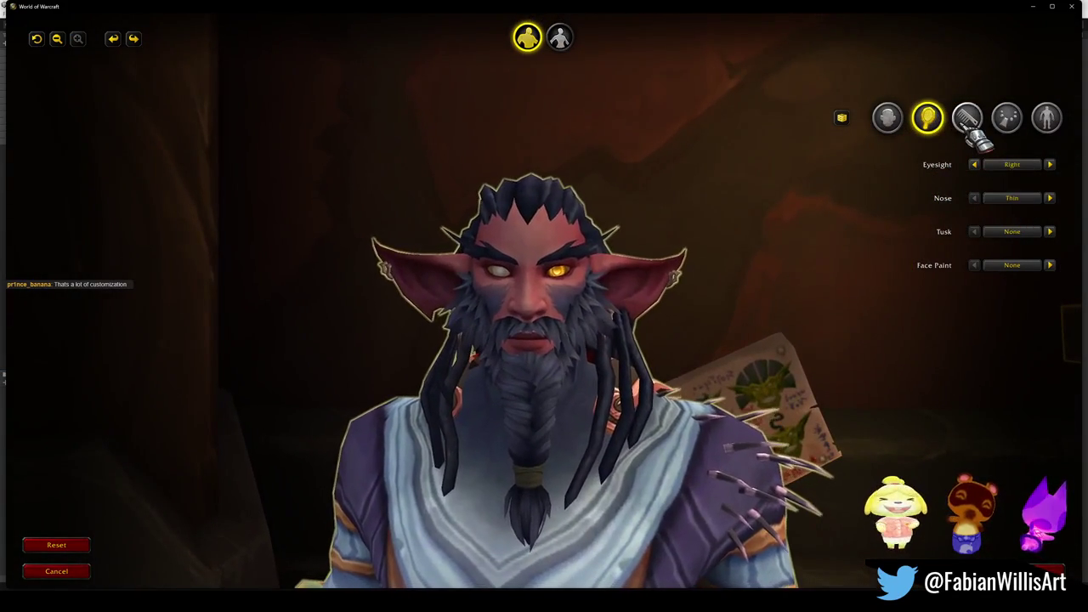
pyautogui.click(967, 119)
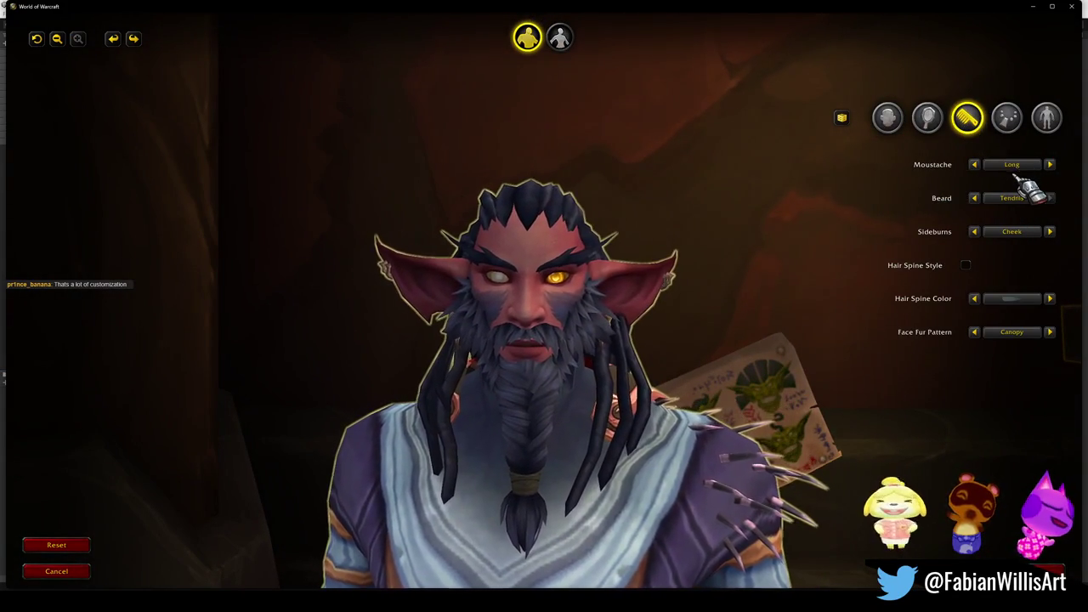
pyautogui.click(1013, 165)
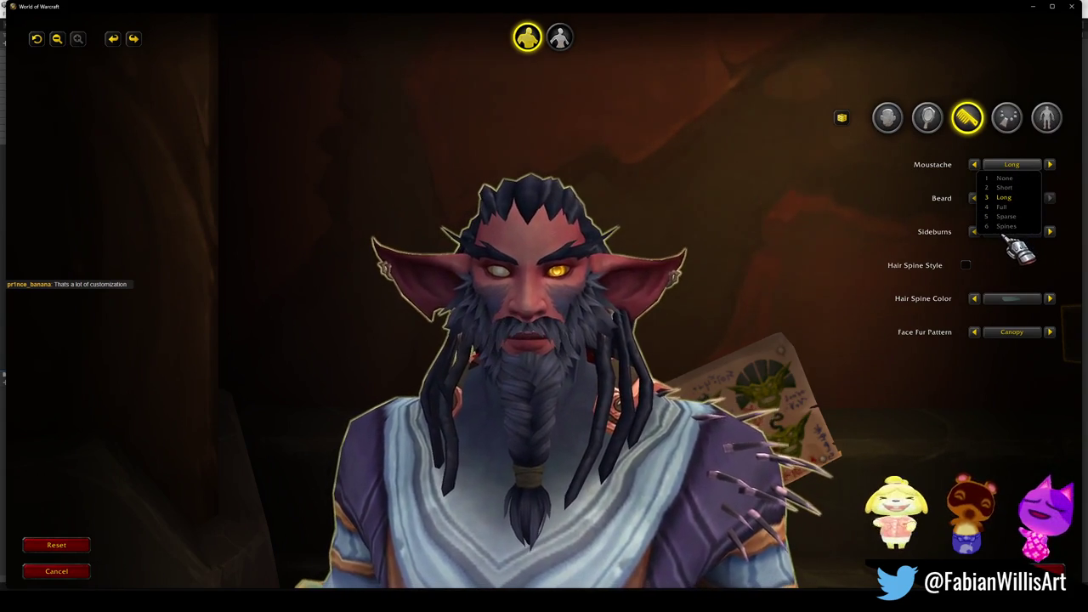
pyautogui.click(1011, 197)
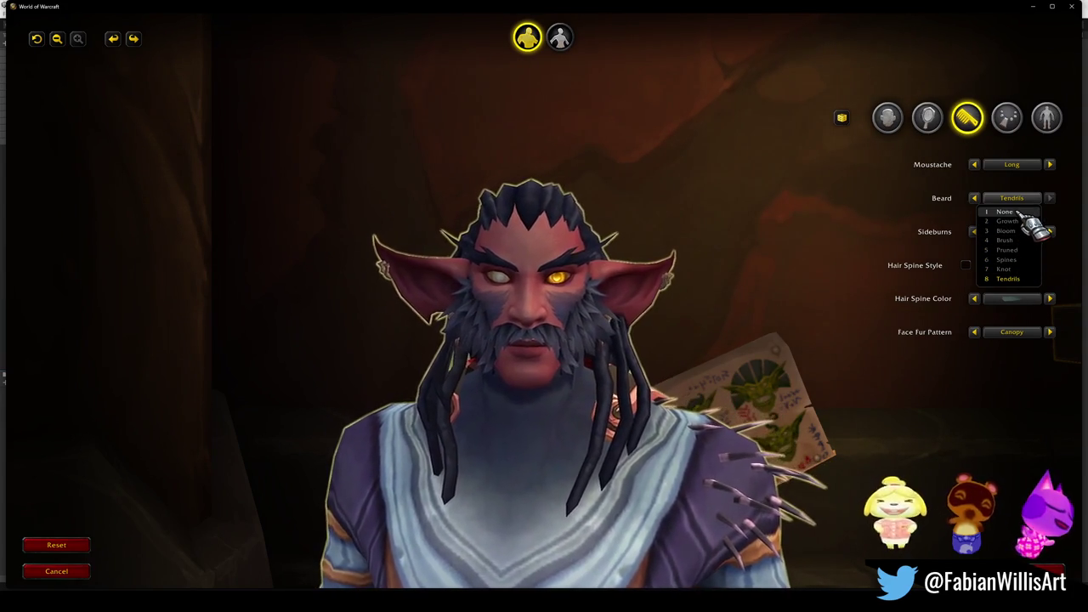
pyautogui.scroll(-5, 650, 116)
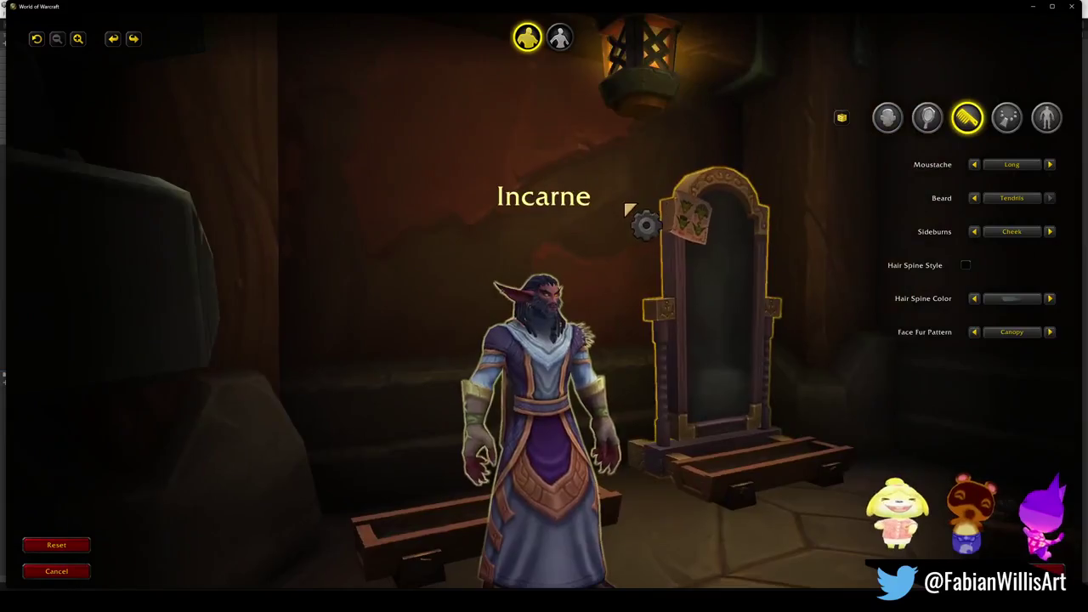
pyautogui.scroll(1, 630, 206)
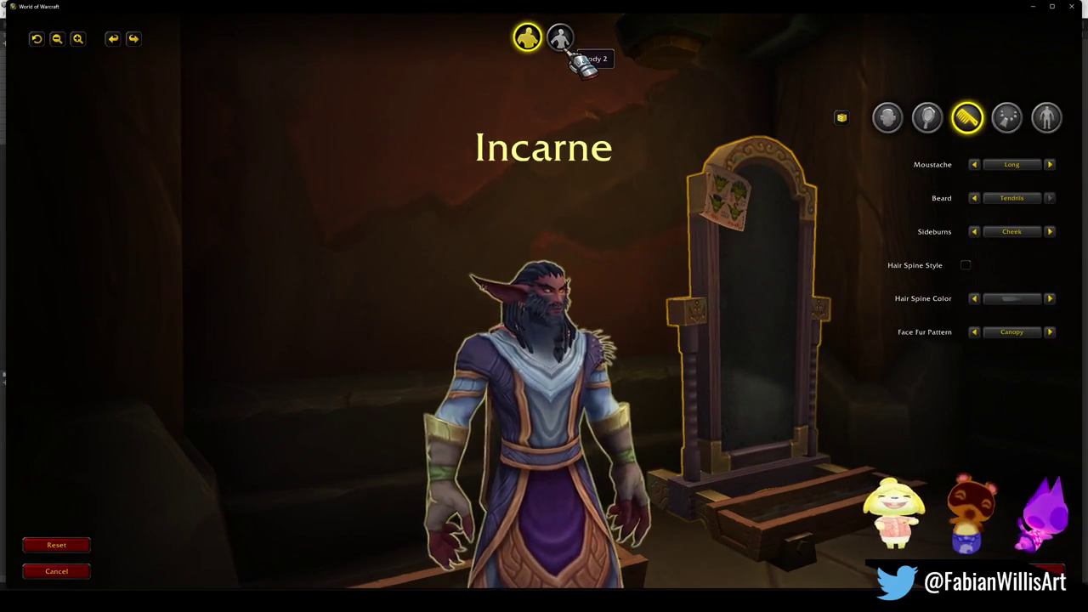
# Switch to the Body 2 female form and change her hair style to Tendril, then to Vines.
pyautogui.click(560, 38)
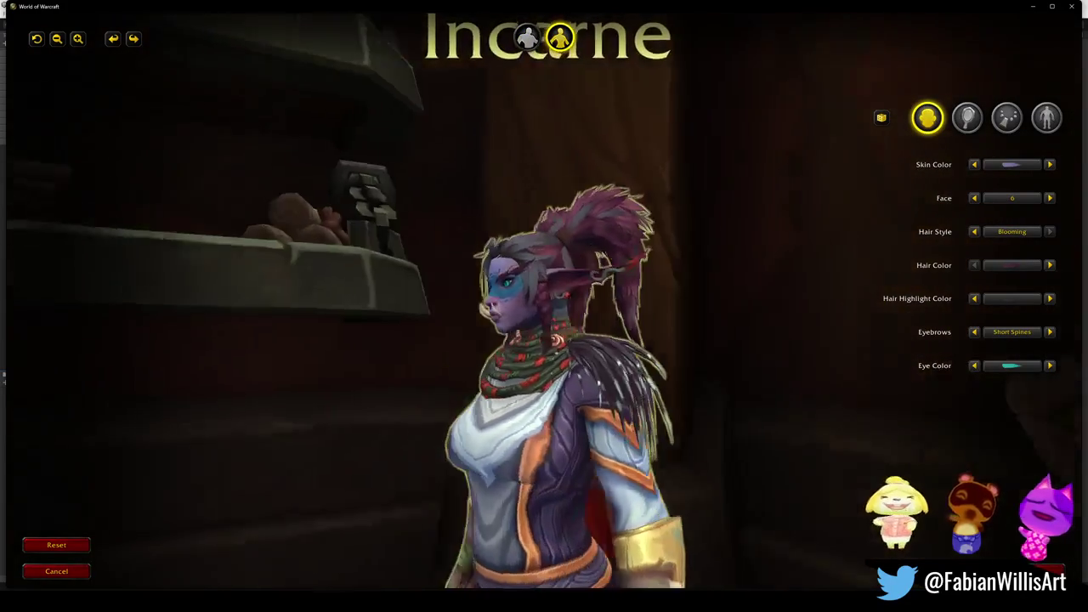
pyautogui.scroll(3, 680, 265)
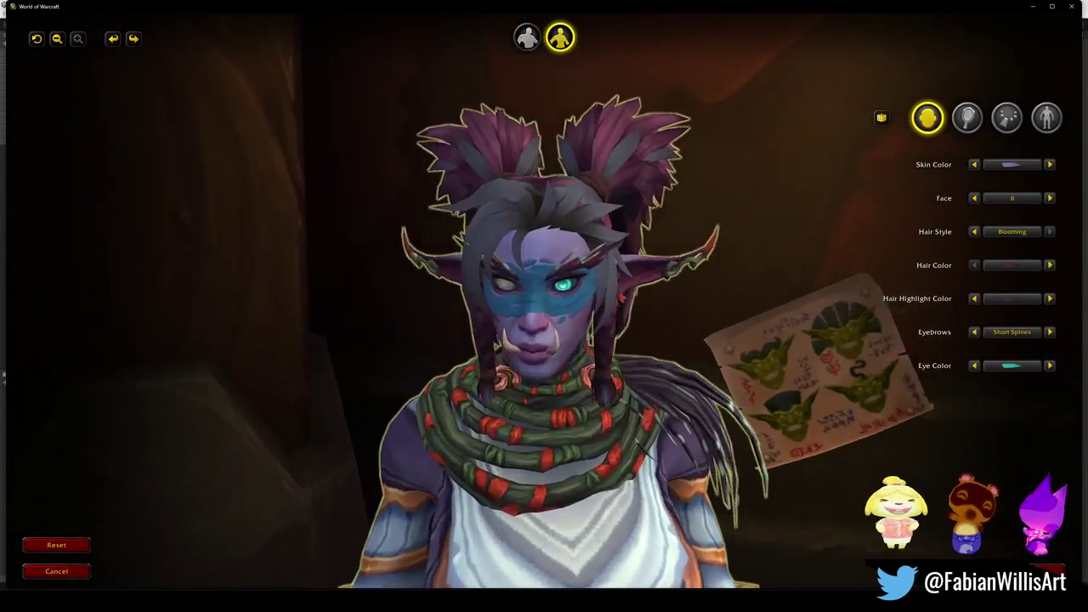
pyautogui.click(1011, 231)
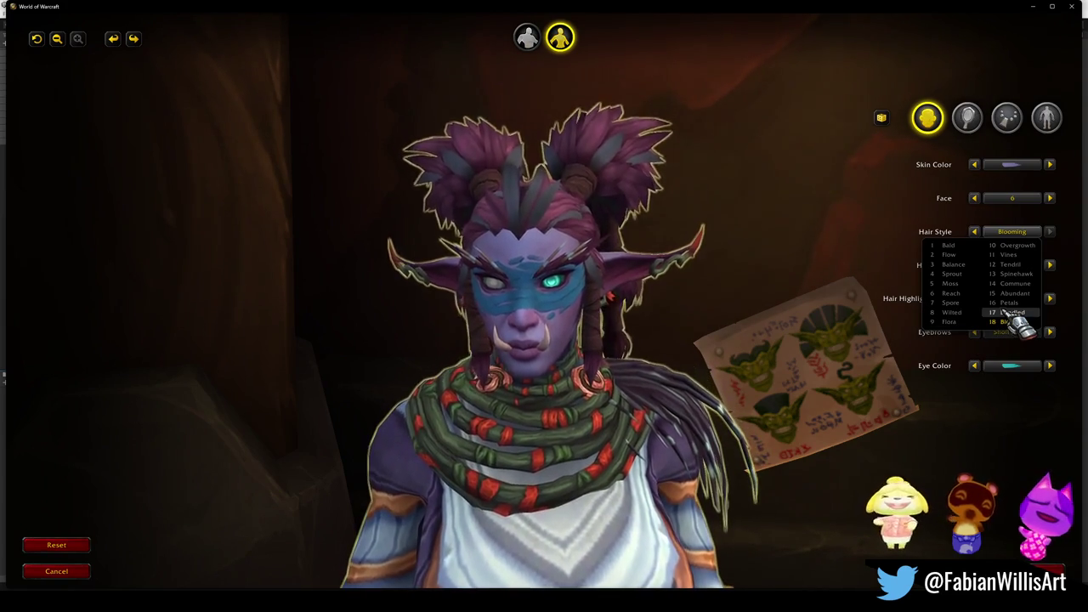
pyautogui.click(1011, 265)
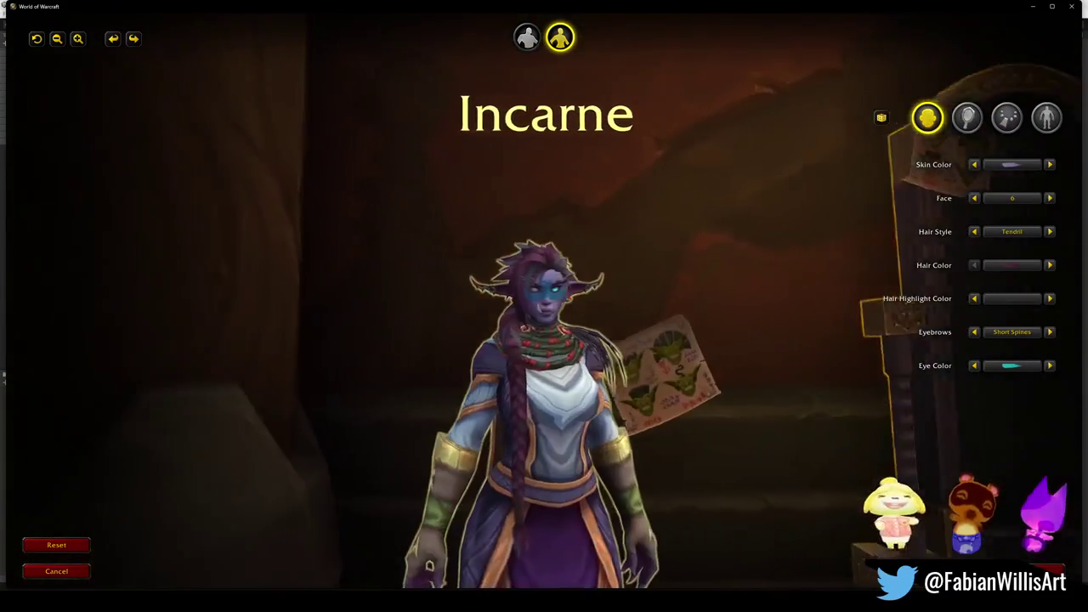
pyautogui.click(1029, 232)
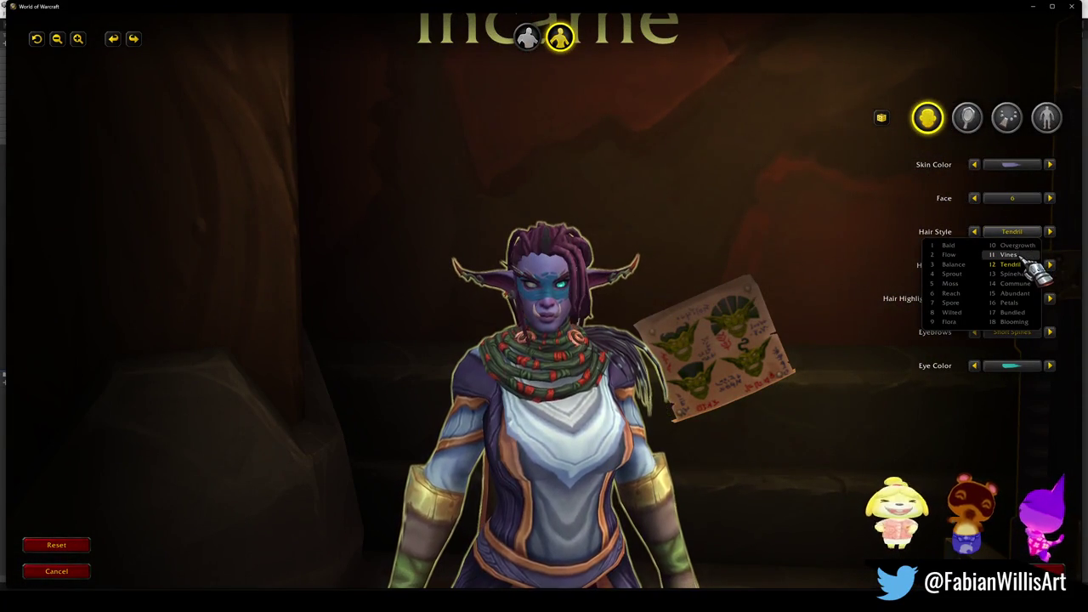
pyautogui.click(1011, 255)
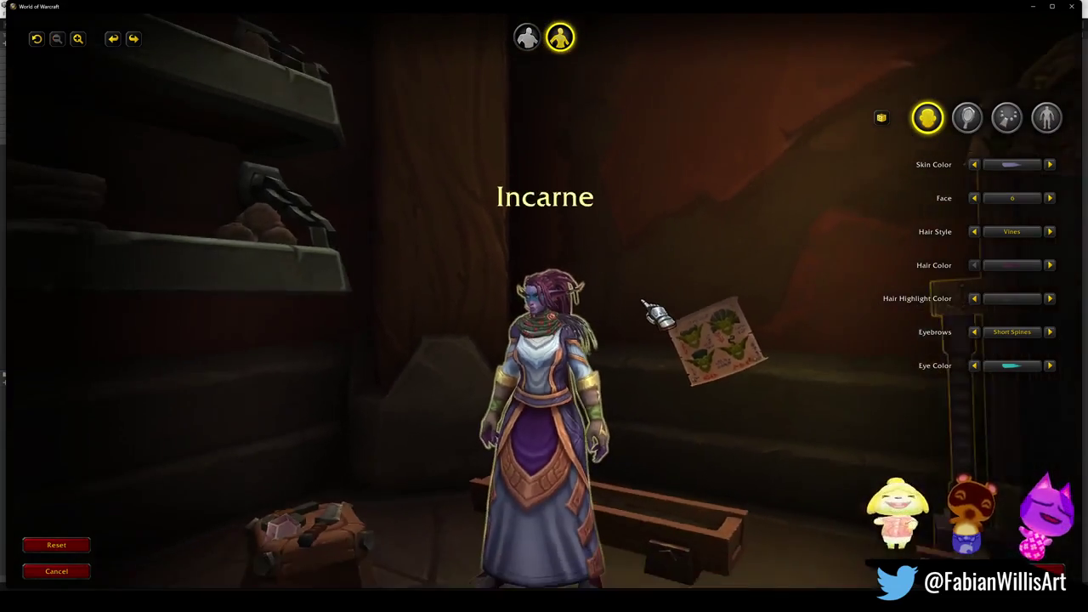
pyautogui.scroll(5, 648, 311)
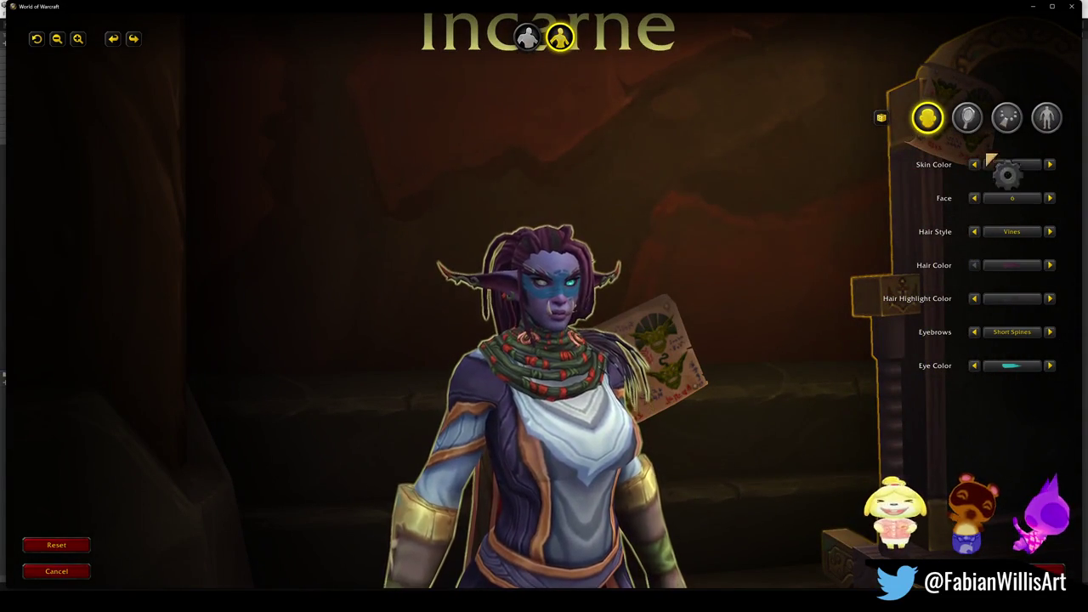
# Set Tusk to None, pick reddish Skin Color swatch 20 and choose Face 5.
pyautogui.click(969, 126)
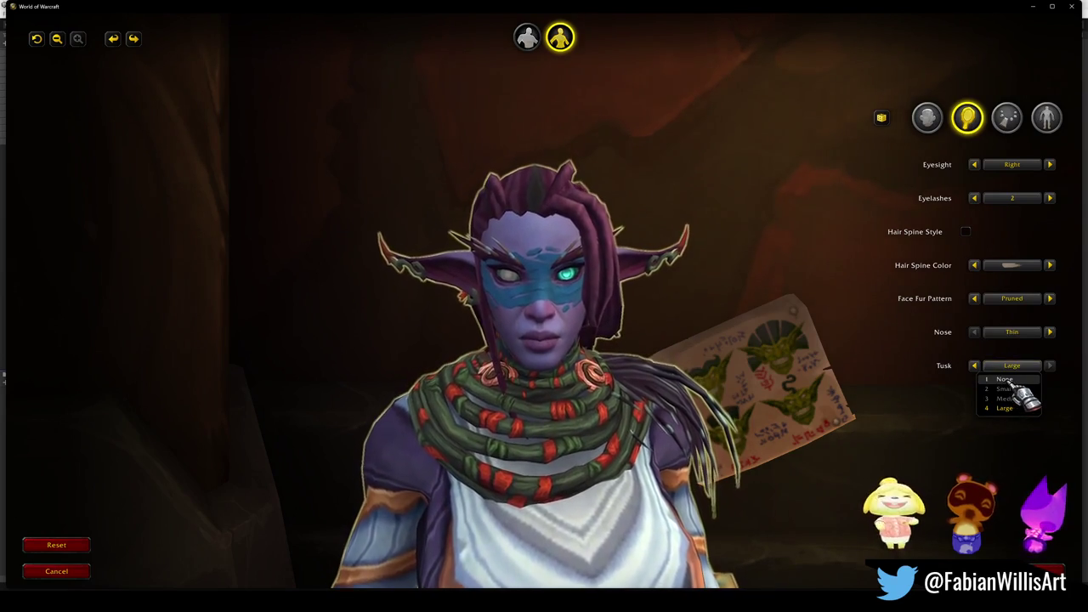
pyautogui.click(1010, 380)
pyautogui.click(927, 117)
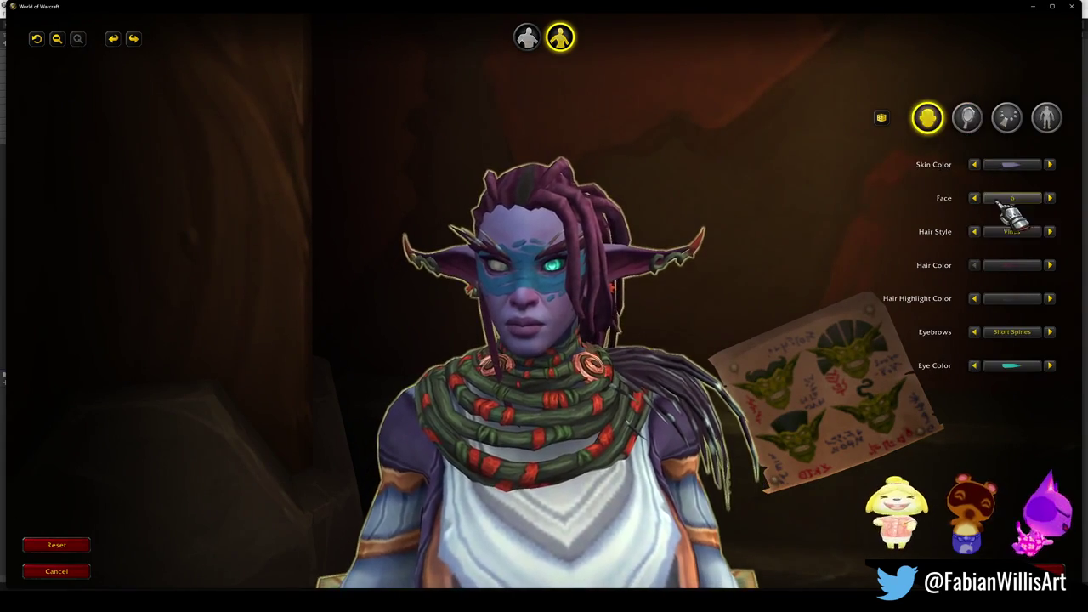
pyautogui.click(1008, 164)
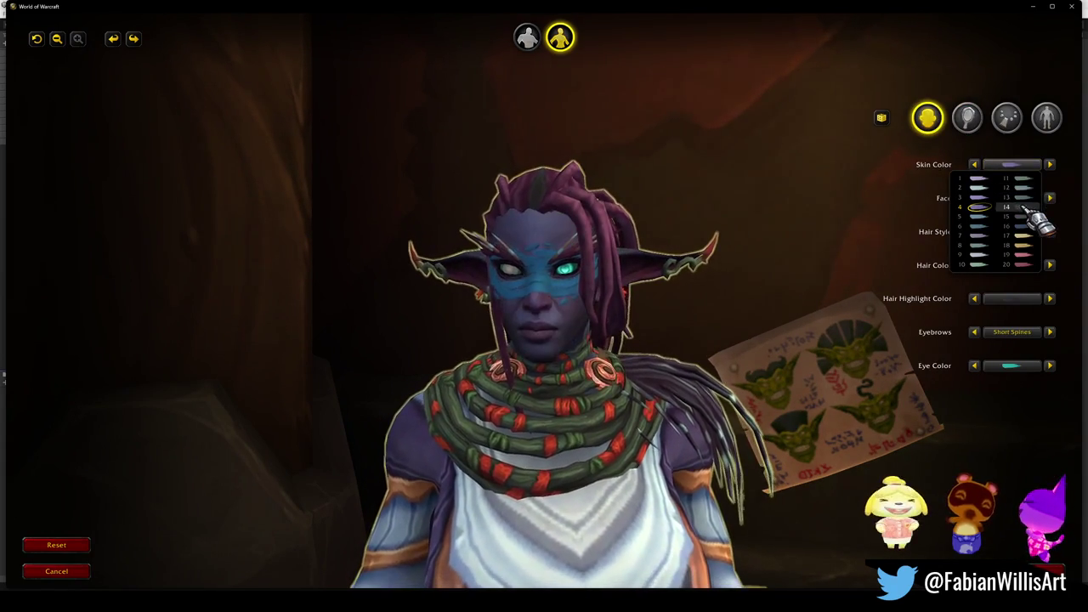
pyautogui.click(1030, 267)
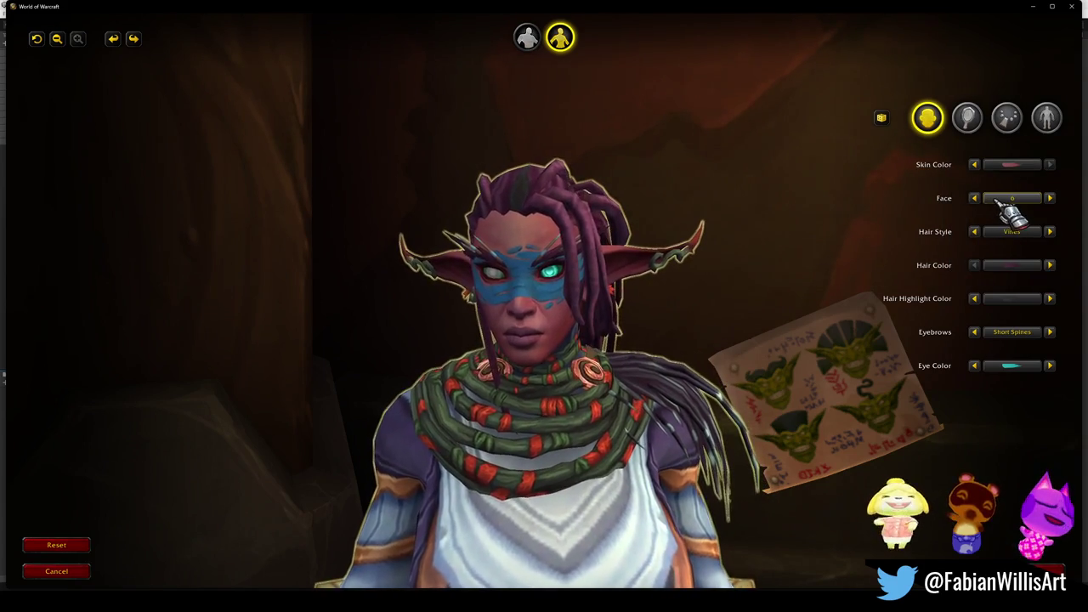
pyautogui.click(1008, 200)
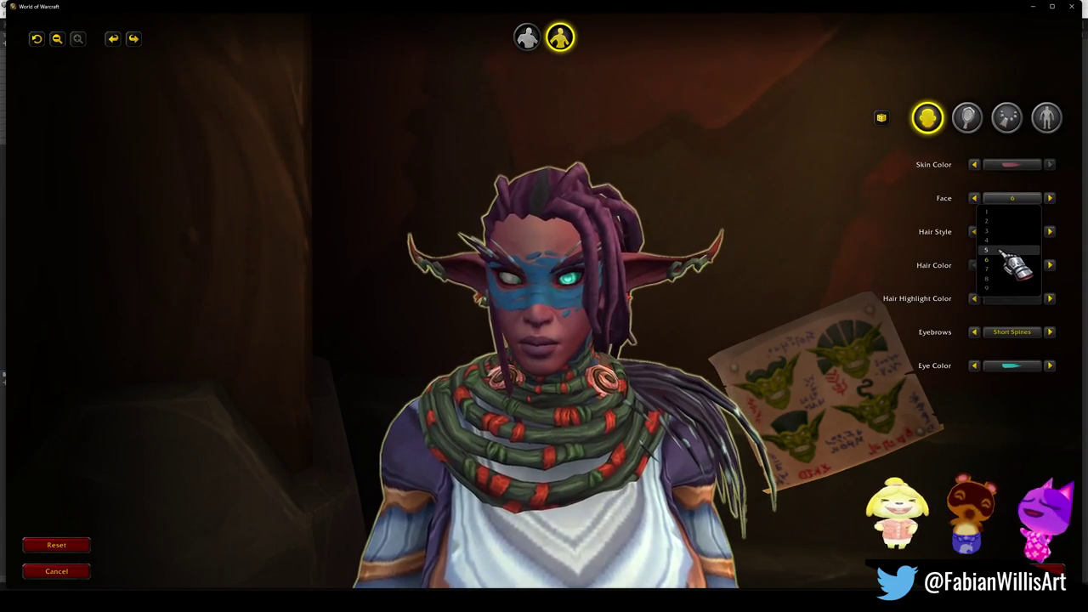
pyautogui.click(1003, 250)
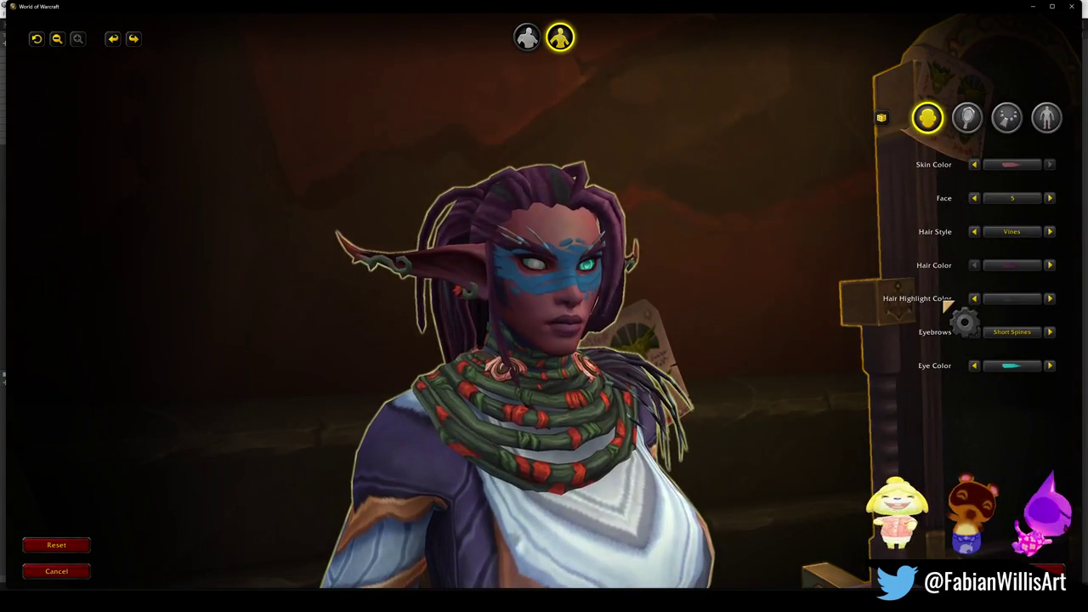
pyautogui.click(1046, 117)
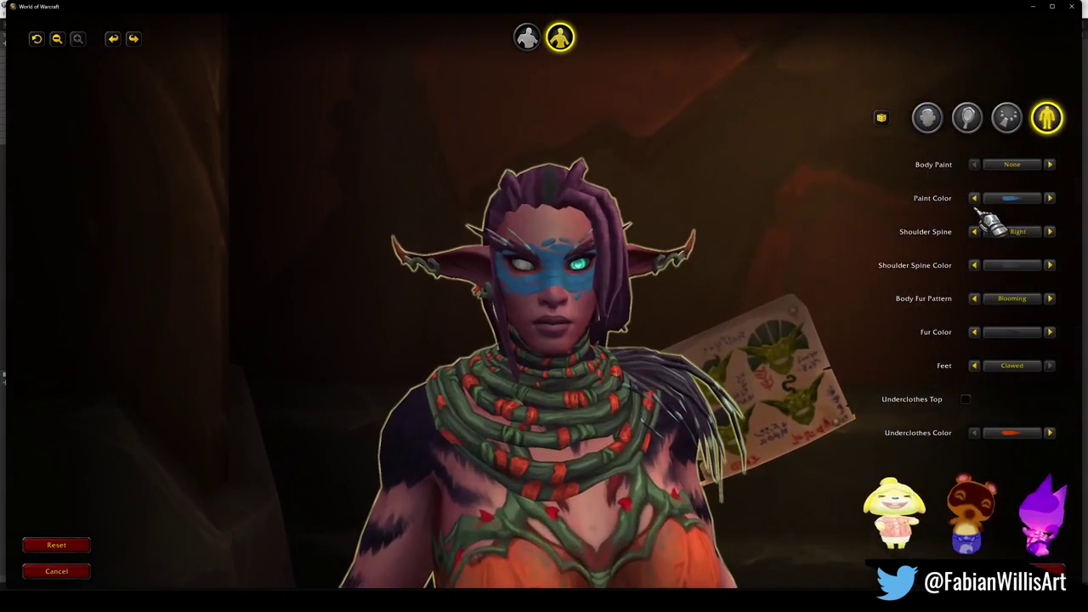
# Set the Paint Color to red swatch 5, then browse the category tabs back to Body.
pyautogui.click(1011, 199)
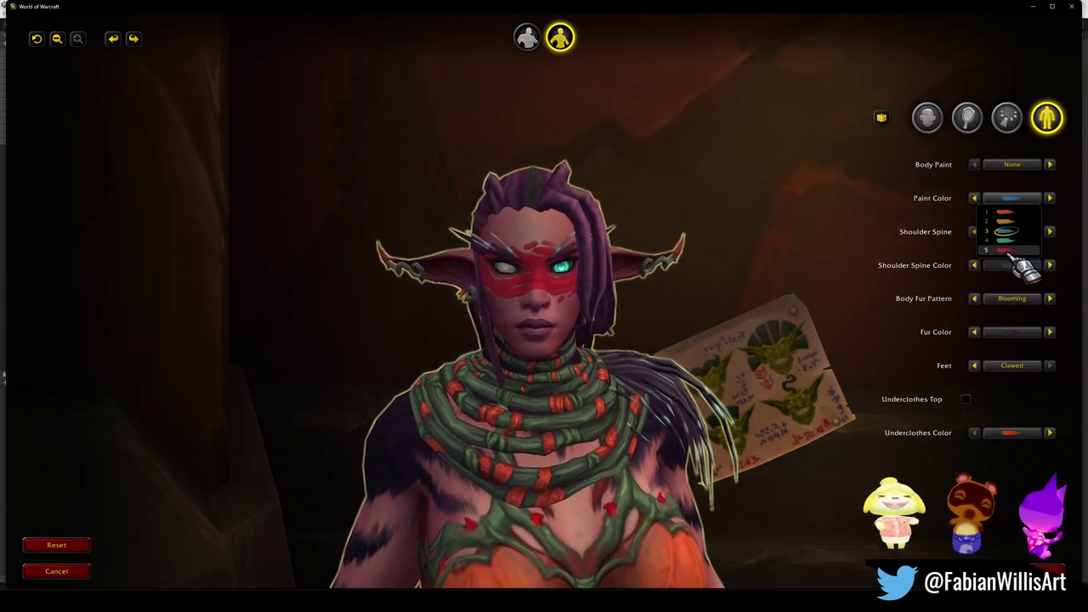
pyautogui.click(1010, 251)
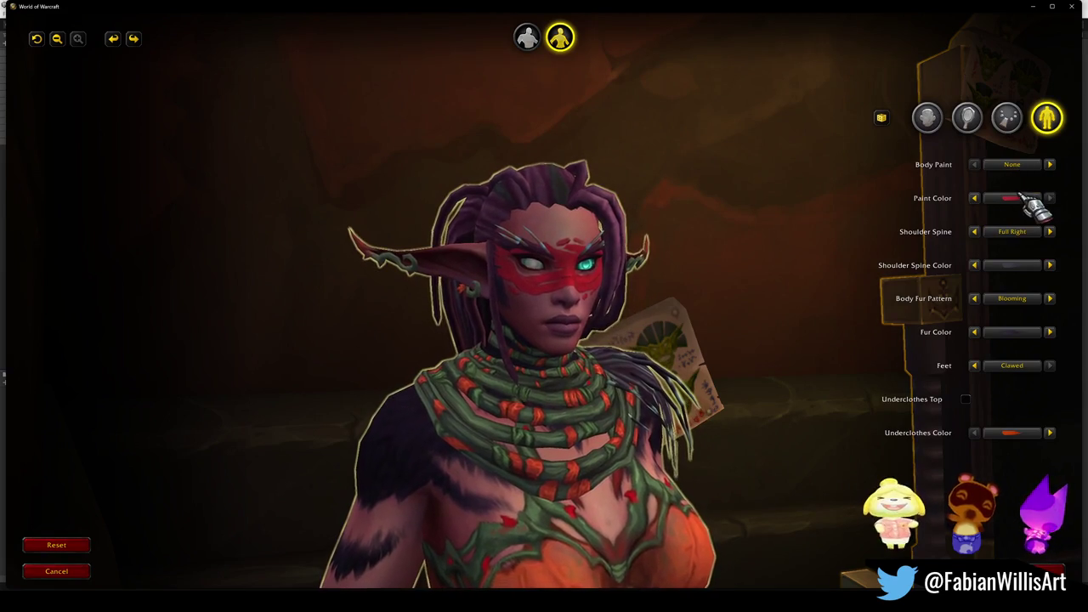
pyautogui.click(967, 119)
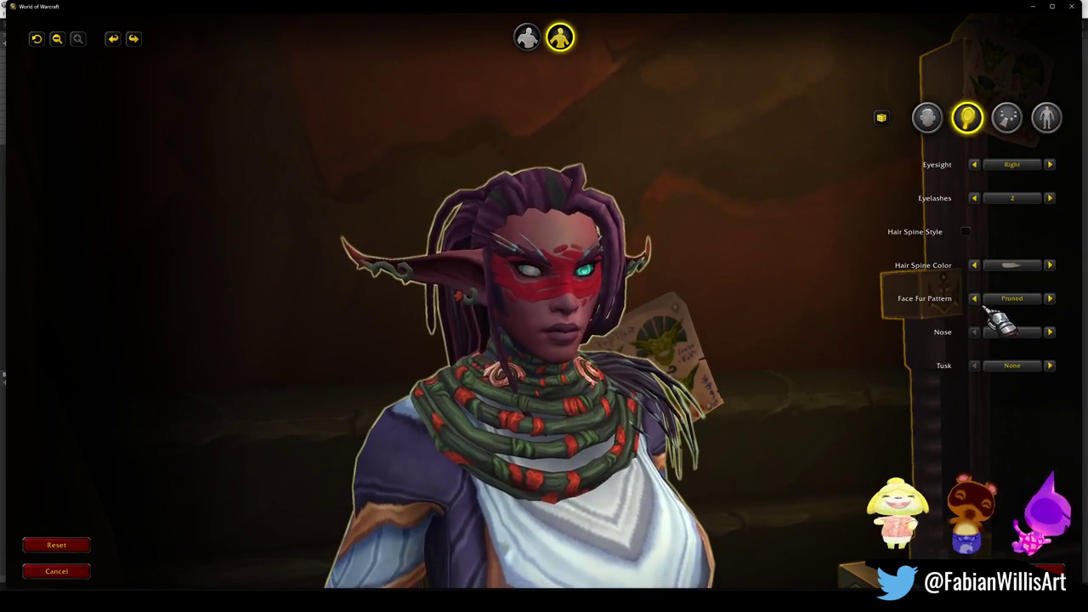
pyautogui.click(1046, 118)
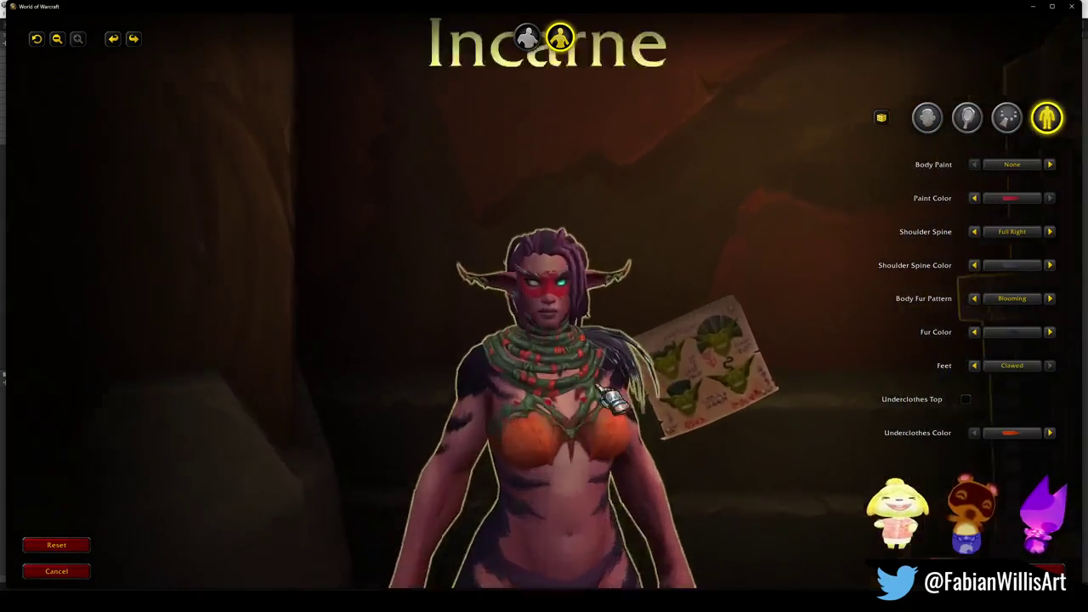
pyautogui.scroll(3, 612, 399)
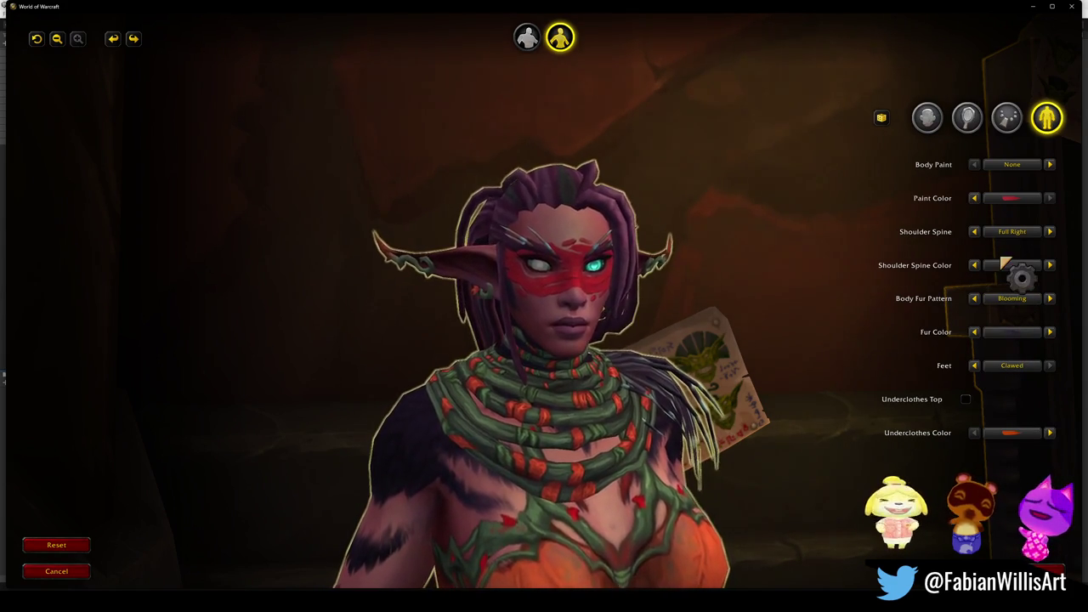
pyautogui.click(1010, 122)
pyautogui.click(973, 121)
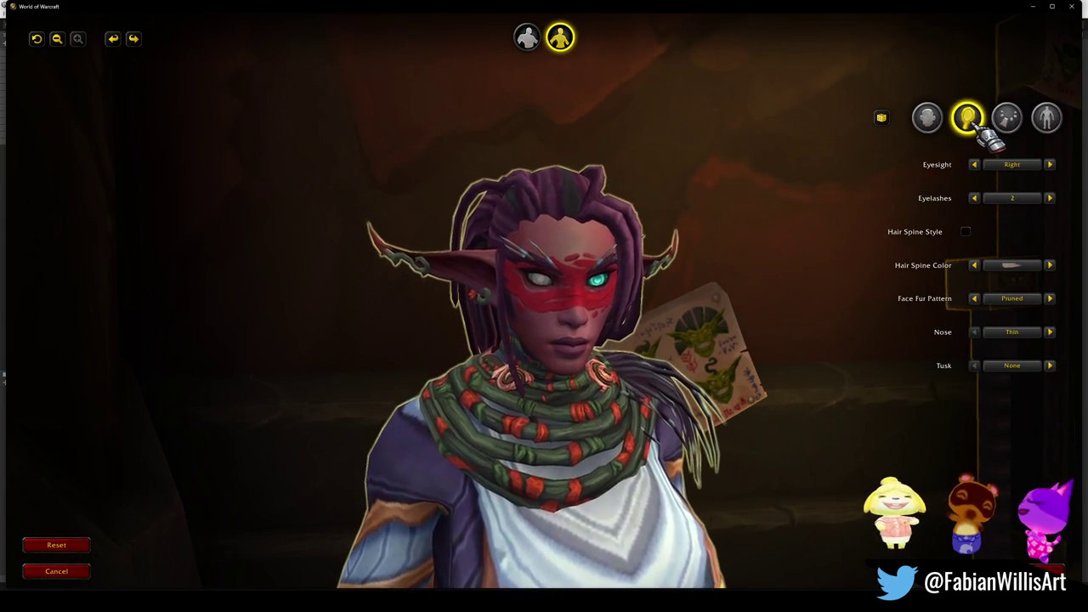
pyautogui.click(932, 124)
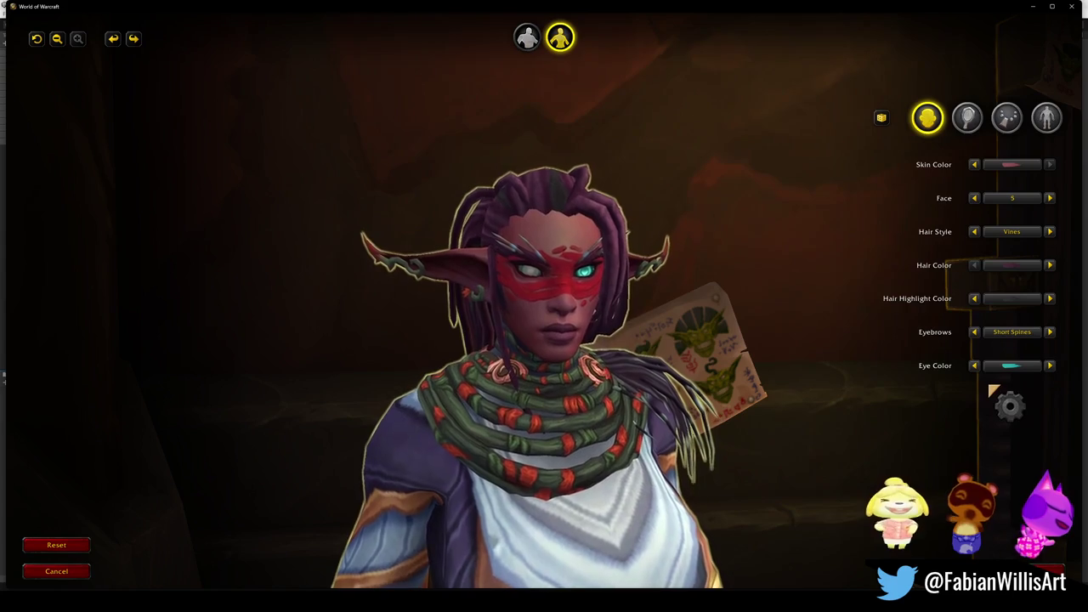
pyautogui.click(1054, 118)
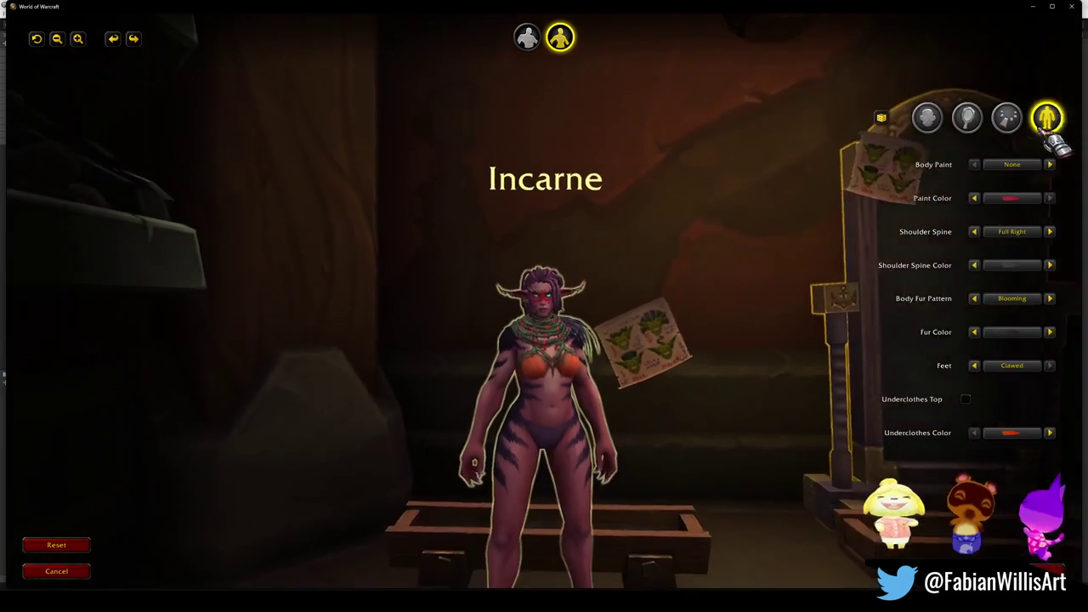
# Set the Paint Color to blue swatch 3, leaving the body paint style unchanged.
pyautogui.scroll(5, 667, 366)
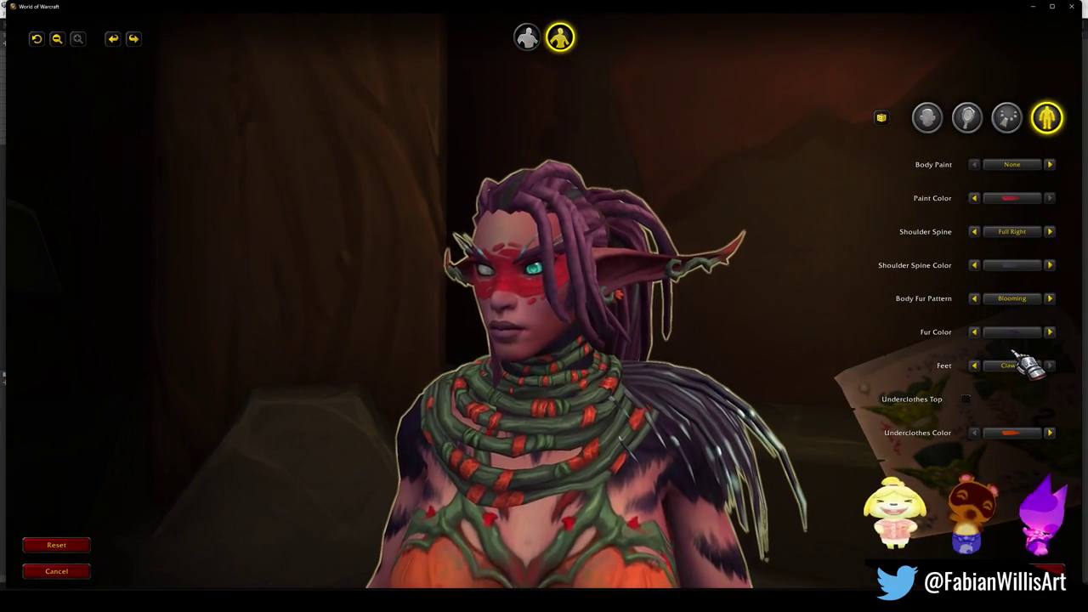
pyautogui.click(1012, 166)
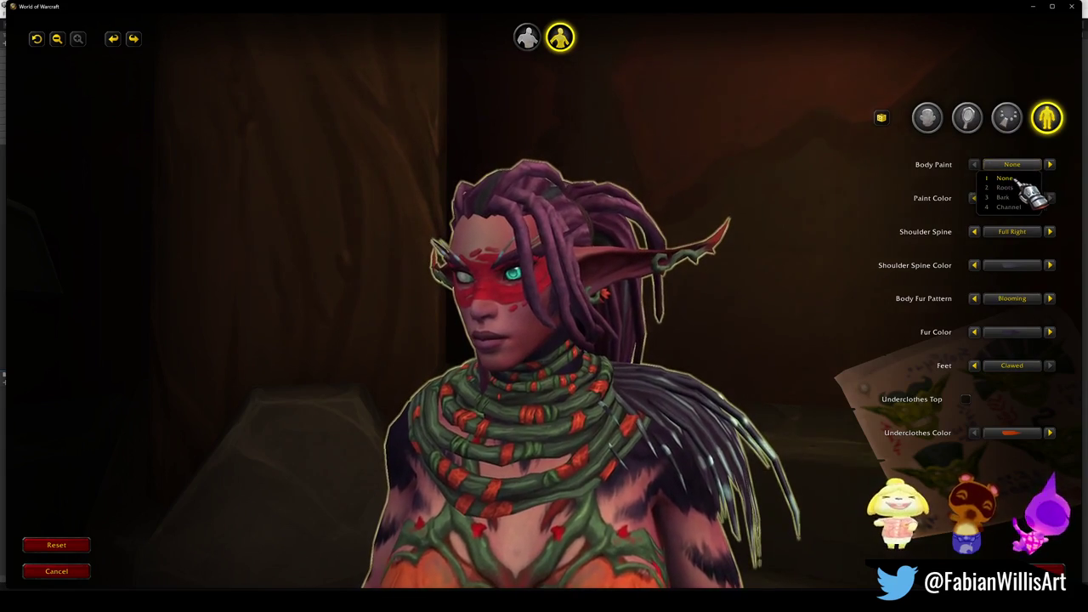
pyautogui.click(985, 198)
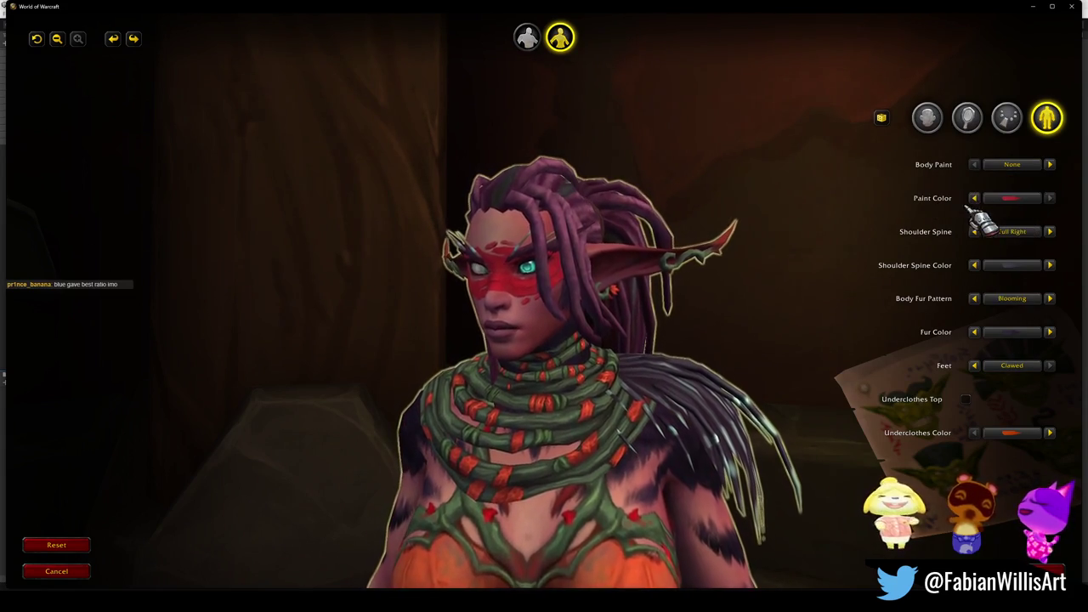
pyautogui.click(1011, 200)
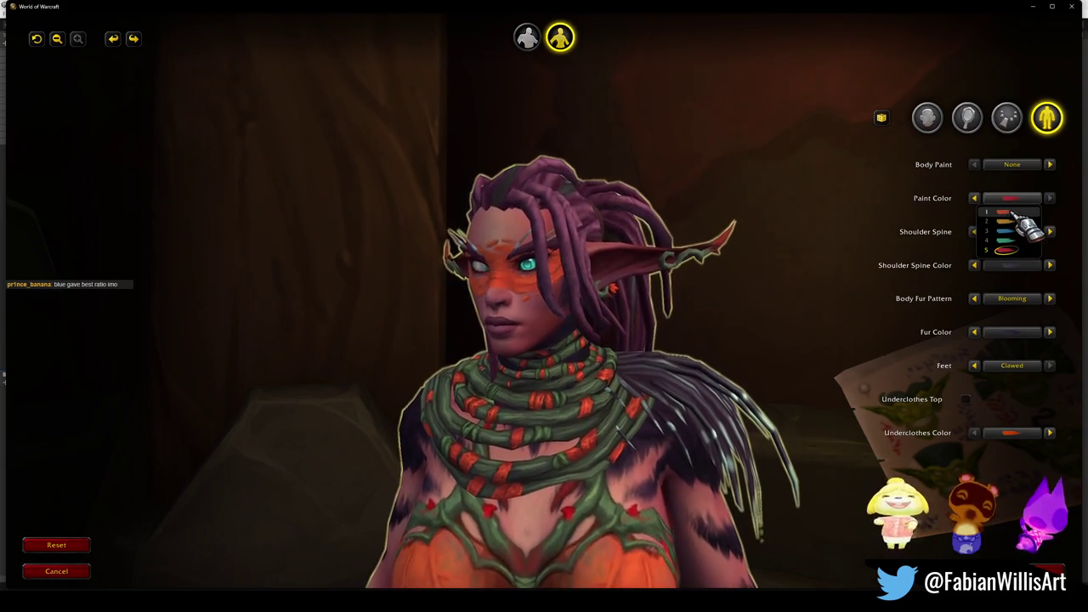
pyautogui.click(1016, 231)
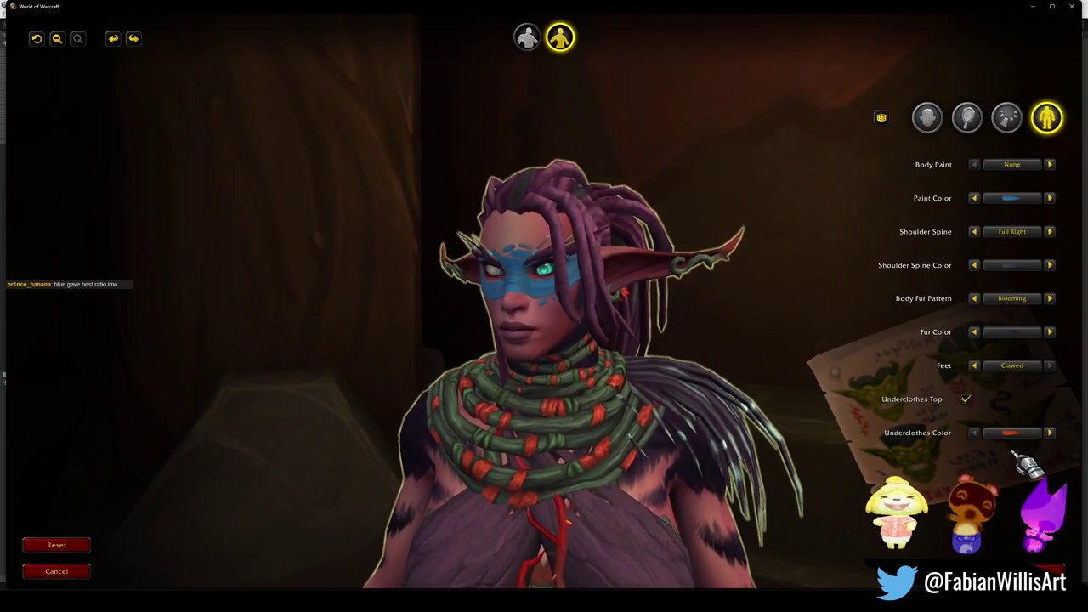
# Uncheck Underclothes Top and choose a pale Fur Color swatch.
pyautogui.click(967, 400)
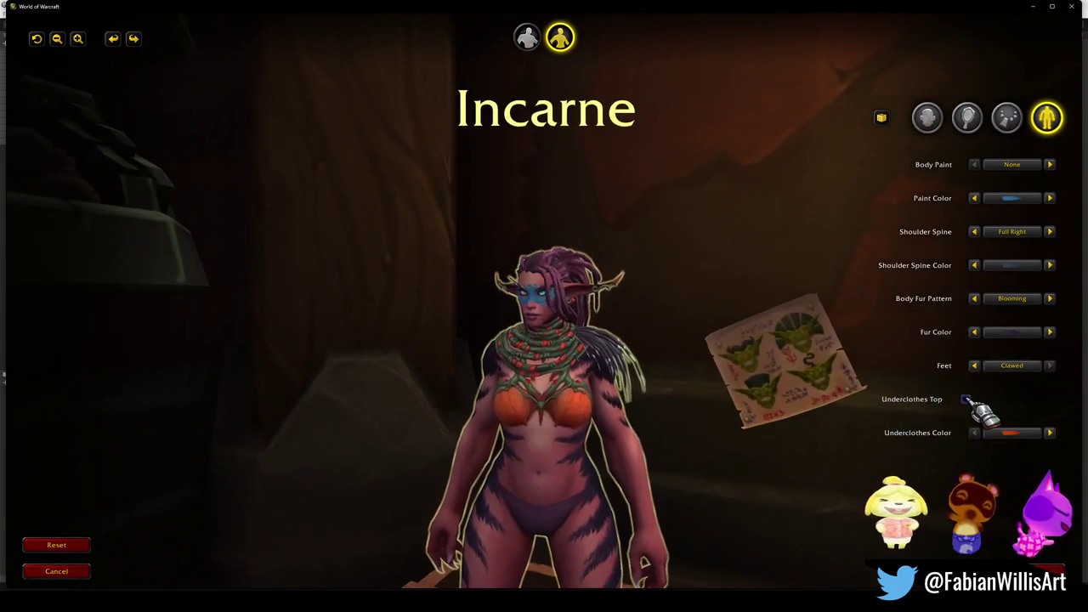
pyautogui.click(967, 399)
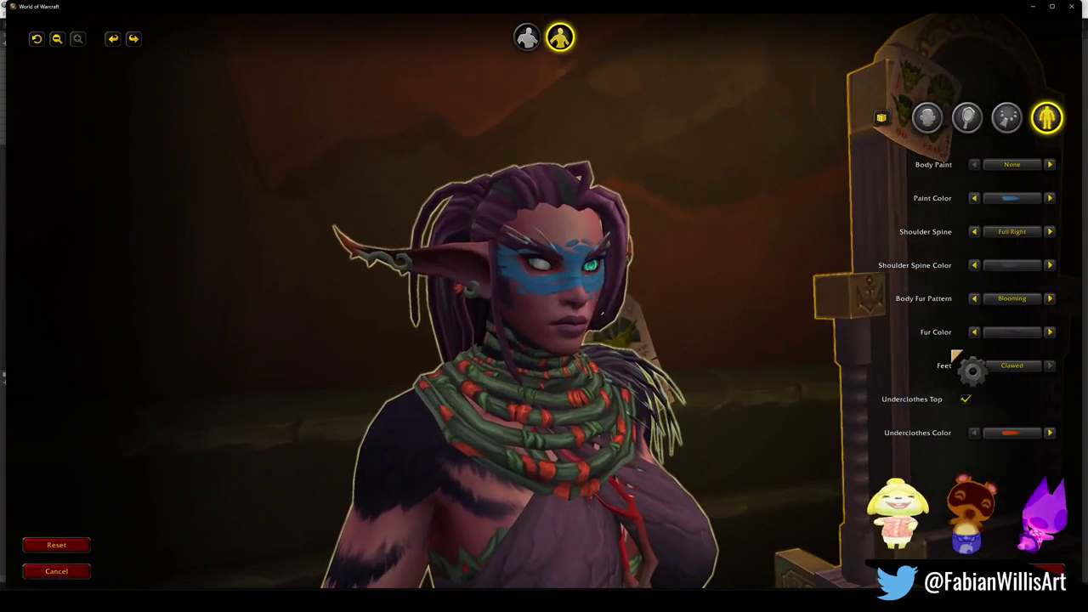
pyautogui.click(966, 399)
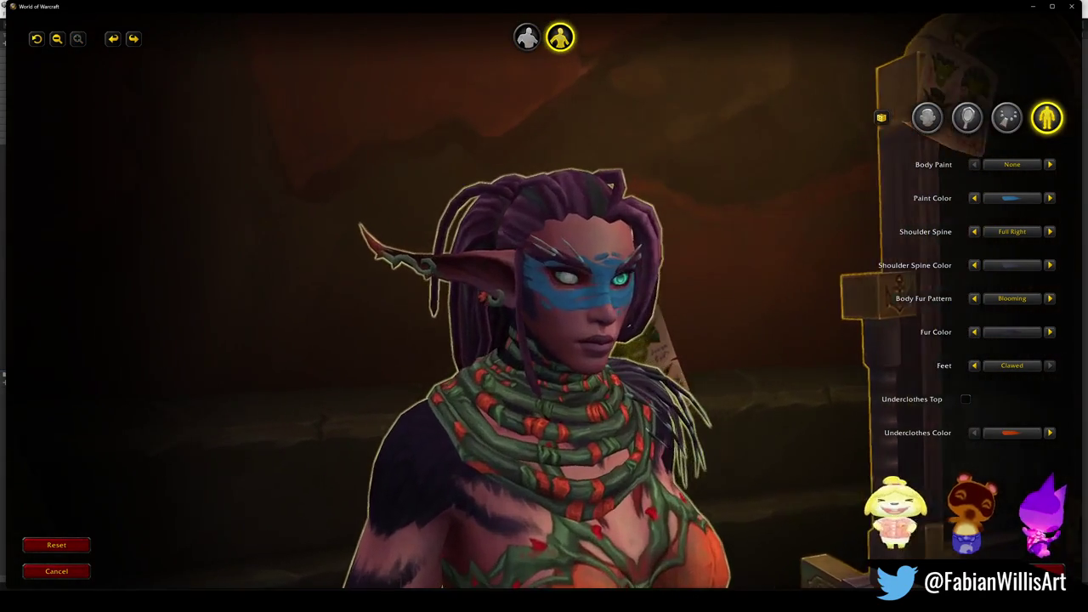
pyautogui.click(1010, 331)
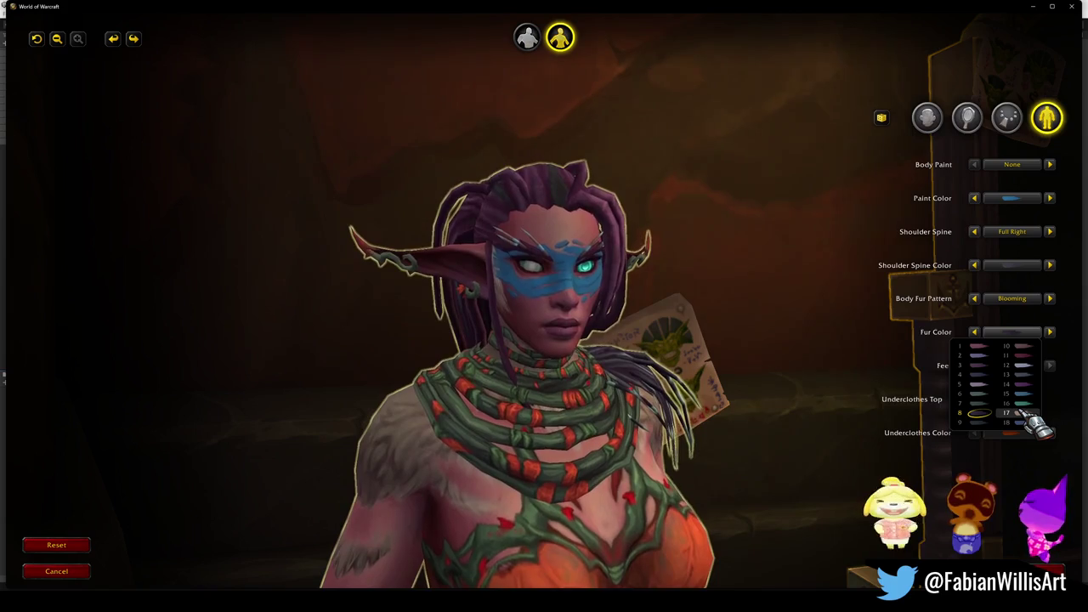
pyautogui.click(1020, 413)
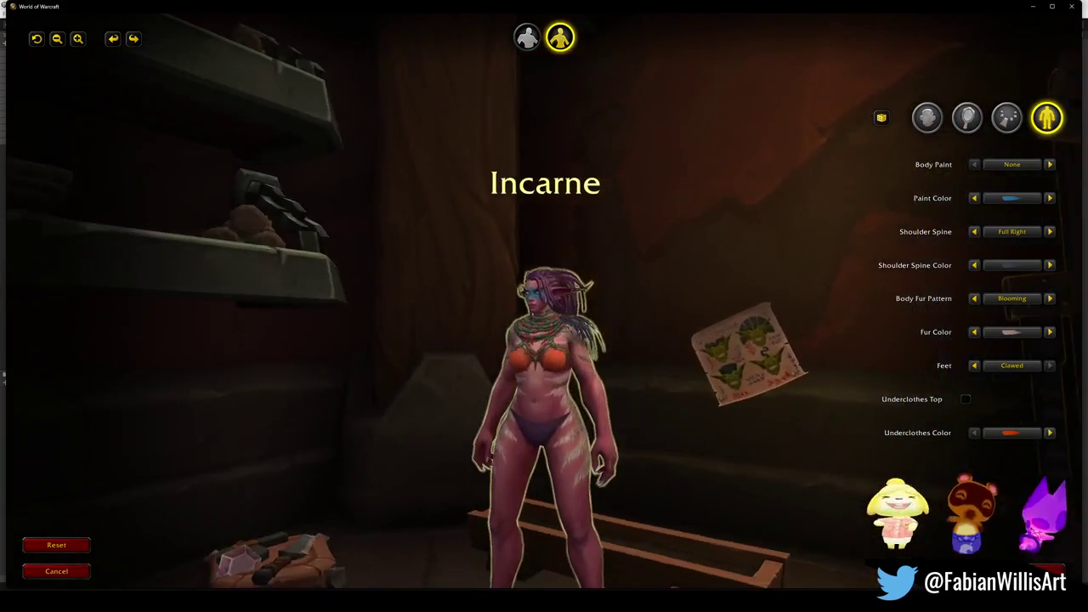
pyautogui.scroll(5, 748, 328)
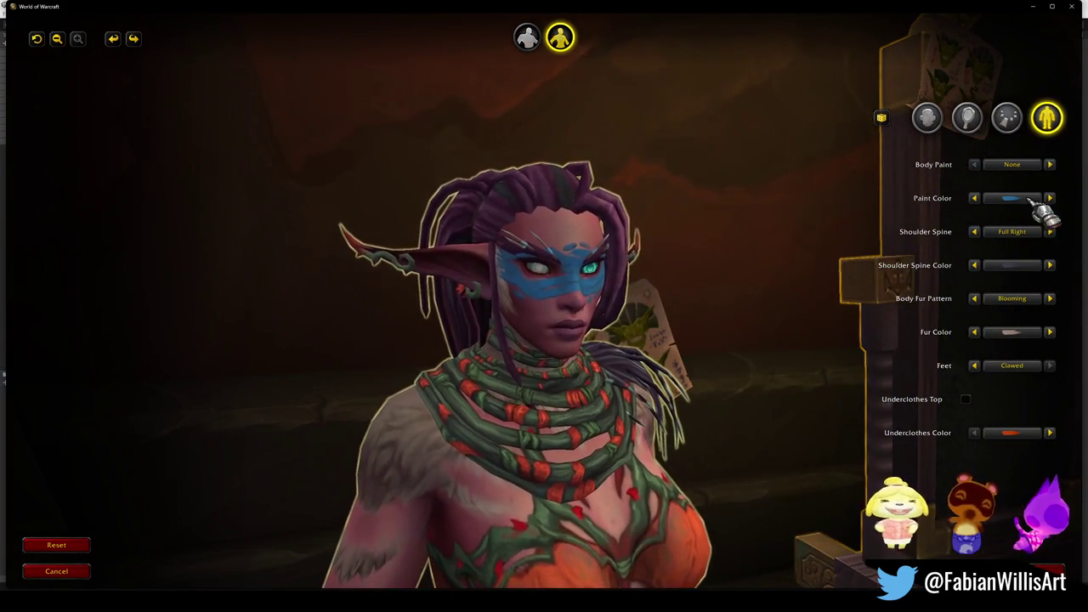
pyautogui.click(1006, 119)
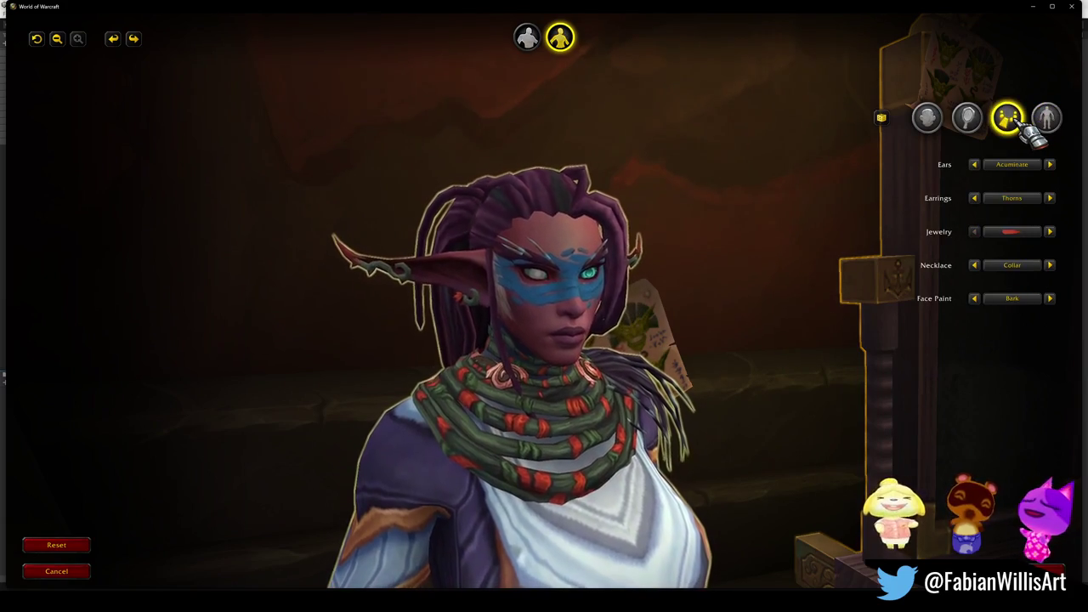
# Keep Bark as the face paint and set the eyelashes to style 6.
pyautogui.click(1011, 298)
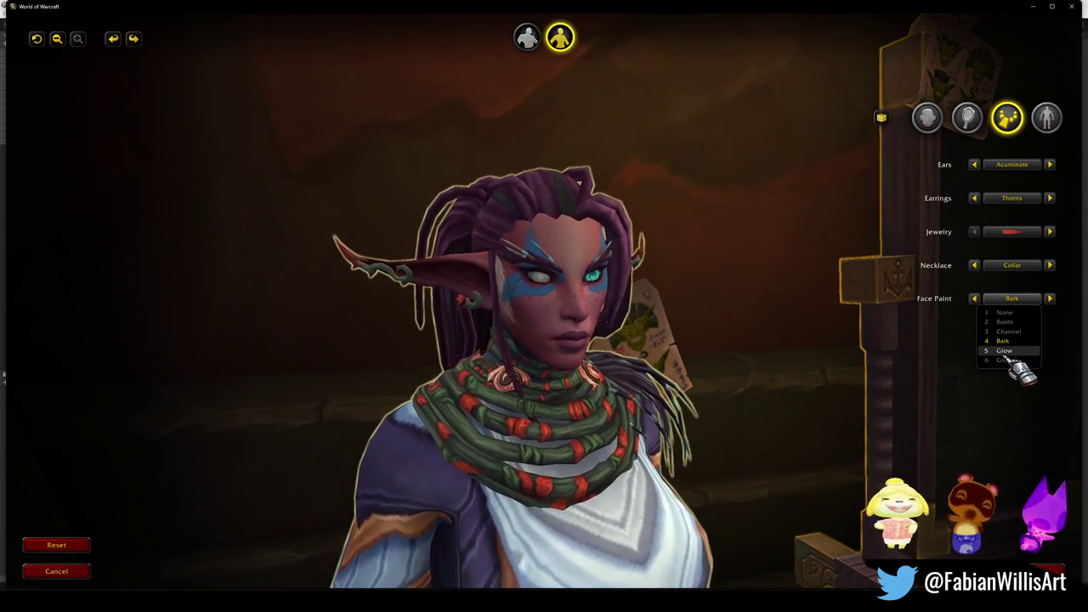
pyautogui.click(722, 364)
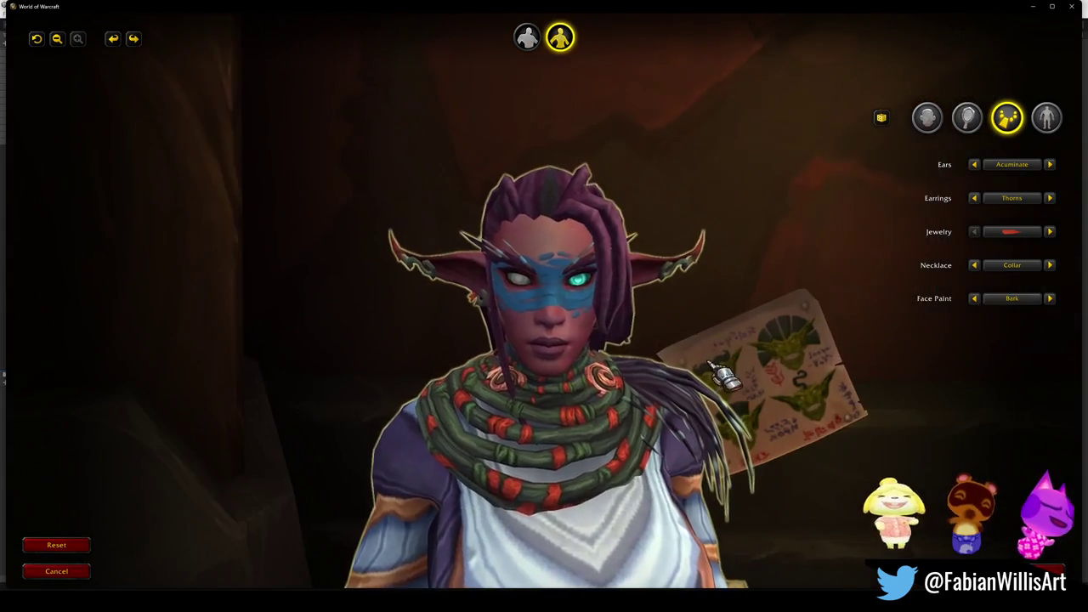
pyautogui.click(968, 118)
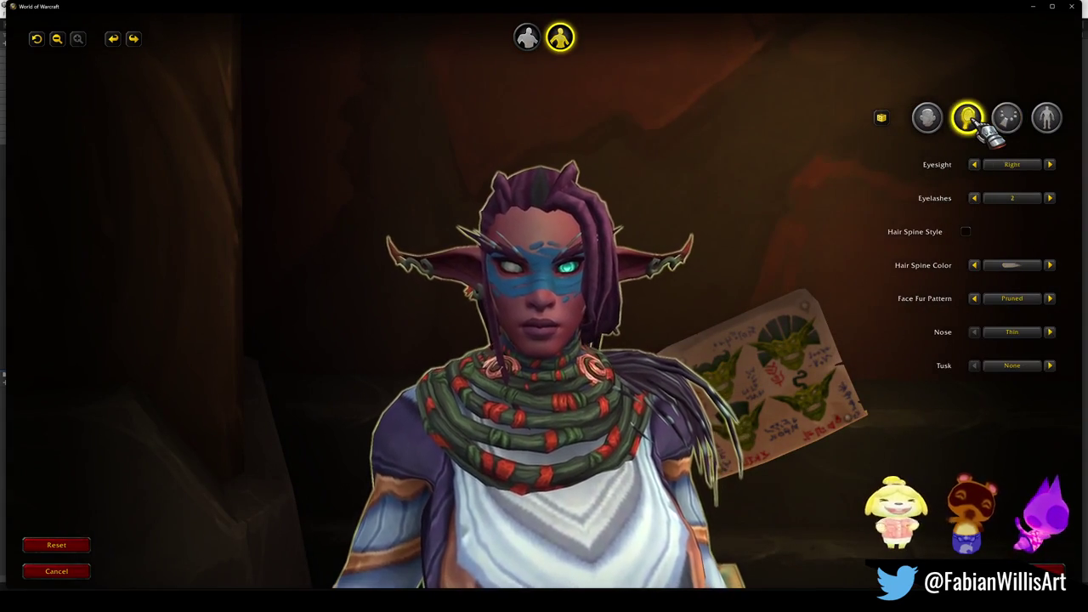
pyautogui.click(1012, 198)
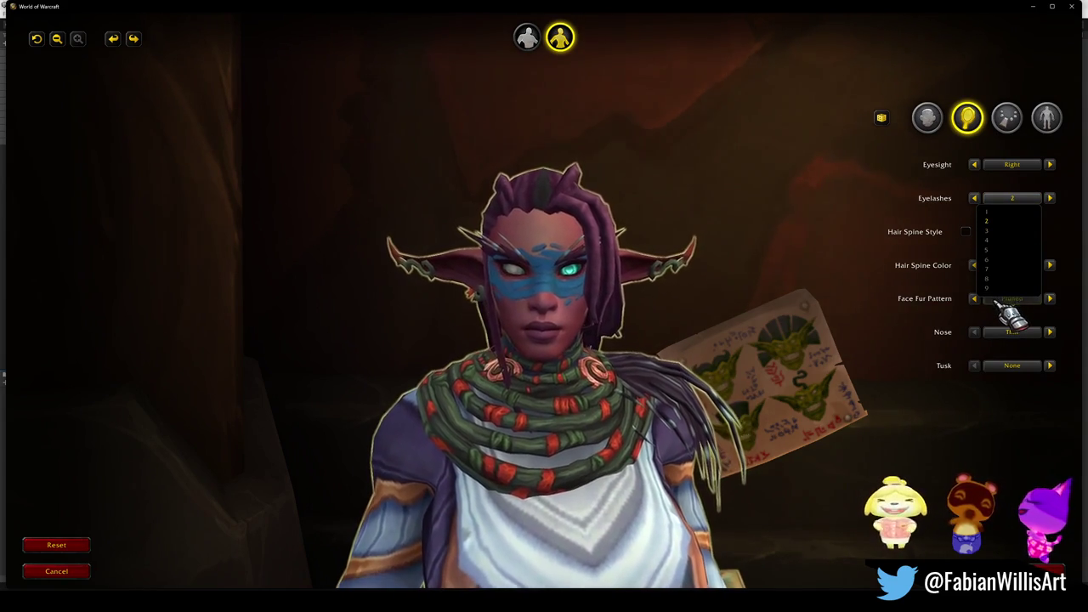
pyautogui.click(995, 260)
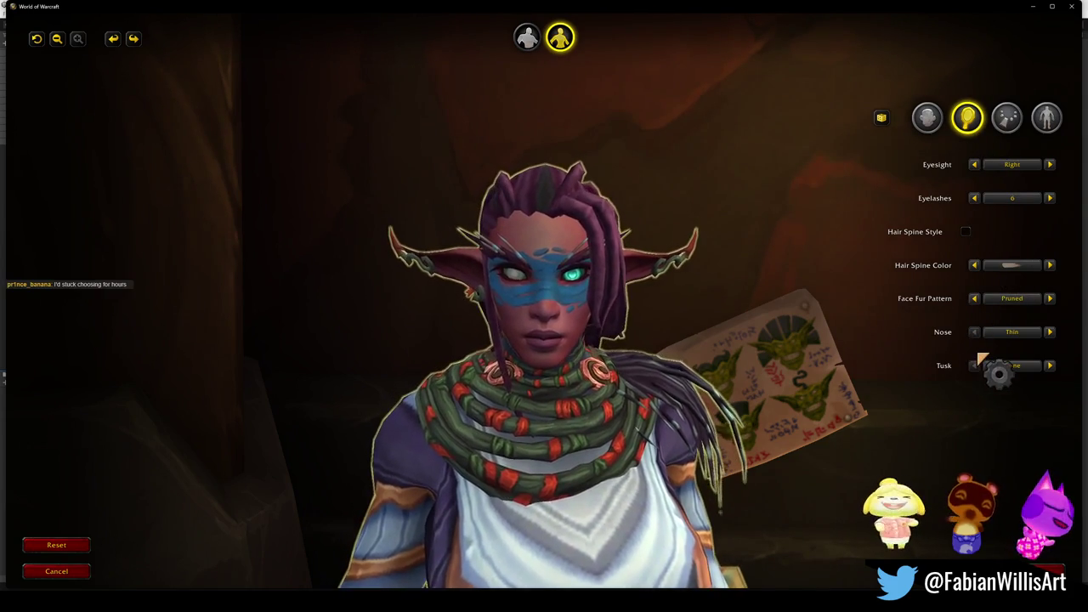
# Turn the character to face right, try Small tusks, then set Tusk back to None.
pyautogui.moveTo(765, 383); pyautogui.dragTo(849, 382)
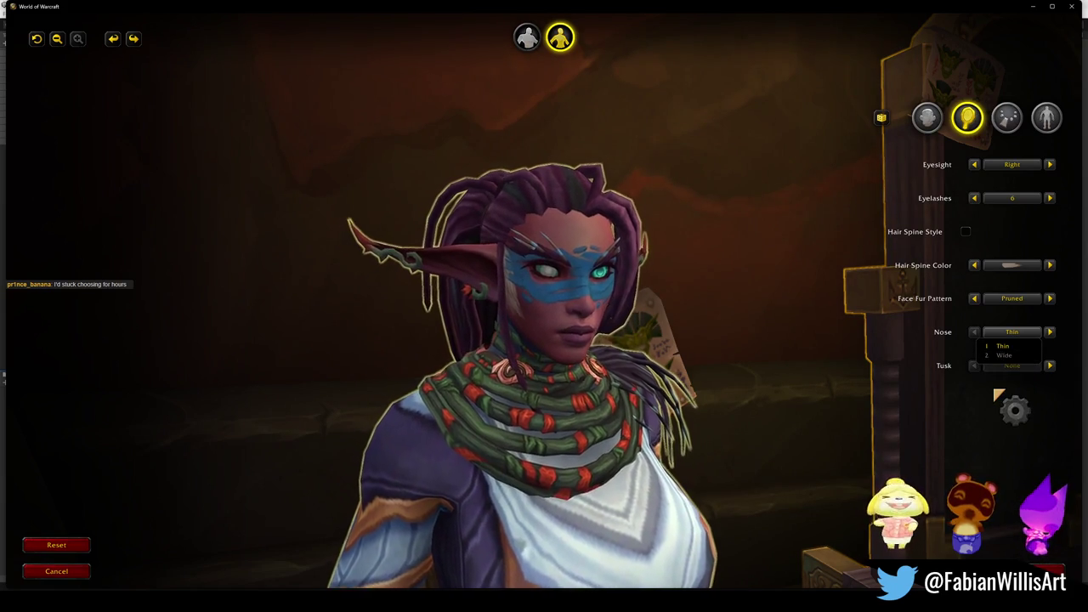
pyautogui.click(1008, 366)
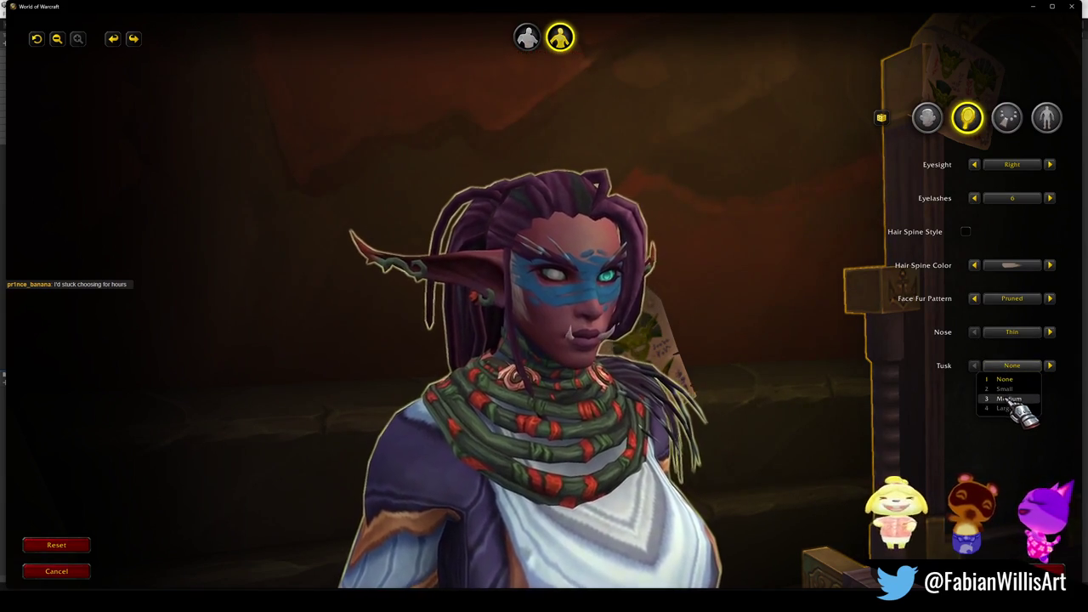
pyautogui.click(1003, 388)
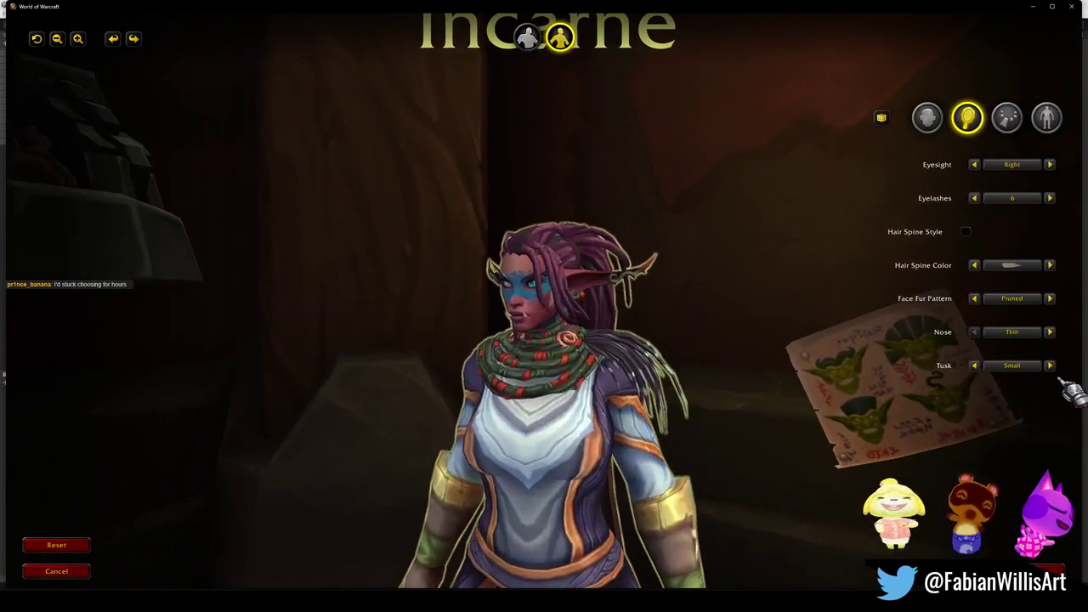
pyautogui.click(1011, 366)
pyautogui.click(1007, 378)
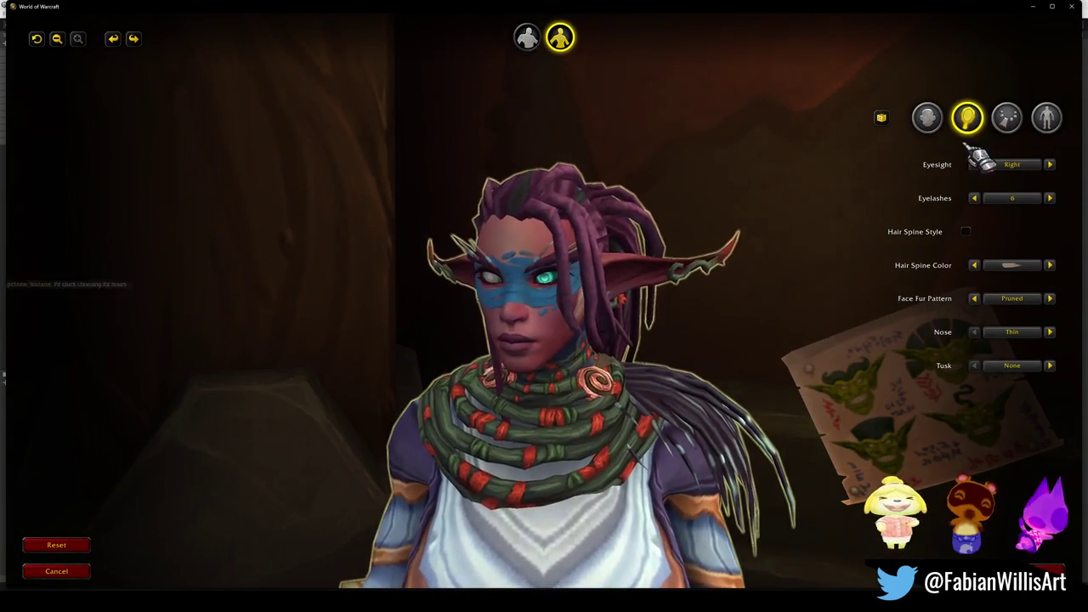
pyautogui.click(933, 120)
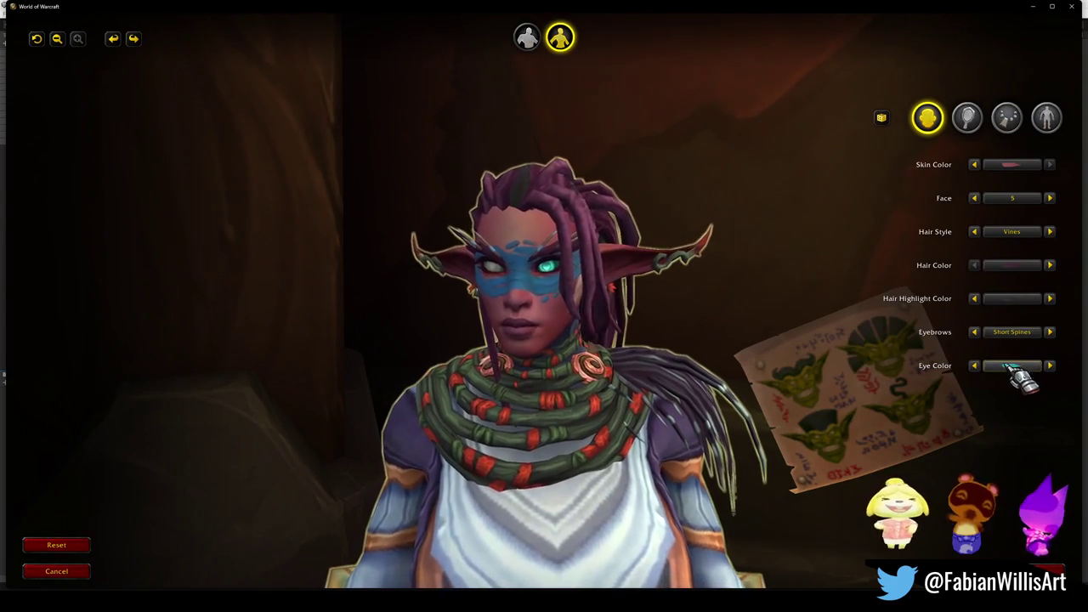
# Change the eyebrows to the Straight style.
pyautogui.click(1028, 334)
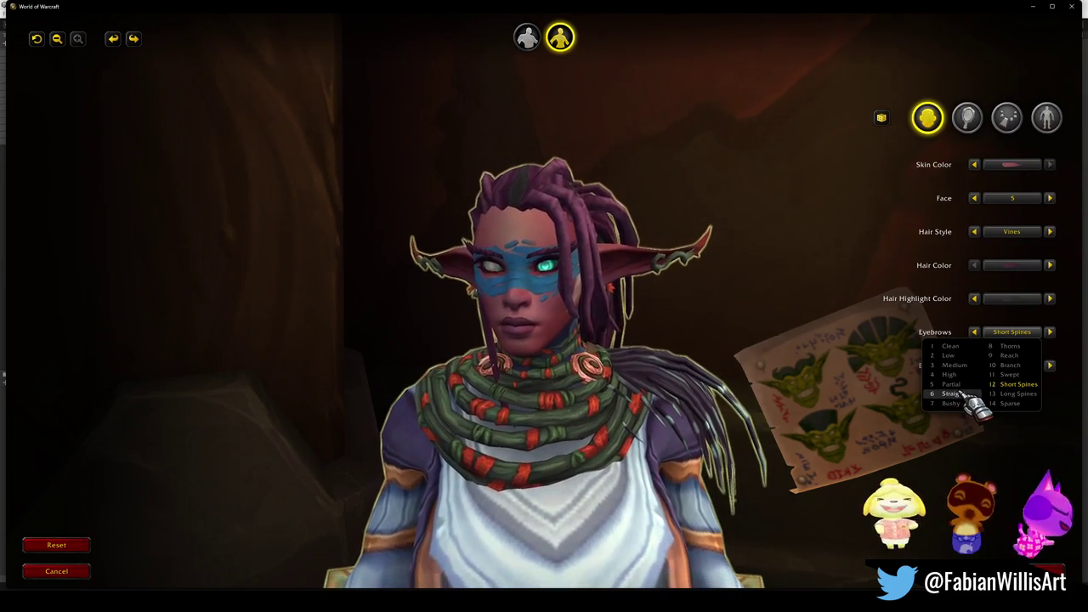
pyautogui.click(963, 394)
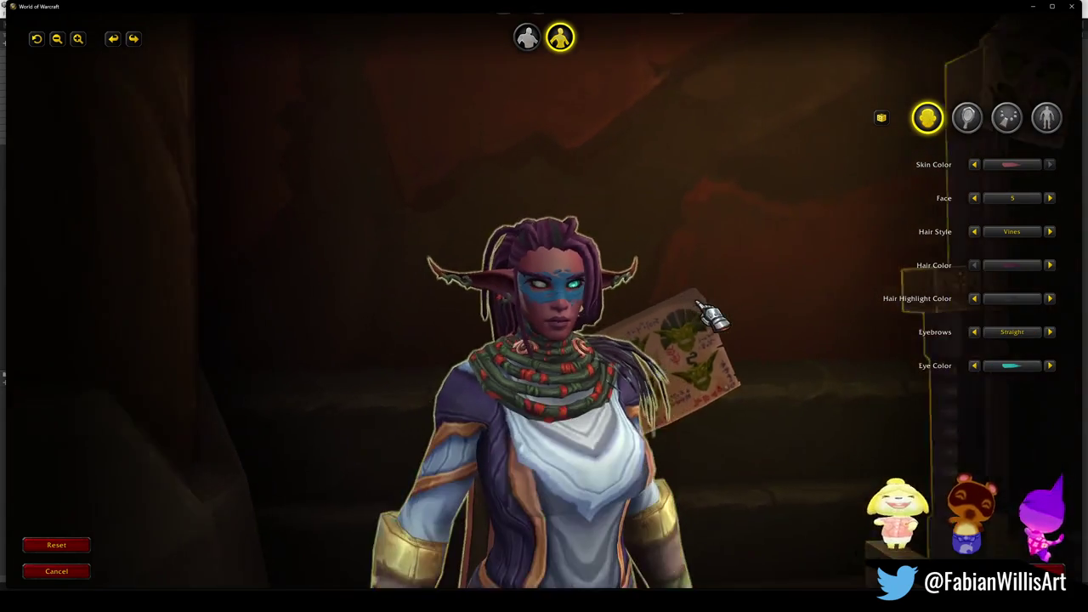
pyautogui.scroll(3, 712, 318)
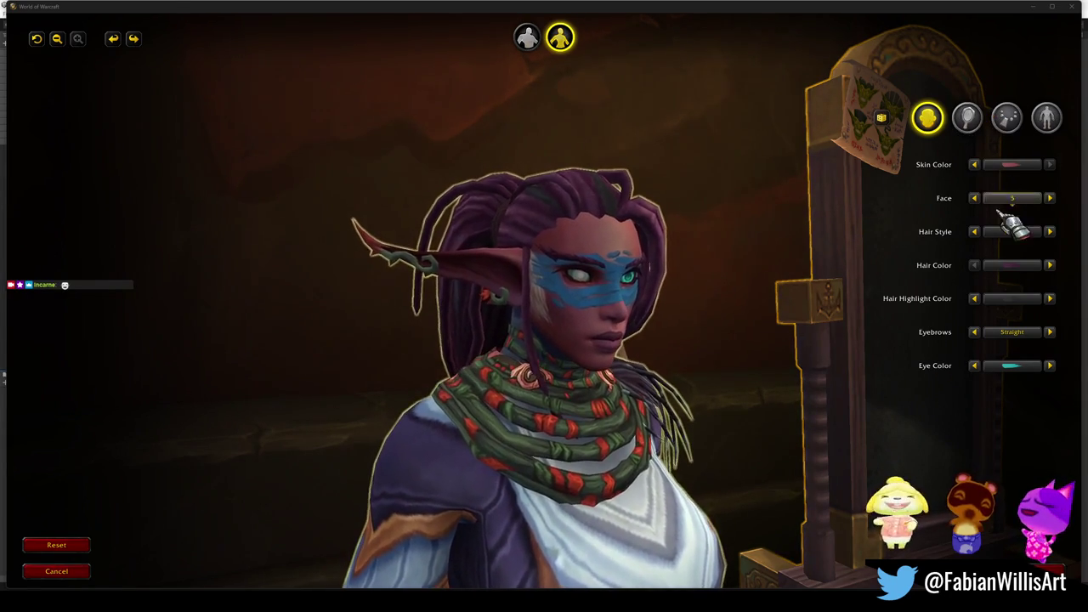
# Set Eyesight from Right to Both so both eyes glow, then browse the other tabs.
pyautogui.click(967, 121)
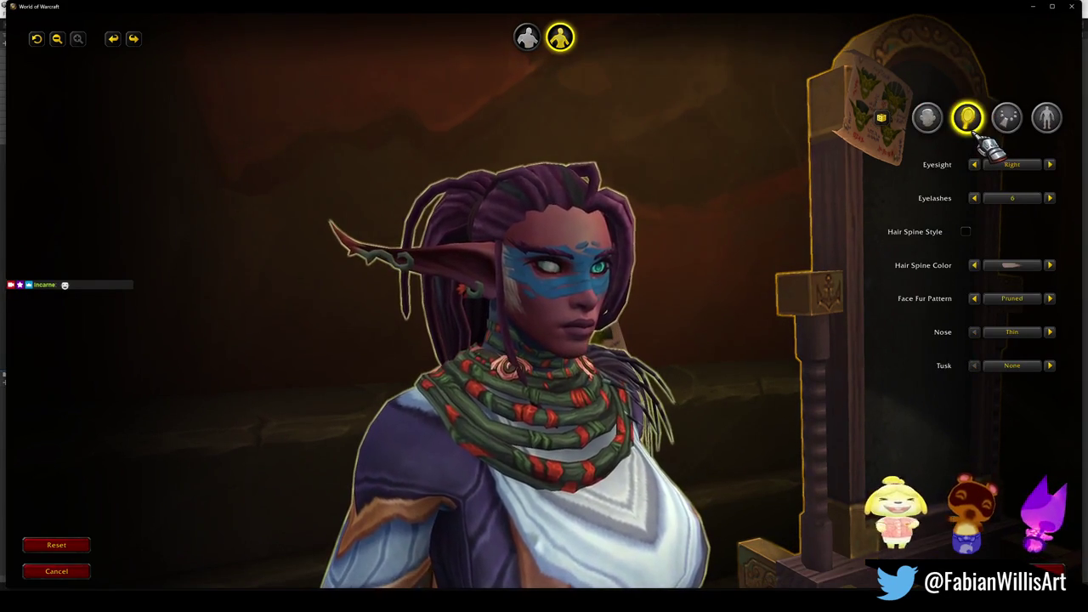
pyautogui.click(927, 117)
pyautogui.click(967, 119)
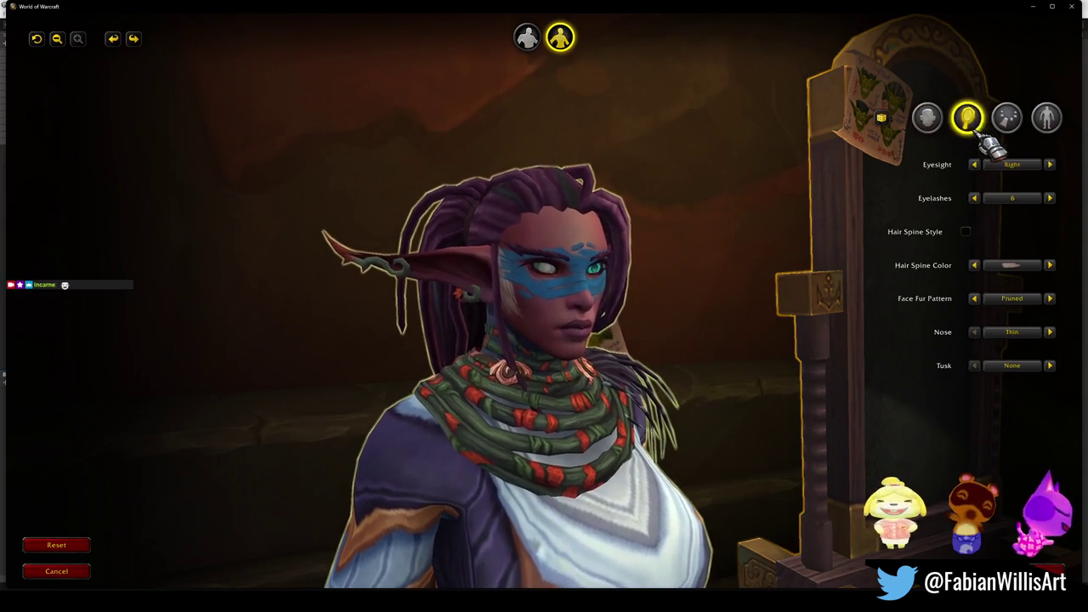
pyautogui.click(1023, 165)
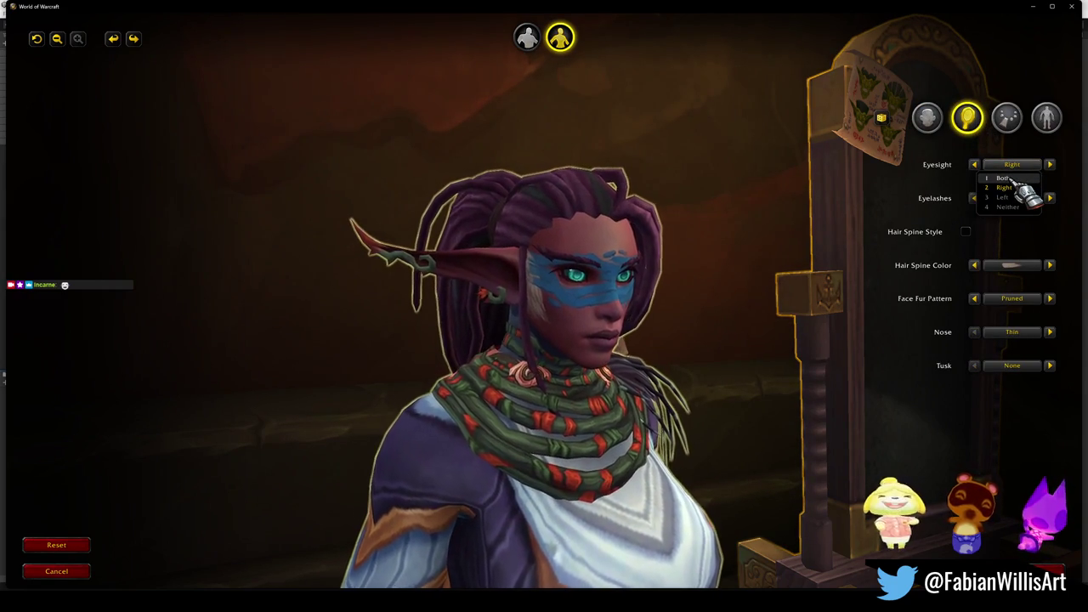
pyautogui.click(1013, 179)
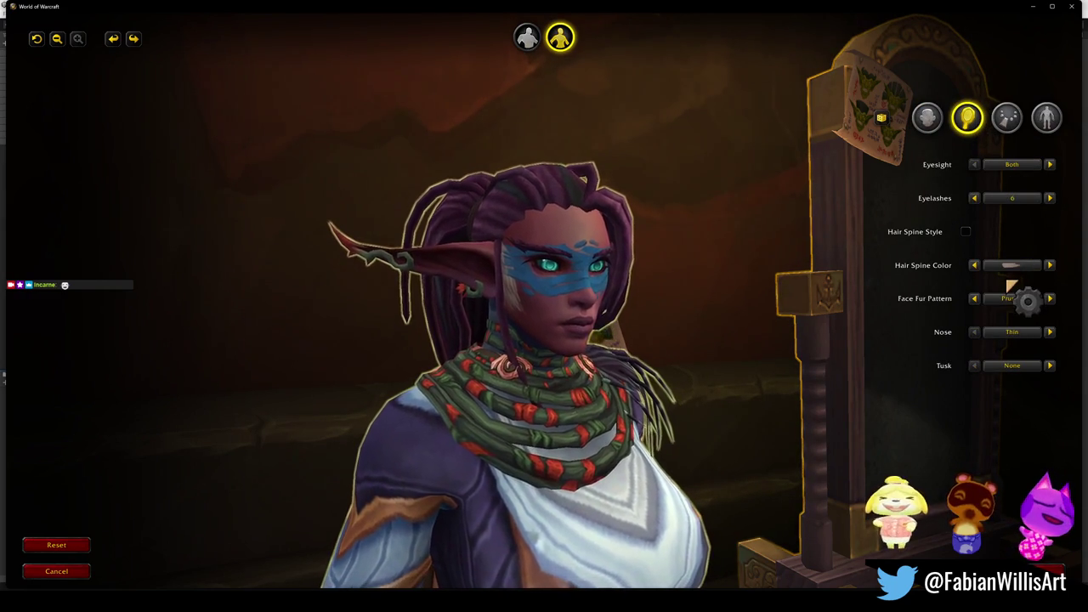
pyautogui.click(1007, 118)
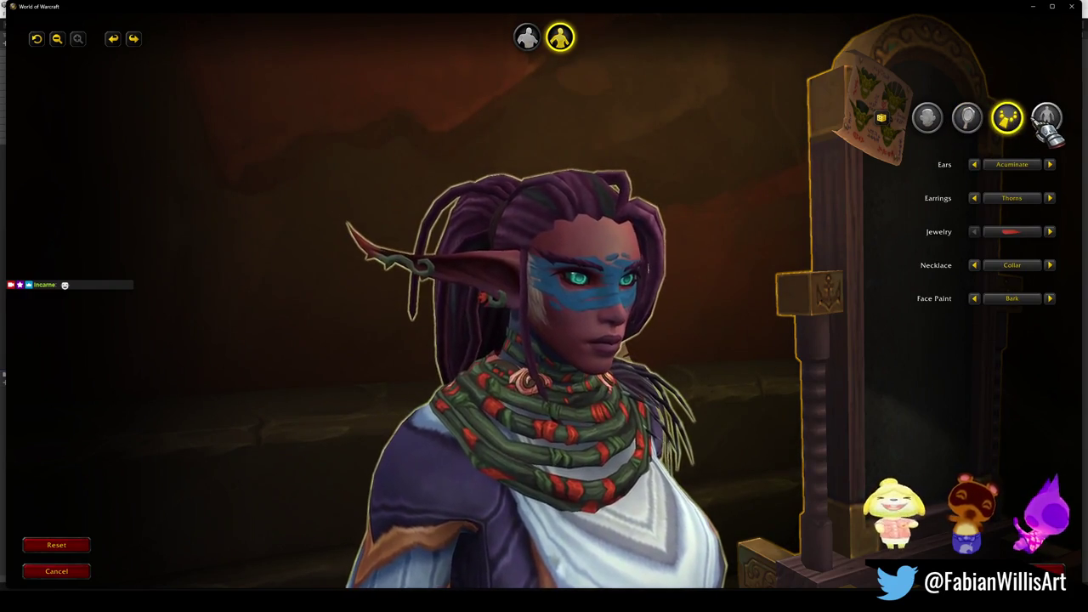
pyautogui.click(1047, 119)
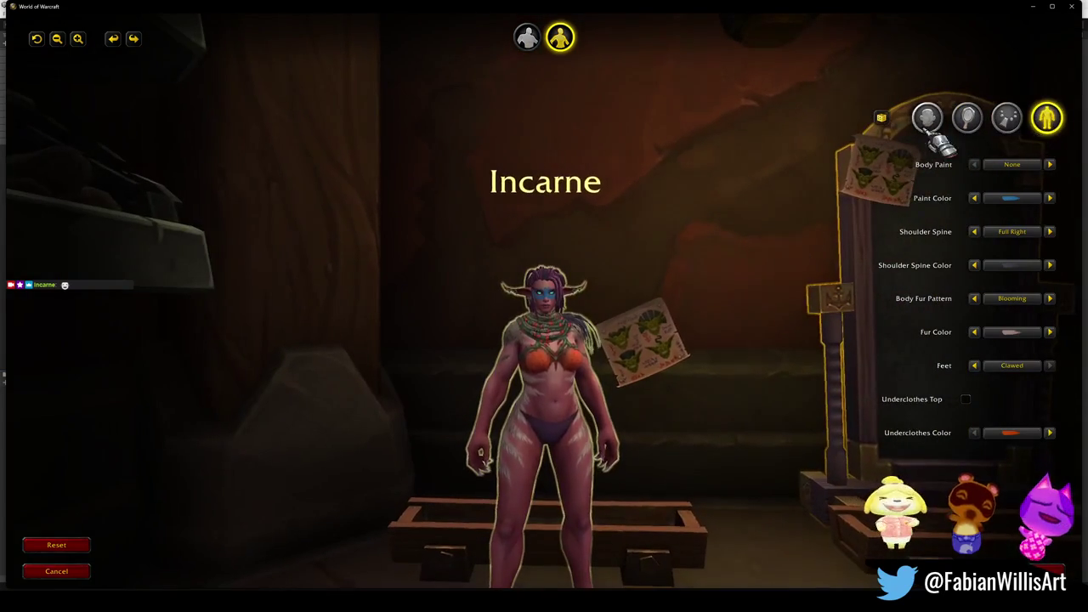
pyautogui.click(927, 119)
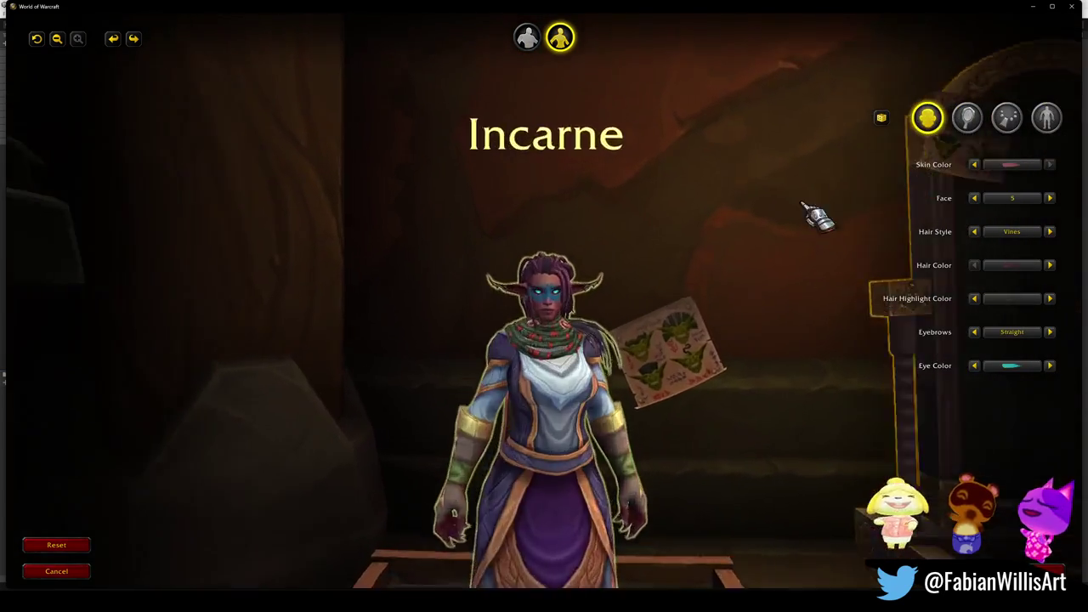
pyautogui.click(1012, 365)
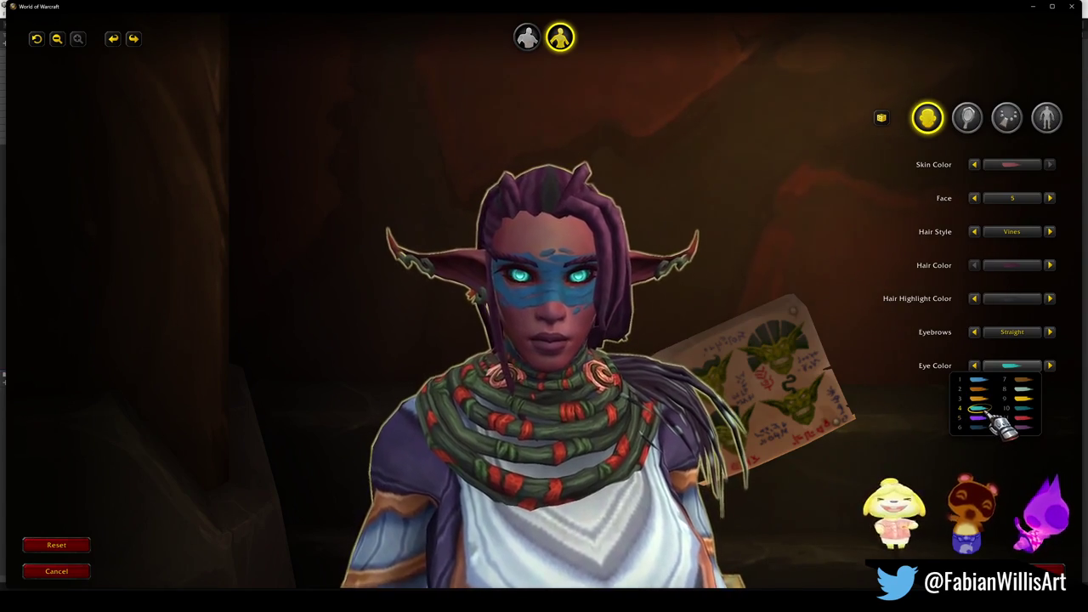
# Change the eye colour from teal to yellow swatch 9.
pyautogui.click(990, 417)
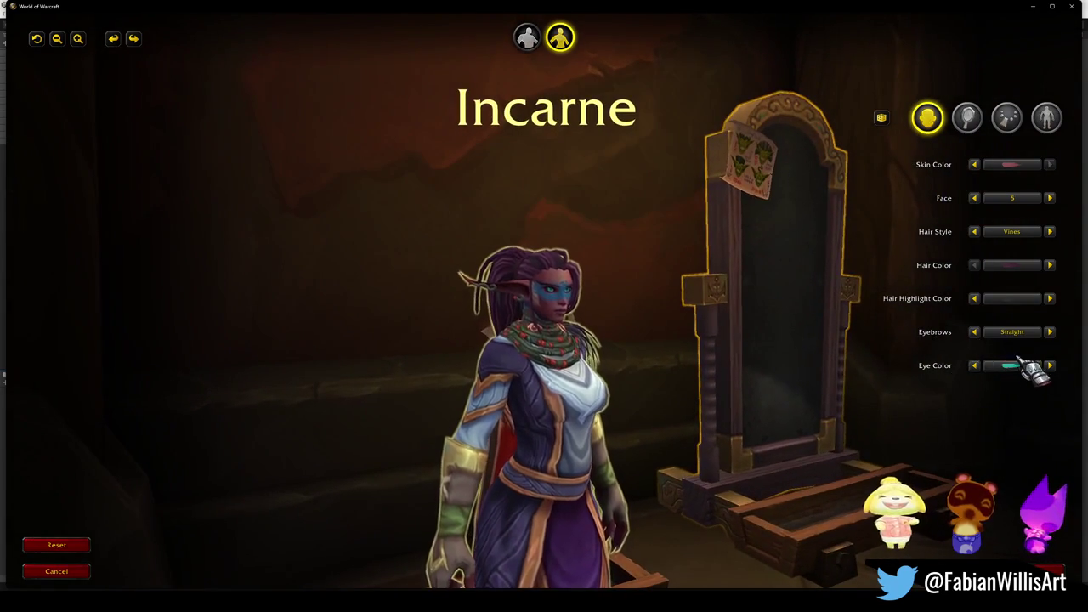
pyautogui.click(1015, 365)
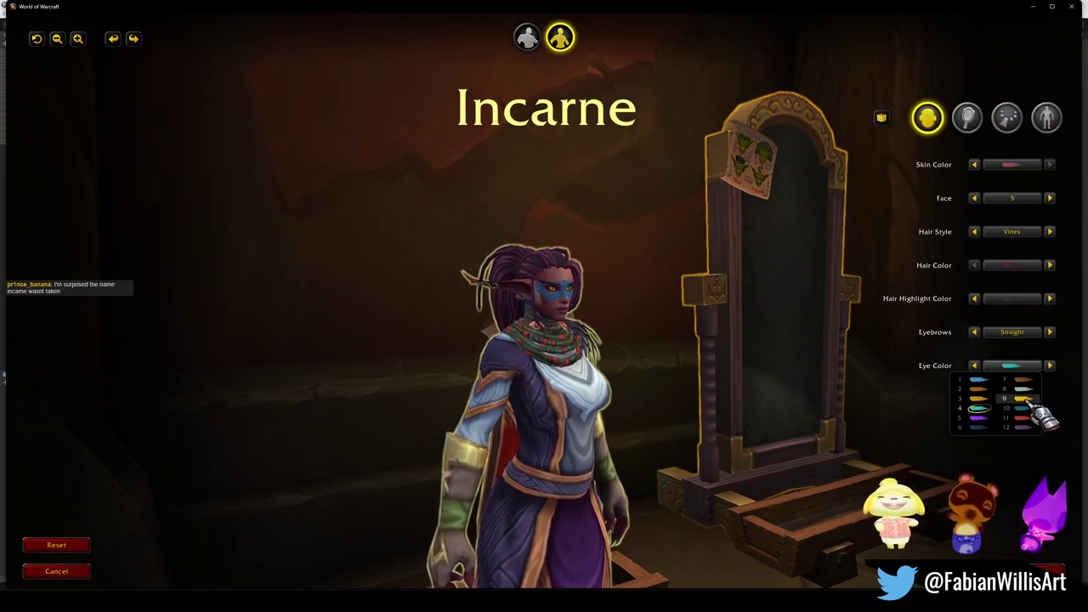
pyautogui.click(1030, 401)
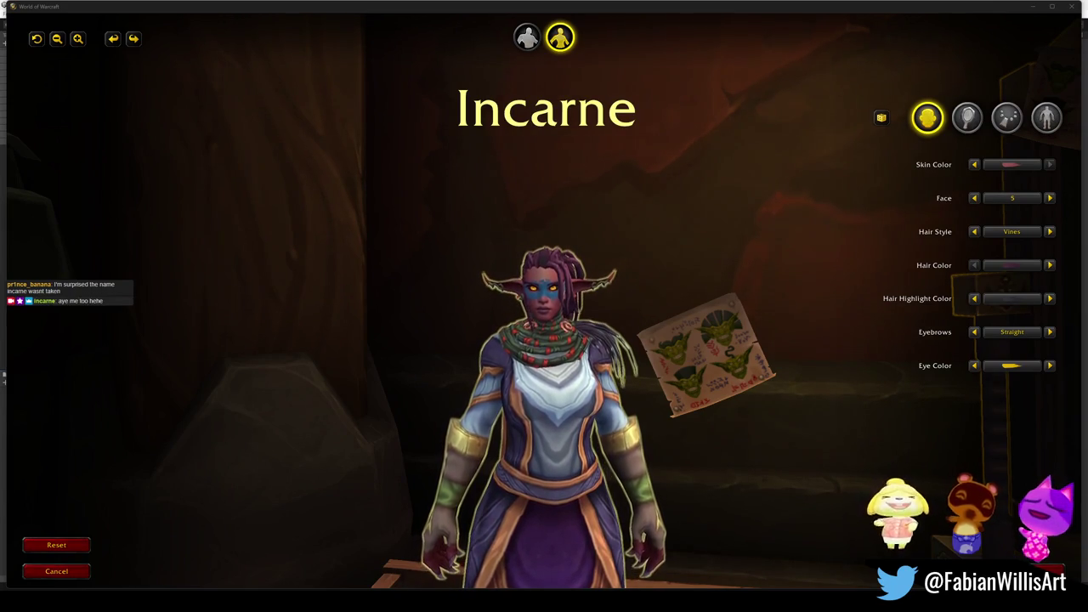
# Zoom and orbit around the character, then browse the tabs to the ears, earrings and face paint options.
pyautogui.scroll(-3, 759, 349)
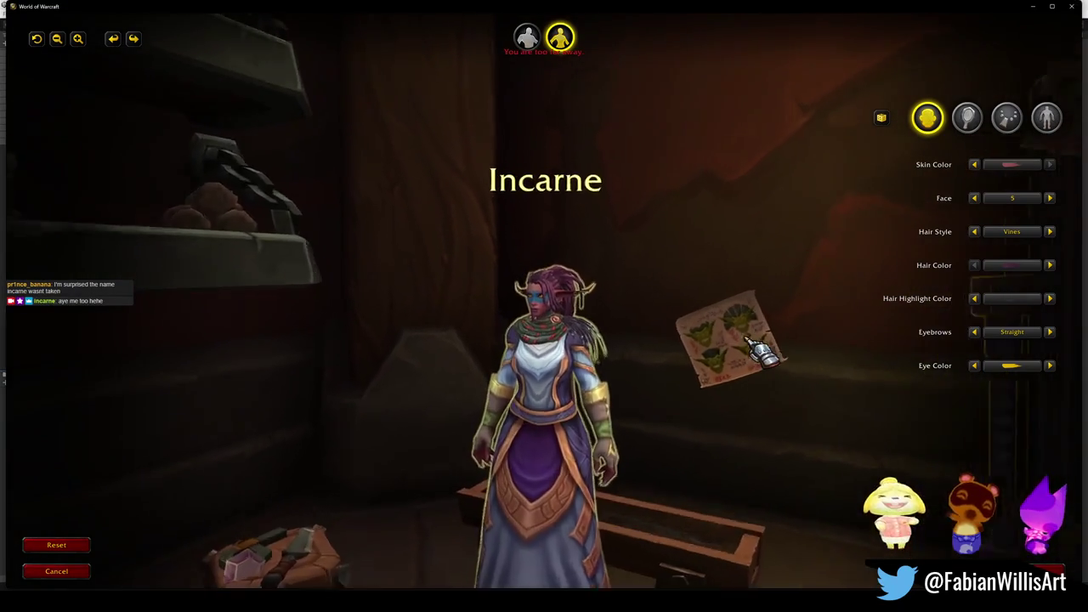
pyautogui.scroll(5, 748, 340)
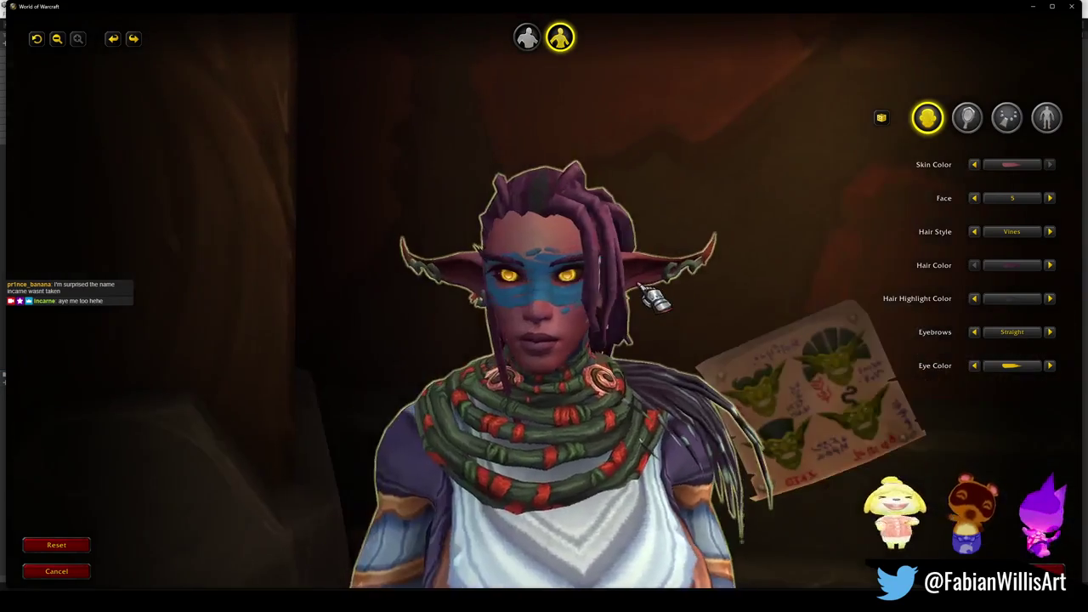
pyautogui.scroll(-5, 544, 339)
pyautogui.moveTo(340, 323)
pyautogui.mouseDown()
pyautogui.moveTo(595, 323)
pyautogui.moveTo(586, 327)
pyautogui.mouseUp()
pyautogui.scroll(5, 667, 319)
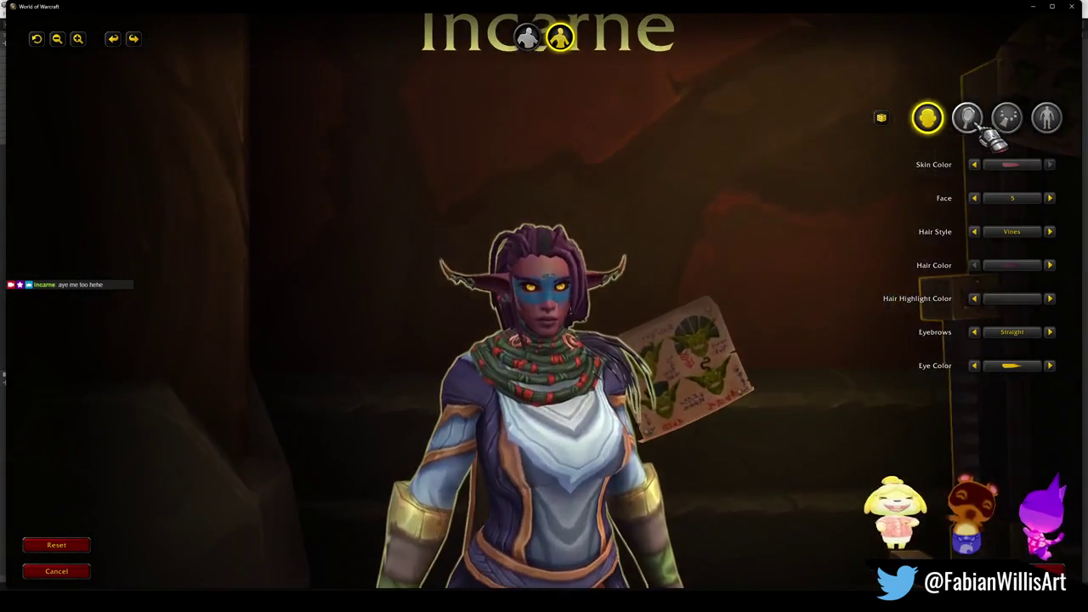
pyautogui.click(968, 119)
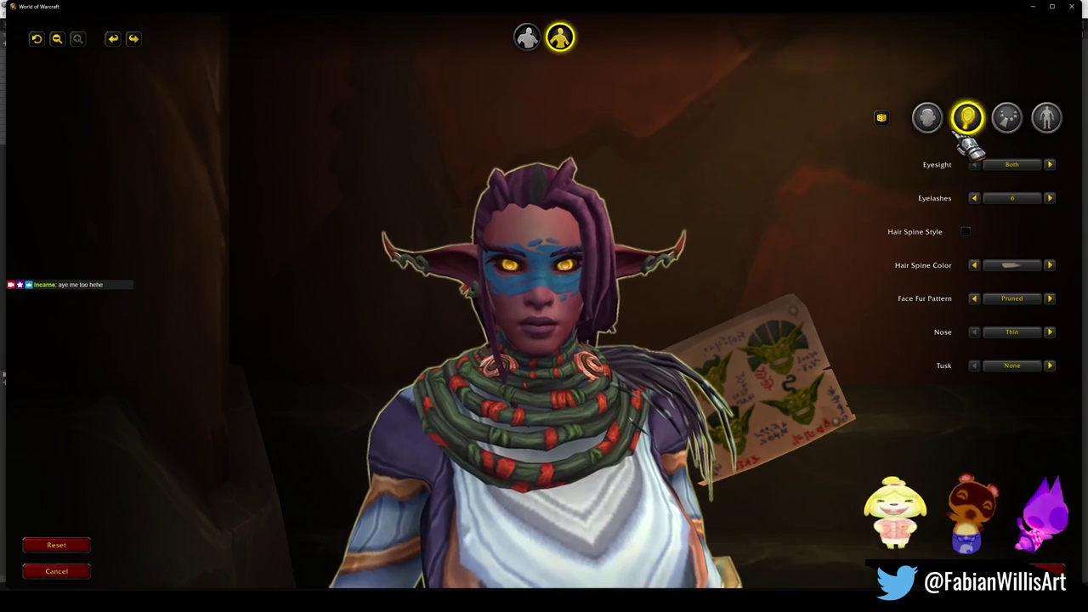
pyautogui.click(927, 117)
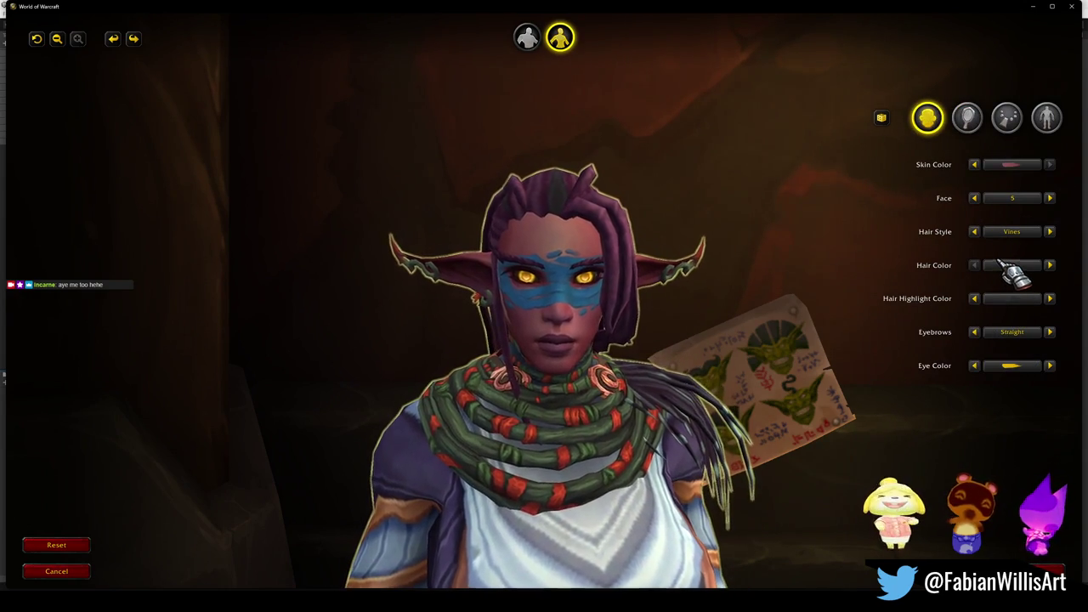
pyautogui.click(970, 121)
pyautogui.click(1005, 121)
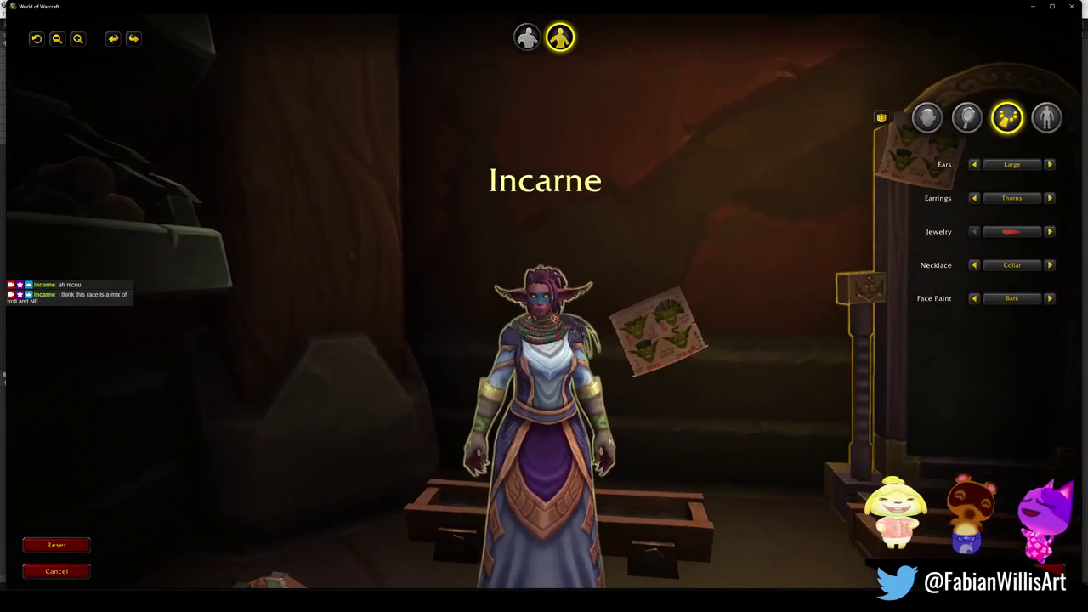
# Orbit to view the character front-on, then exit the barbershop to the game world with Escape.
pyautogui.click(698, 357)
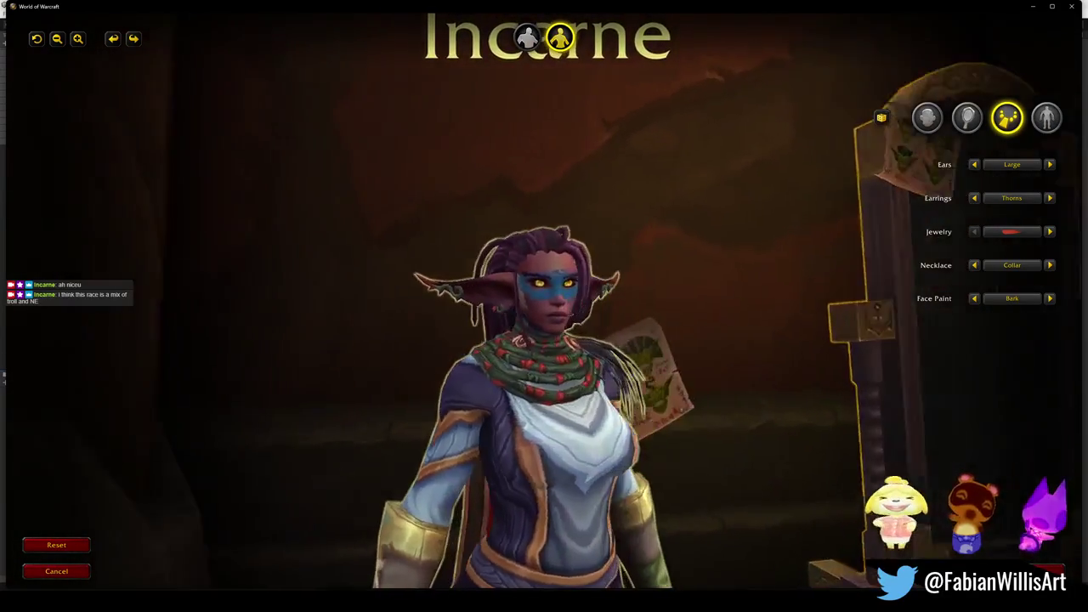
pyautogui.scroll(-5, 586, 420)
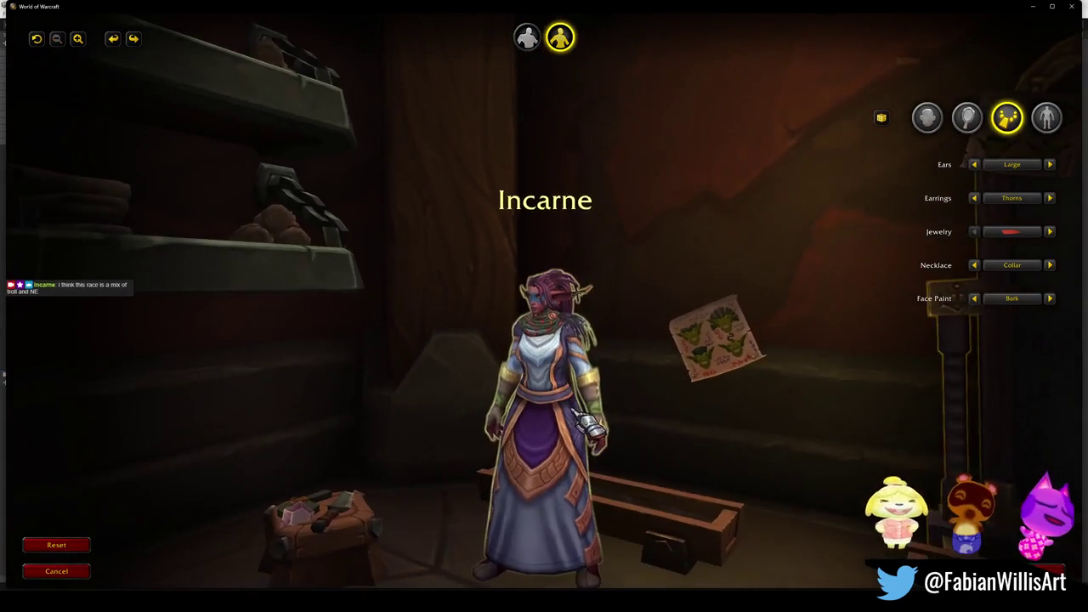
pyautogui.moveTo(586, 420); pyautogui.dragTo(667, 430)
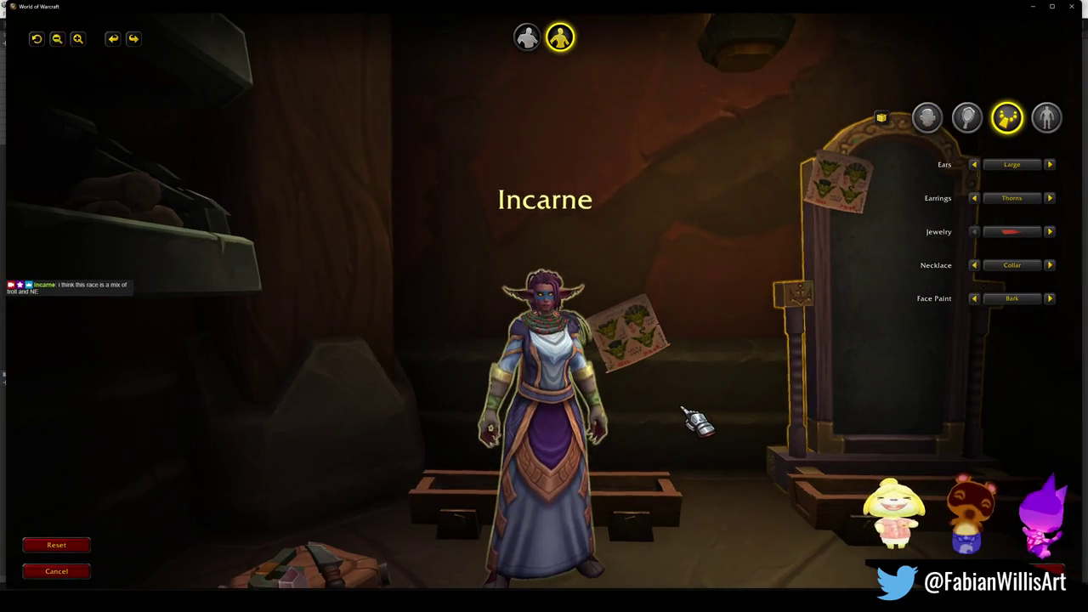
pyautogui.scroll(3, 697, 421)
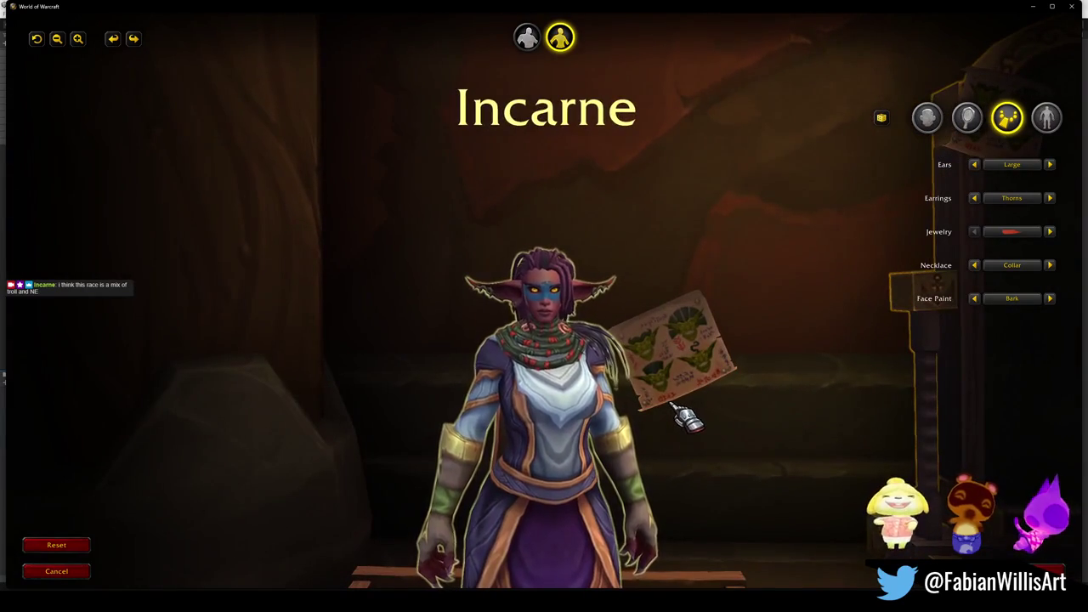
pyautogui.press('Escape')
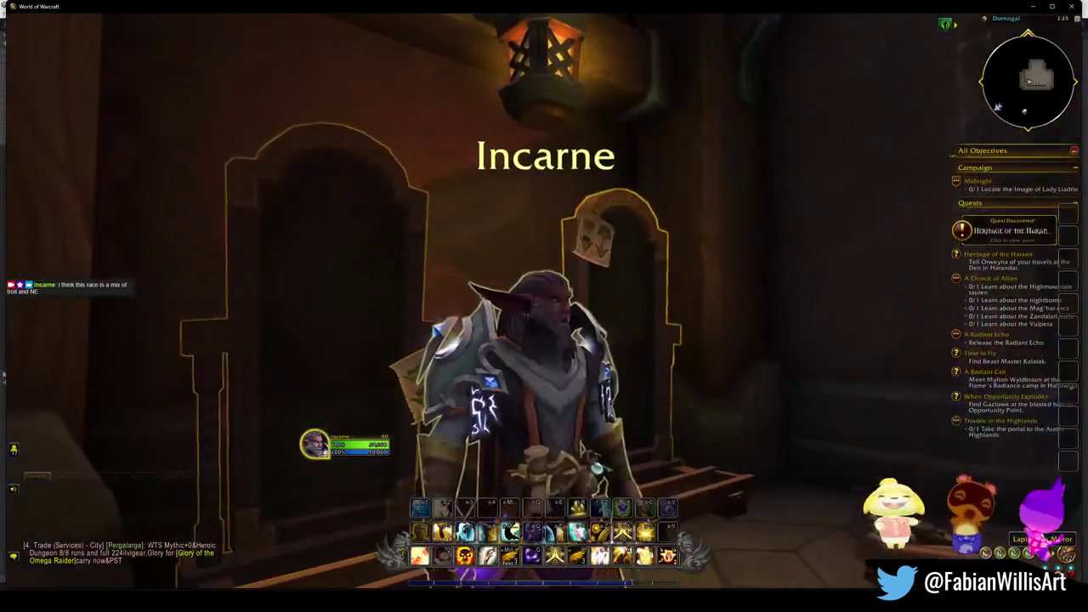
# Sit back in the barber chair and set the body Paint Color to yellow.
pyautogui.moveTo(693, 385); pyautogui.dragTo(692, 385)
pyautogui.rightClick(692, 385)
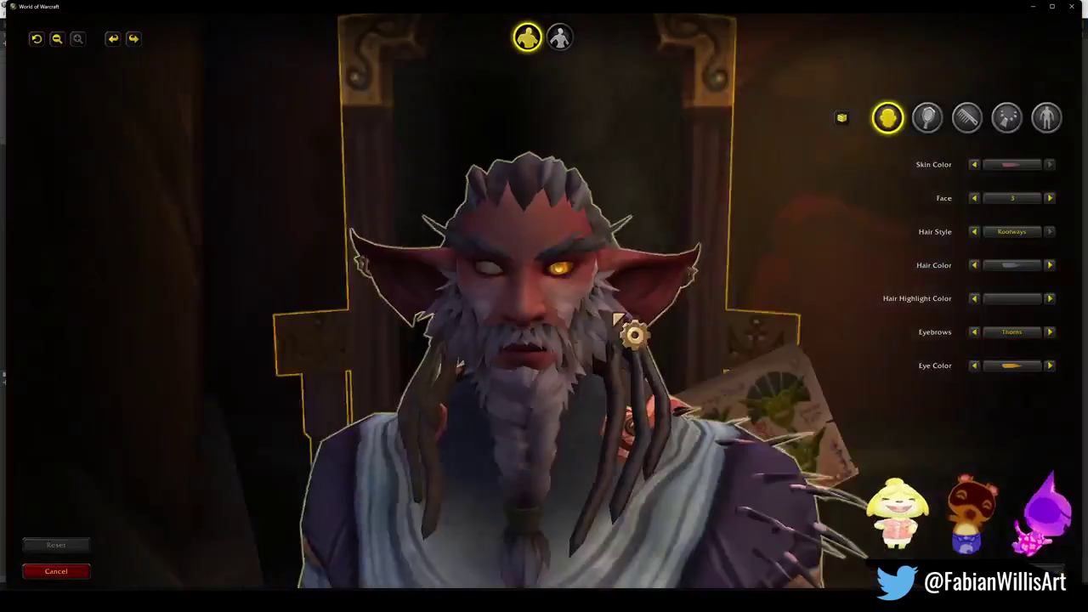
pyautogui.click(1009, 122)
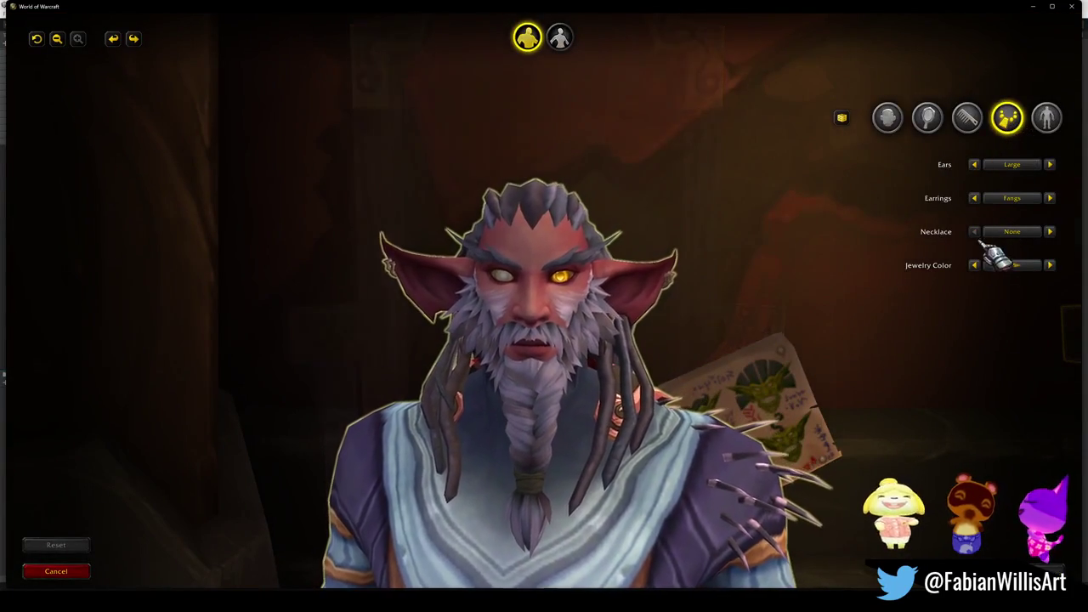
pyautogui.click(1054, 123)
pyautogui.scroll(5, 1062, 128)
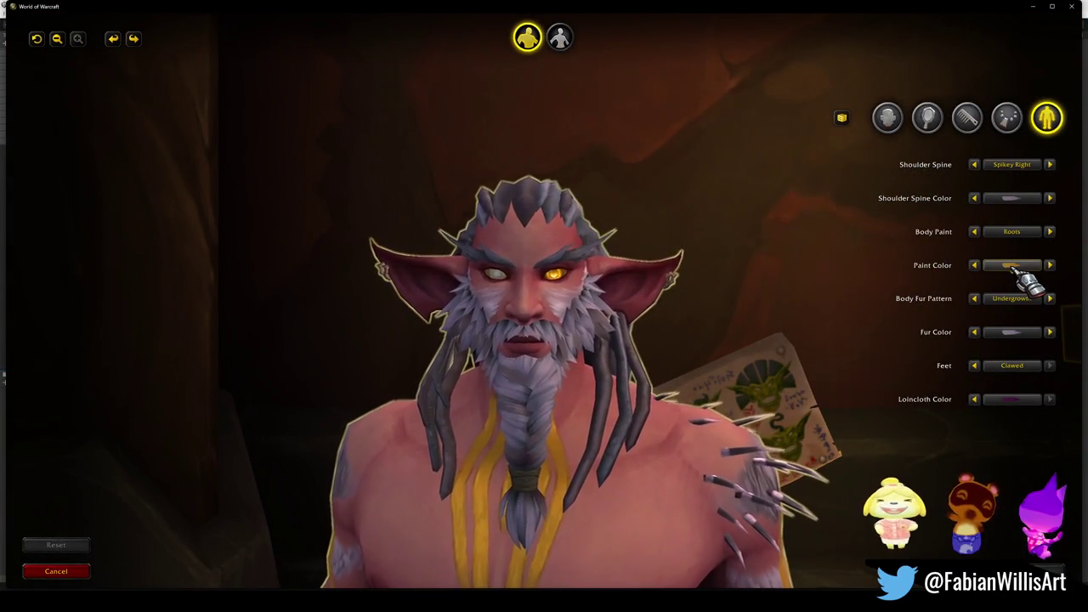
pyautogui.click(1015, 266)
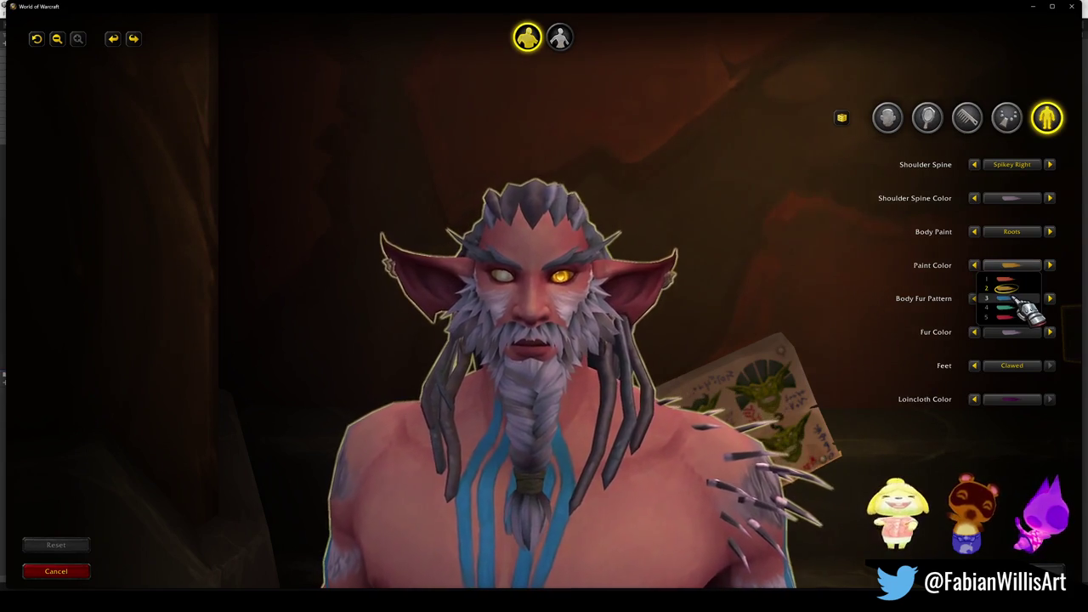
pyautogui.click(1005, 288)
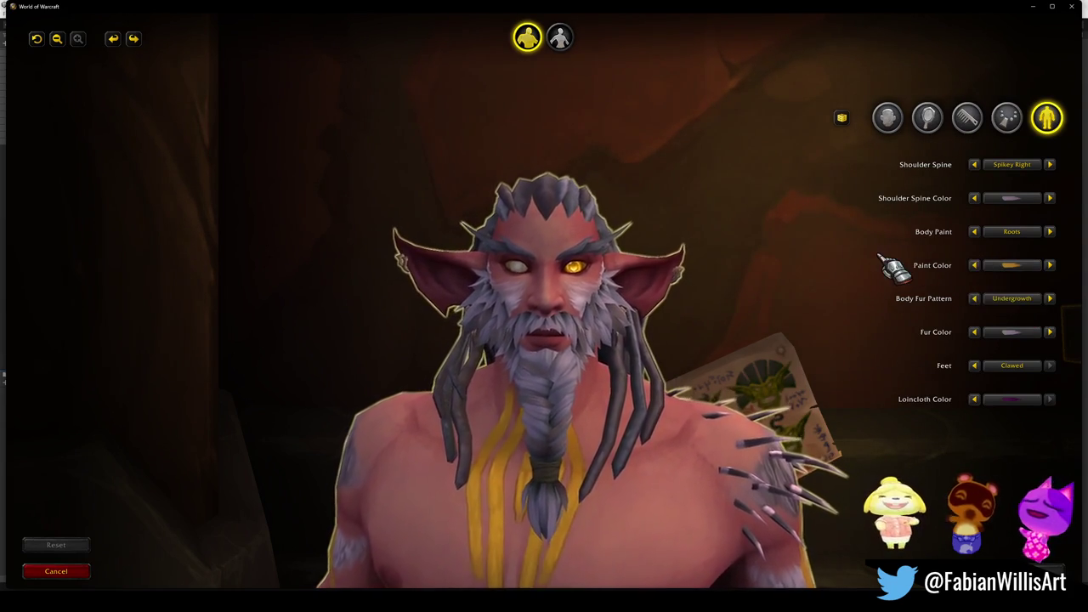
pyautogui.click(1019, 267)
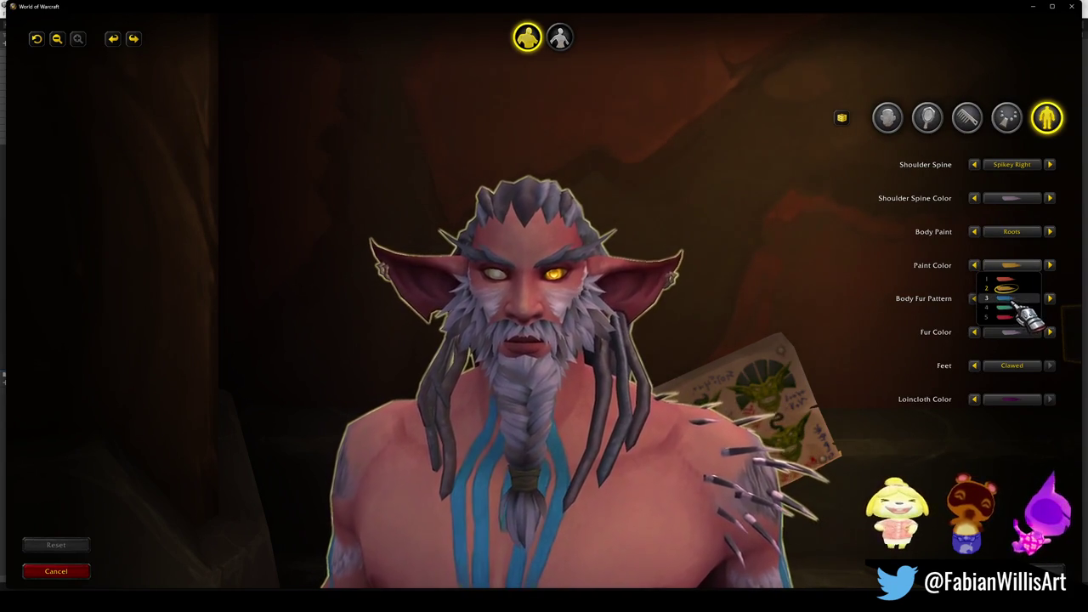
pyautogui.click(867, 289)
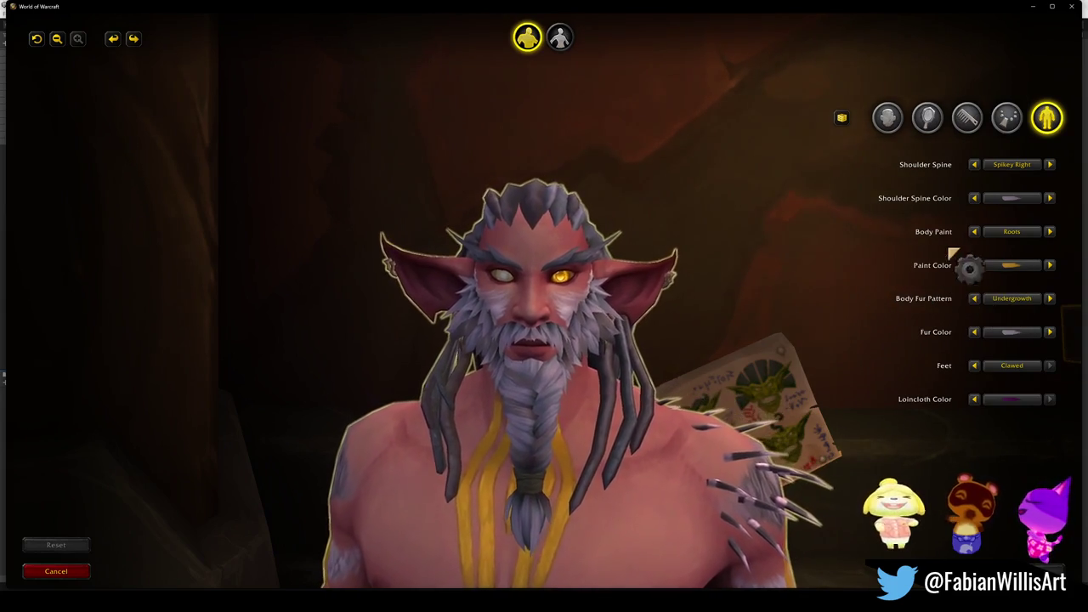
# Toggle Hair Spine Style on and back off, leaving no hair spines.
pyautogui.click(1004, 127)
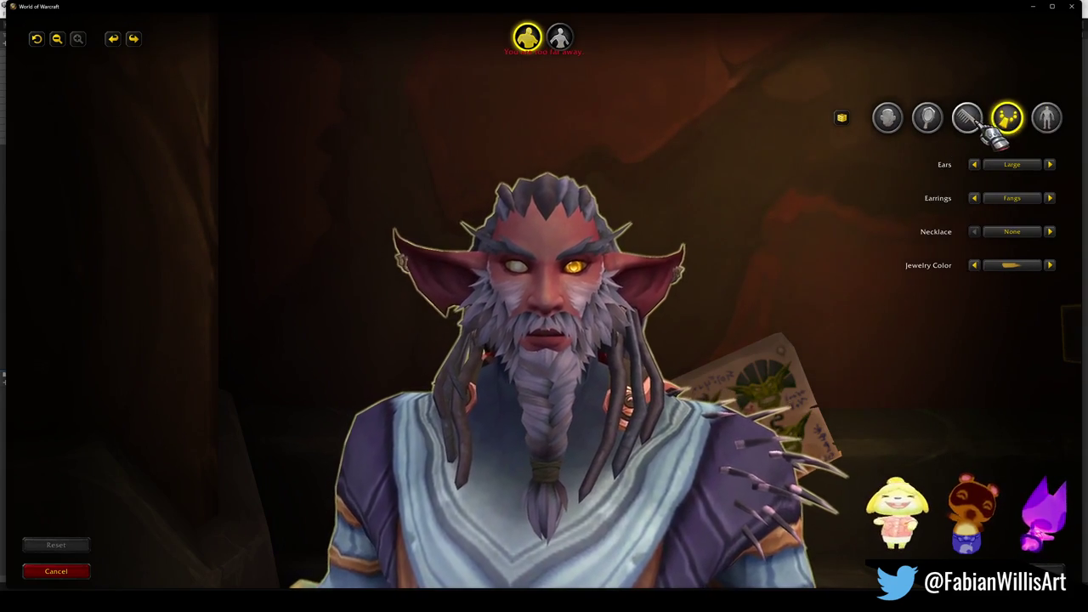
pyautogui.click(978, 125)
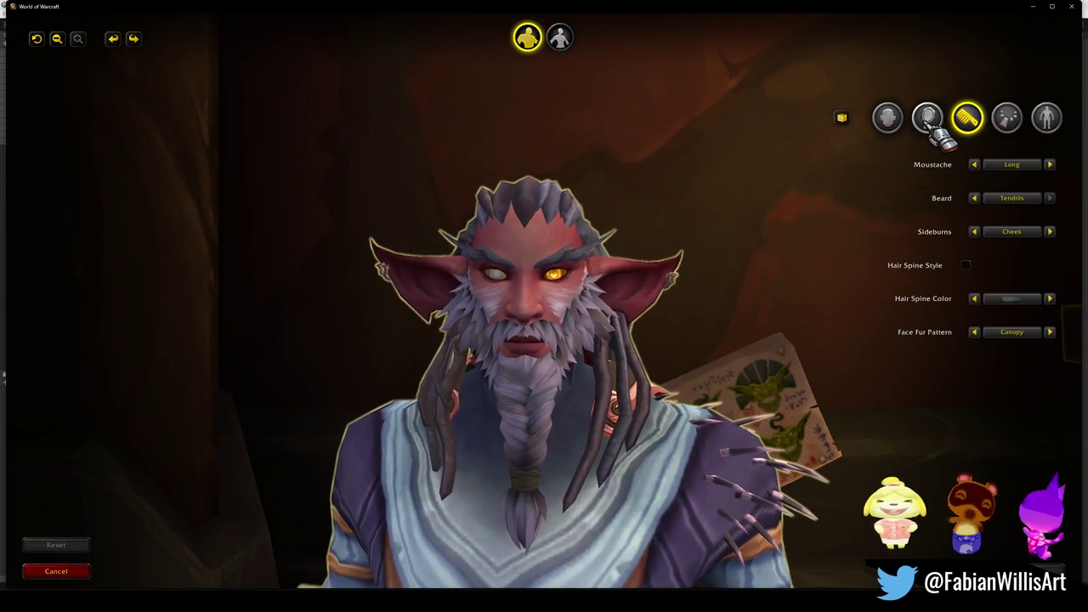
pyautogui.click(966, 266)
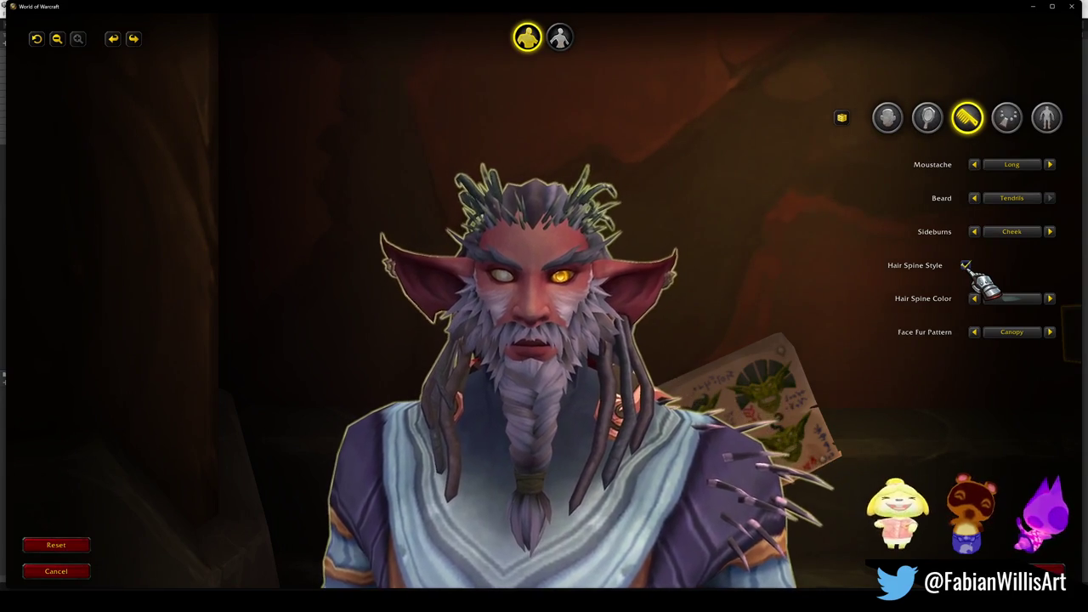
pyautogui.click(965, 265)
# Check the face fur patterns, keeping Canopy, and browse to the ears and jewelry options.
pyautogui.click(930, 119)
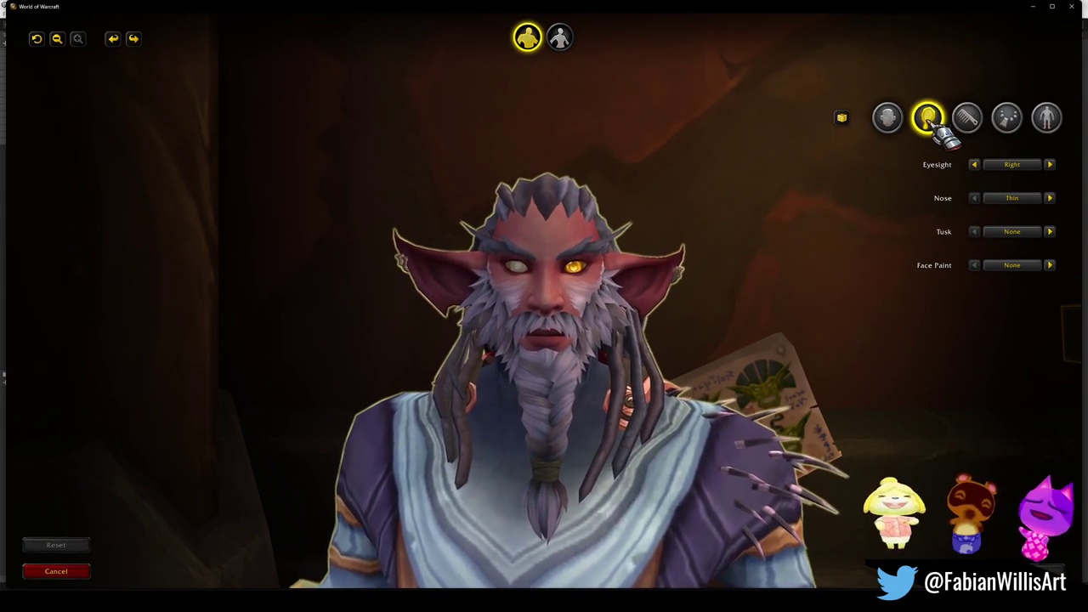
pyautogui.click(888, 123)
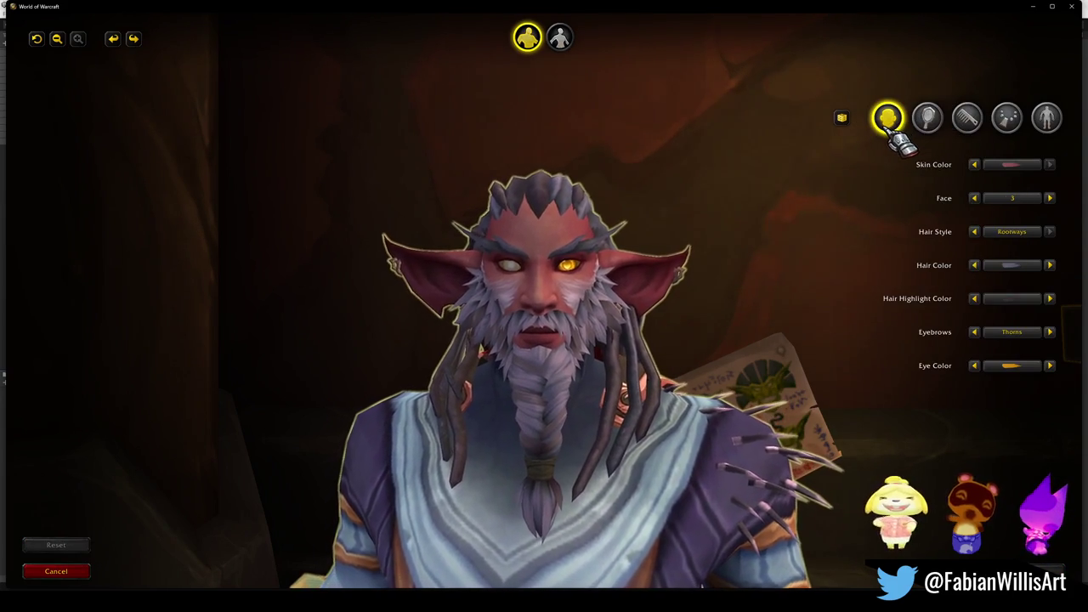
pyautogui.click(927, 119)
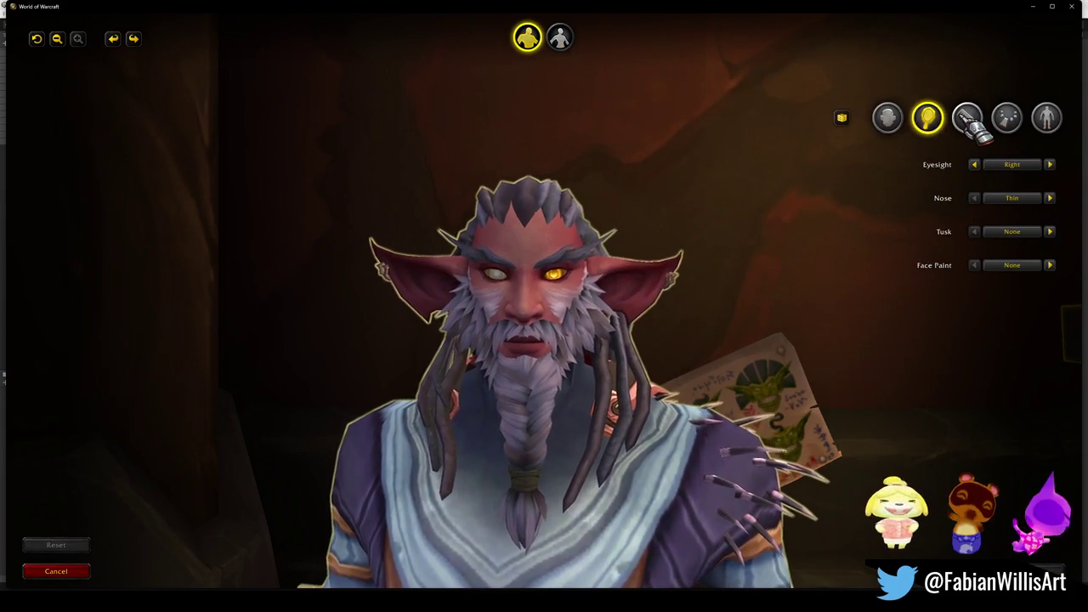
pyautogui.click(967, 117)
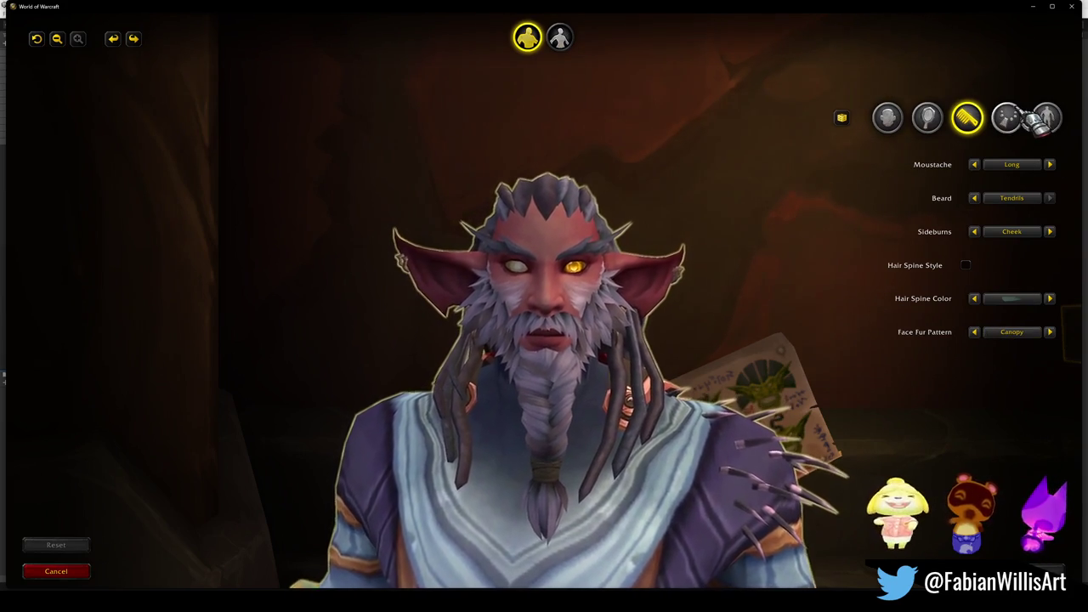
pyautogui.click(1016, 333)
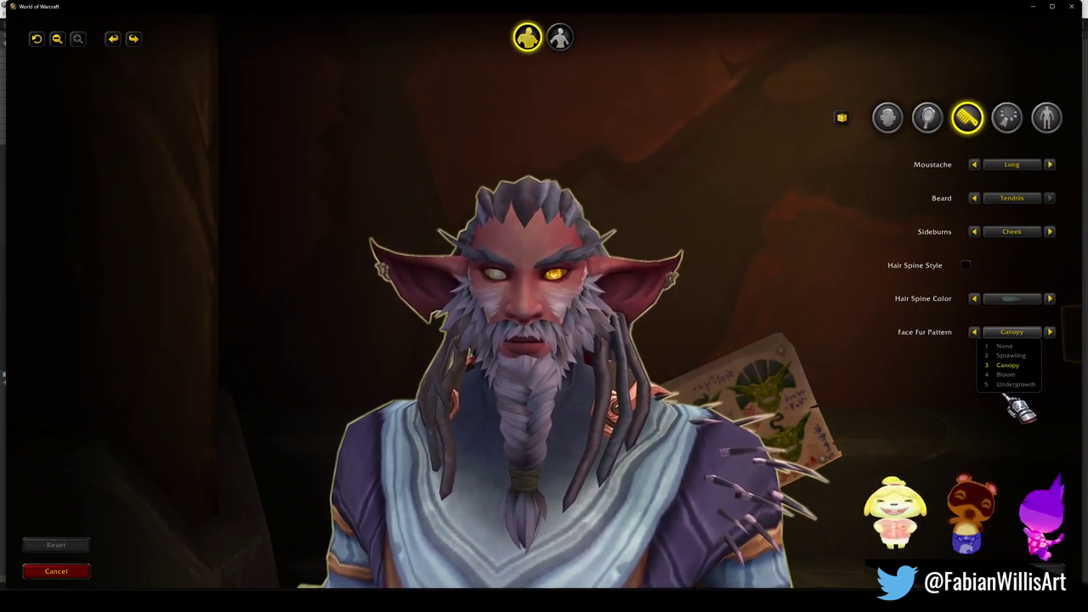
pyautogui.click(790, 311)
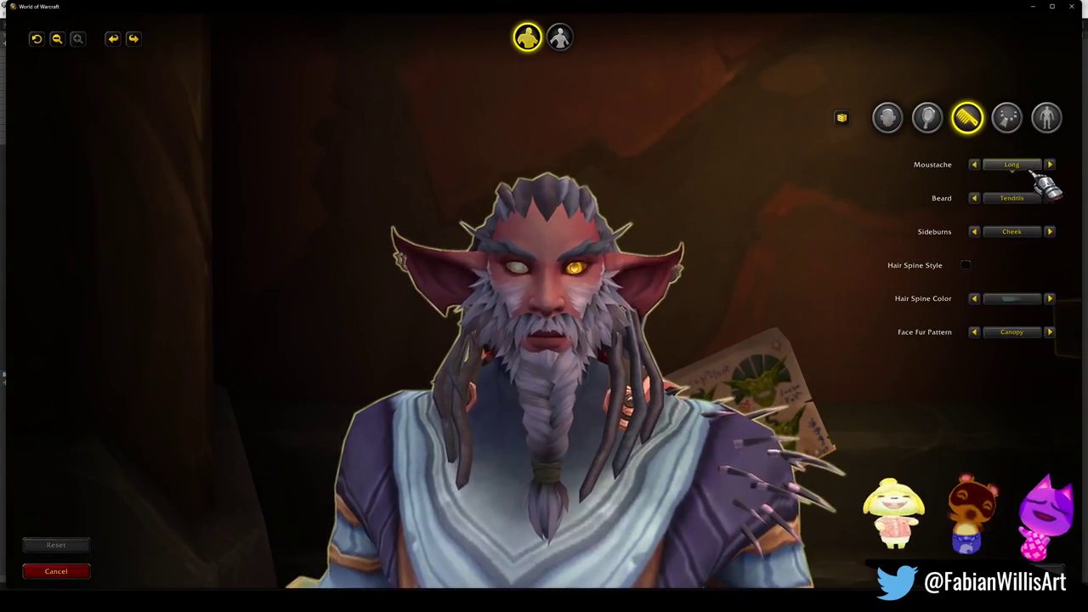
pyautogui.click(1010, 121)
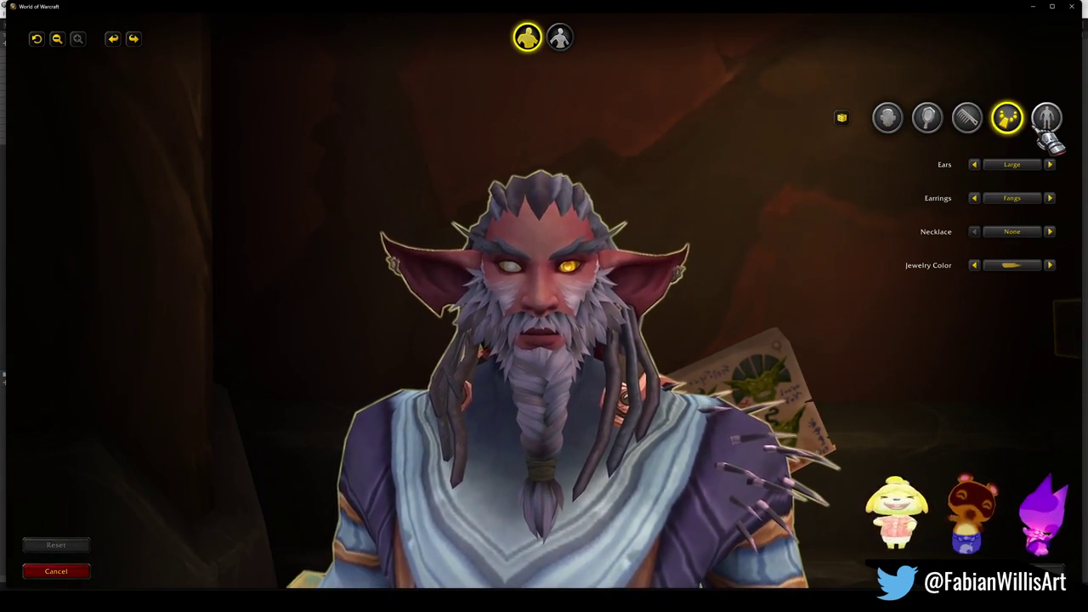
pyautogui.click(1049, 126)
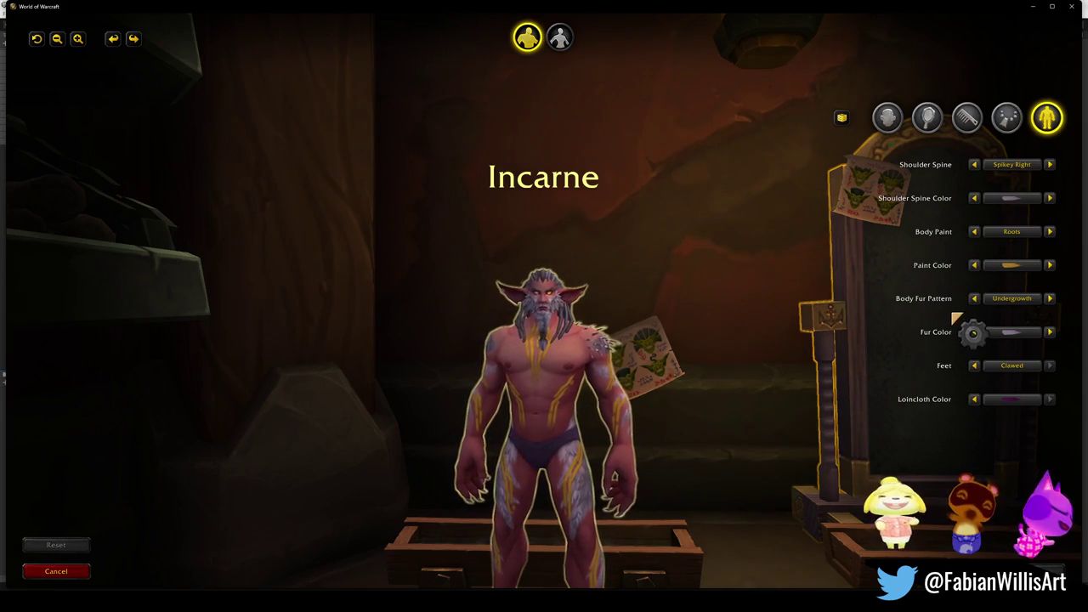
pyautogui.click(995, 124)
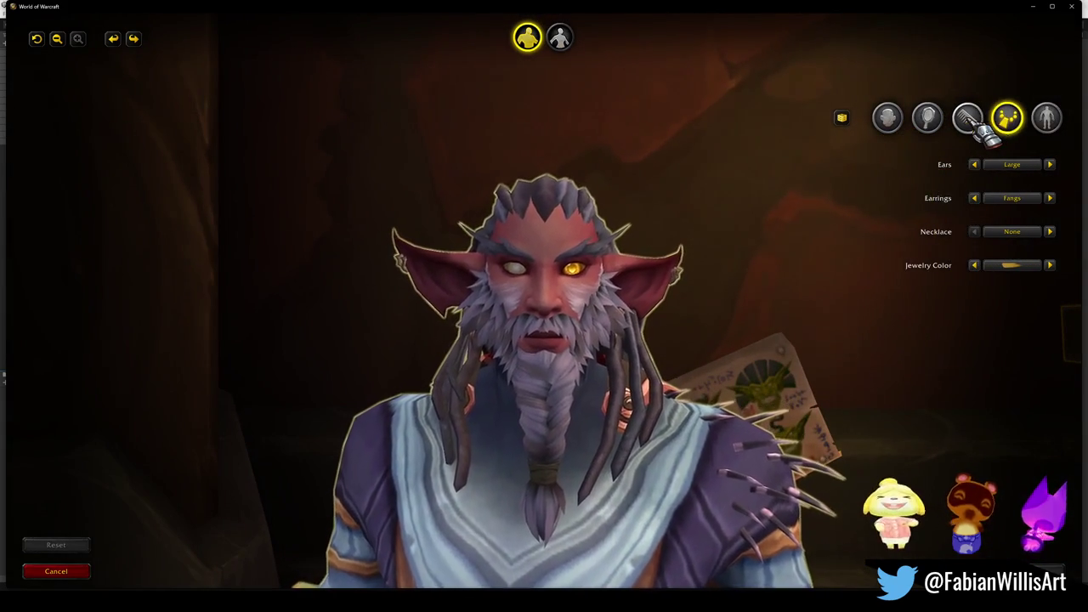
# Set the character's Face Paint to Bark.
pyautogui.click(973, 121)
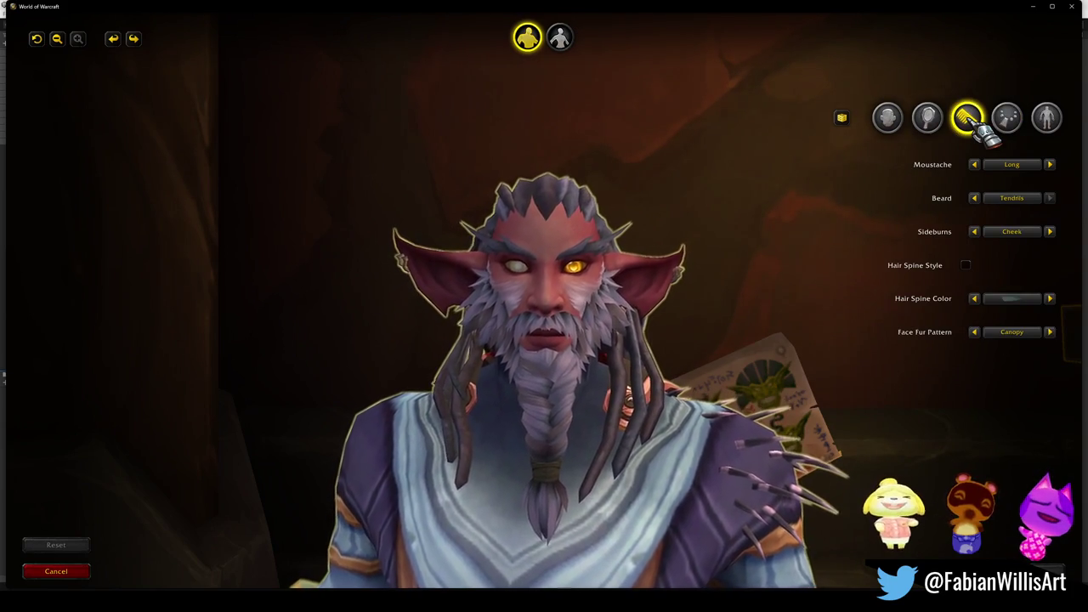
pyautogui.click(931, 121)
pyautogui.click(1010, 265)
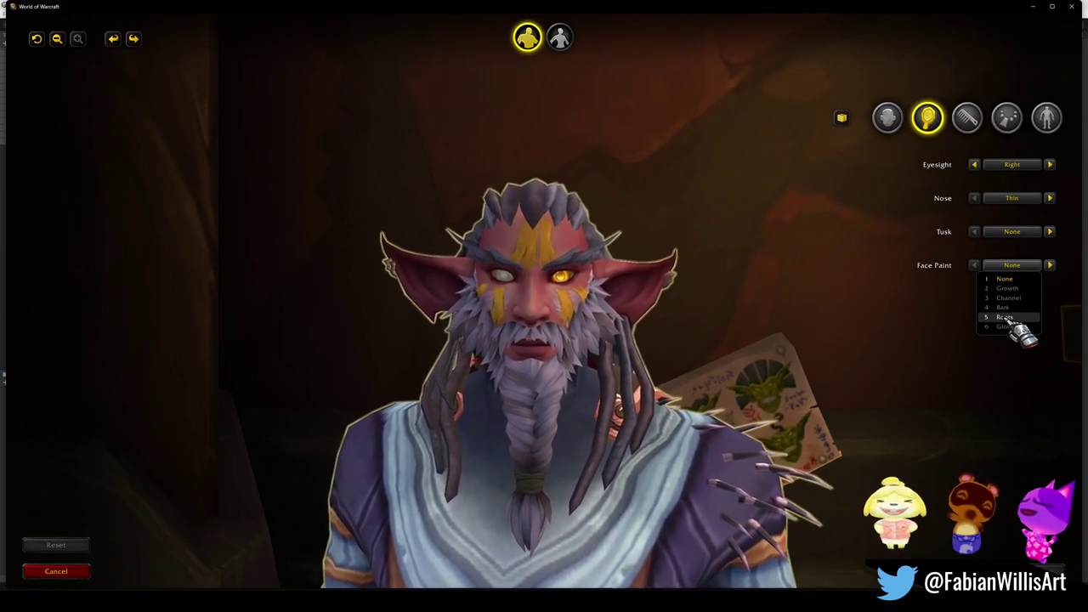
pyautogui.click(1009, 310)
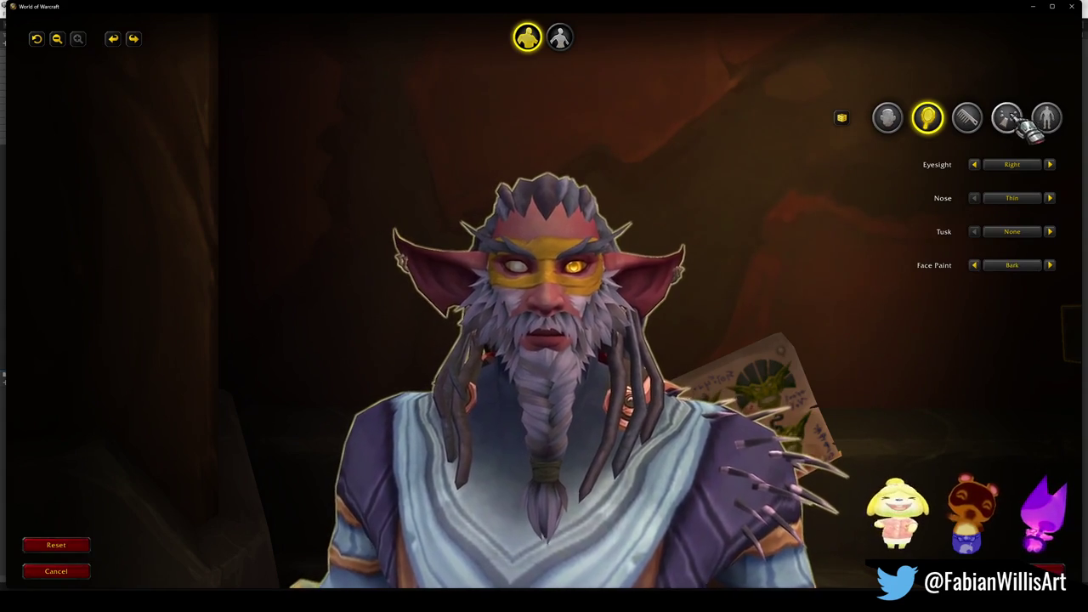
# In the Body tab, set the Paint Color to the blue swatch.
pyautogui.click(1046, 118)
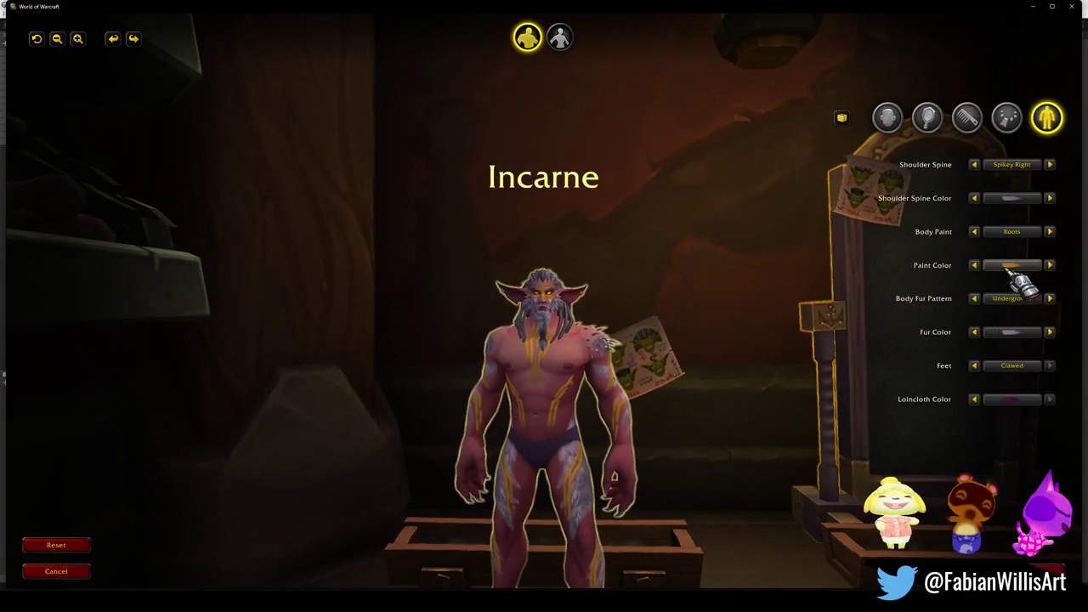
pyautogui.click(1011, 267)
pyautogui.click(1011, 307)
pyautogui.scroll(5, 728, 281)
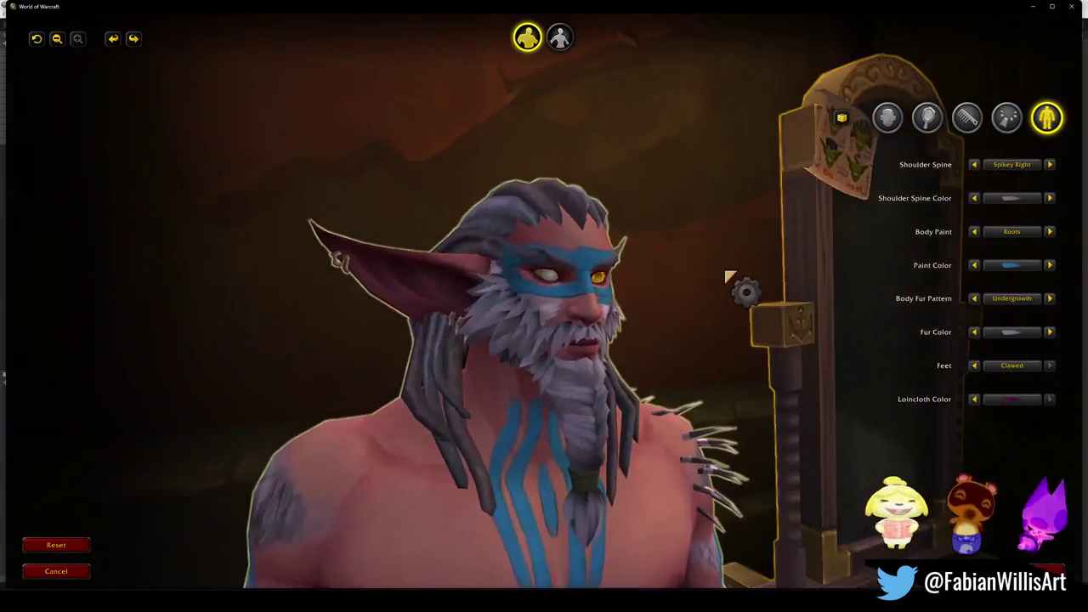
pyautogui.scroll(-5, 722, 279)
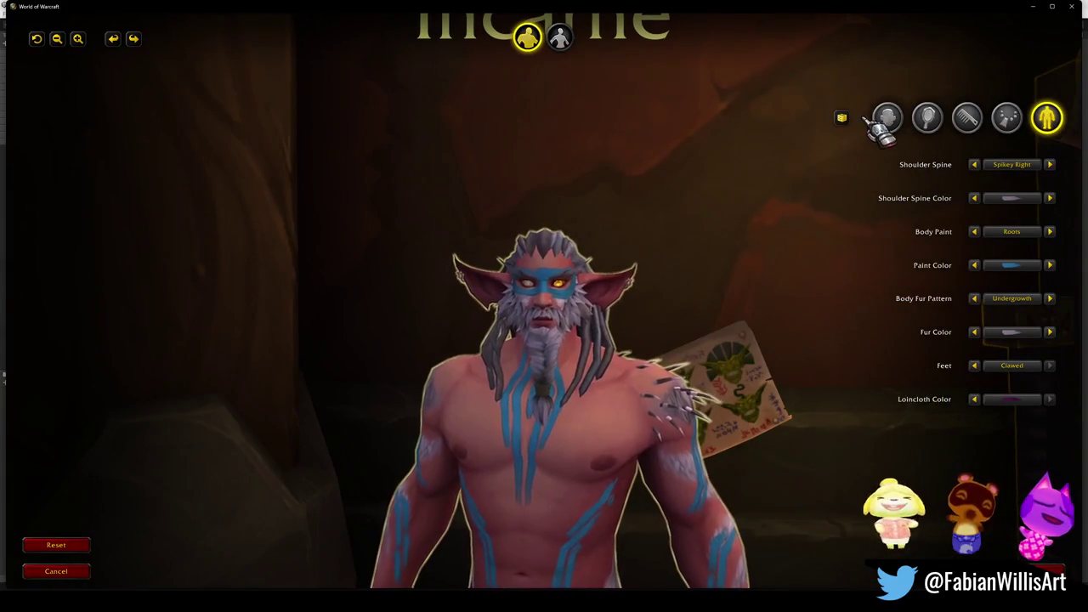
# Zoom the camera on the character and leave the barber customization screen.
pyautogui.click(875, 120)
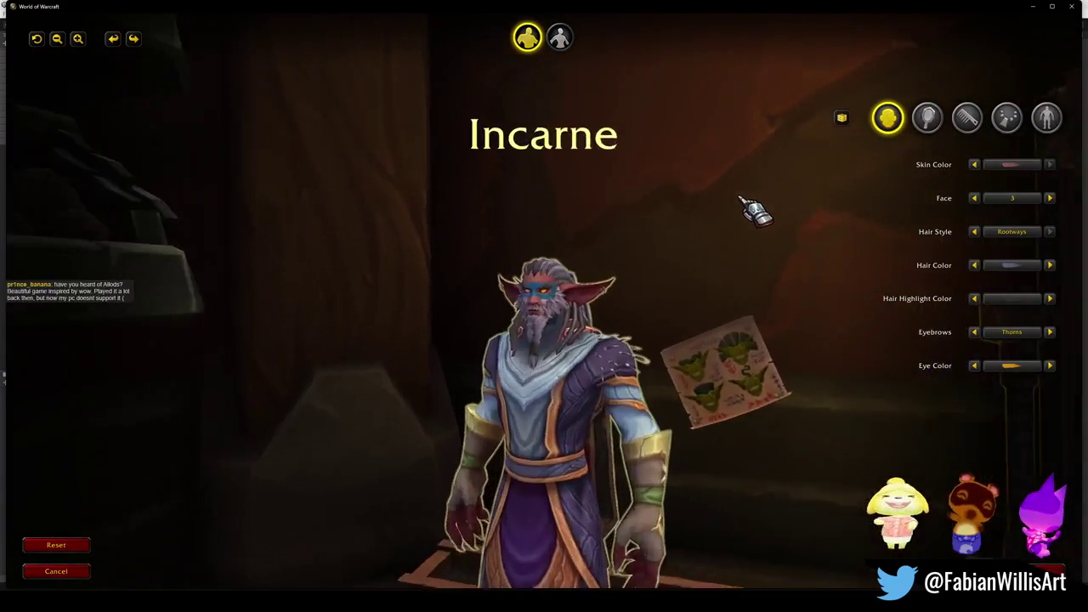
pyautogui.scroll(1, 754, 213)
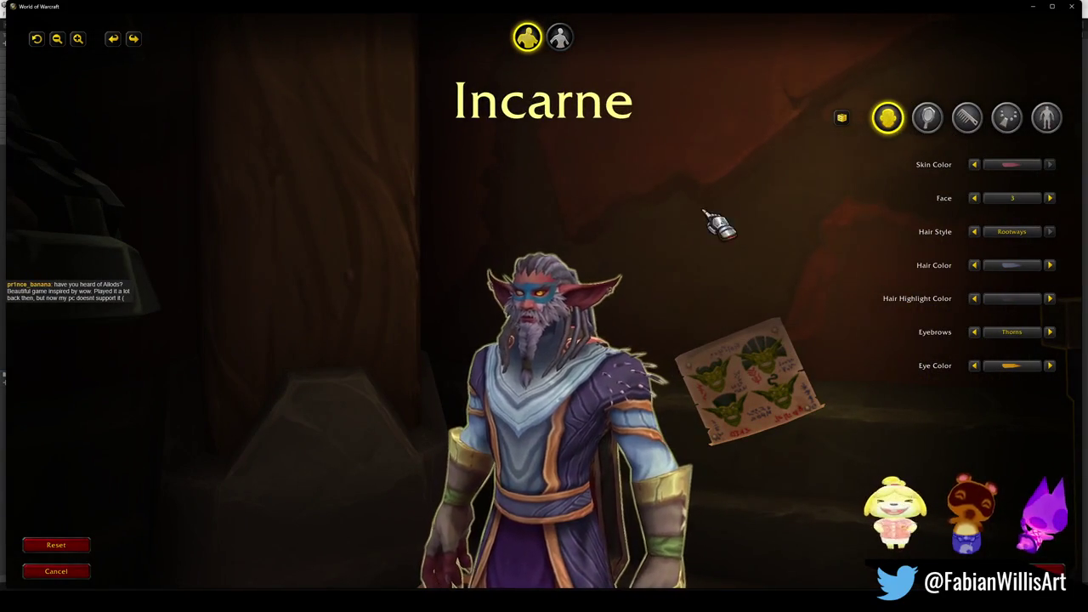
pyautogui.scroll(1, 710, 293)
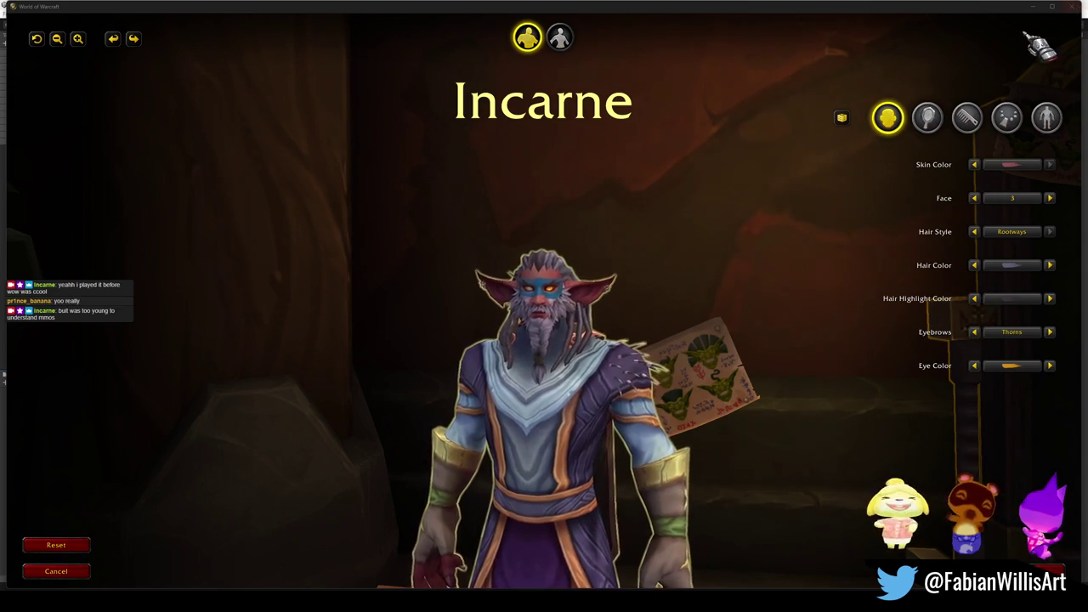
pyautogui.press('Escape')
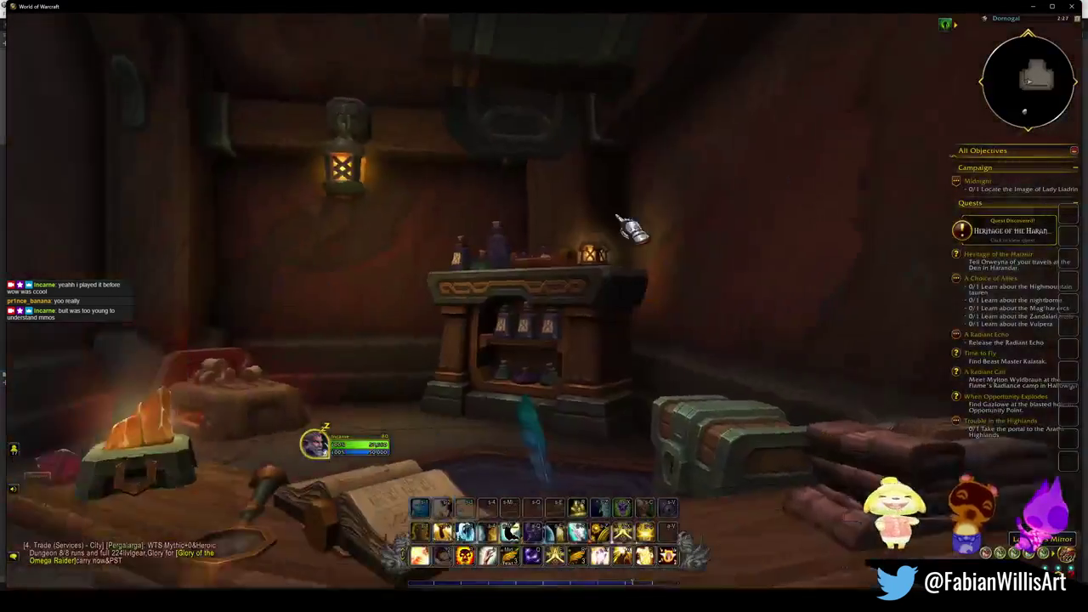
# Swing the camera to a close-up of Incarne with the game interface hidden.
pyautogui.moveTo(630, 228); pyautogui.dragTo(675, 311)
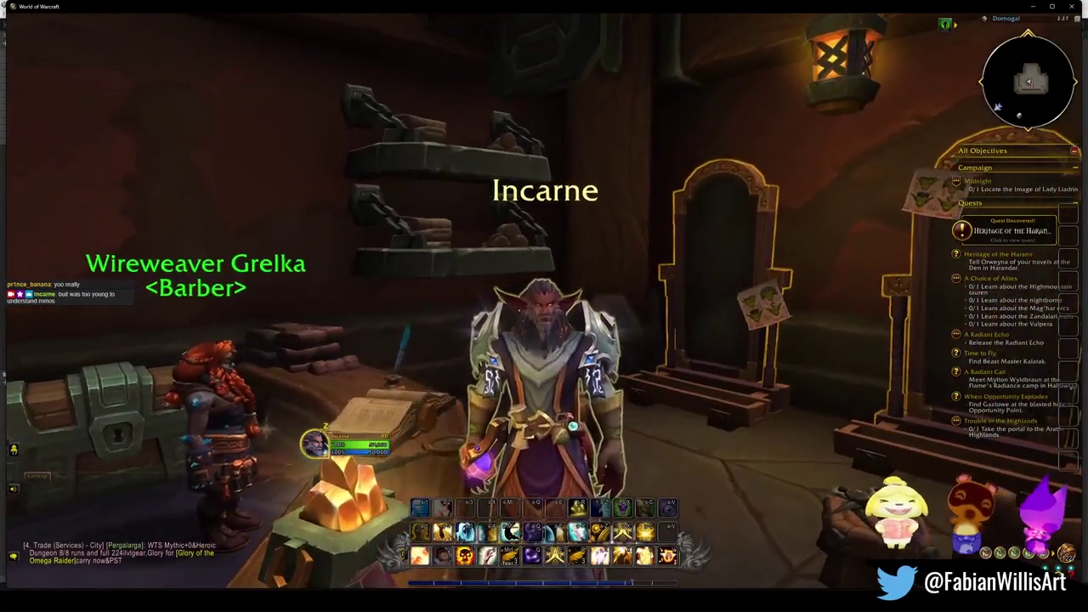
pyautogui.scroll(3, 544, 340)
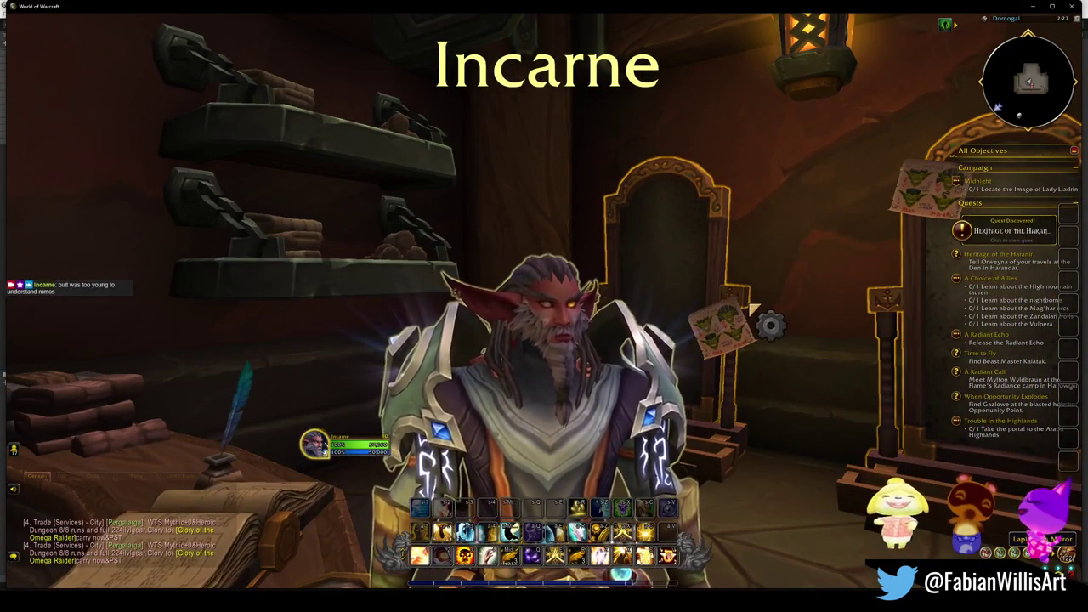
pyautogui.hotkey('alt', 'z')
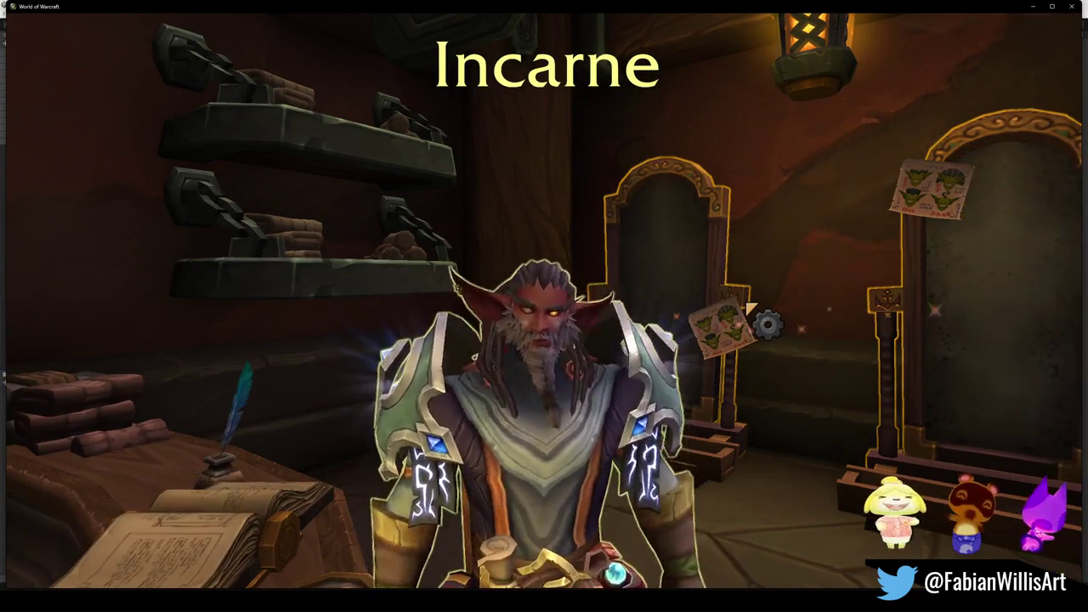
pyautogui.scroll(-2, 675, 315)
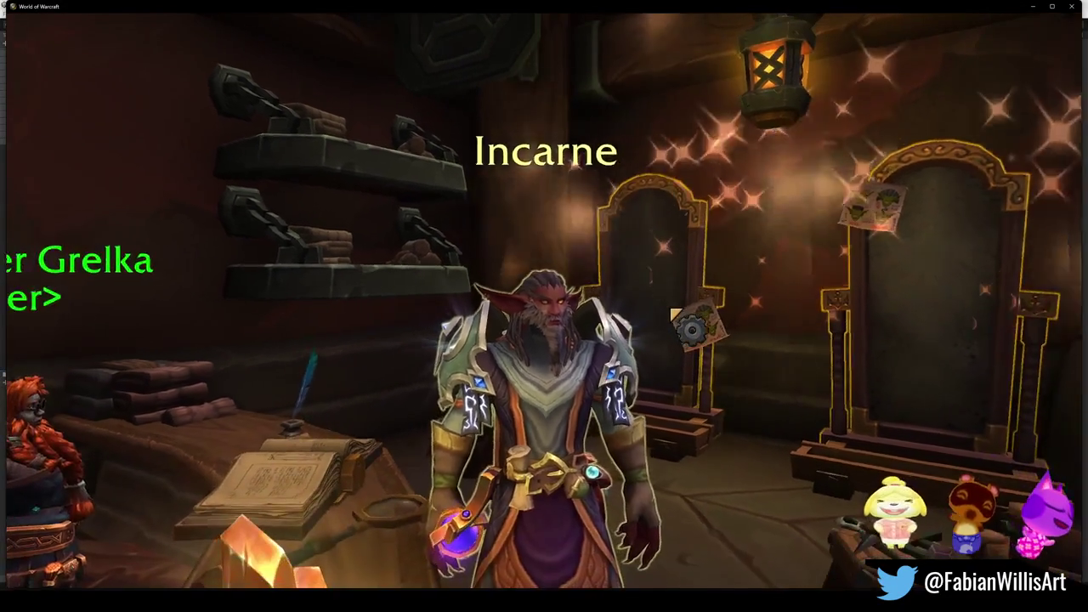
pyautogui.scroll(2, 672, 313)
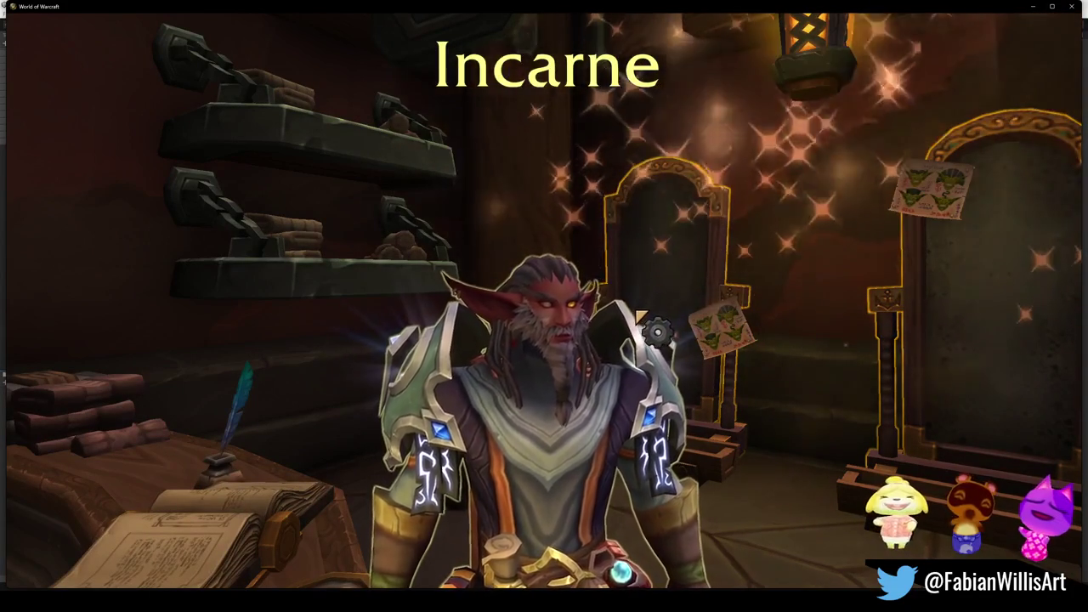
# Restore the game interface and exit World of Warcraft from the game menu.
pyautogui.hotkey('alt', 'z')
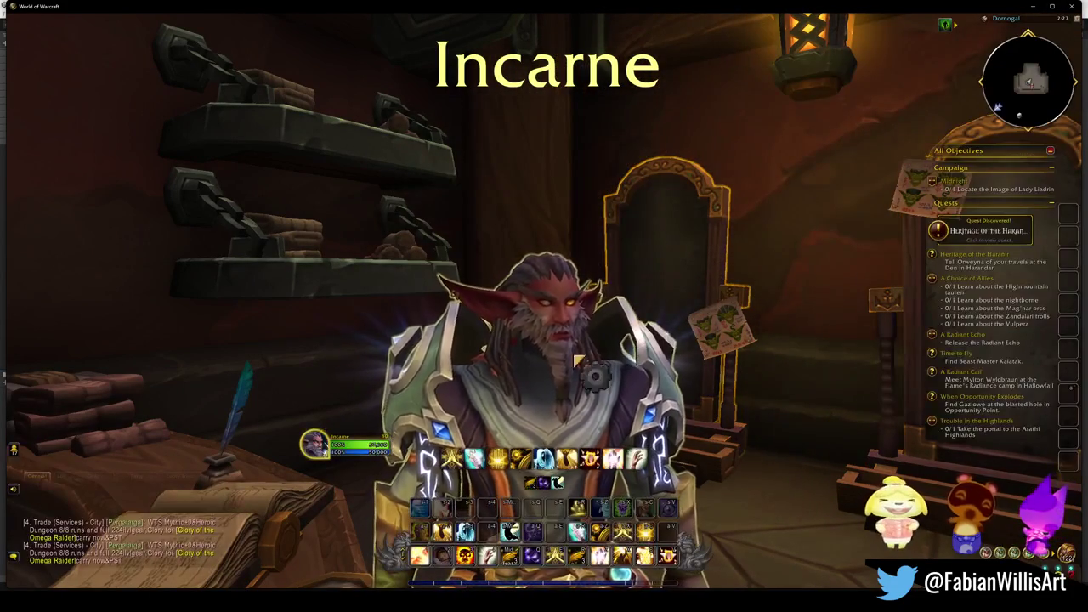
pyautogui.press('Escape')
pyautogui.click(1071, 6)
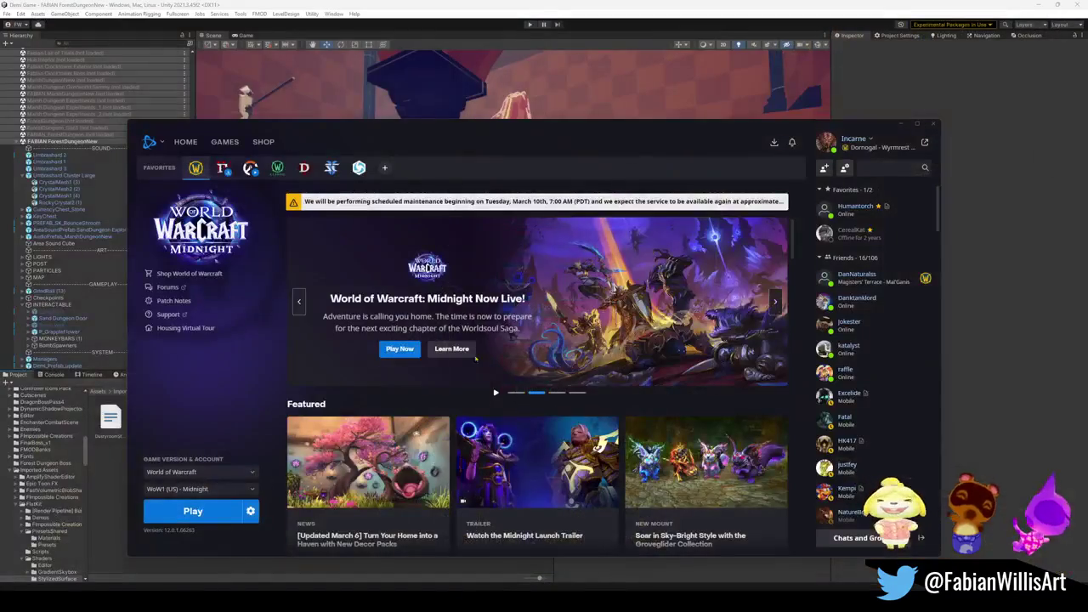
# Select the red crystal resin and switch its Tree Sap material to Custom/TransparentSap.
pyautogui.hotkey('alt', 'Tab')
pyautogui.moveTo(487, 236); pyautogui.dragTo(531, 222)
pyautogui.click(486, 196)
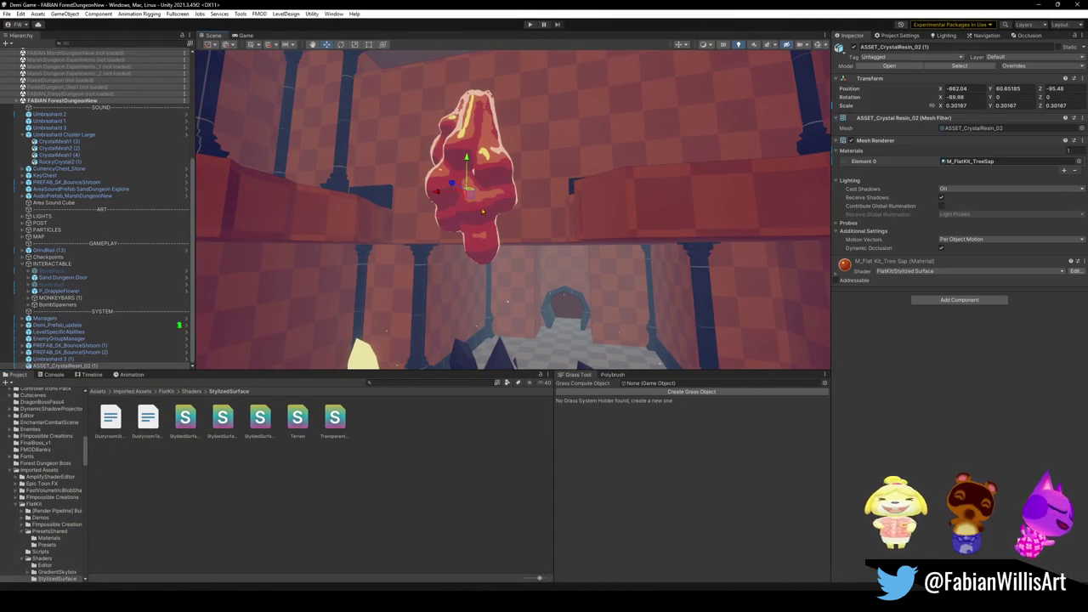
pyautogui.click(918, 271)
pyautogui.write('tra')
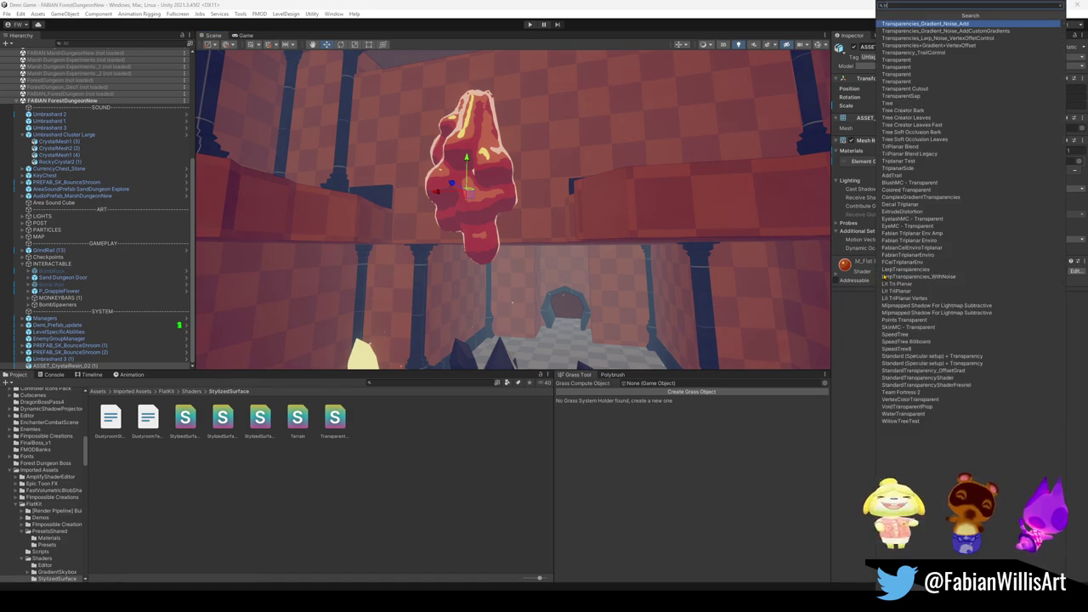
pyautogui.write('nsparentsa')
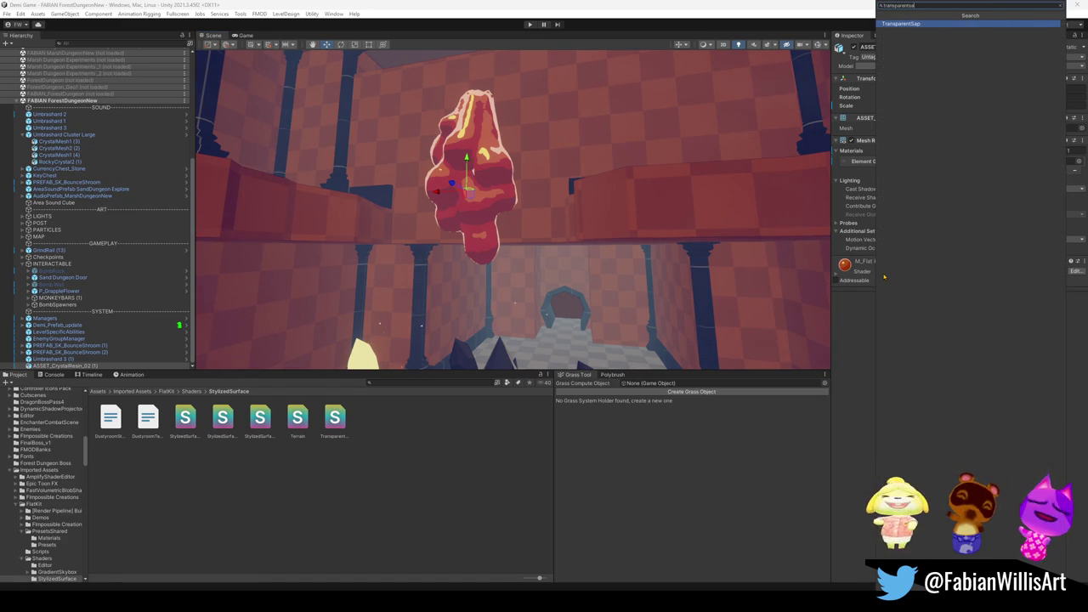
pyautogui.press('Return')
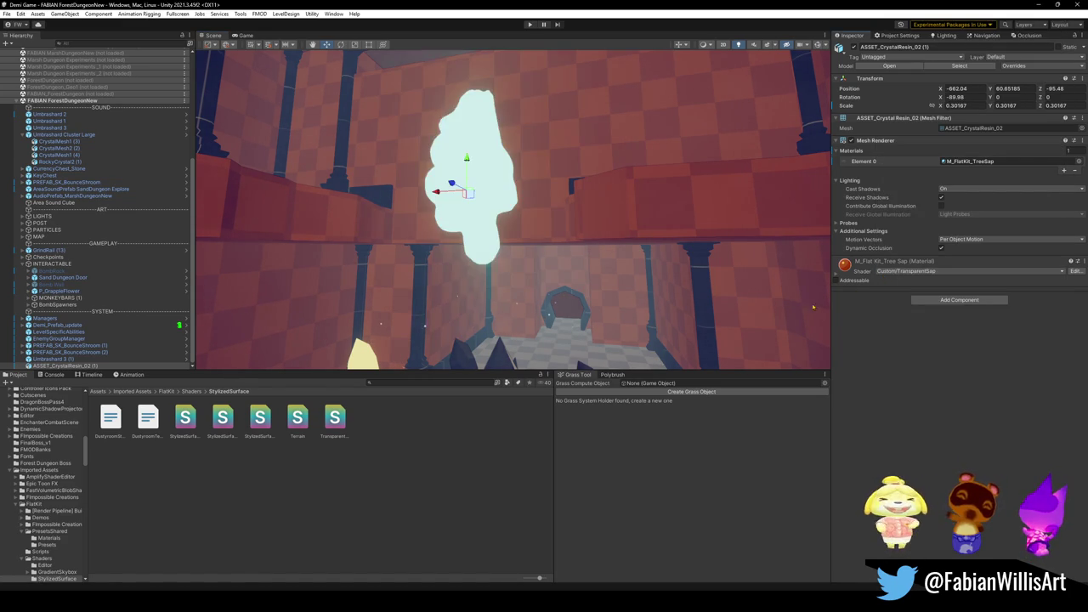
pyautogui.moveTo(713, 231); pyautogui.dragTo(831, 266)
pyautogui.click(836, 270)
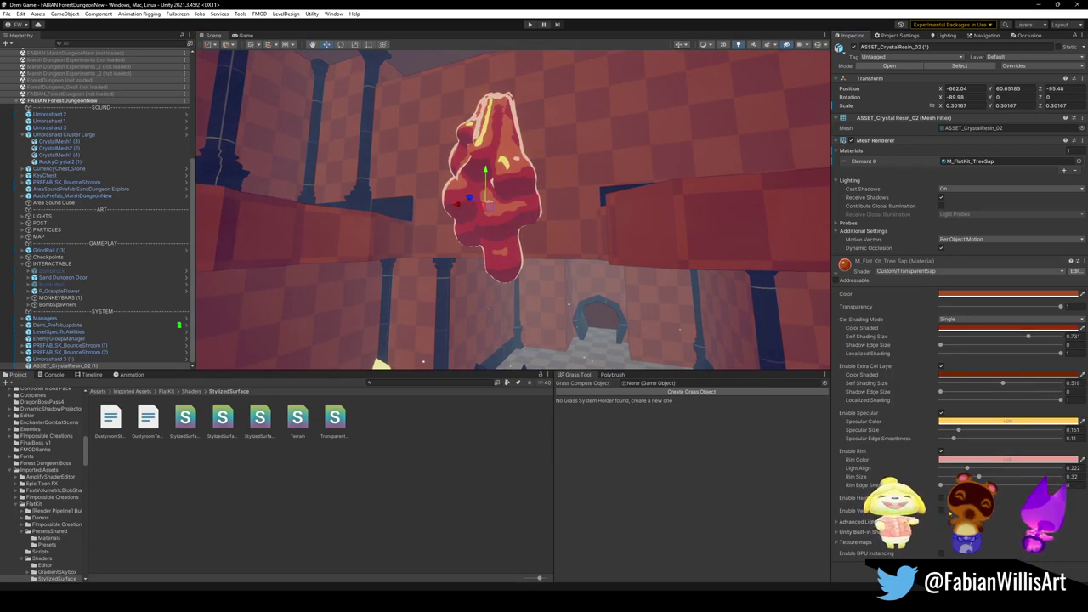
# Lower the material's Transparency and experiment with reducing the base colour's alpha.
pyautogui.click(940, 485)
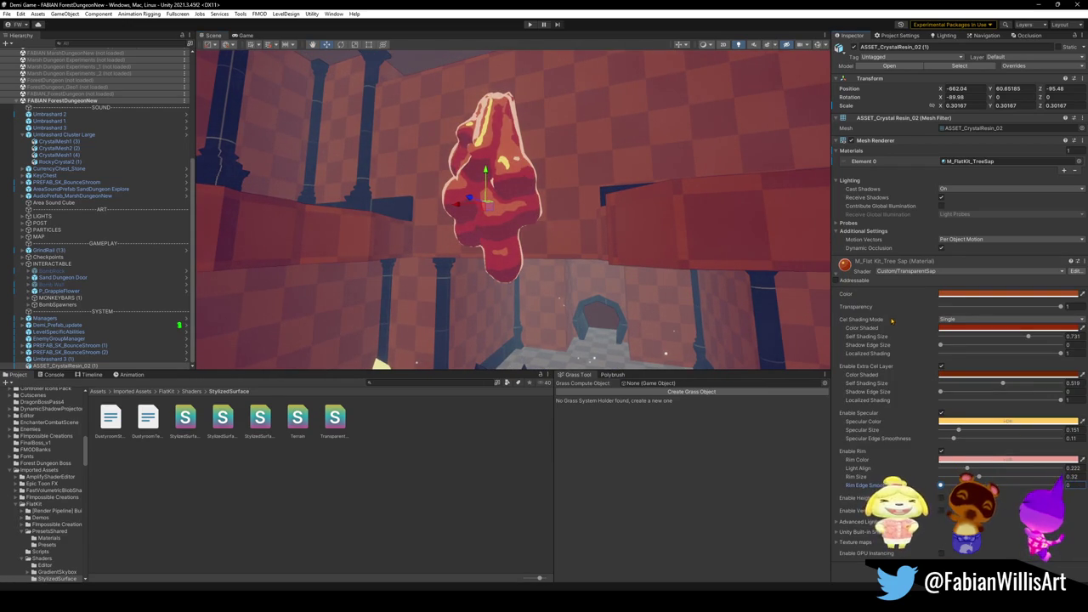
pyautogui.click(950, 295)
pyautogui.click(938, 349)
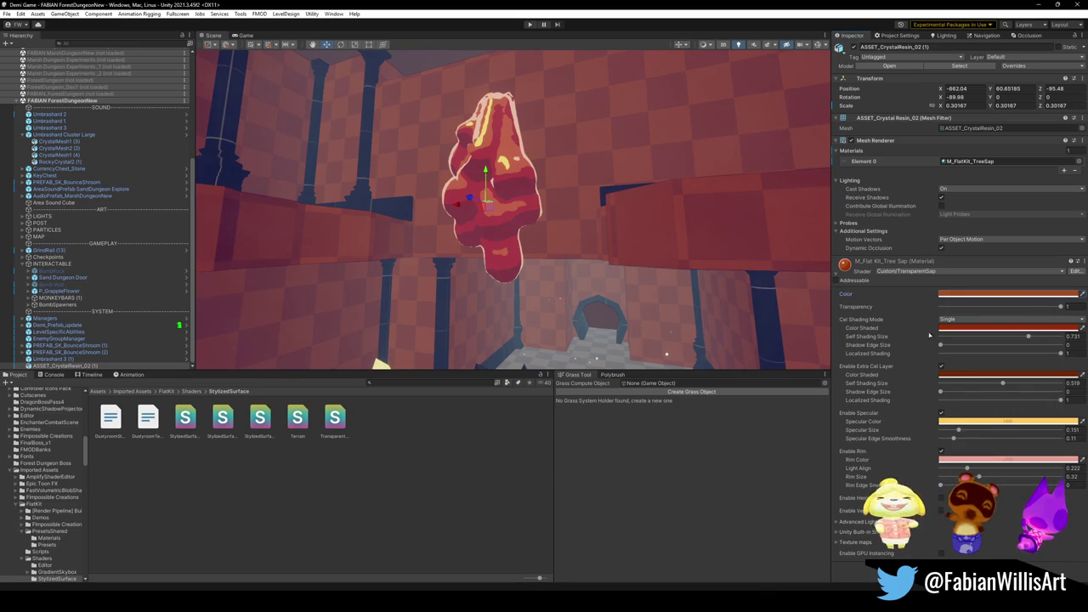
pyautogui.moveTo(1061, 311); pyautogui.dragTo(1040, 310)
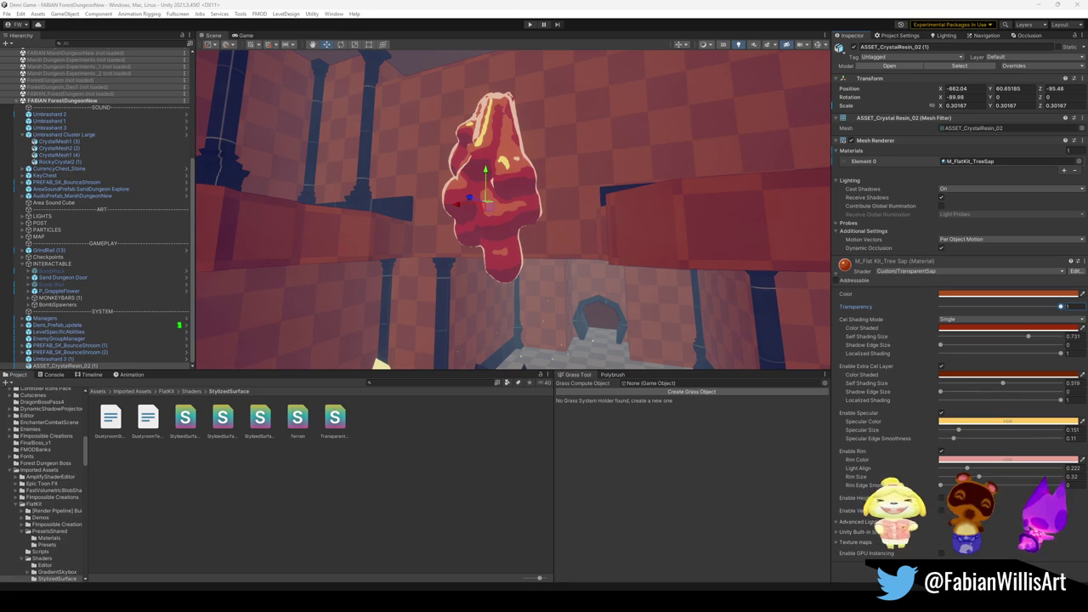
pyautogui.click(985, 295)
pyautogui.moveTo(1042, 458)
pyautogui.mouseDown()
pyautogui.moveTo(986, 452)
pyautogui.moveTo(999, 461)
pyautogui.mouseUp()
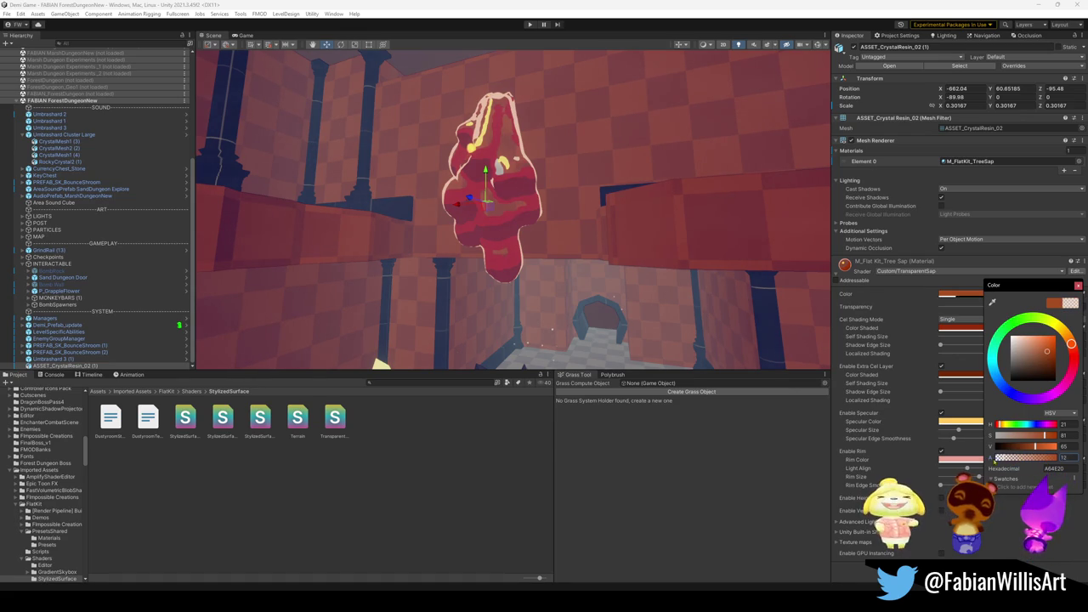
pyautogui.moveTo(739, 252)
pyautogui.mouseDown()
pyautogui.moveTo(697, 263)
pyautogui.moveTo(712, 275)
pyautogui.mouseUp()
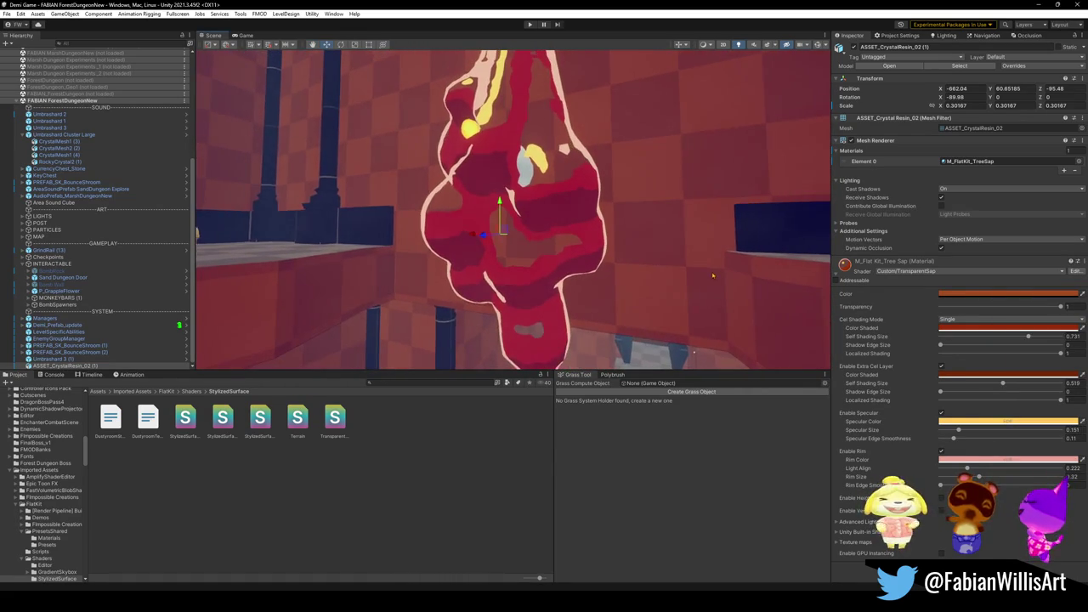
pyautogui.click(1005, 294)
pyautogui.moveTo(1056, 460)
pyautogui.mouseDown()
pyautogui.moveTo(980, 459)
pyautogui.moveTo(1018, 458)
pyautogui.mouseUp()
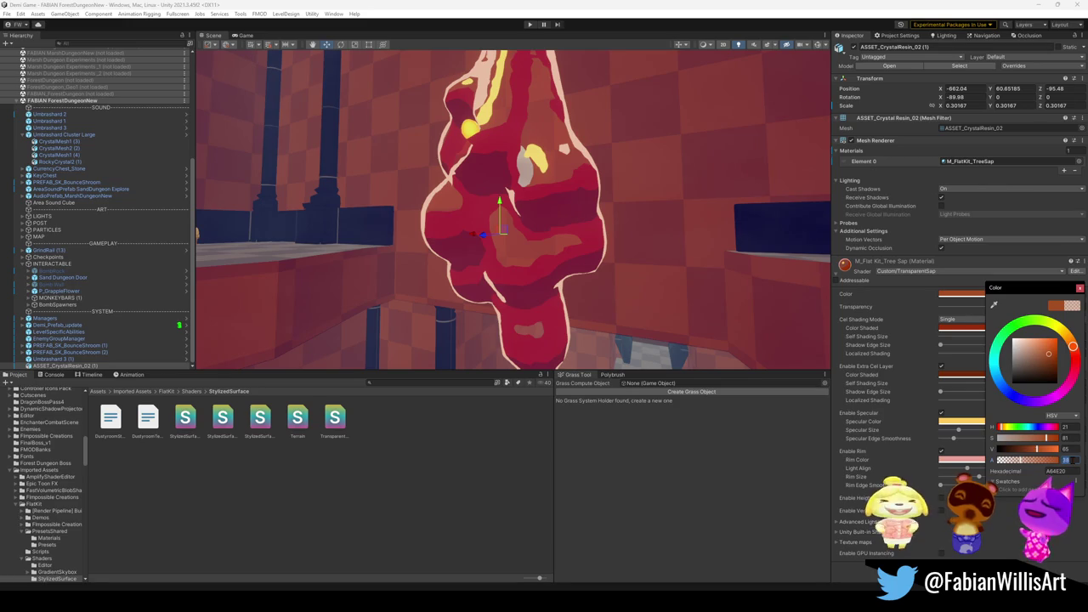
# Sample a darker red-brown for the base colour and set its alpha to 38.
pyautogui.write('100')
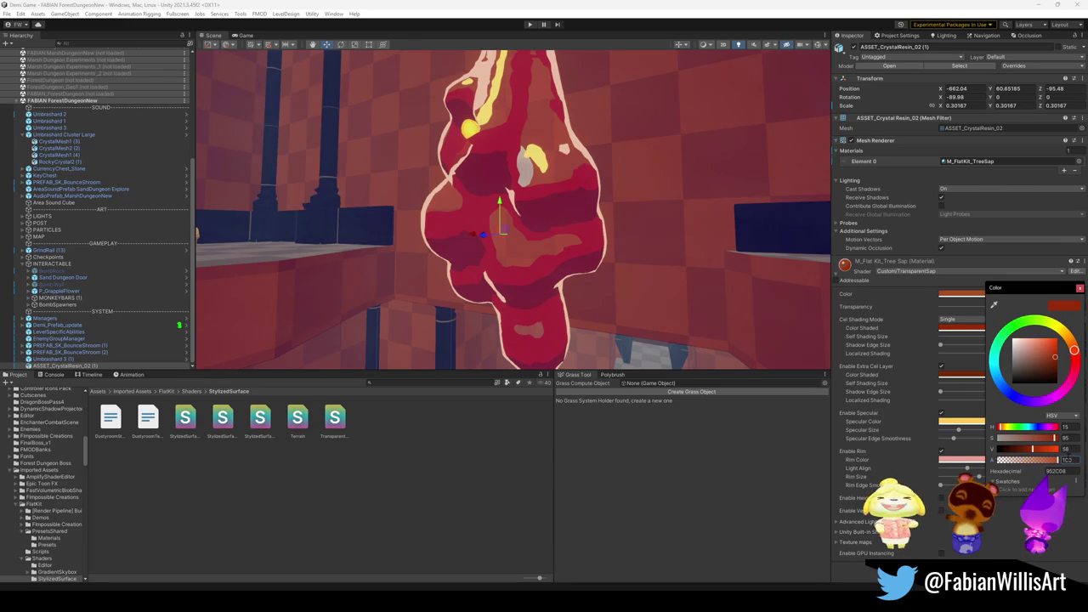
pyautogui.write('38')
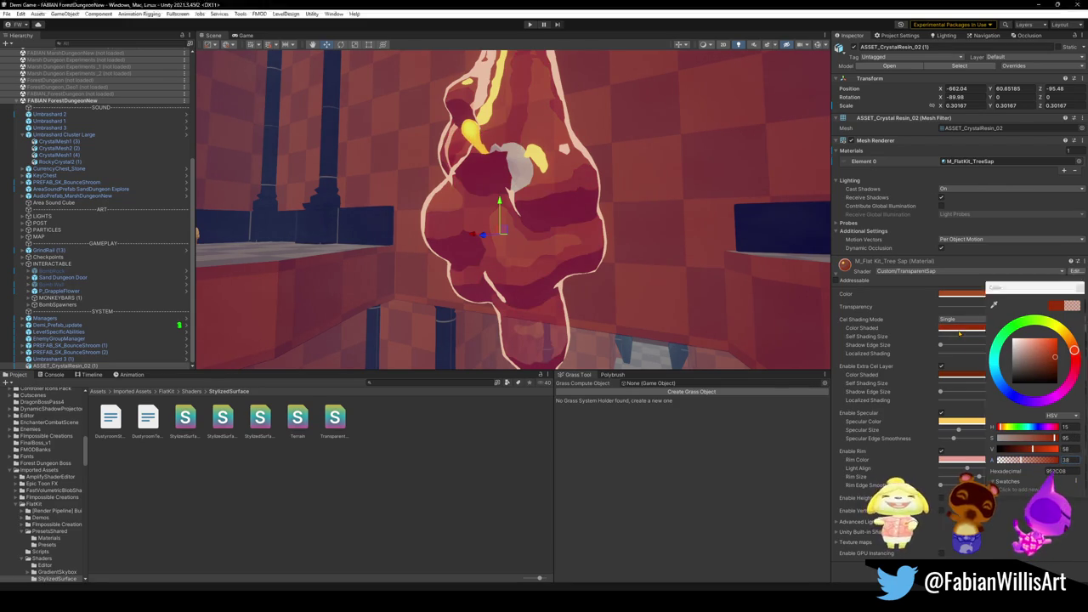
pyautogui.click(993, 304)
pyautogui.click(596, 341)
pyautogui.write('38')
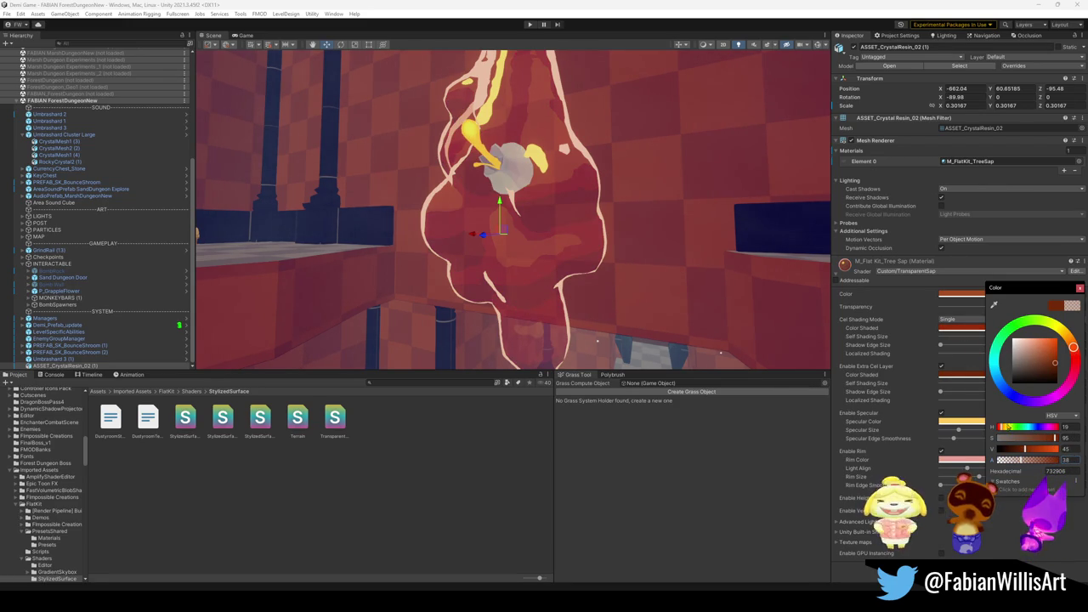
# Set the specular colour's alpha to 38, then deselect the crystal.
pyautogui.click(971, 422)
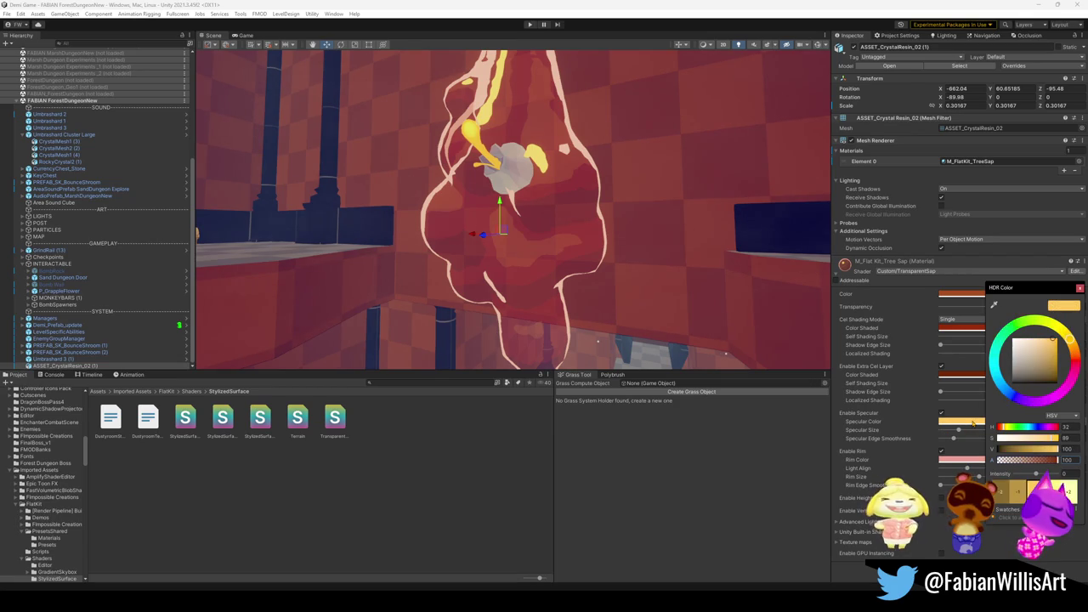
pyautogui.write('38')
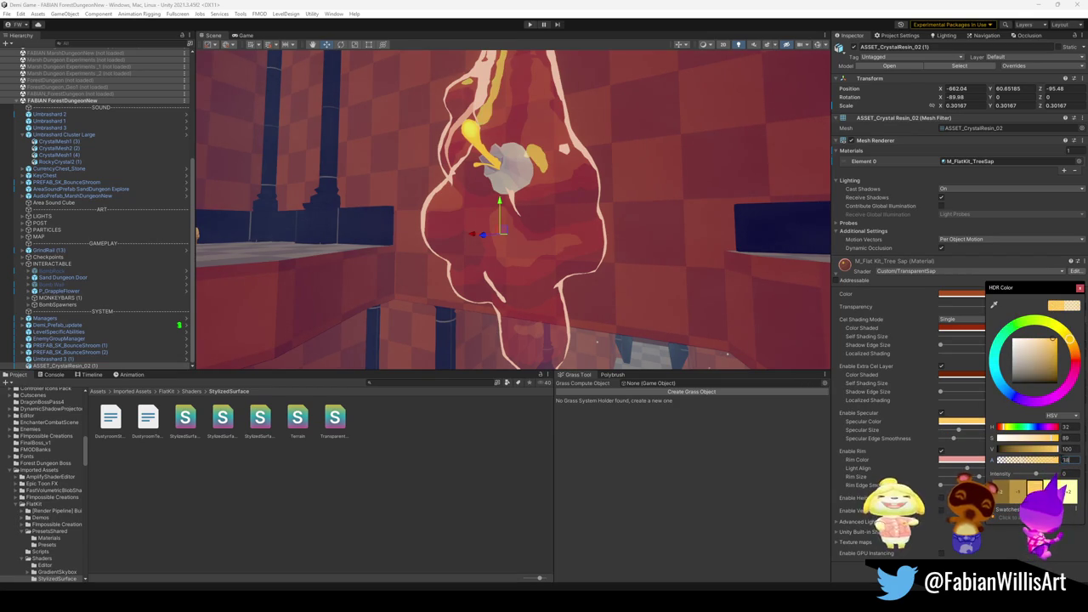
pyautogui.click(967, 458)
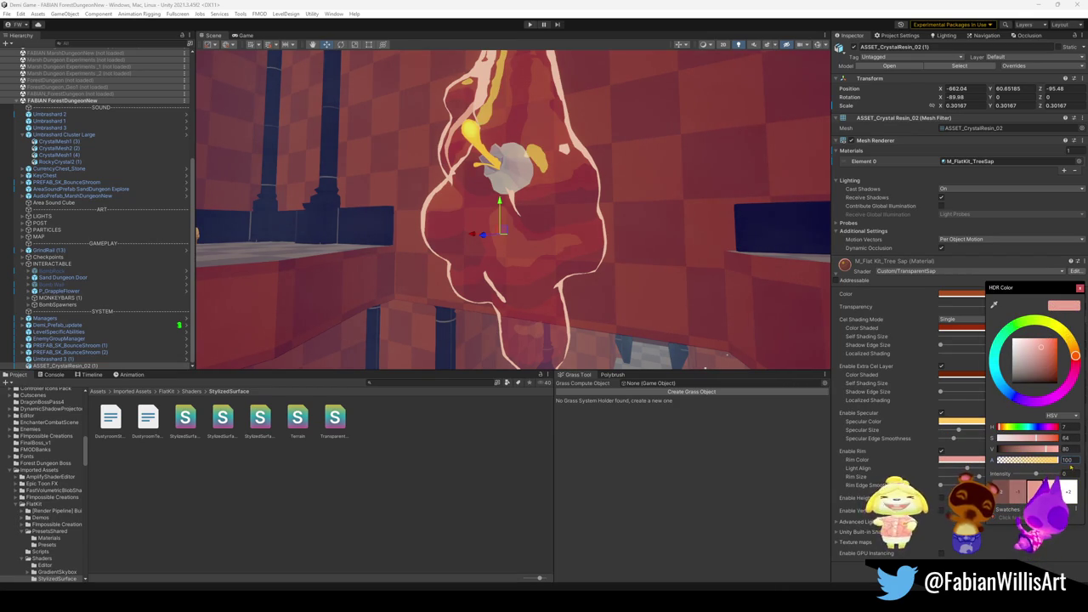
pyautogui.moveTo(552, 255)
pyautogui.mouseDown()
pyautogui.moveTo(684, 286)
pyautogui.moveTo(646, 273)
pyautogui.moveTo(516, 302)
pyautogui.moveTo(665, 283)
pyautogui.moveTo(668, 292)
pyautogui.mouseUp()
pyautogui.click(684, 285)
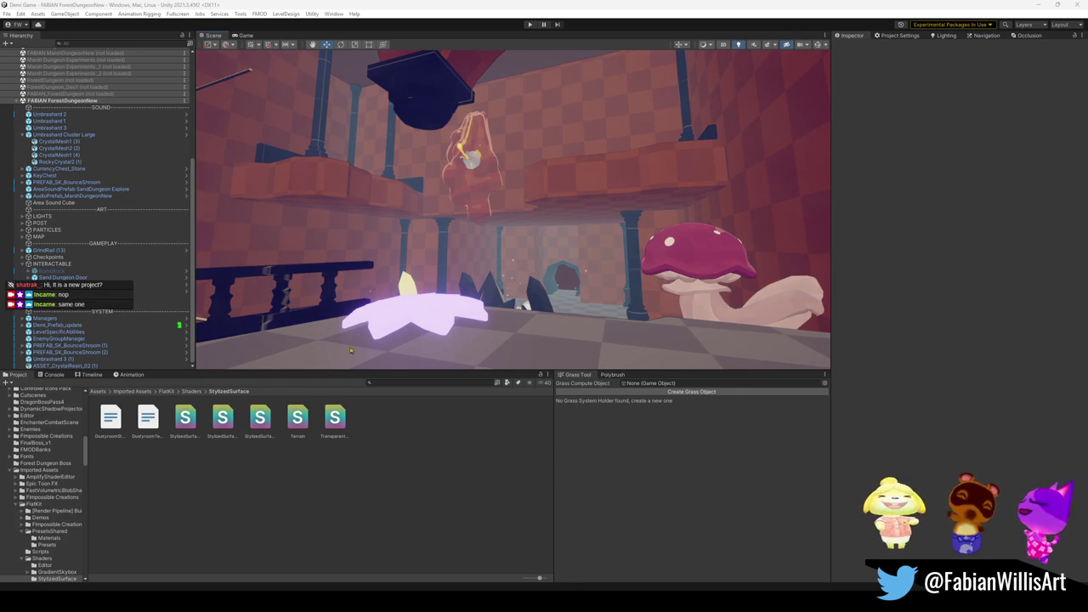
# Fly the camera through the dungeon room toward the translucent crystal.
pyautogui.rightClick(610, 260)
pyautogui.press('w')
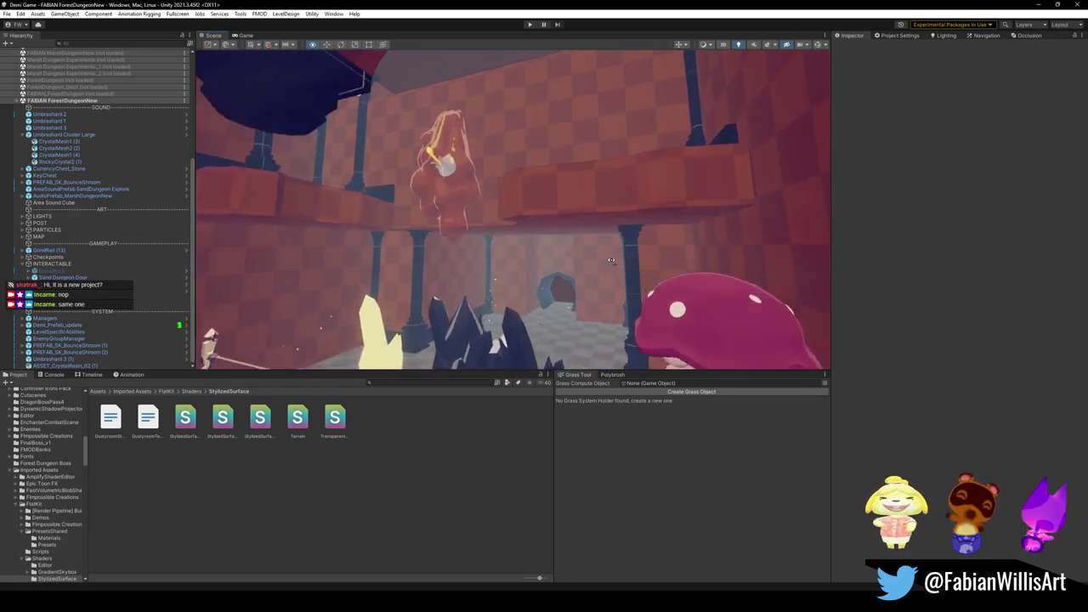
pyautogui.moveTo(609, 260)
pyautogui.mouseDown()
pyautogui.moveTo(583, 223)
pyautogui.moveTo(578, 253)
pyautogui.moveTo(518, 267)
pyautogui.moveTo(614, 269)
pyautogui.mouseUp()
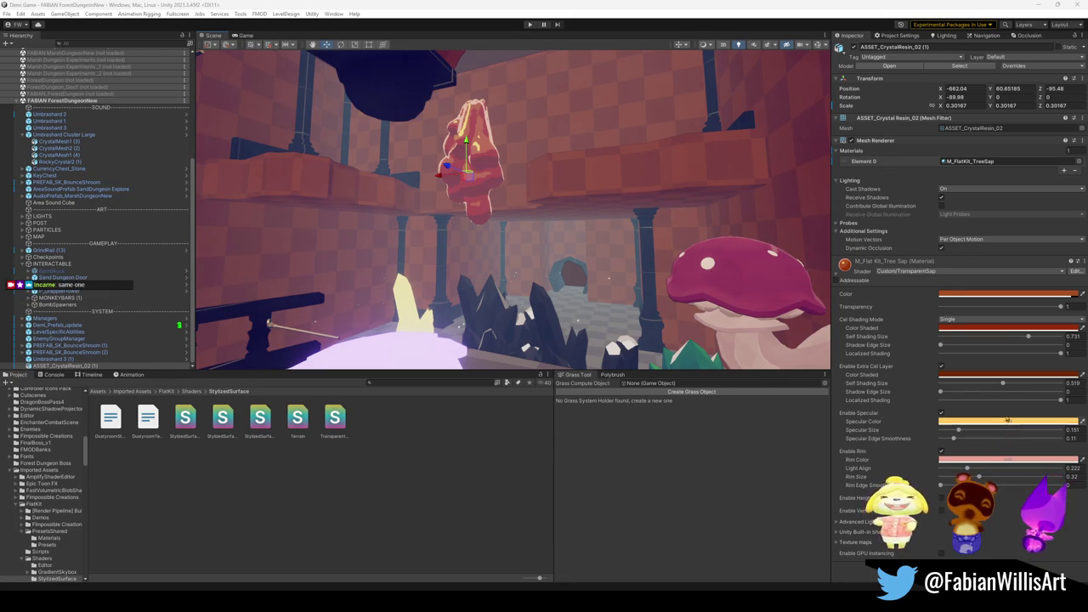
# Reopen the base colour picker and lower its alpha to about 71.
pyautogui.click(997, 295)
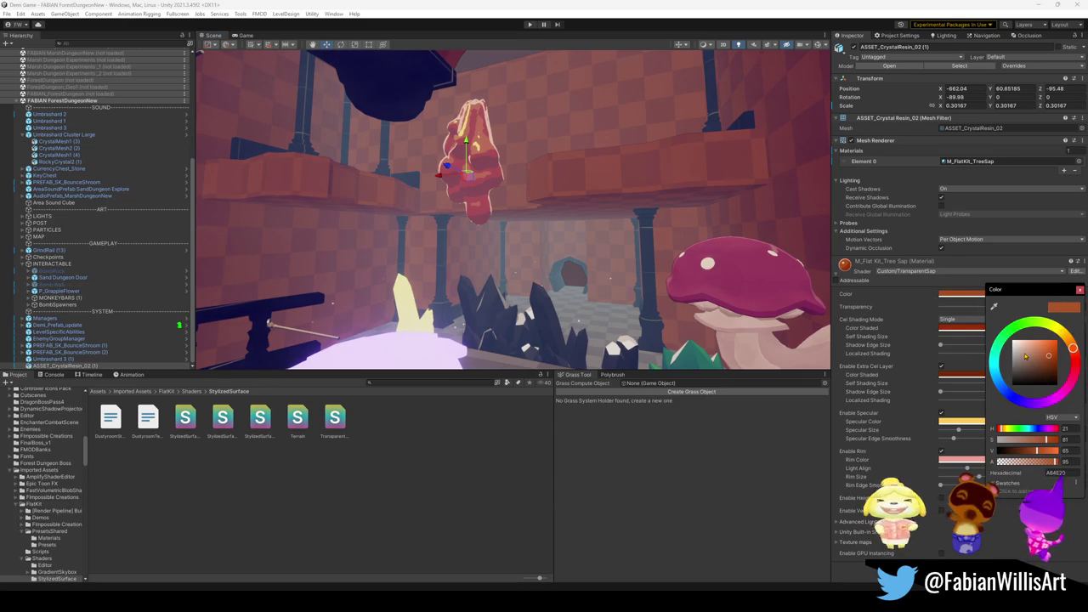
pyautogui.click(976, 300)
pyautogui.click(993, 296)
pyautogui.press('Escape')
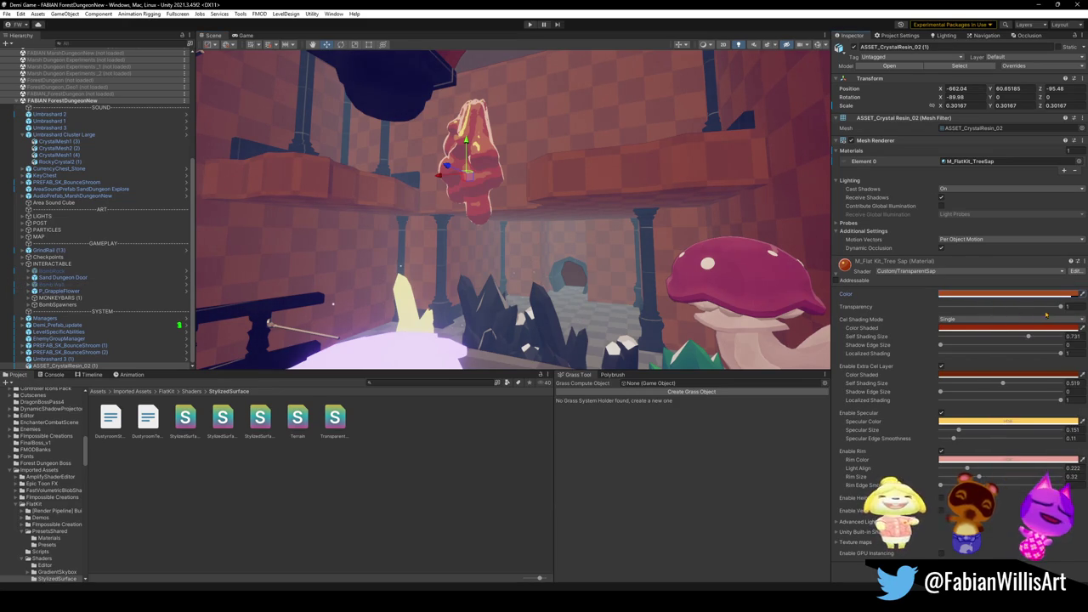
pyautogui.moveTo(1060, 308)
pyautogui.mouseDown()
pyautogui.moveTo(940, 308)
pyautogui.moveTo(1061, 307)
pyautogui.moveTo(1026, 306)
pyautogui.mouseUp()
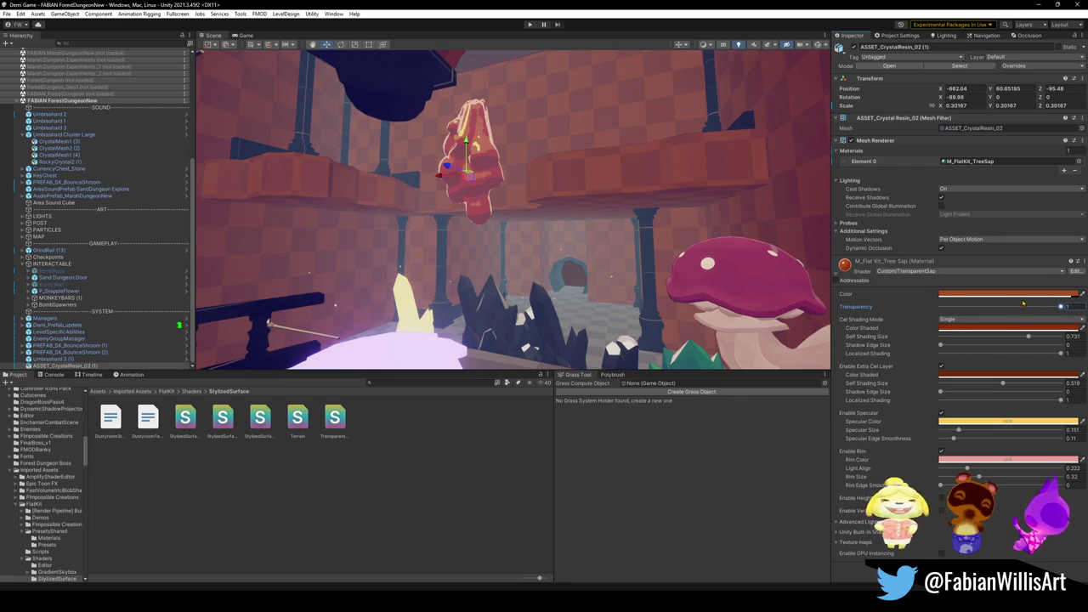
pyautogui.click(1026, 295)
pyautogui.moveTo(1054, 461)
pyautogui.mouseDown()
pyautogui.moveTo(1030, 461)
pyautogui.moveTo(1046, 462)
pyautogui.mouseUp()
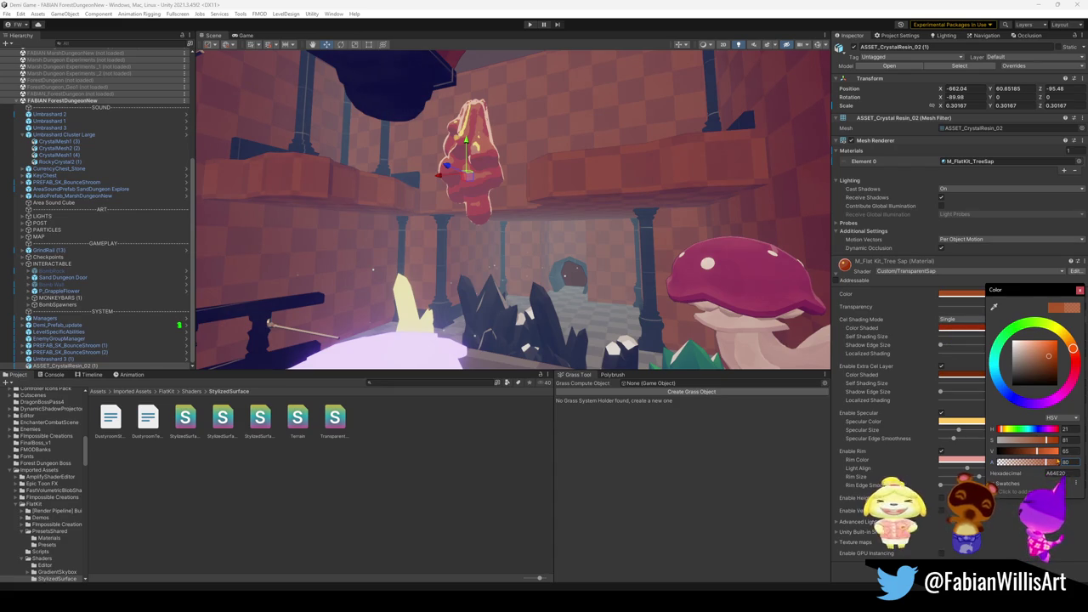
# Apply base colour 952C08, then the darker 732906, each at alpha 80.
pyautogui.click(1058, 472)
pyautogui.hotkey('ctrl', 'v')
pyautogui.doubleClick(1065, 462)
pyautogui.write('80')
pyautogui.press('Return')
pyautogui.hotkey('ctrl', 'z')
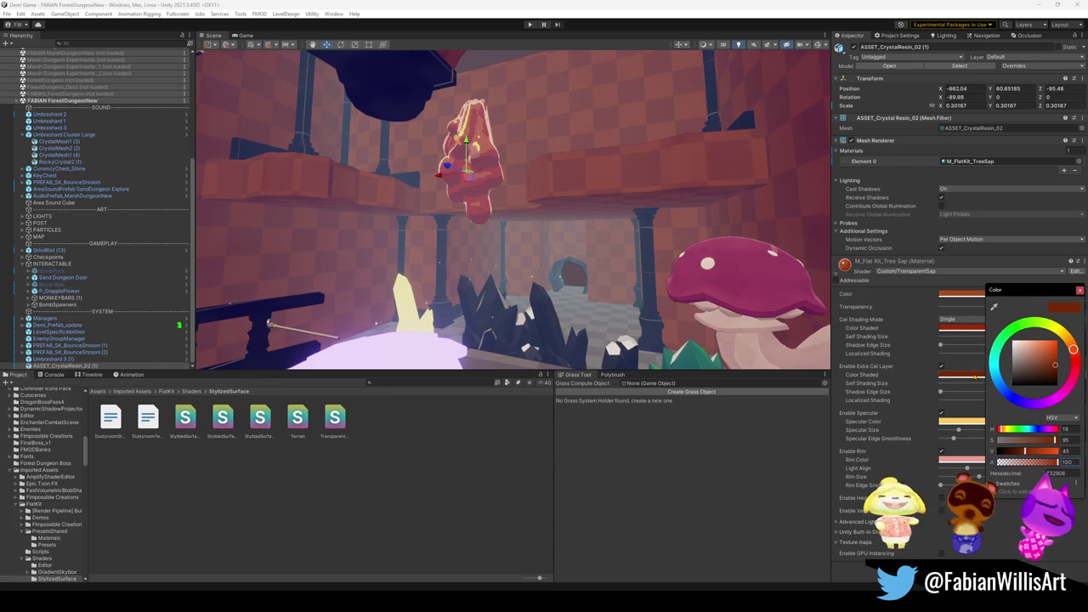
pyautogui.write('80')
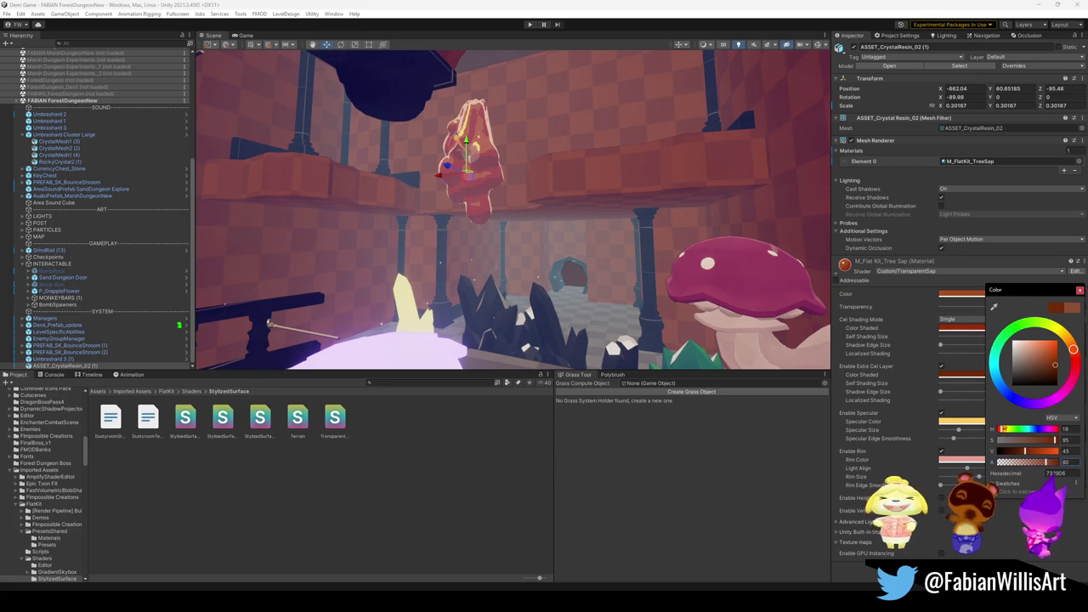
# Set the rim colour's alpha to 80 and orbit closer to the crystal.
pyautogui.click(960, 421)
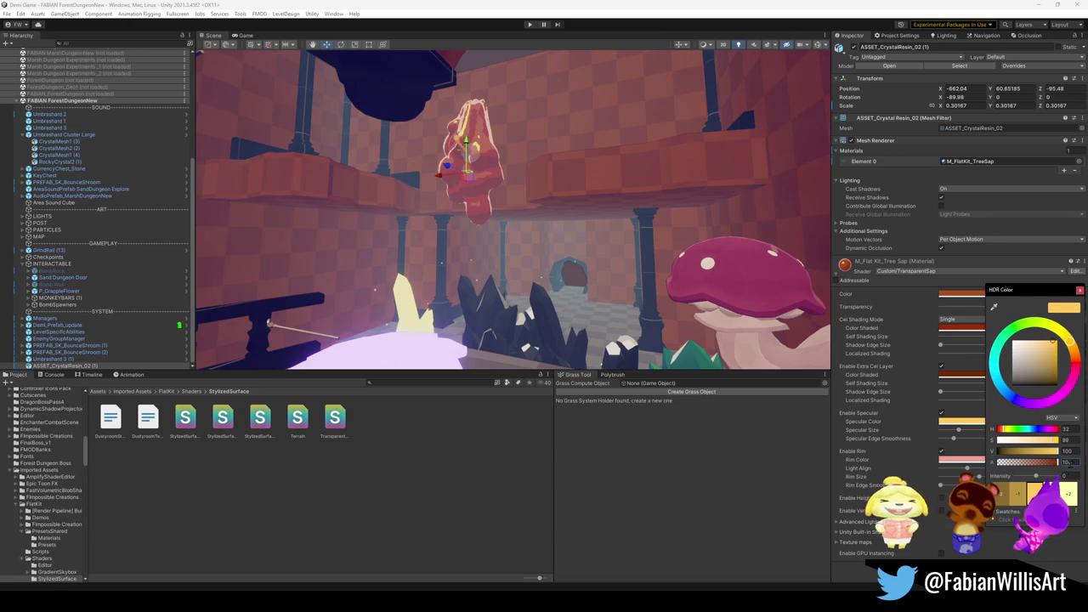
pyautogui.click(973, 459)
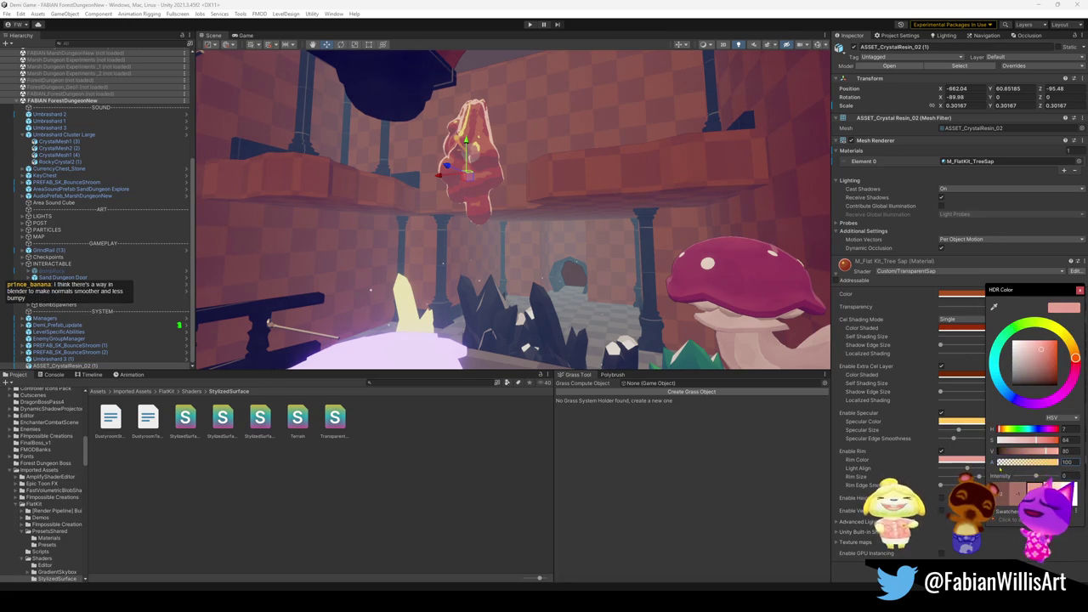
pyautogui.write('80')
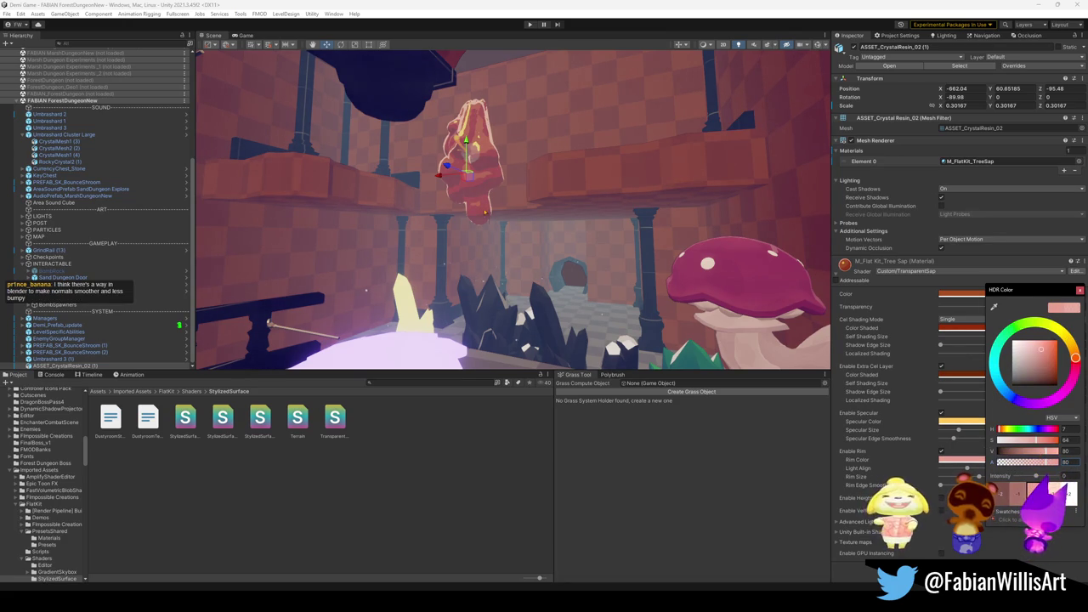
pyautogui.moveTo(579, 249)
pyautogui.mouseDown()
pyautogui.moveTo(555, 242)
pyautogui.moveTo(587, 237)
pyautogui.moveTo(568, 239)
pyautogui.mouseUp()
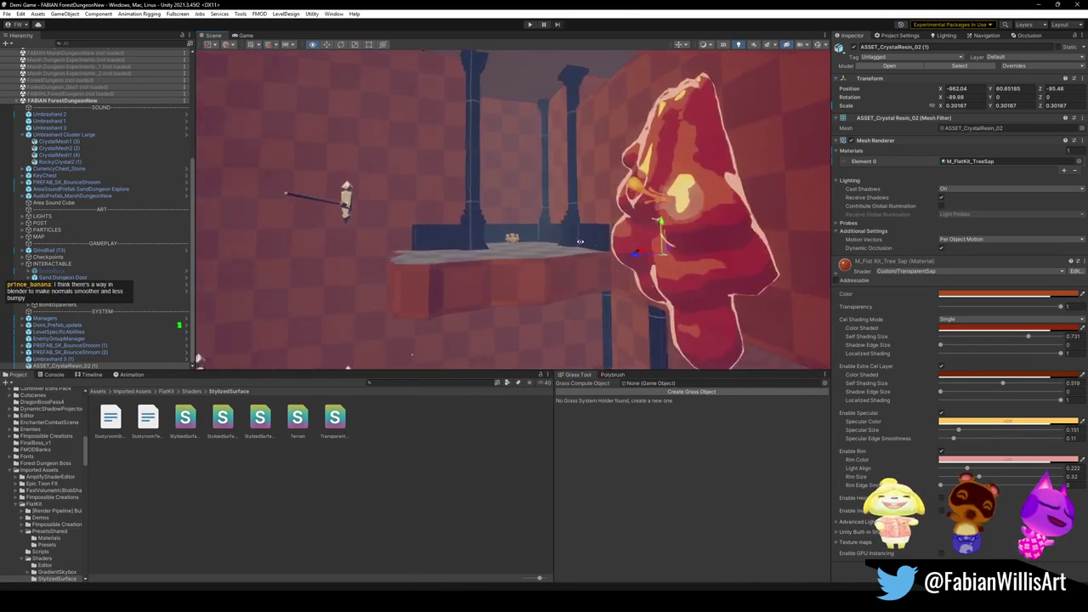
# Orbit around the finished crystal, pull back to see it in the room, then switch to Blender.
pyautogui.moveTo(485, 493); pyautogui.dragTo(540, 254)
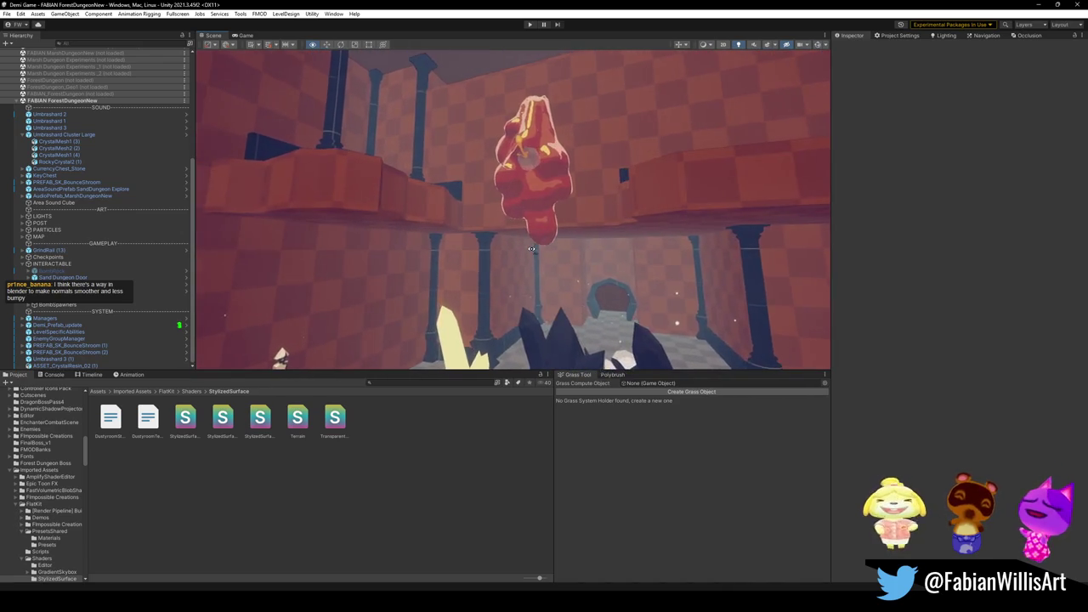
pyautogui.moveTo(570, 250)
pyautogui.mouseDown()
pyautogui.moveTo(478, 252)
pyautogui.moveTo(629, 254)
pyautogui.moveTo(522, 442)
pyautogui.mouseUp()
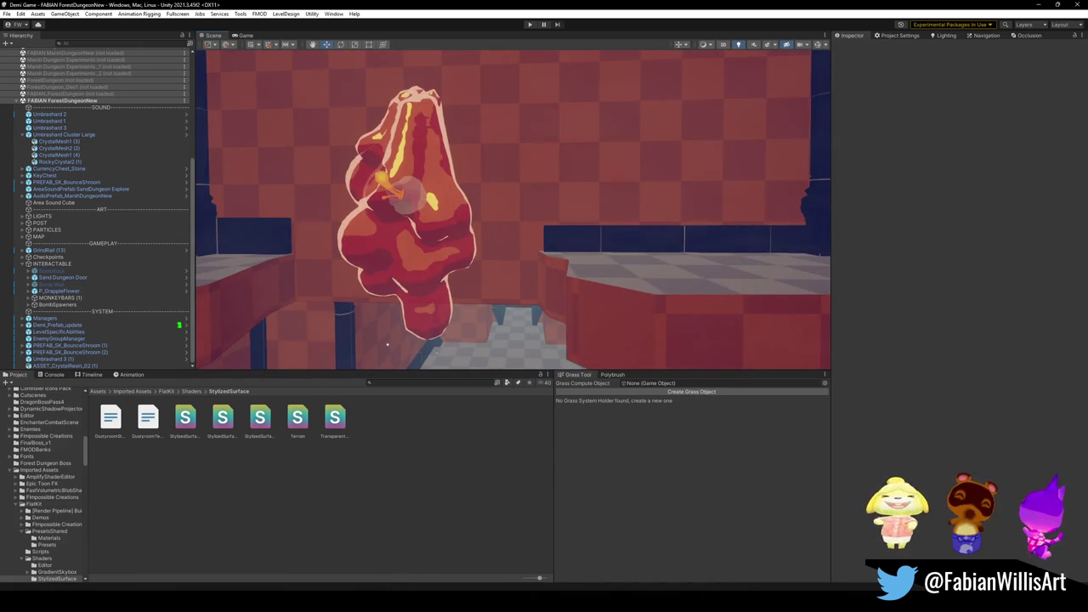
pyautogui.click(513, 552)
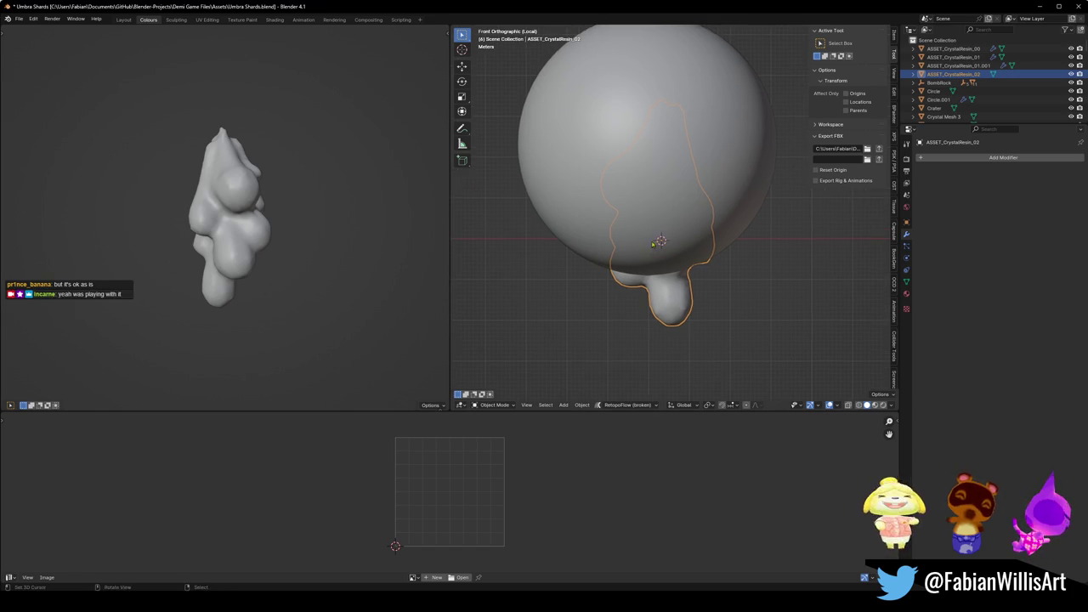
# Select the ASSET_CrystalResin_02 mesh instead of the large sphere.
pyautogui.scroll(-2, 669, 246)
pyautogui.click(668, 269)
pyautogui.click(668, 270)
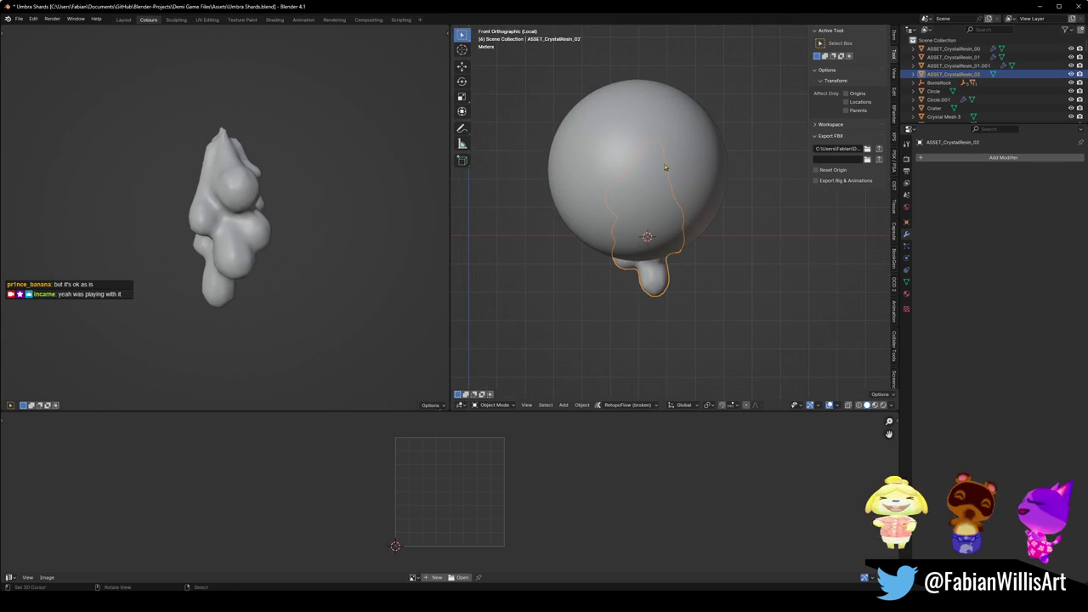
pyautogui.keyDown('shift'); pyautogui.click(671, 209); pyautogui.keyUp('shift')
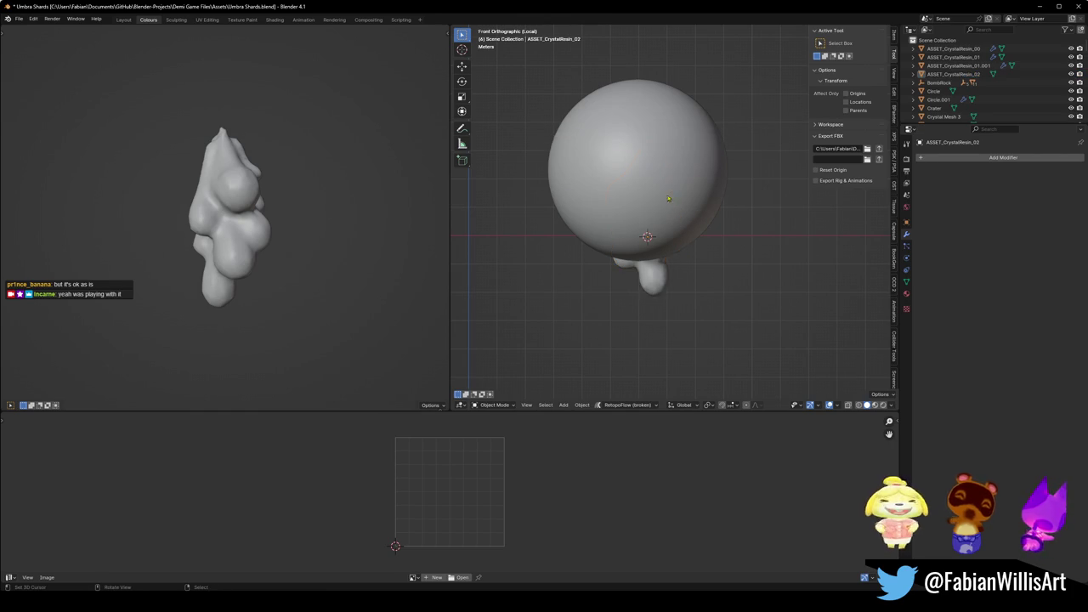
pyautogui.click(654, 262)
# In Edit Mode, circle-select only the vertices at the crystal's pointed tip.
pyautogui.press('Tab')
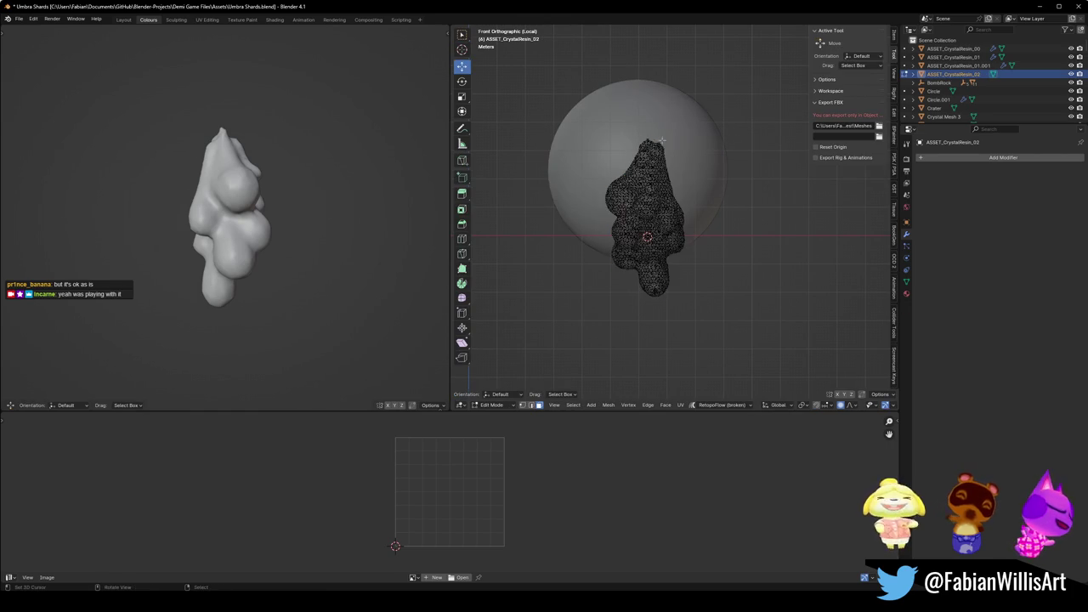
pyautogui.press('c')
pyautogui.click(659, 126)
pyautogui.hotkey('ctrl', 'z')
pyautogui.press('c')
pyautogui.scroll(-3, 659, 126)
pyautogui.click(652, 141)
pyautogui.press('Escape')
# Back in Object Mode, set the crystal's origin to the 3D cursor at the tip.
pyautogui.press('Tab')
pyautogui.press('q')
pyautogui.click(680, 170)
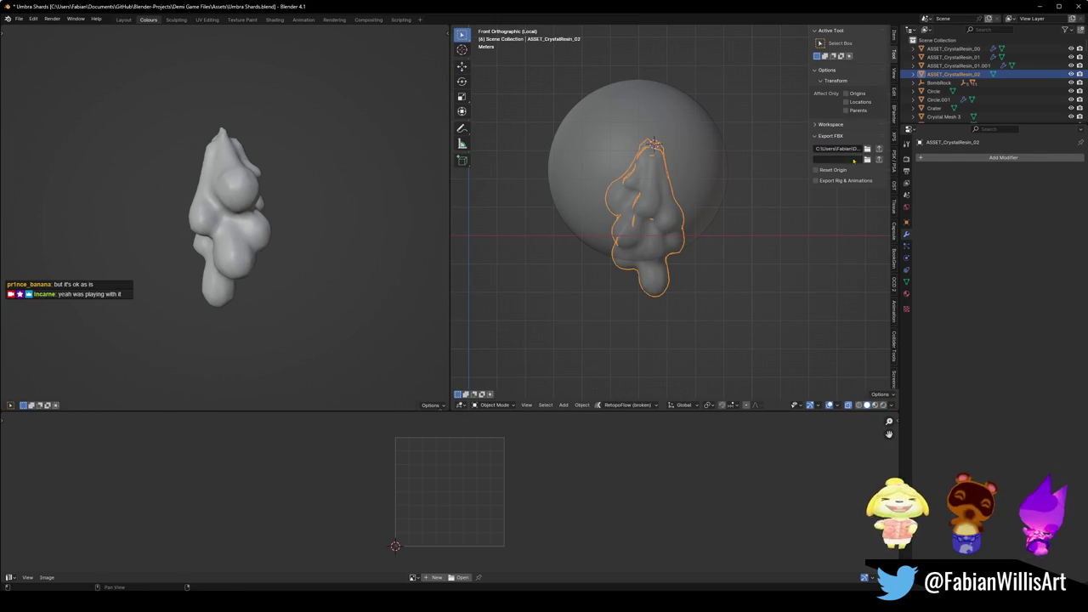
pyautogui.hotkey('alt', 'Tab')
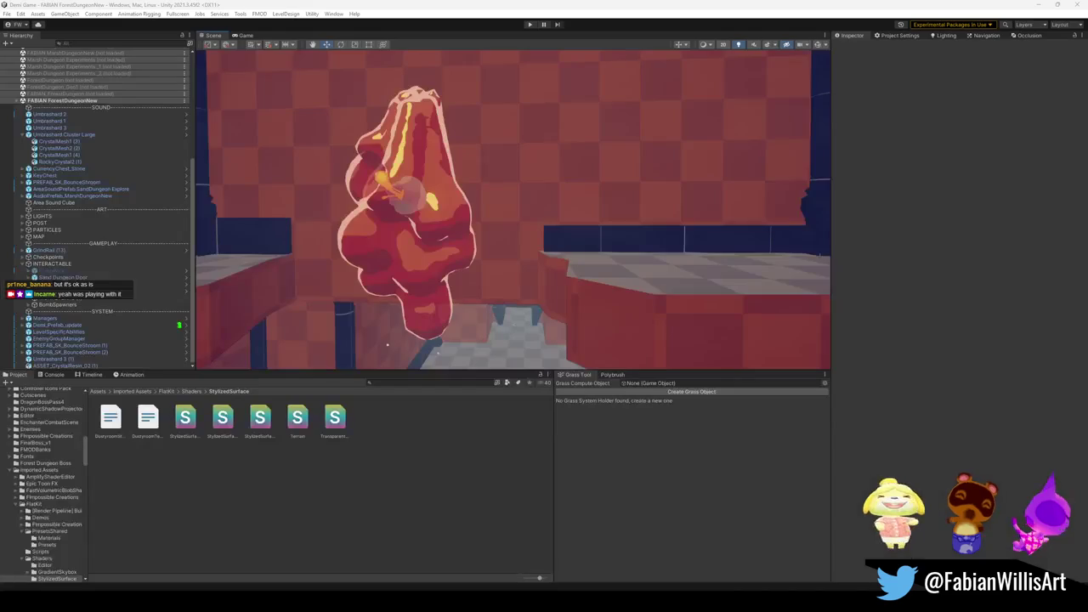
# Raise ASSET_CrystalResin_02 to about Y 71.5, then frame and inspect it.
pyautogui.scroll(5, 448, 264)
pyautogui.click(422, 197)
pyautogui.moveTo(406, 242); pyautogui.dragTo(406, 162)
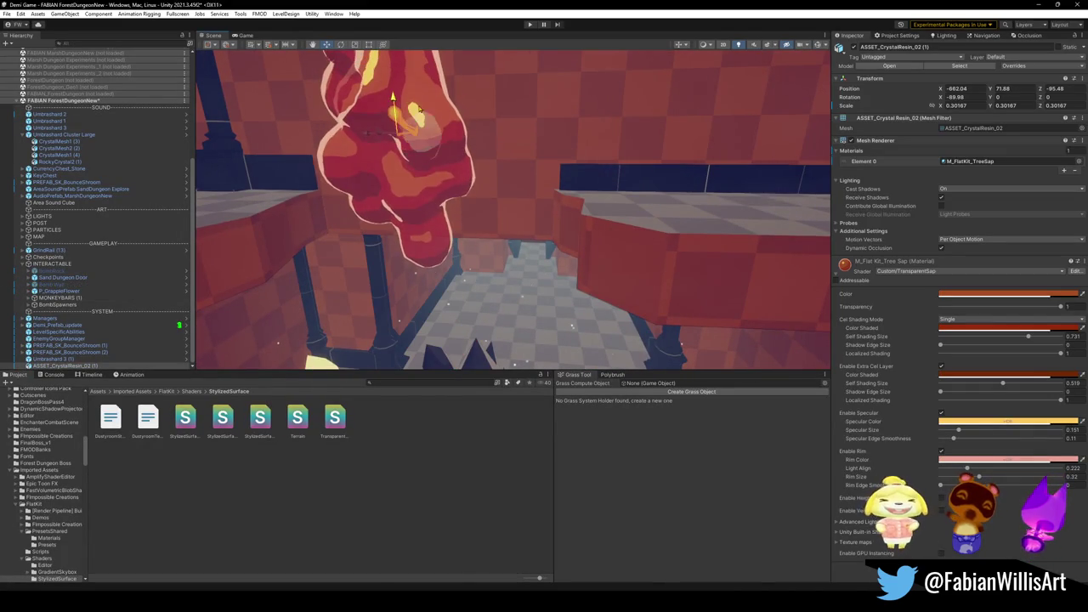
pyautogui.press('f')
pyautogui.moveTo(510, 212)
pyautogui.mouseDown()
pyautogui.moveTo(482, 213)
pyautogui.moveTo(481, 200)
pyautogui.moveTo(561, 202)
pyautogui.moveTo(553, 220)
pyautogui.moveTo(519, 209)
pyautogui.mouseUp()
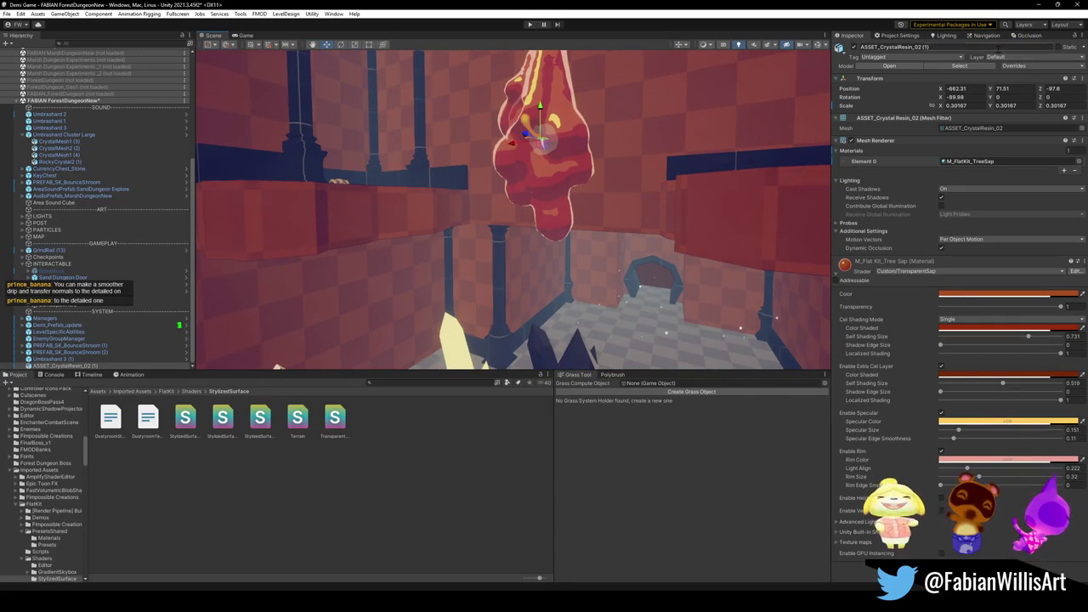
pyautogui.click(1042, 4)
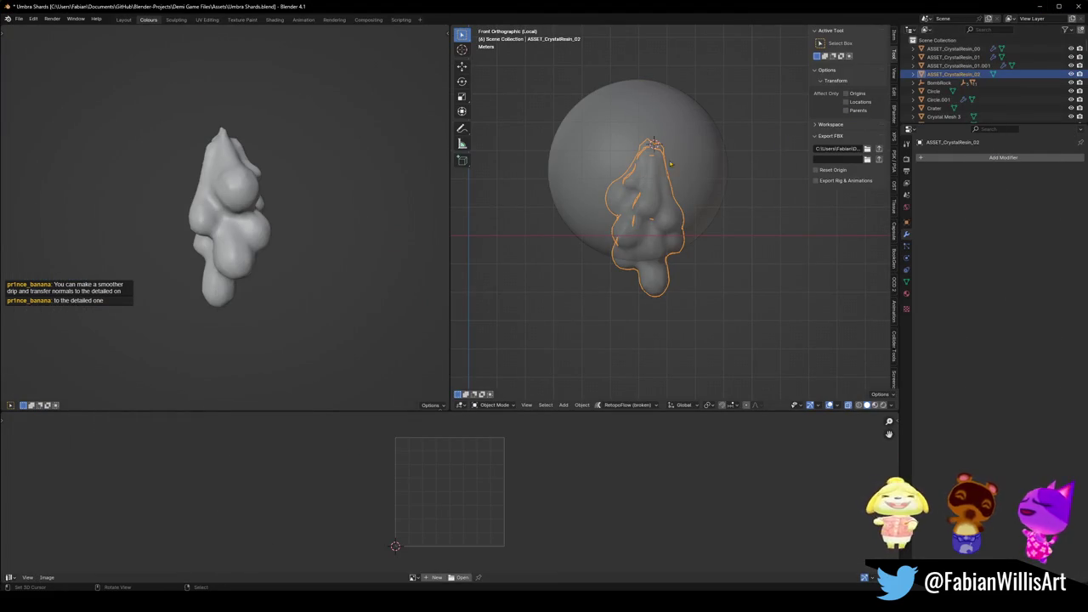
# Reposition Sphere.004 and add a Data Transfer modifier to the crystal resin.
pyautogui.click(703, 183)
pyautogui.press('g')
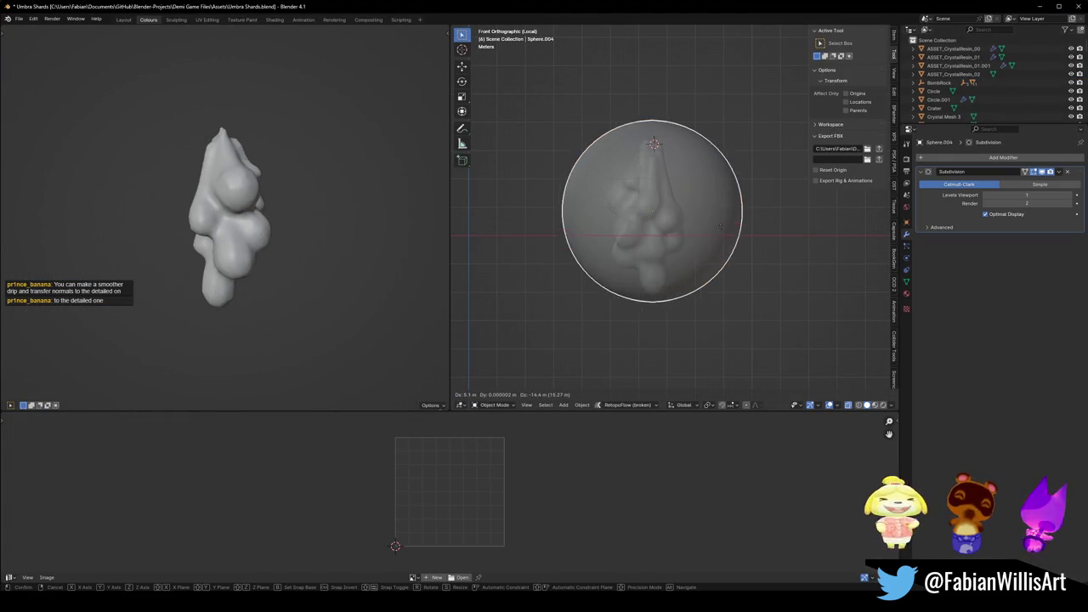
pyautogui.click(747, 212)
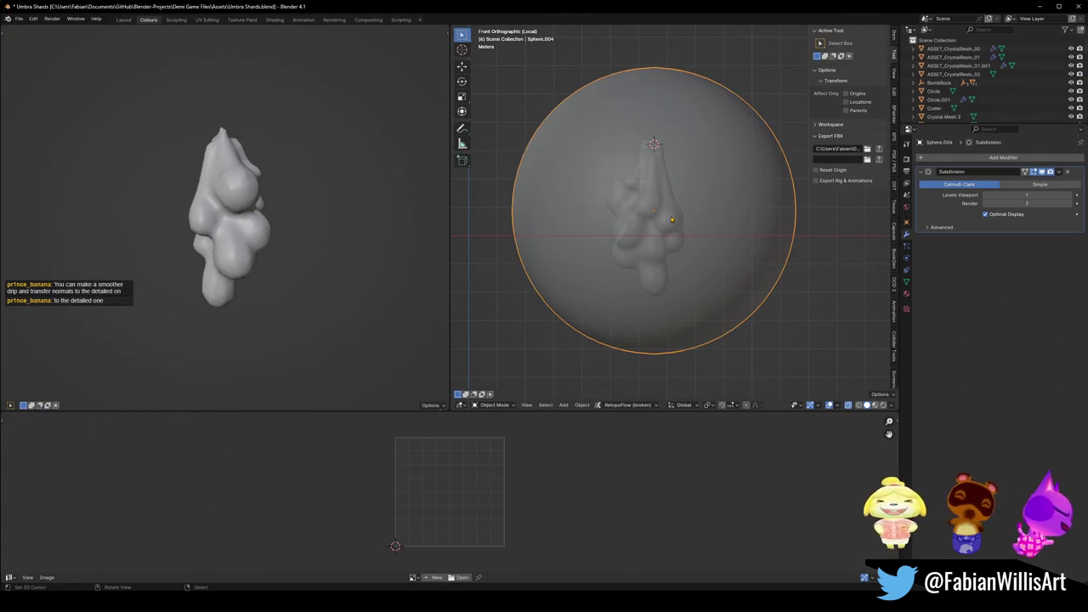
pyautogui.click(671, 220)
pyautogui.click(1000, 157)
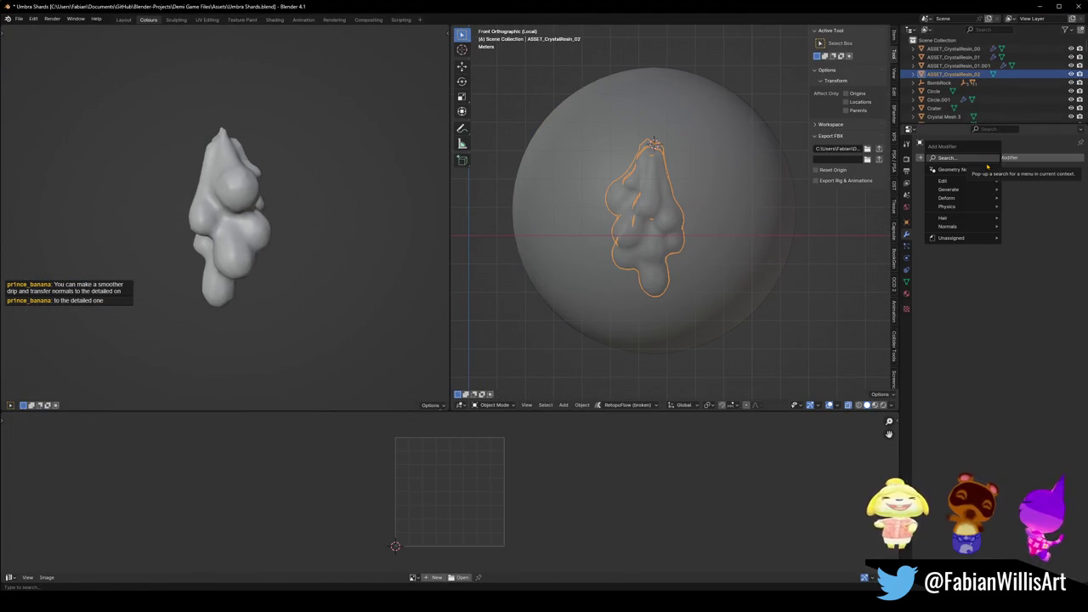
pyautogui.write('data')
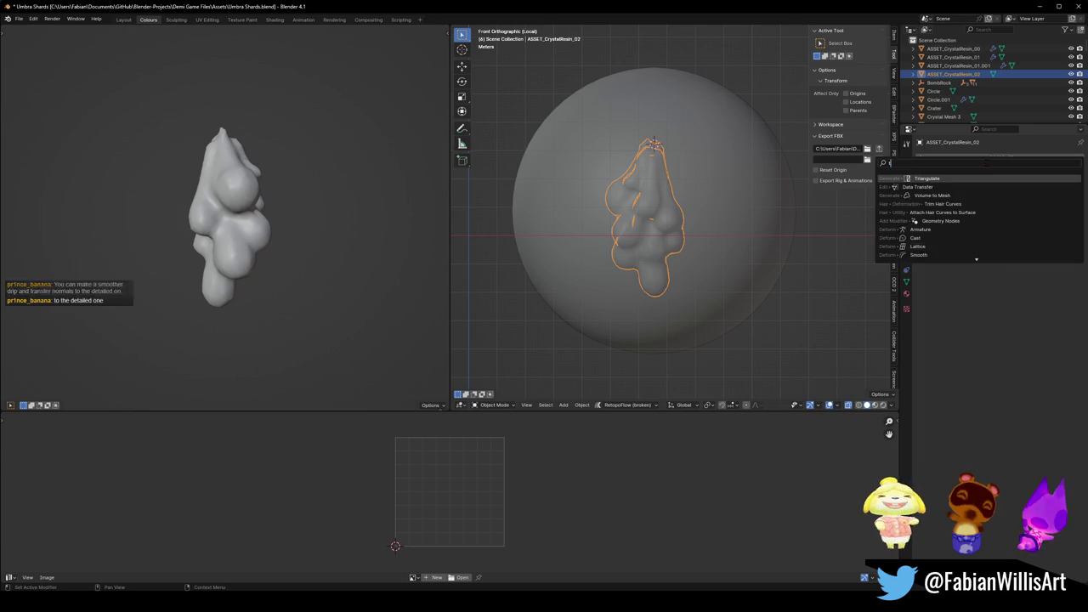
pyautogui.press('Return')
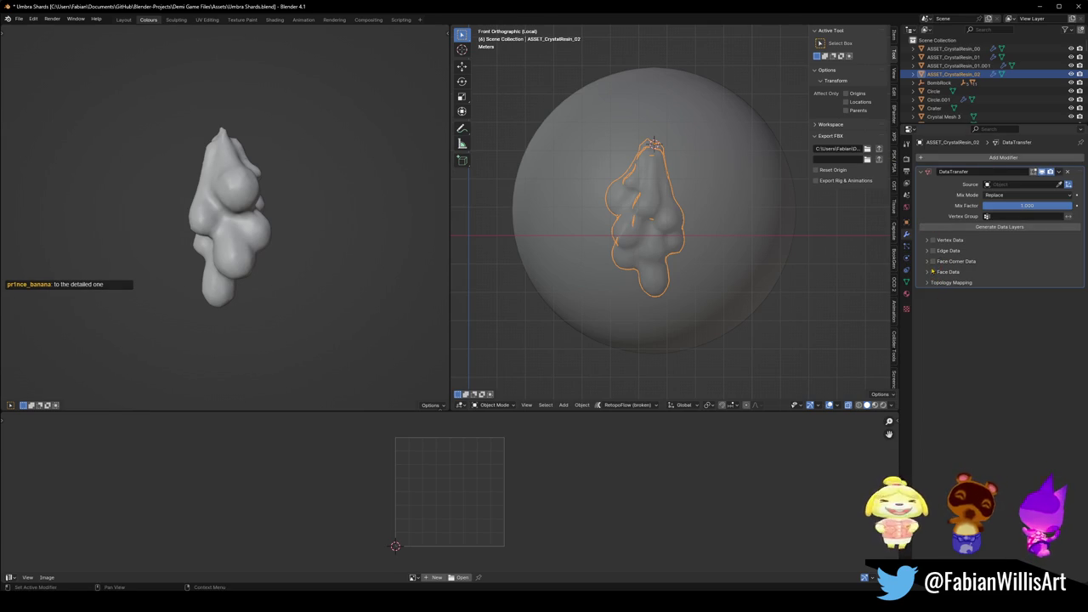
# Enable Face Corner Data and set Sphere.004 as the transfer source.
pyautogui.click(927, 262)
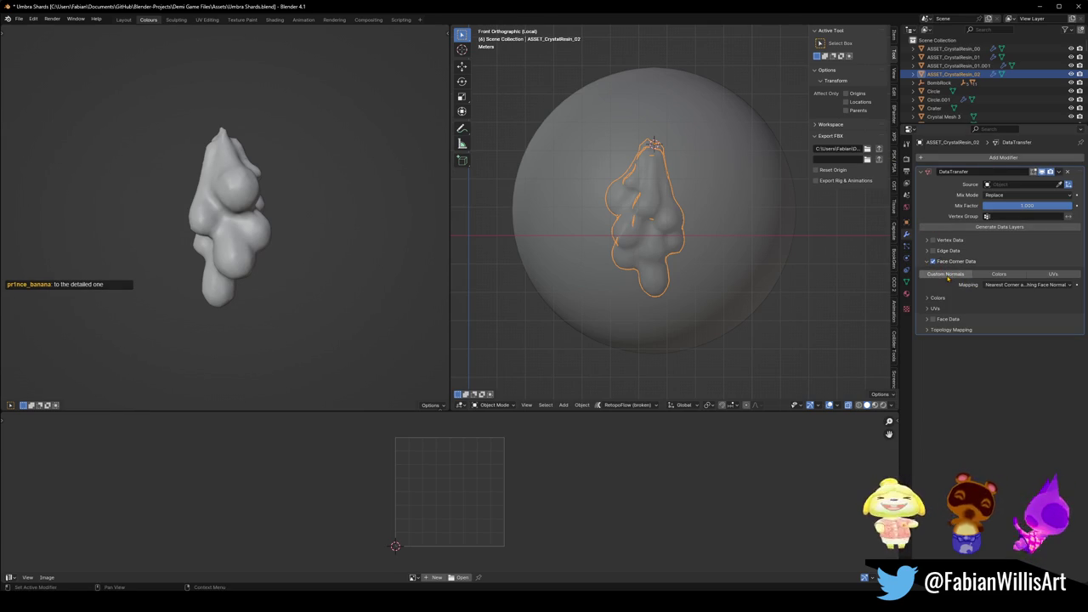
pyautogui.click(1067, 183)
pyautogui.click(769, 208)
pyautogui.scroll(5, 304, 184)
pyautogui.moveTo(352, 194); pyautogui.dragTo(357, 187)
# Resize Sphere.004 and apply transforms on both the sphere and the crystal.
pyautogui.click(705, 196)
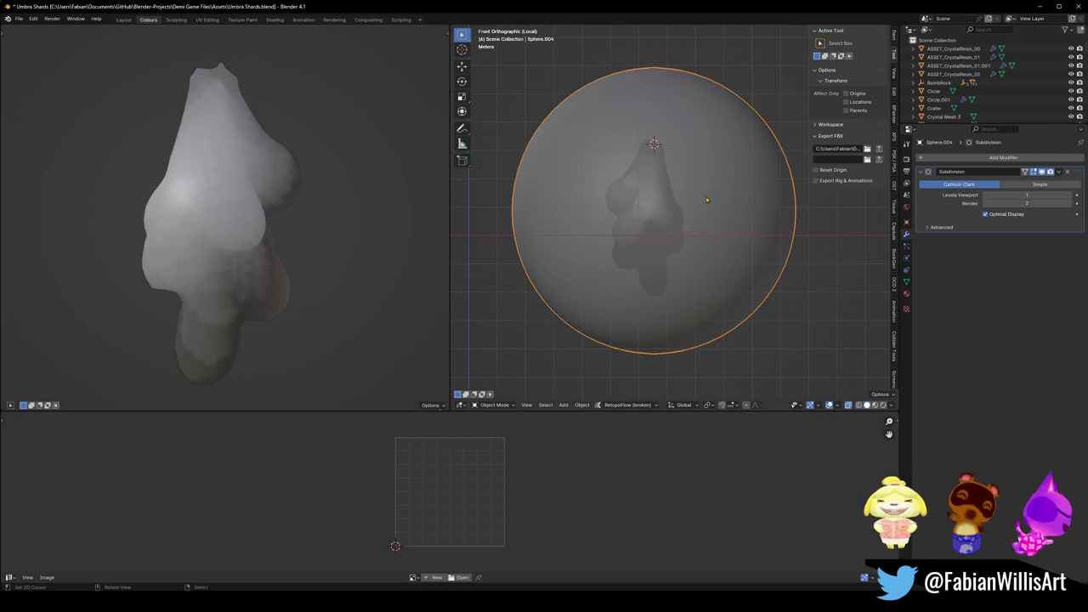
pyautogui.hotkey('alt', 's')
pyautogui.press('s')
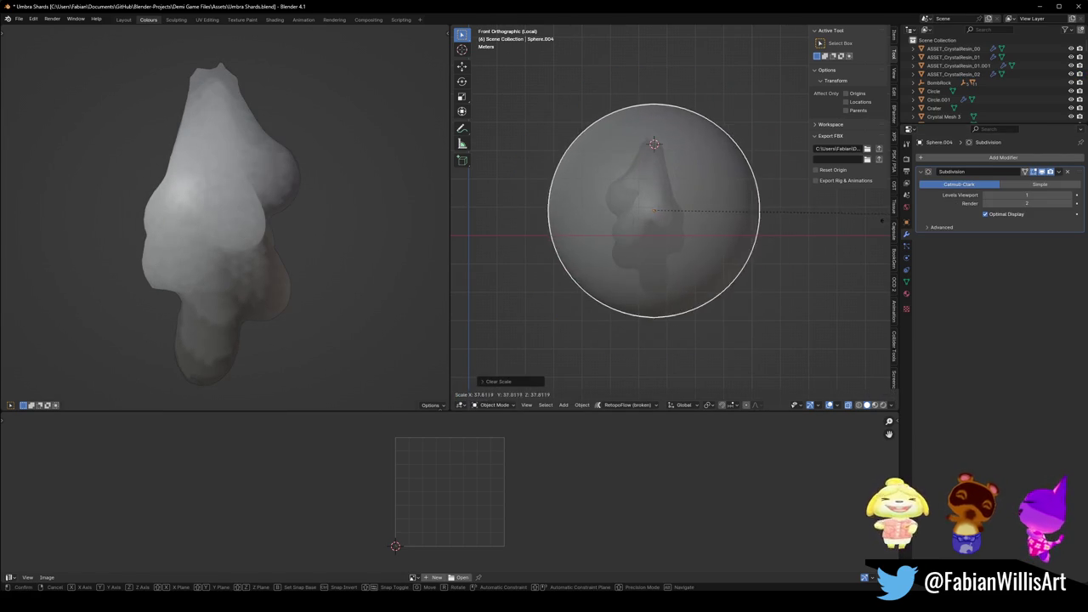
pyautogui.click(862, 240)
pyautogui.hotkey('ctrl', 'a')
pyautogui.click(796, 247)
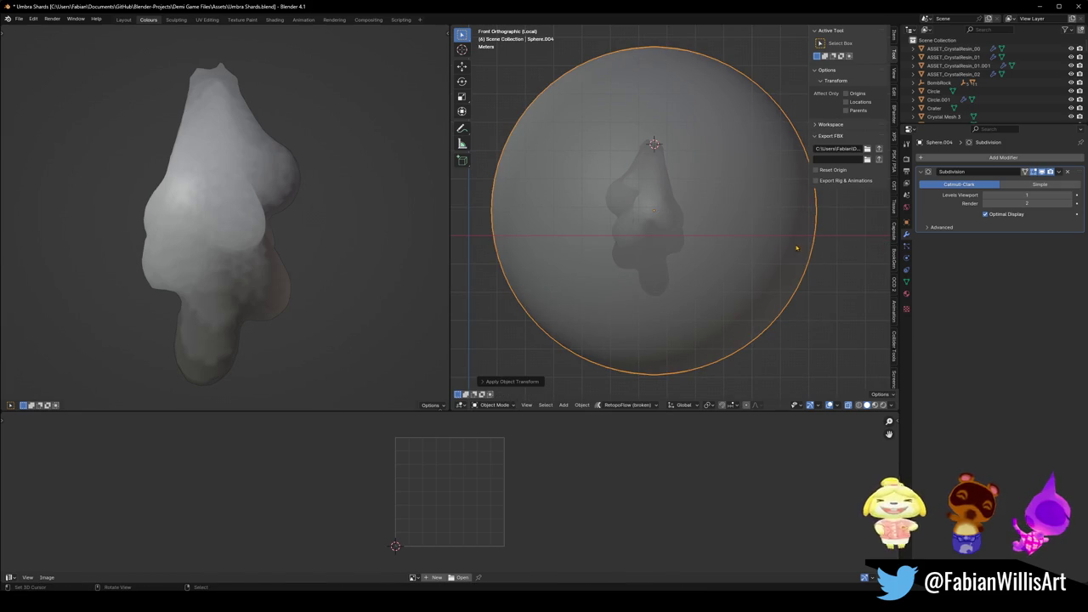
pyautogui.click(646, 231)
pyautogui.hotkey('alt', 's')
pyautogui.hotkey('ctrl', 'a')
pyautogui.click(673, 222)
pyautogui.moveTo(310, 195); pyautogui.dragTo(461, 199)
# Hide Sphere.004 and reselect the crystal resin.
pyautogui.click(716, 218)
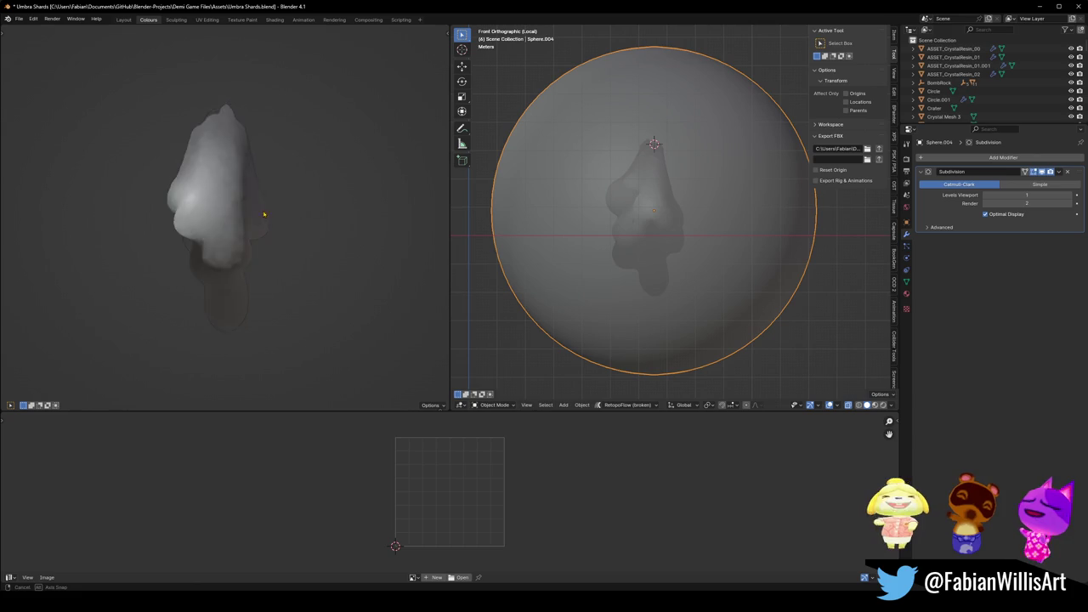
pyautogui.hotkey('alt', 'a')
pyautogui.click(659, 216)
pyautogui.click(670, 211)
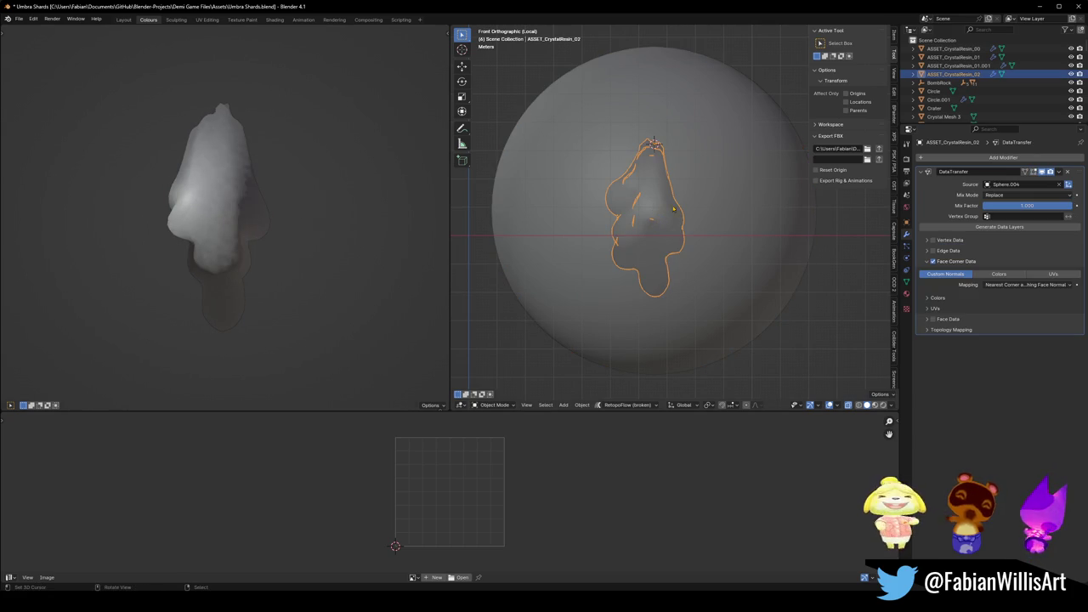
pyautogui.click(734, 205)
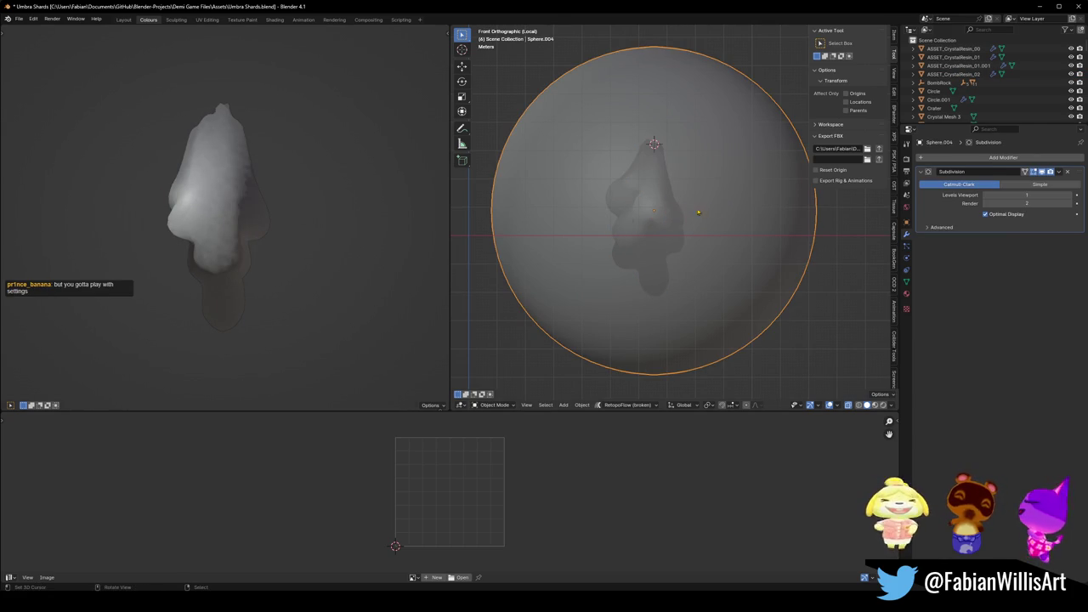
pyautogui.press('h')
pyautogui.click(663, 219)
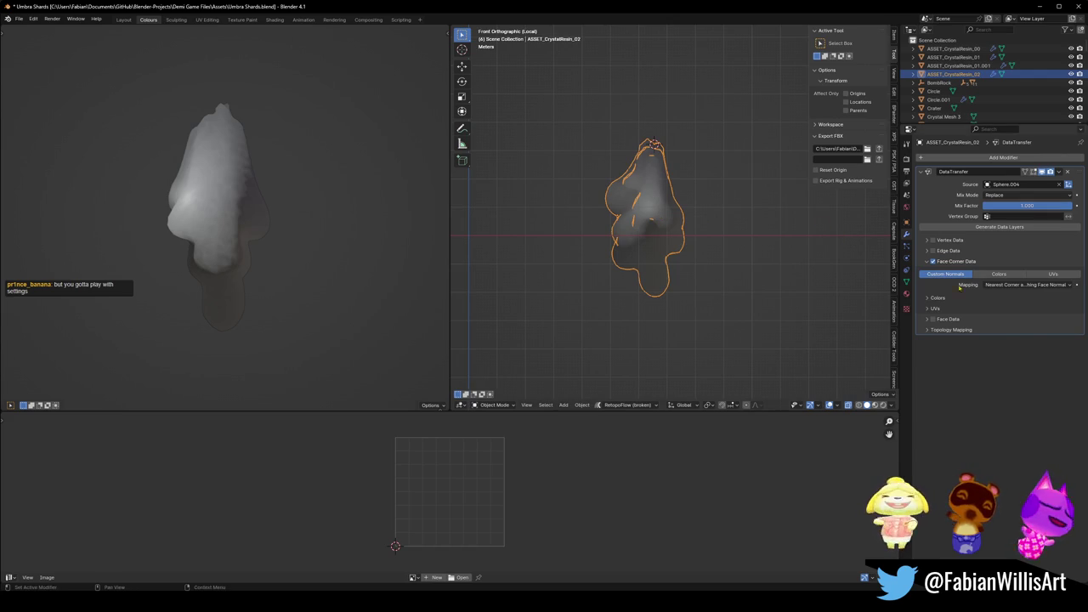
# Settle on Projected Face Interpolated normal mapping, then duplicate the crystal in place.
pyautogui.click(1026, 287)
pyautogui.click(1011, 342)
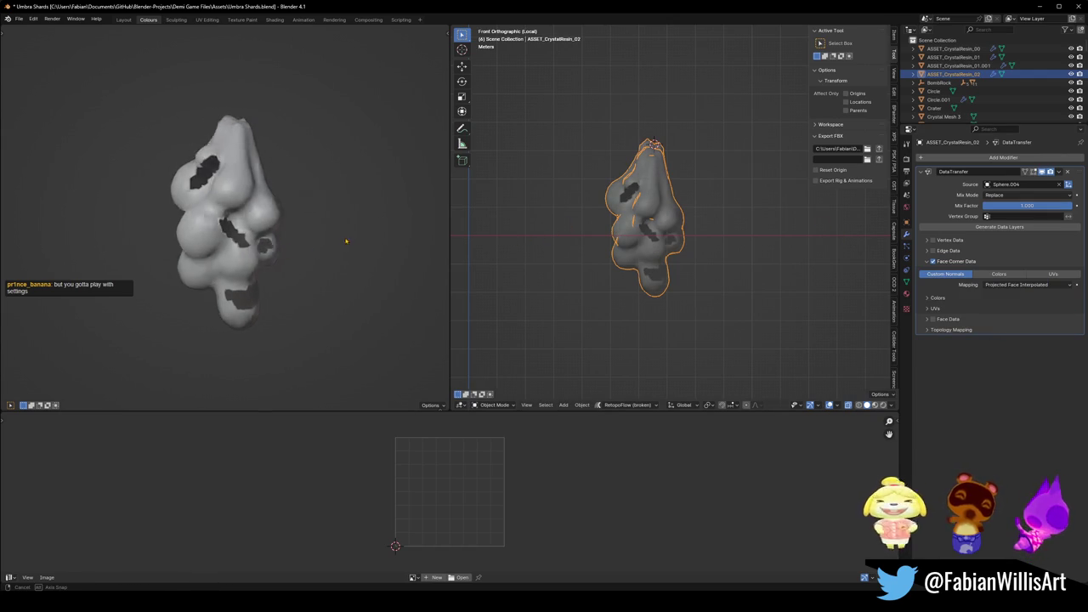
pyautogui.click(1016, 287)
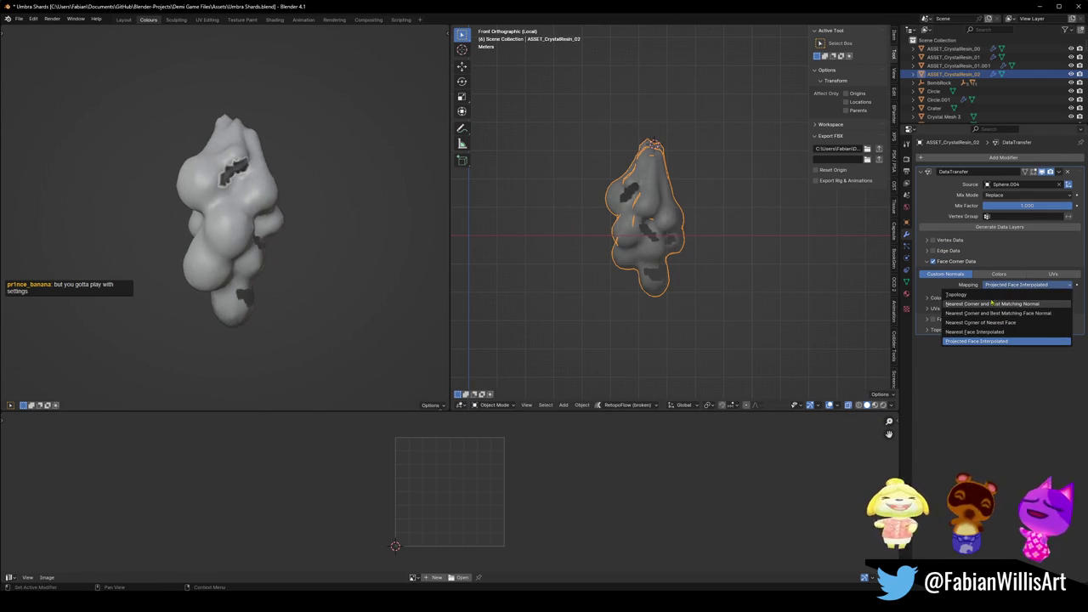
pyautogui.click(991, 332)
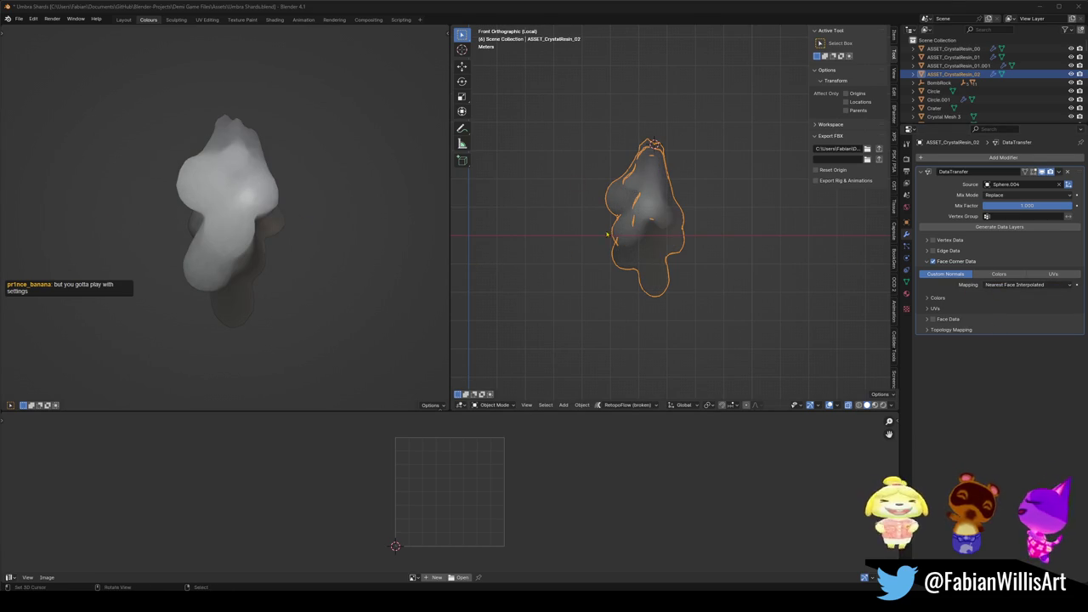
pyautogui.click(1016, 285)
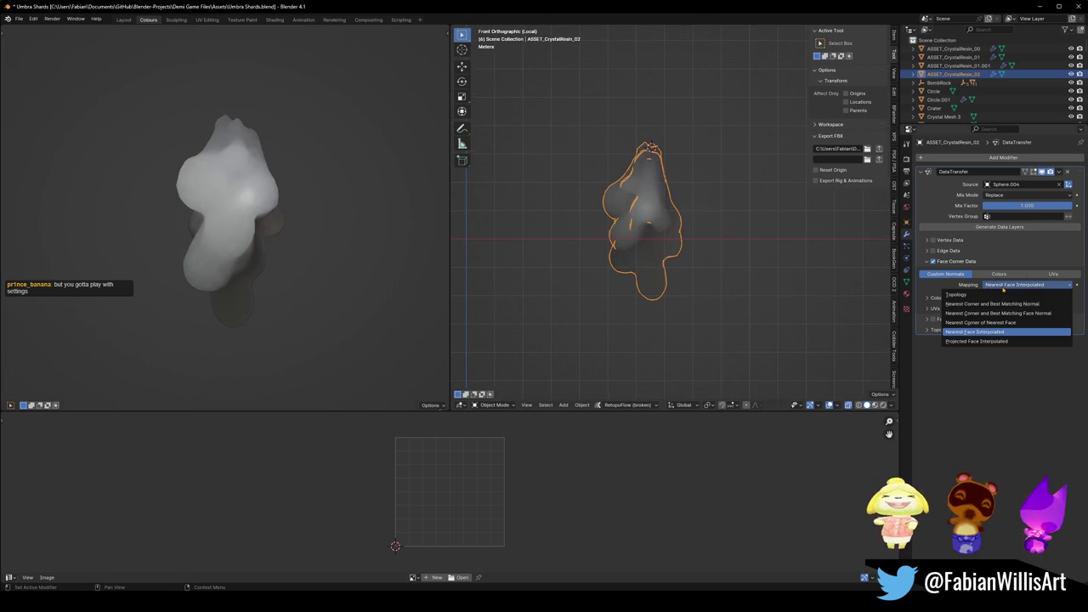
pyautogui.click(977, 341)
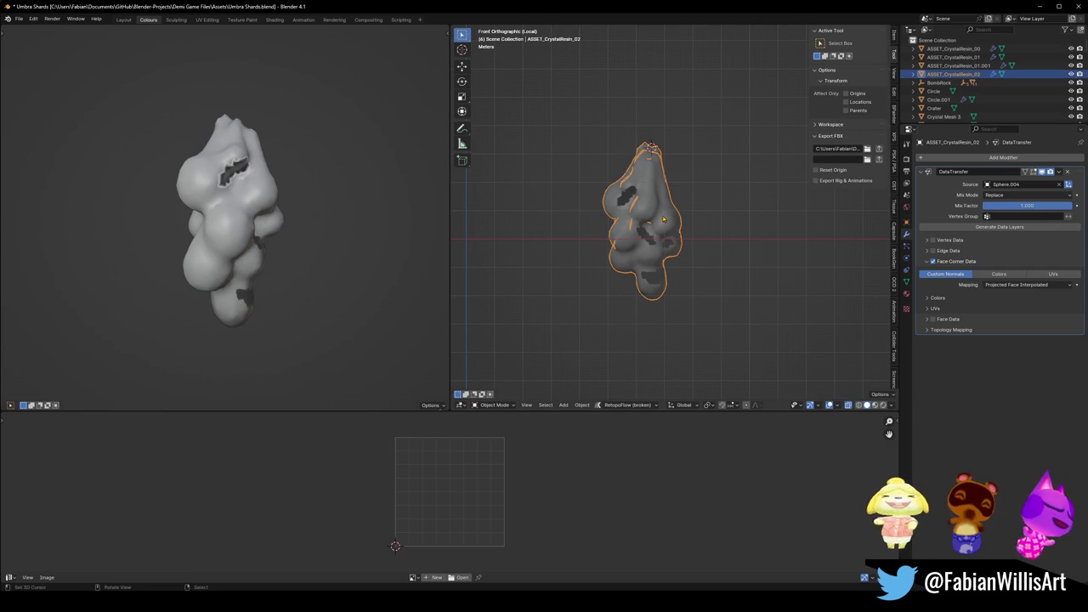
pyautogui.hotkey('shift', 'd')
pyautogui.rightClick(670, 210)
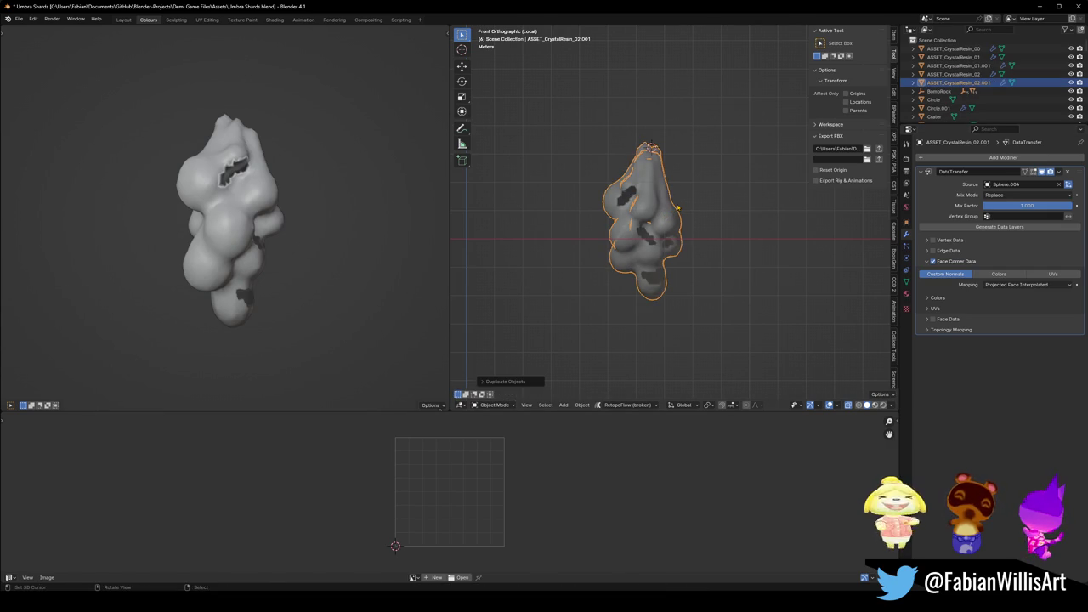
# Scale and inflate the whole duplicate mesh in Edit Mode.
pyautogui.press('Tab')
pyautogui.press('a')
pyautogui.press('s')
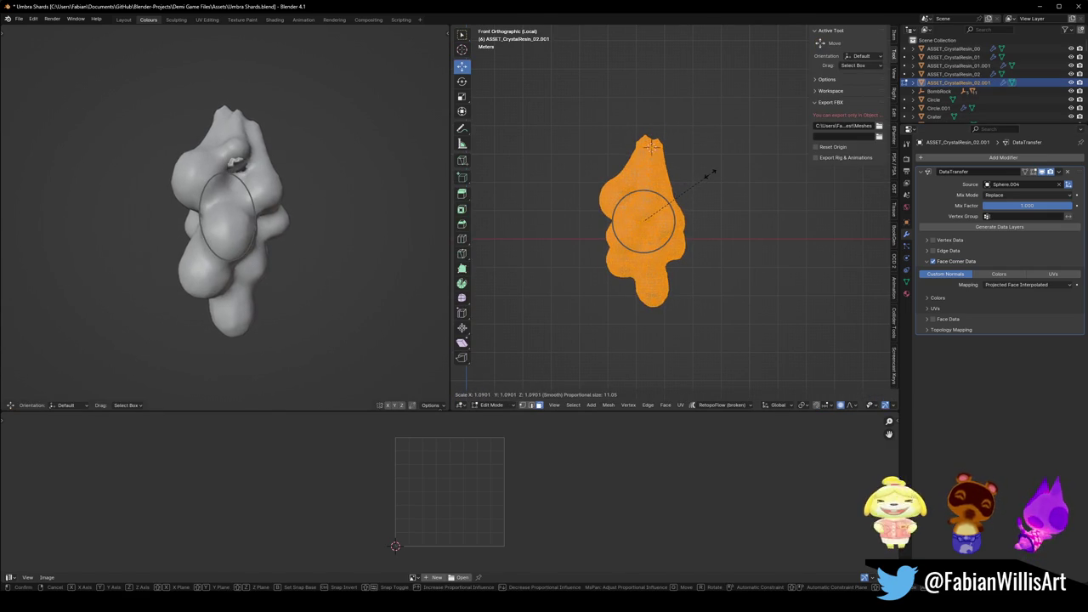
pyautogui.click(686, 182)
pyautogui.hotkey('alt', 's')
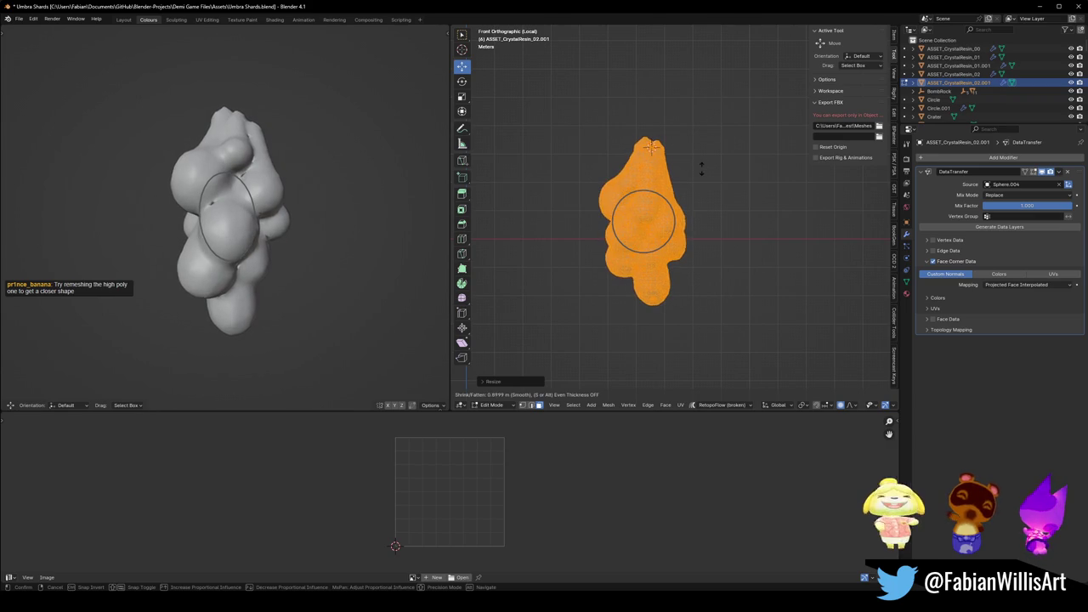
pyautogui.click(703, 188)
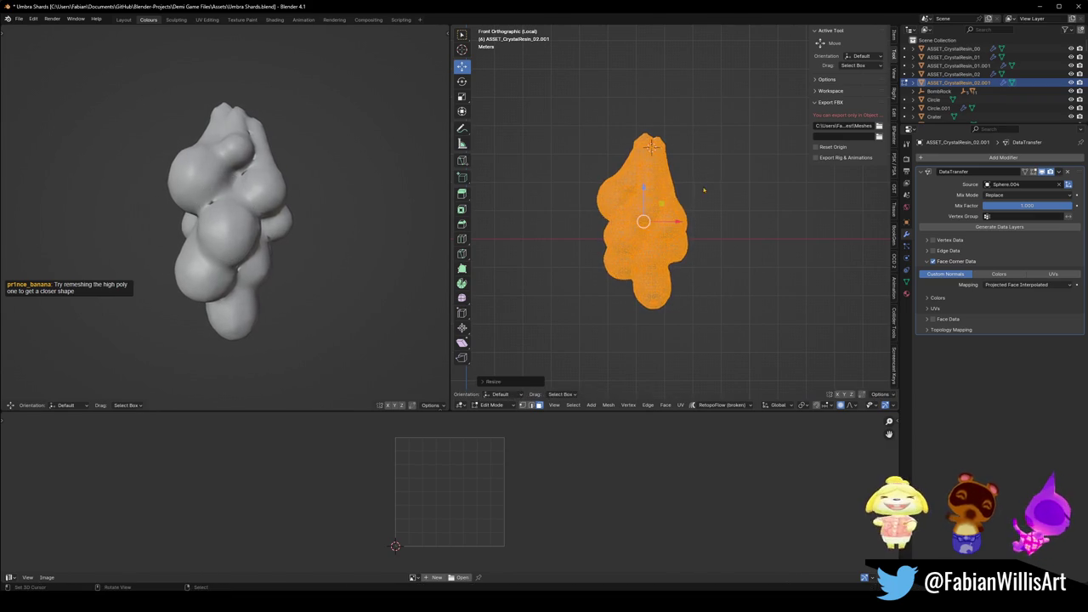
pyautogui.press('Tab')
# Add a Remesh modifier to the duplicate and remove its Data Transfer modifier.
pyautogui.click(973, 160)
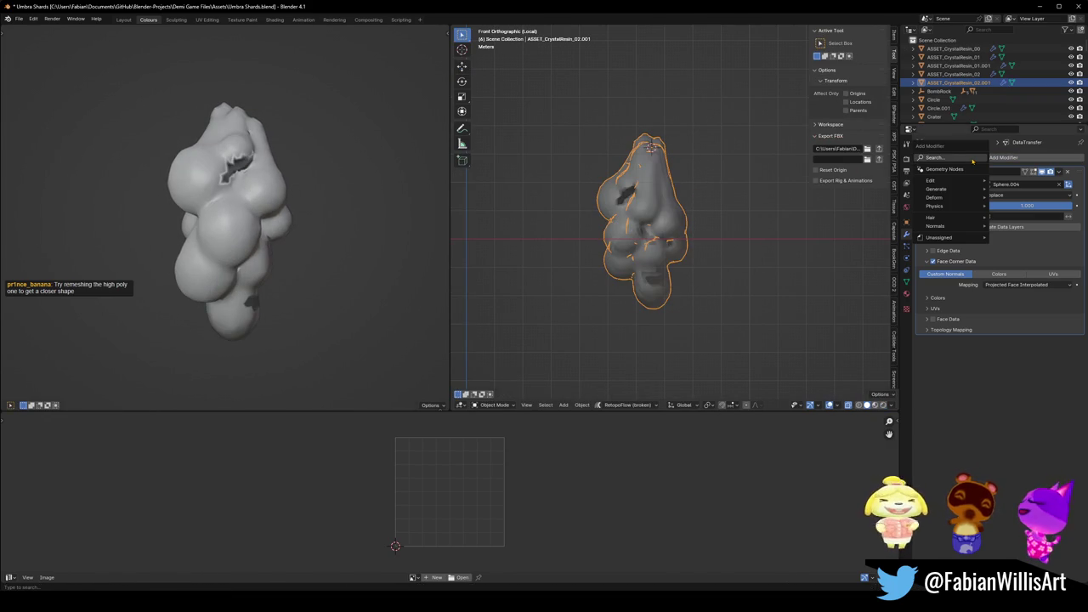
pyautogui.write('rem')
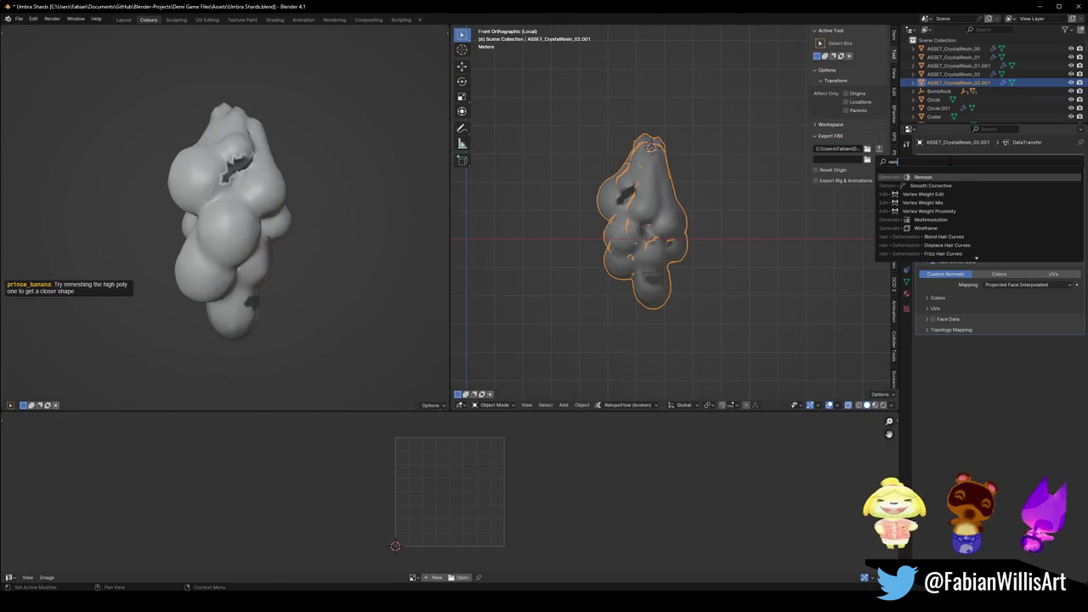
pyautogui.press('Return')
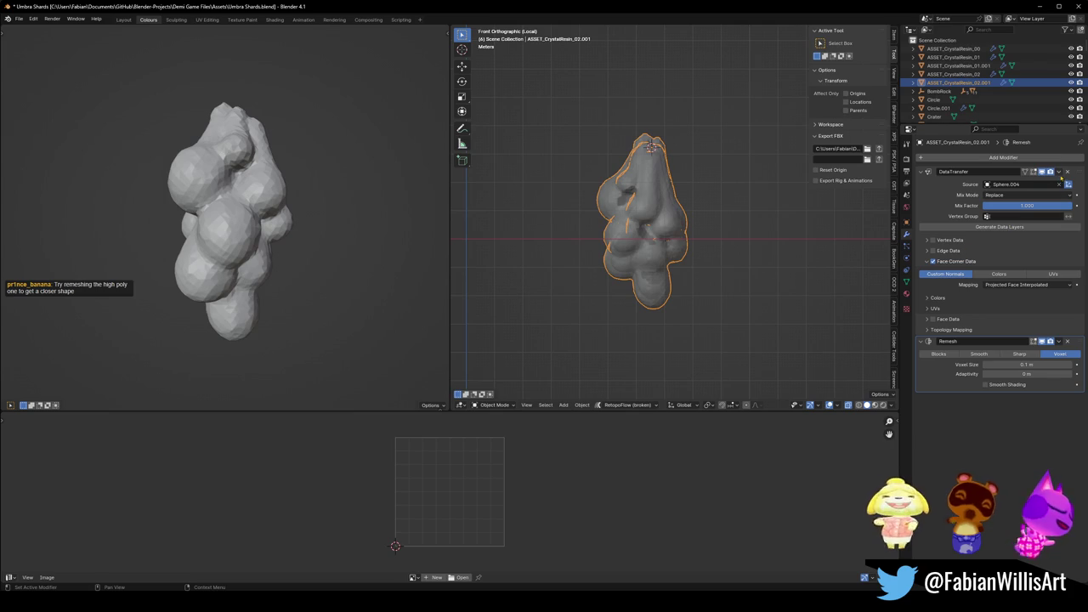
pyautogui.click(1067, 172)
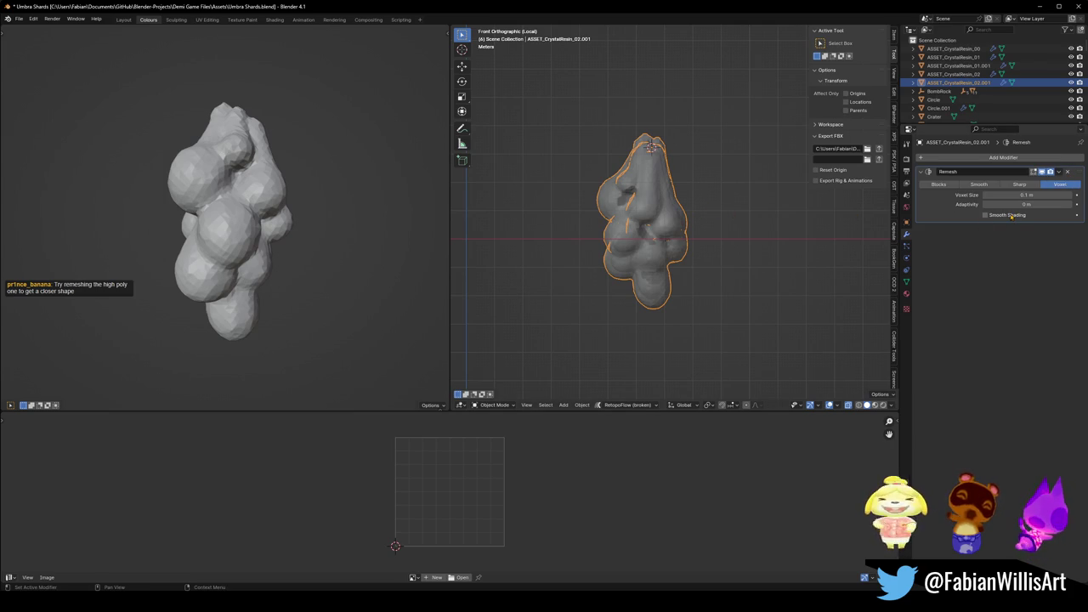
# Test-move the remeshed copy aside, cancelling each move so it stays over the original.
pyautogui.press('g')
pyautogui.press('Escape')
pyautogui.press('g')
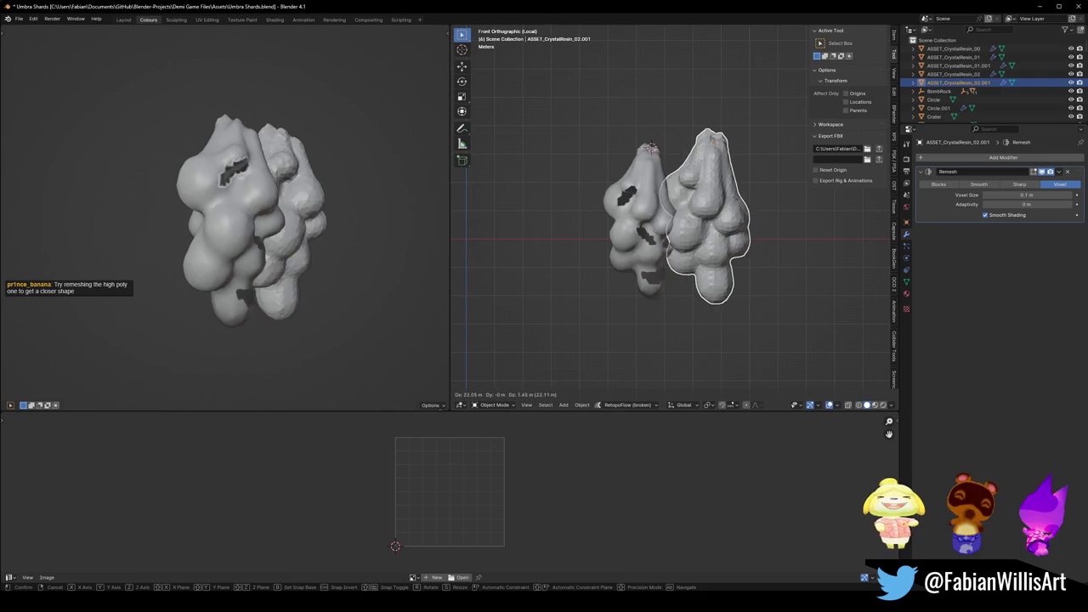
pyautogui.press('Escape')
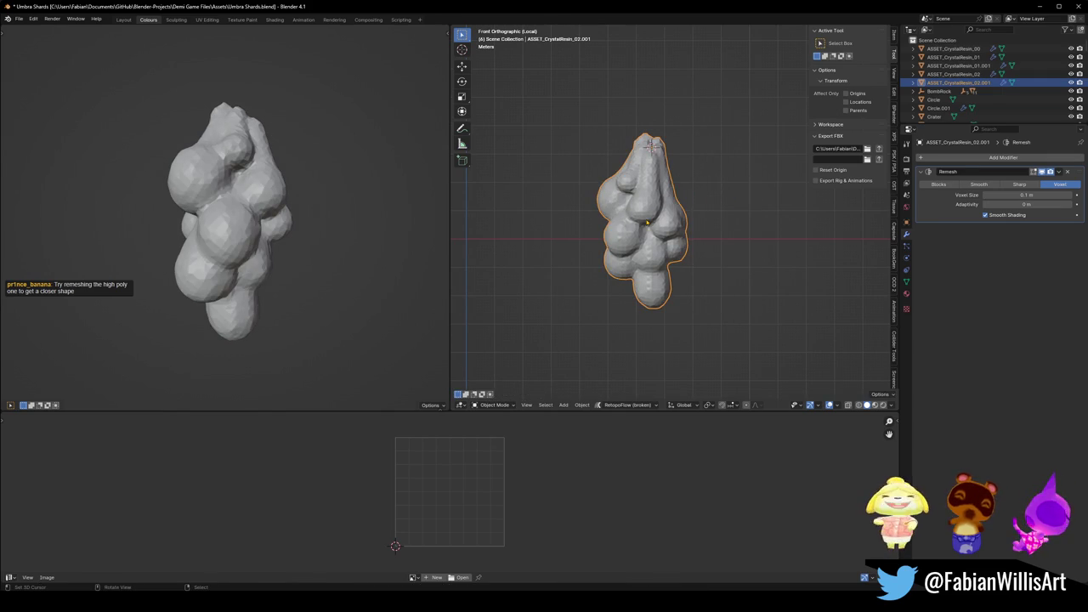
pyautogui.hotkey('ctrl', 'z')
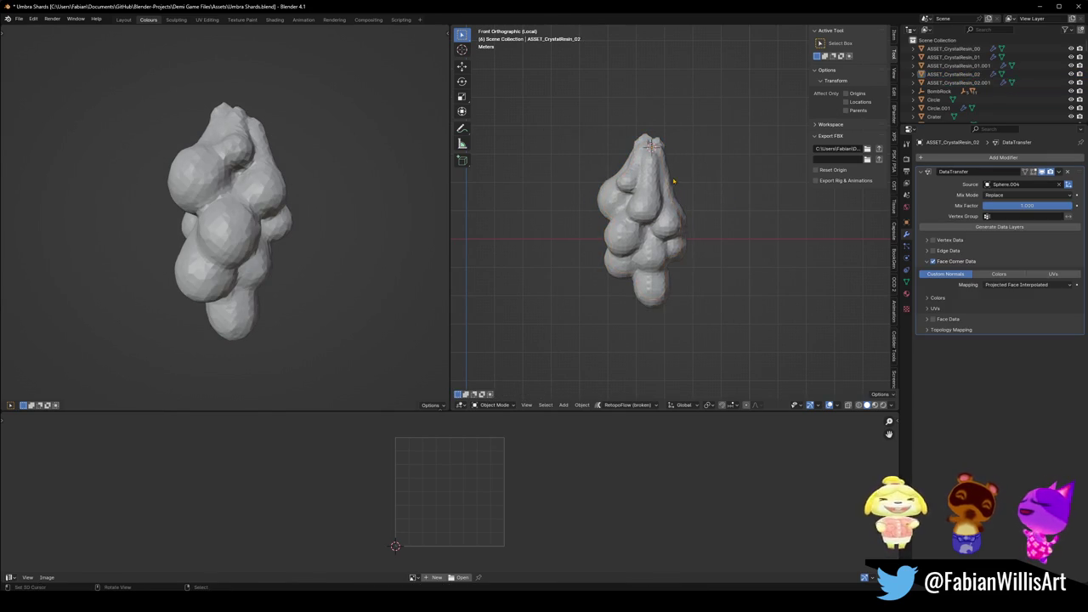
pyautogui.hotkey('ctrl', 'shift', 'z')
pyautogui.press('g')
pyautogui.press('Escape')
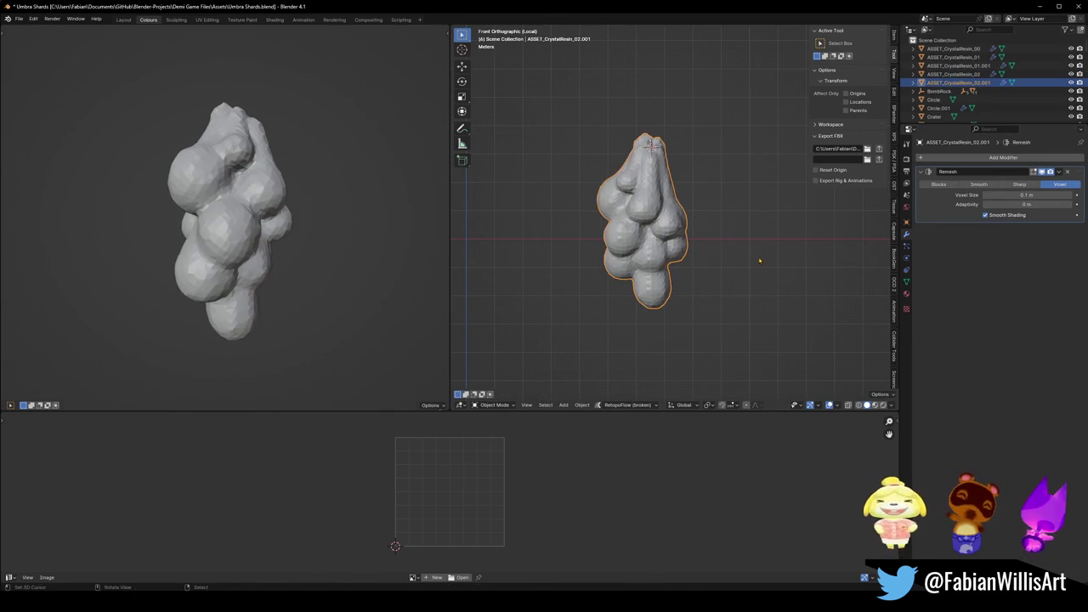
# Shade the remeshed copy smooth and move it along X to sit beside the original.
pyautogui.rightClick(719, 207)
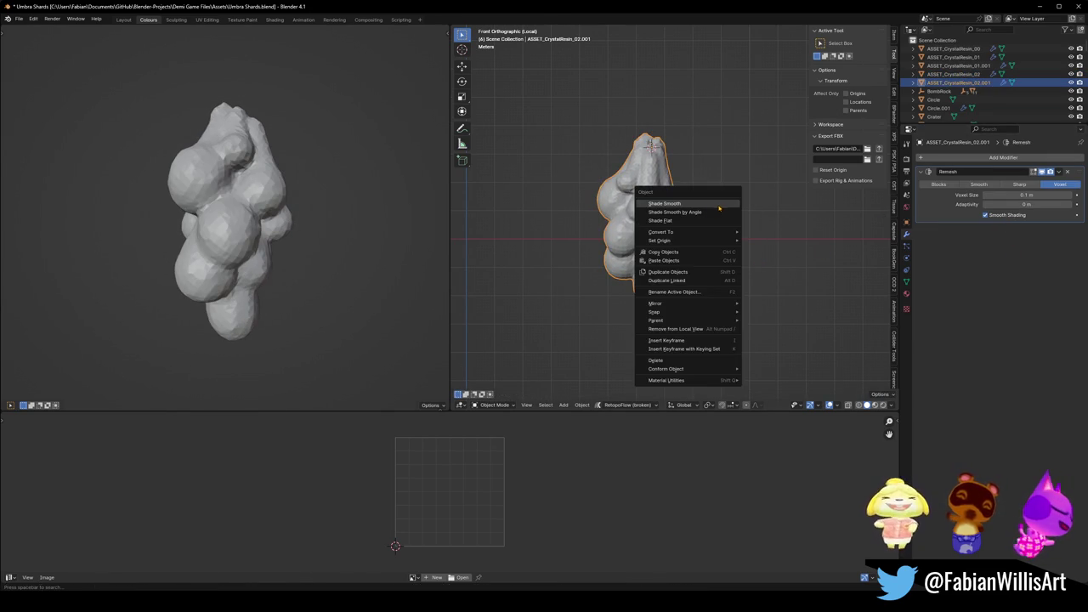
pyautogui.click(718, 205)
pyautogui.press('g')
pyautogui.press('x')
pyautogui.click(747, 246)
pyautogui.scroll(4, 780, 238)
pyautogui.moveTo(780, 238); pyautogui.dragTo(625, 273)
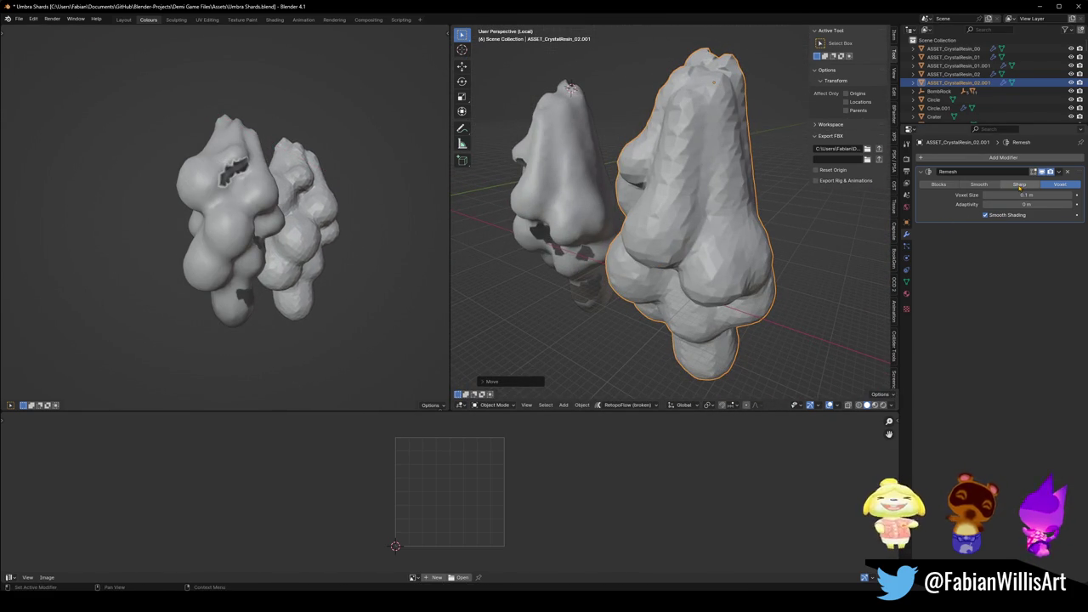
# Raise the copy's remesh voxel size to 1.19 m and view both meshes from the front.
pyautogui.press('Return')
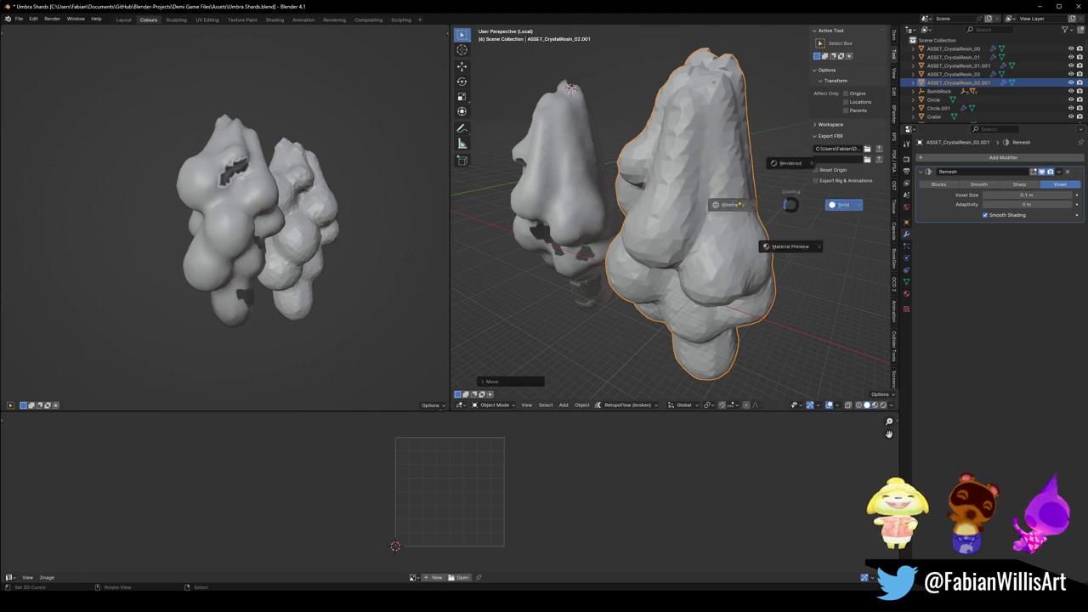
pyautogui.hotkey('shift', 'z')
pyautogui.moveTo(680, 220); pyautogui.dragTo(765, 195)
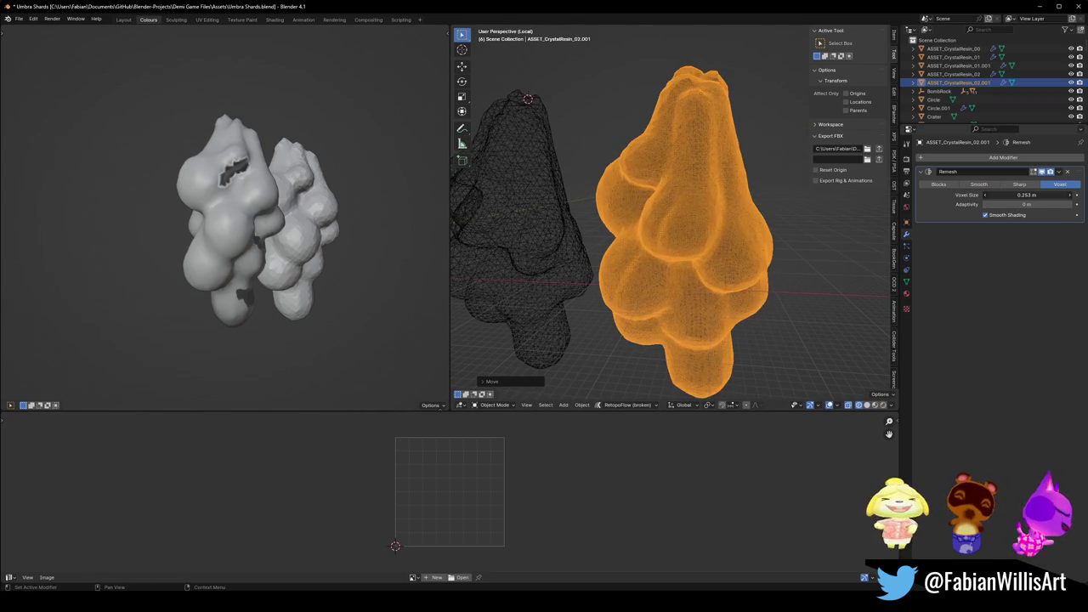
pyautogui.moveTo(1026, 195); pyautogui.dragTo(1081, 194)
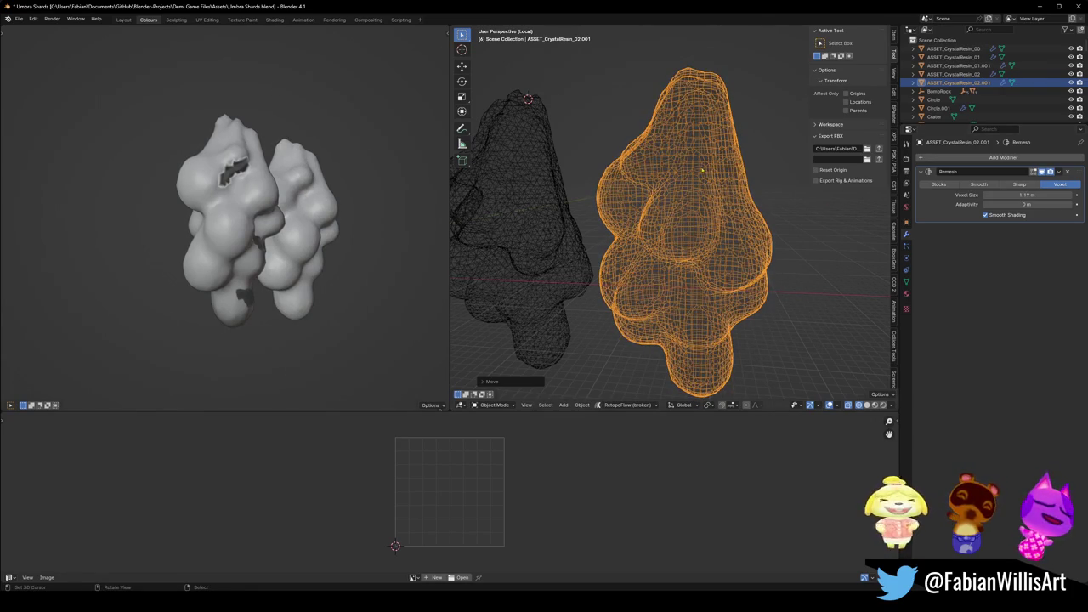
pyautogui.hotkey('shift', 'z')
pyautogui.scroll(-5, 668, 229)
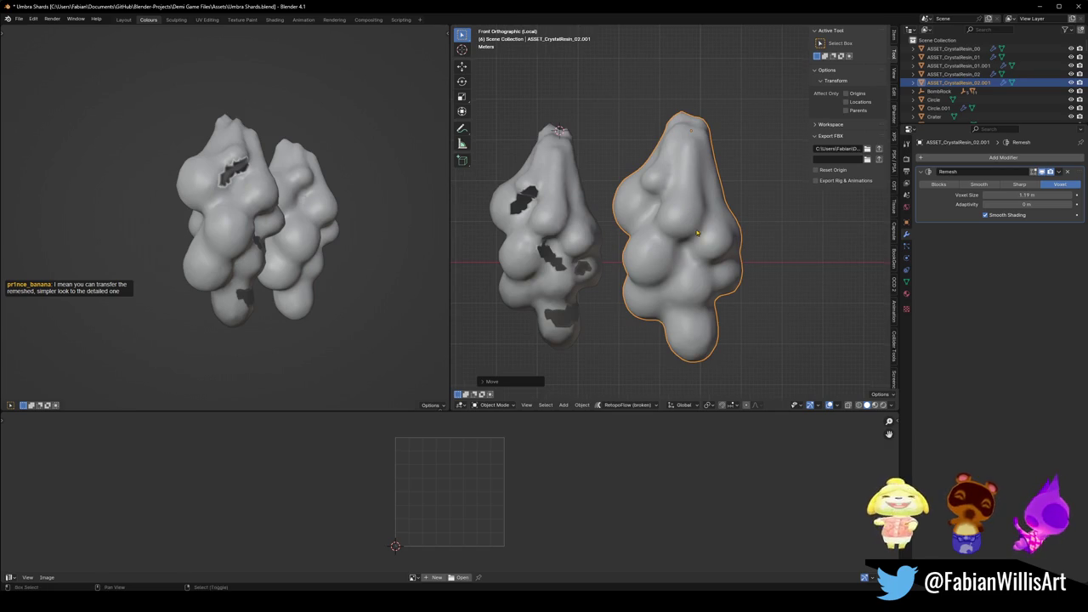
pyautogui.press('KP_1')
pyautogui.click(629, 229)
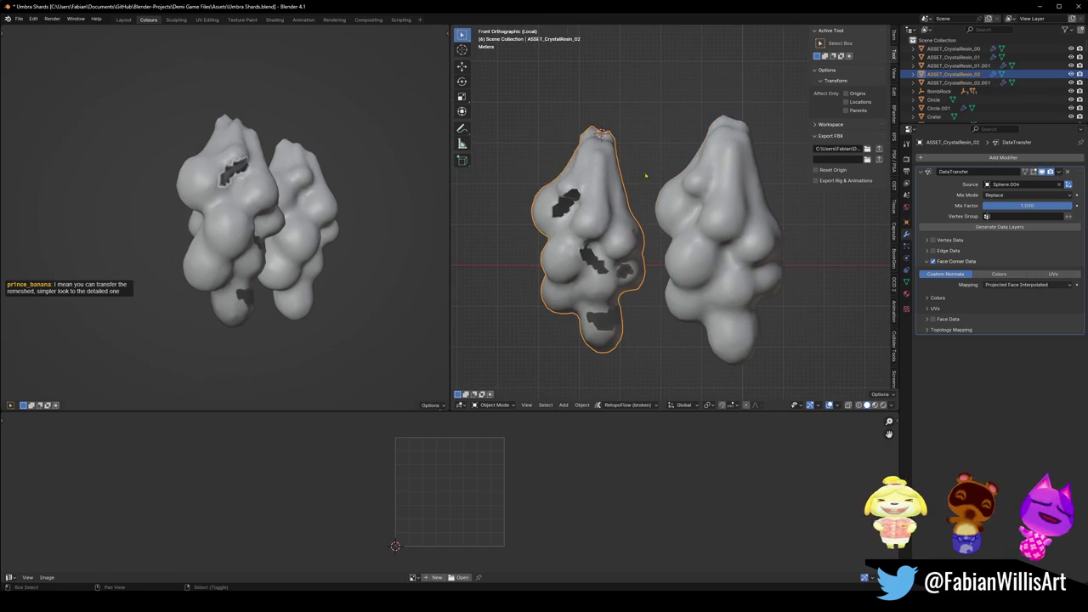
# Snap the remeshed copy onto the 3D cursor and make it the Data Transfer source ASSET_CrystalResin_02.001.
pyautogui.click(735, 217)
pyautogui.hotkey('shift', 's')
pyautogui.click(736, 223)
pyautogui.click(952, 74)
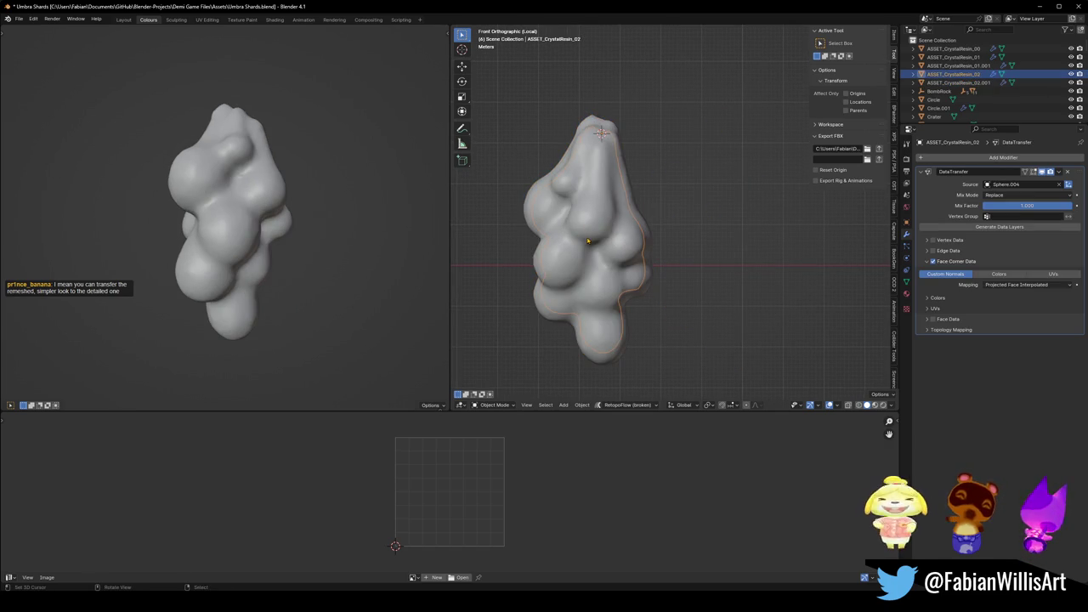
pyautogui.click(1059, 183)
pyautogui.click(1058, 184)
pyautogui.click(646, 225)
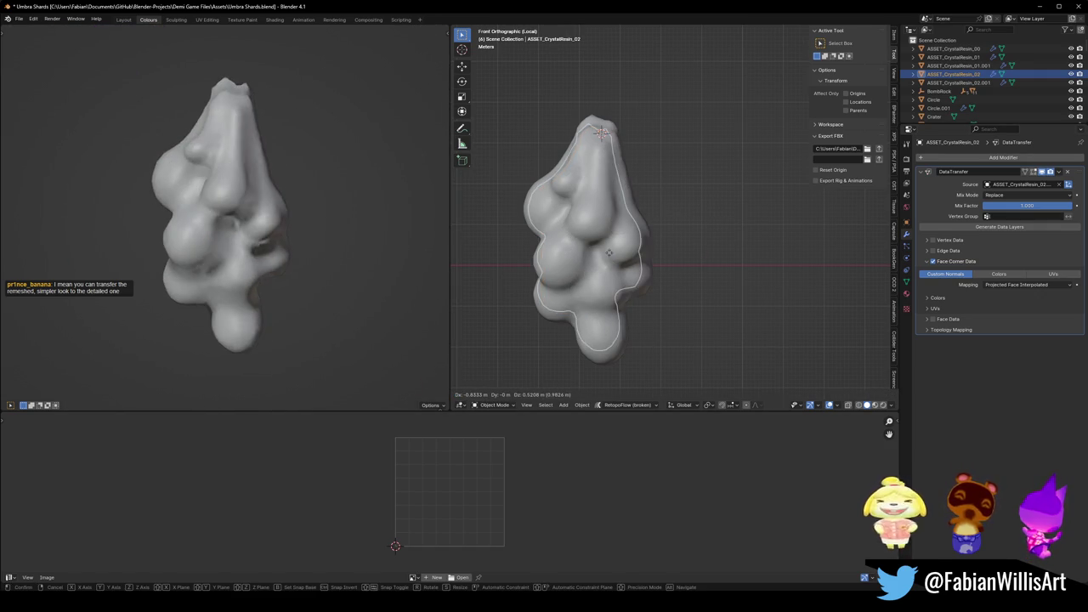
# Check the copy's remesh modifier and apply the remeshed copy's object transforms.
pyautogui.moveTo(344, 222); pyautogui.dragTo(379, 214)
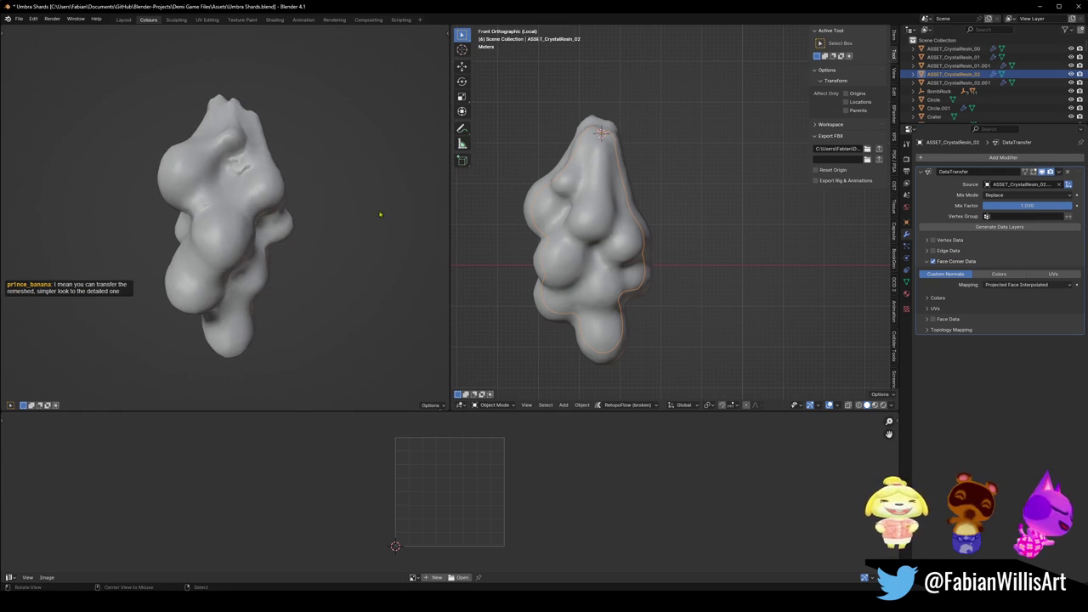
pyautogui.click(1015, 285)
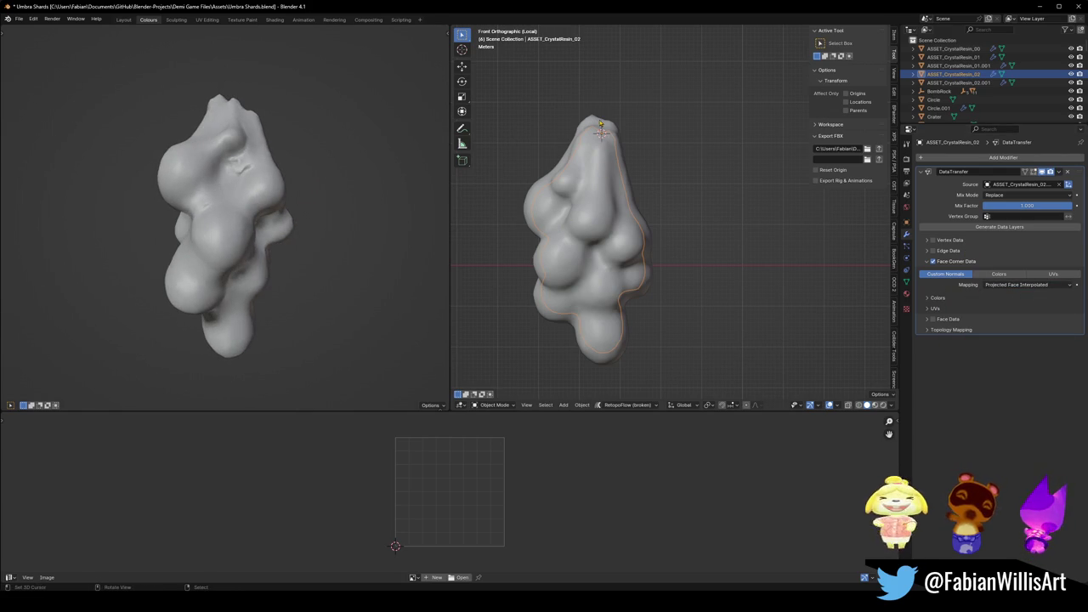
pyautogui.click(596, 120)
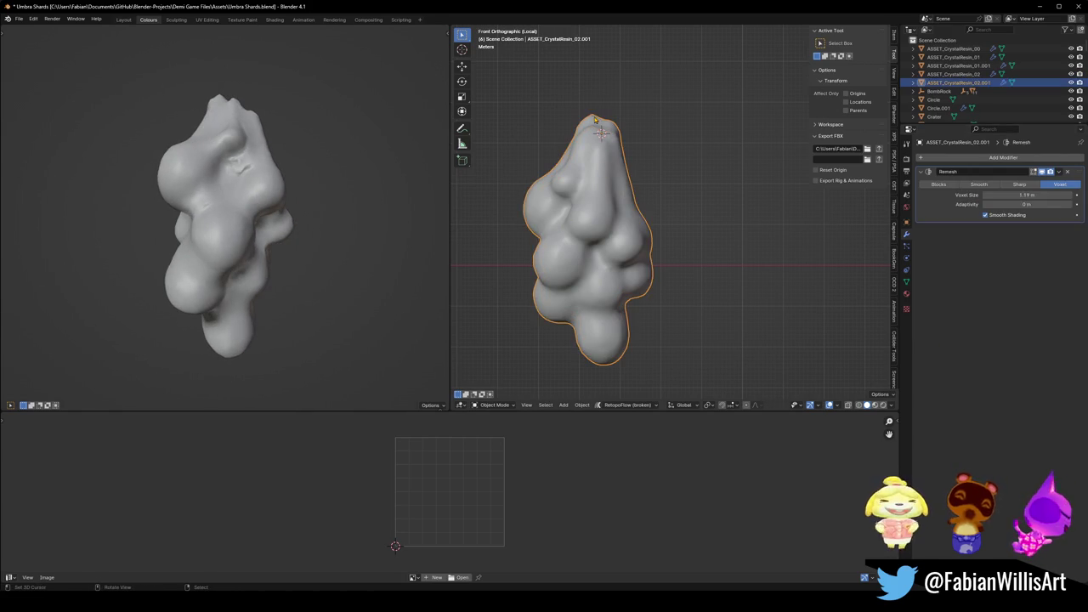
pyautogui.click(1044, 172)
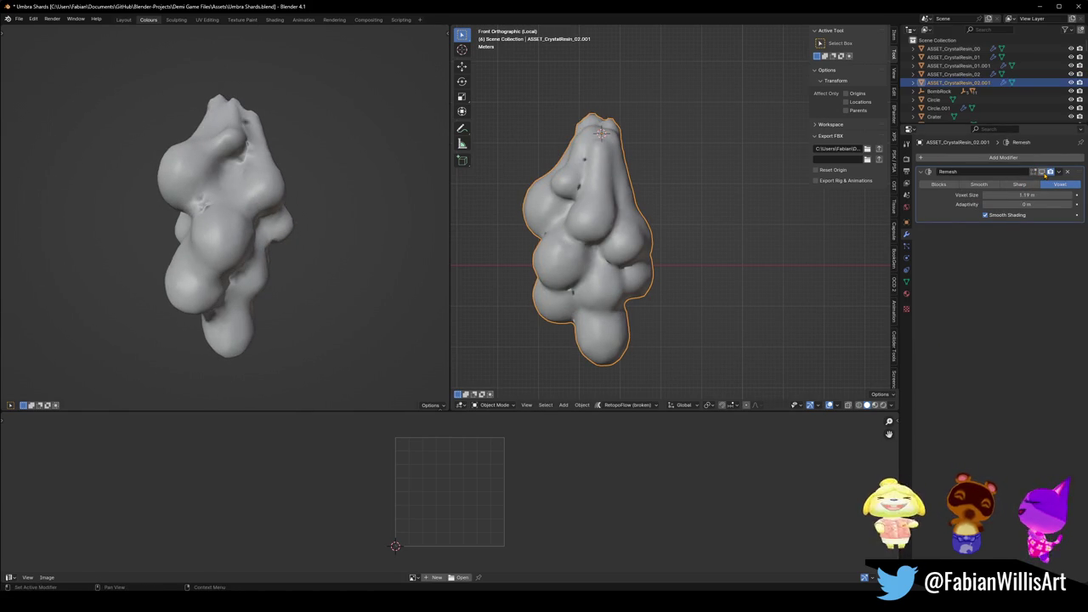
pyautogui.click(1044, 173)
pyautogui.hotkey('alt', 'a')
pyautogui.click(613, 218)
pyautogui.hotkey('ctrl', 'a')
pyautogui.click(625, 221)
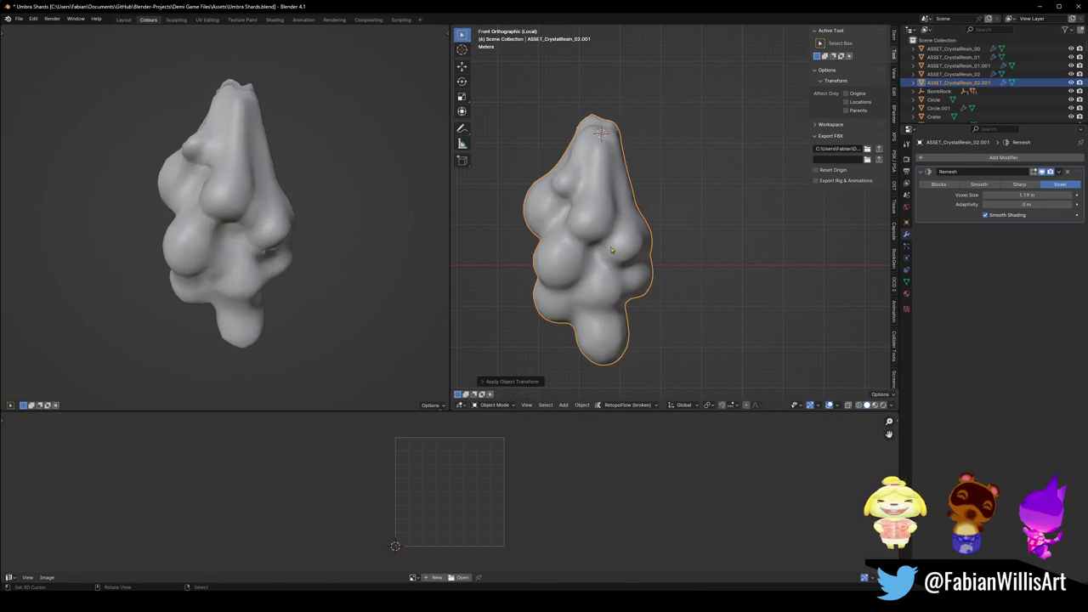
# Set the original crystal's Data Transfer normals mix mode to Multiply.
pyautogui.click(605, 251)
pyautogui.press('s')
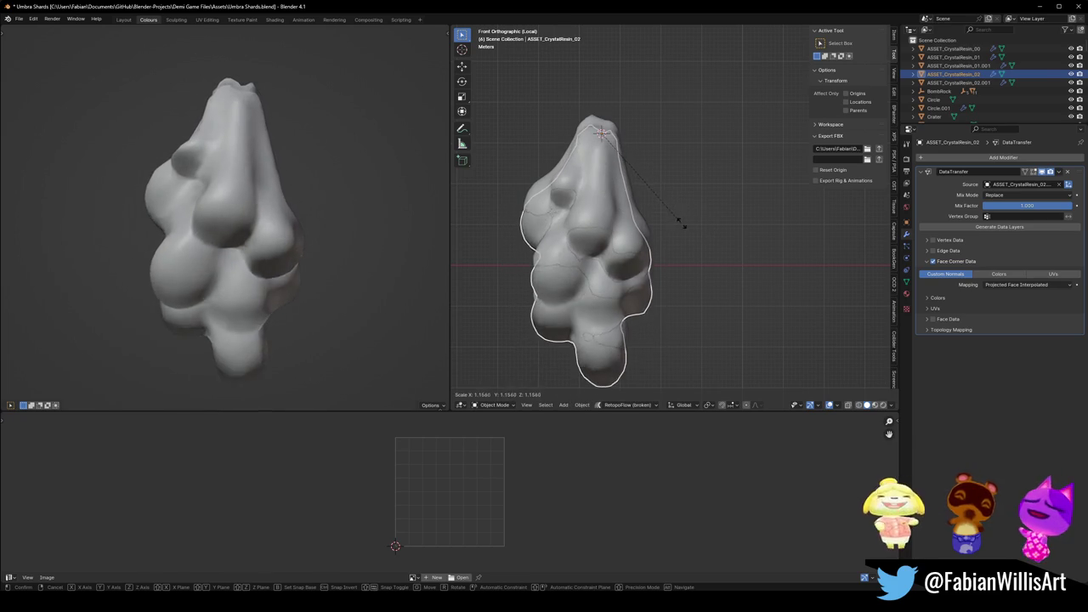
pyautogui.click(680, 218)
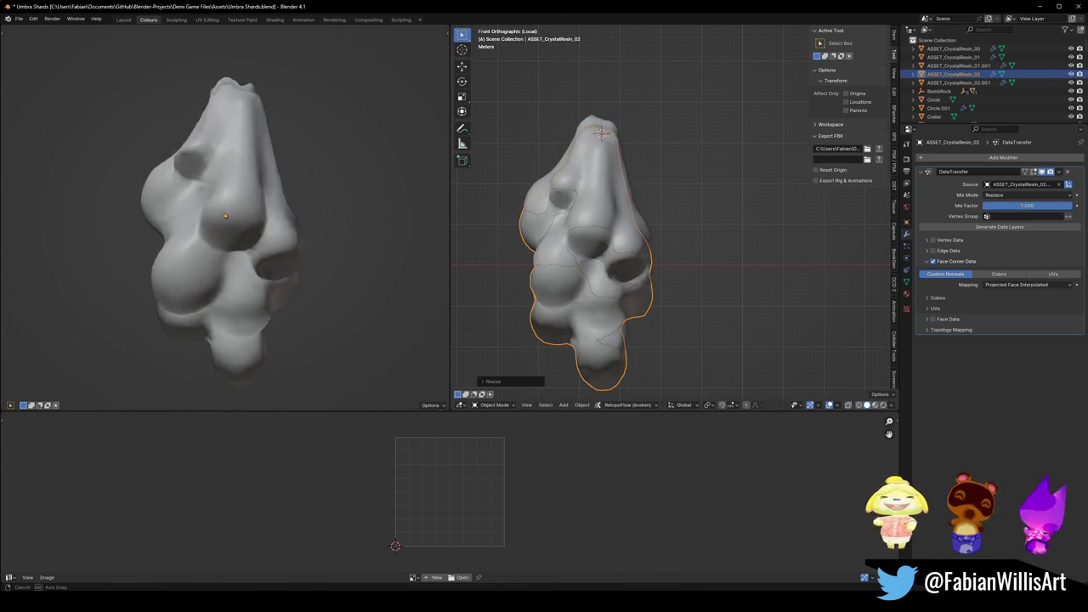
pyautogui.moveTo(332, 196); pyautogui.dragTo(394, 193)
pyautogui.hotkey('ctrl', 'z')
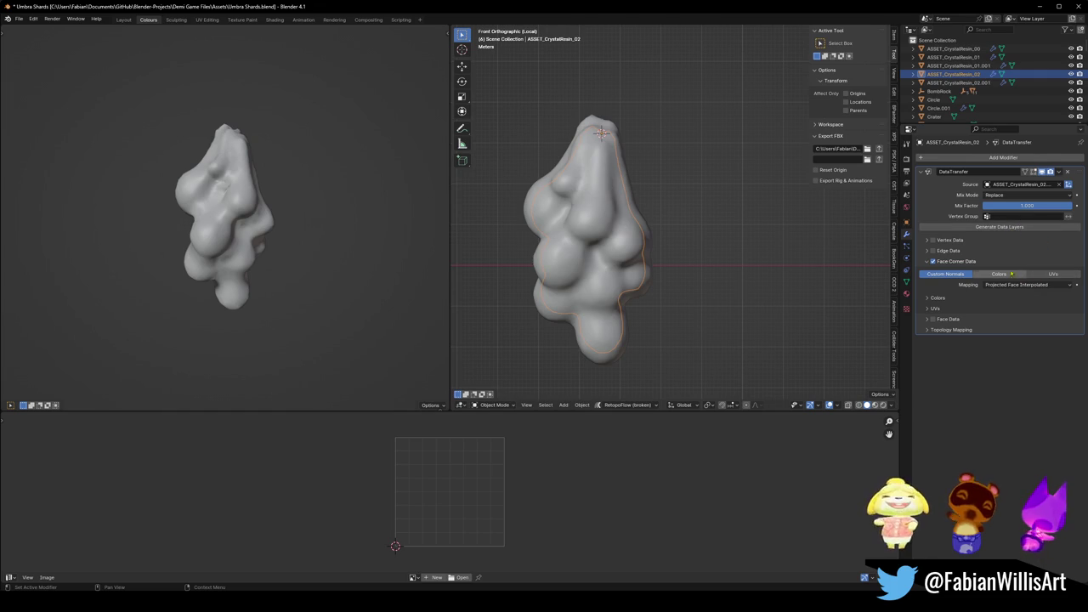
pyautogui.click(1003, 196)
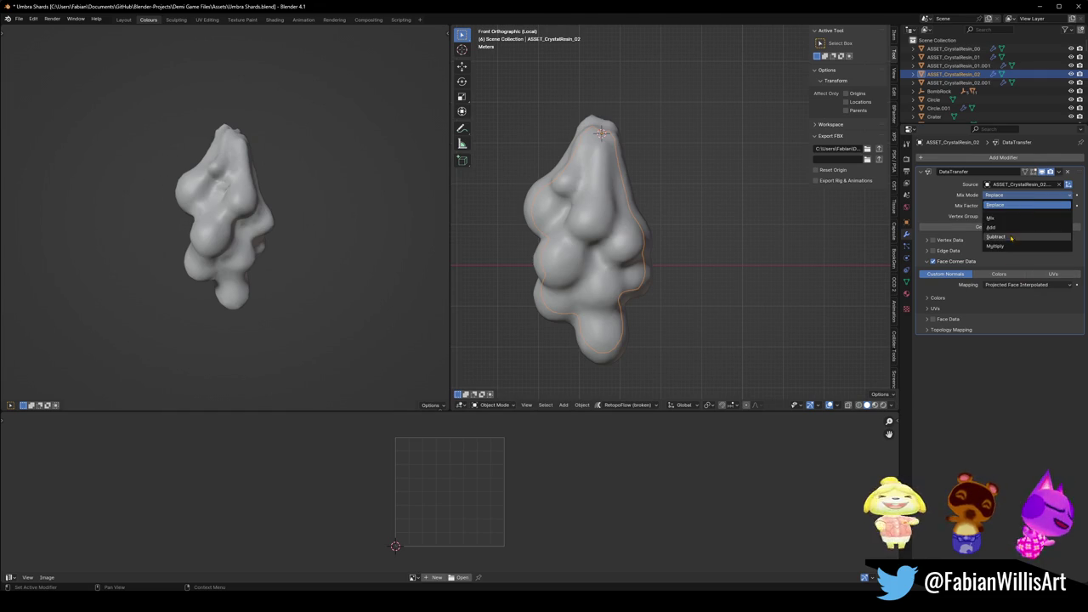
pyautogui.click(1003, 230)
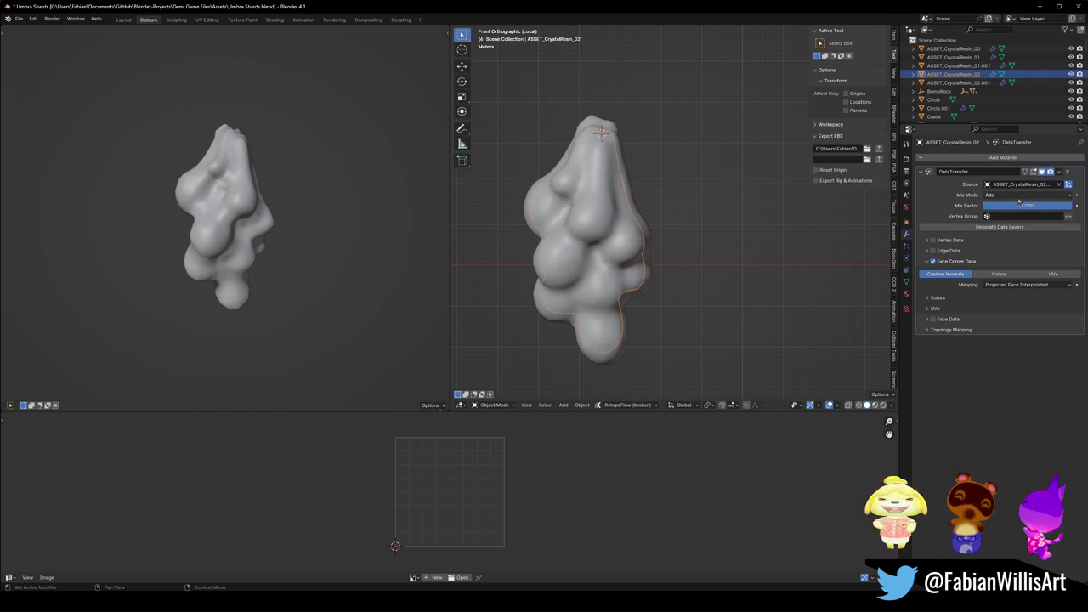
pyautogui.click(1019, 196)
pyautogui.click(1002, 248)
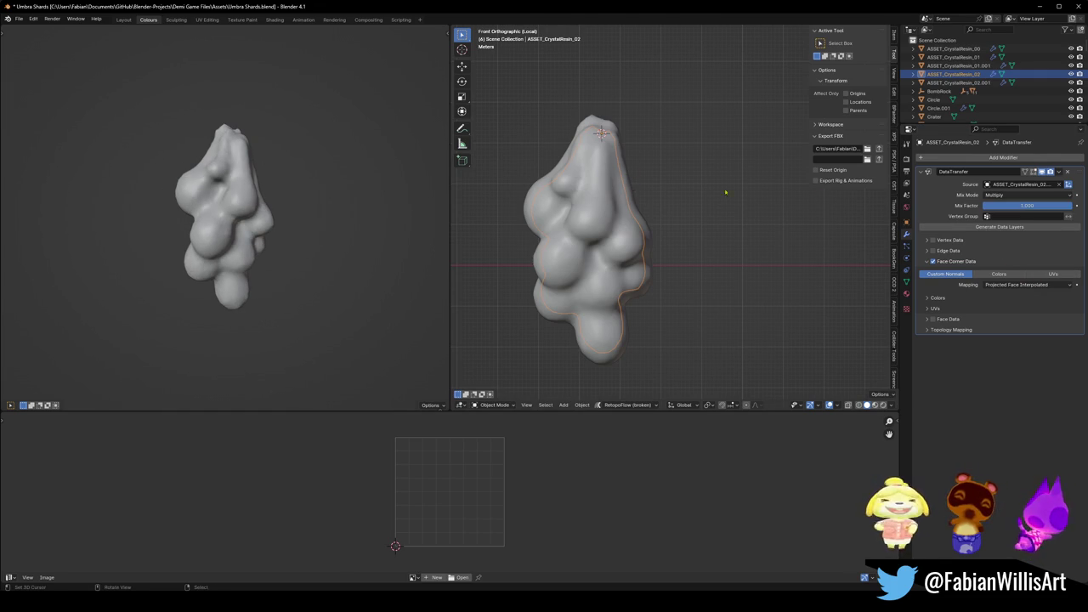
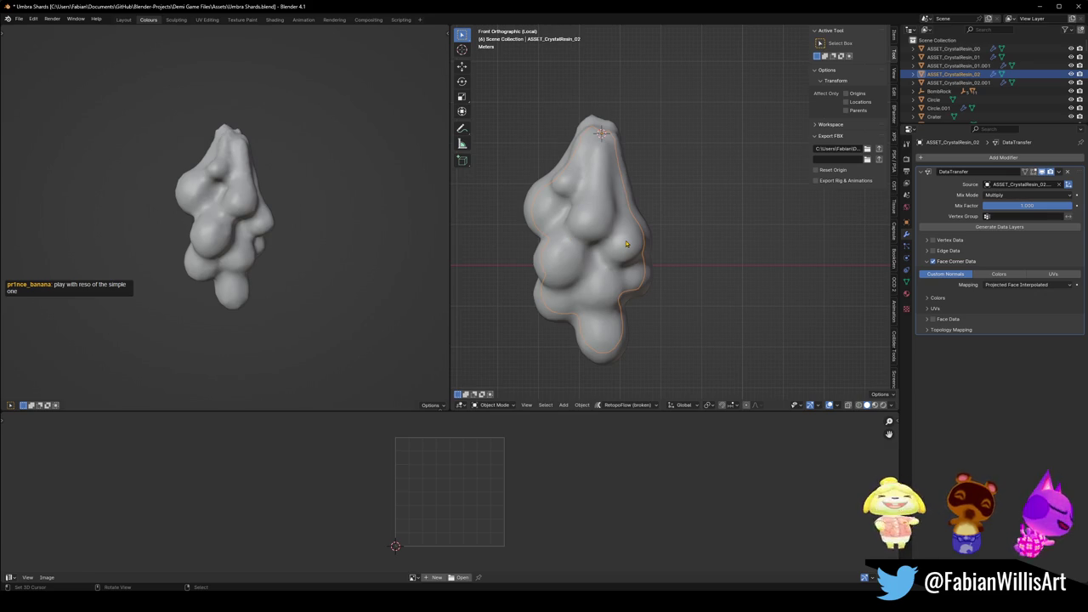
# Add a Subdivision modifier above DataTransfer, then delete it and select ASSET_CrystalResin_02.001.
pyautogui.hscroll(-1, 629, 255)
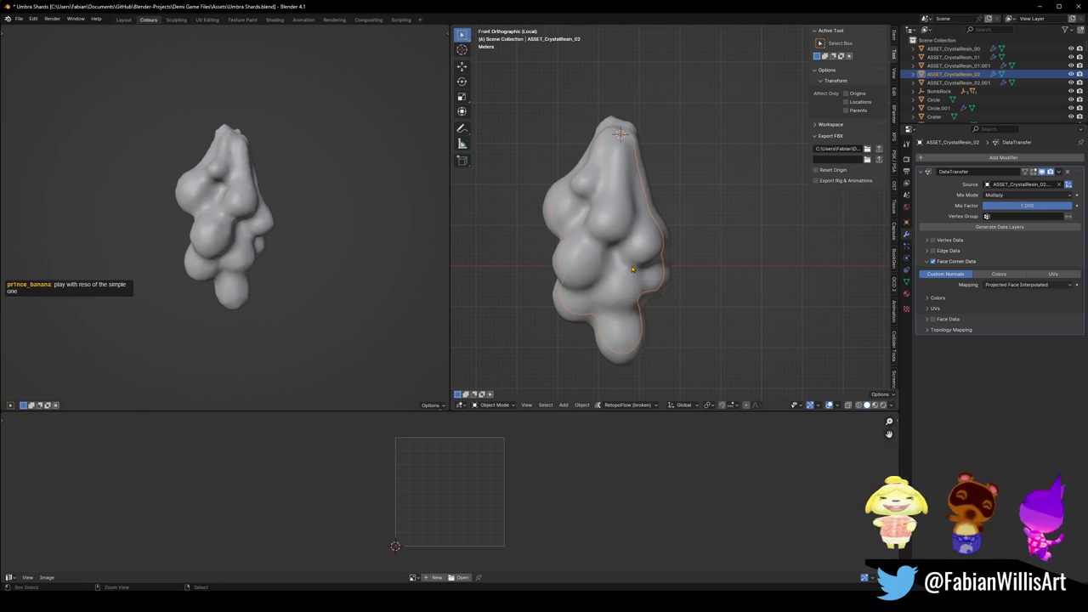
pyautogui.hotkey('ctrl', '1')
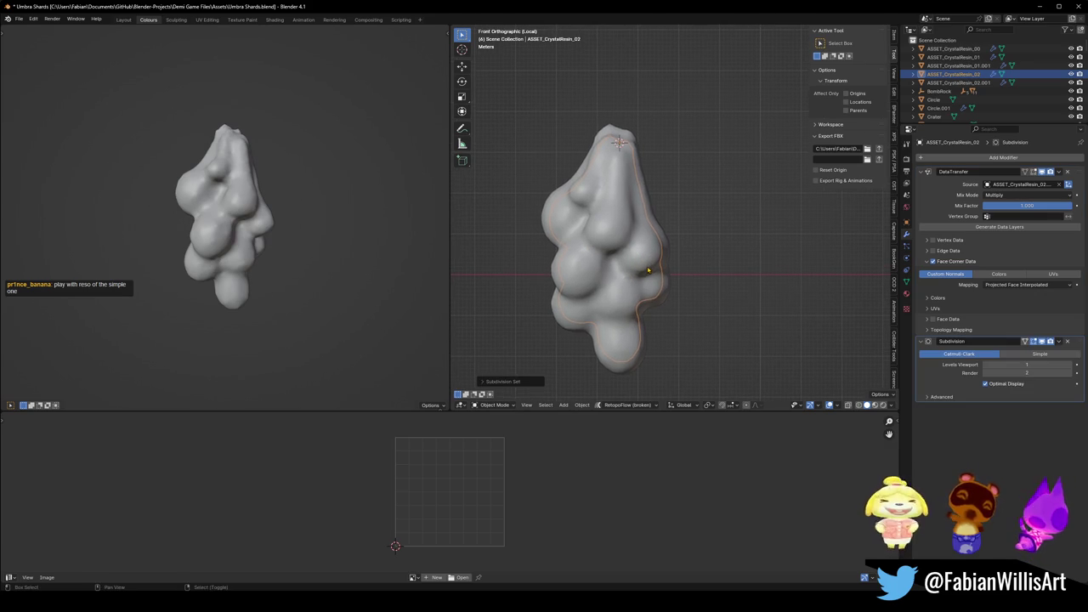
pyautogui.moveTo(1077, 342); pyautogui.dragTo(1077, 172)
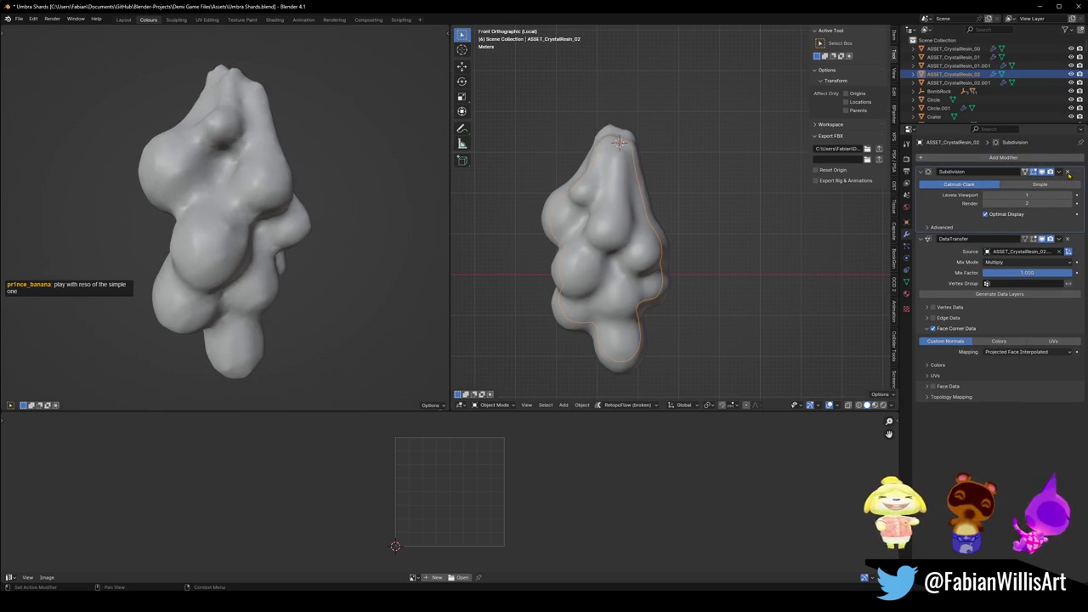
pyautogui.click(1067, 171)
pyautogui.click(656, 232)
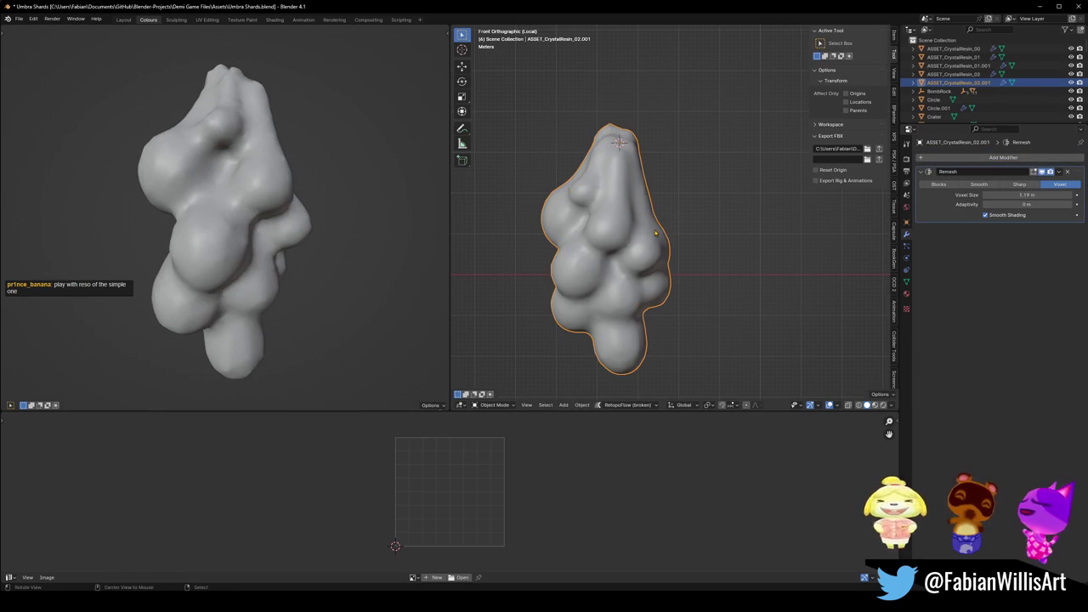
# Isolate the helper sphere Sphere.004 and snap it onto the 3D cursor.
pyautogui.press('KP_Divide')
pyautogui.click(654, 231)
pyautogui.press('KP_Divide')
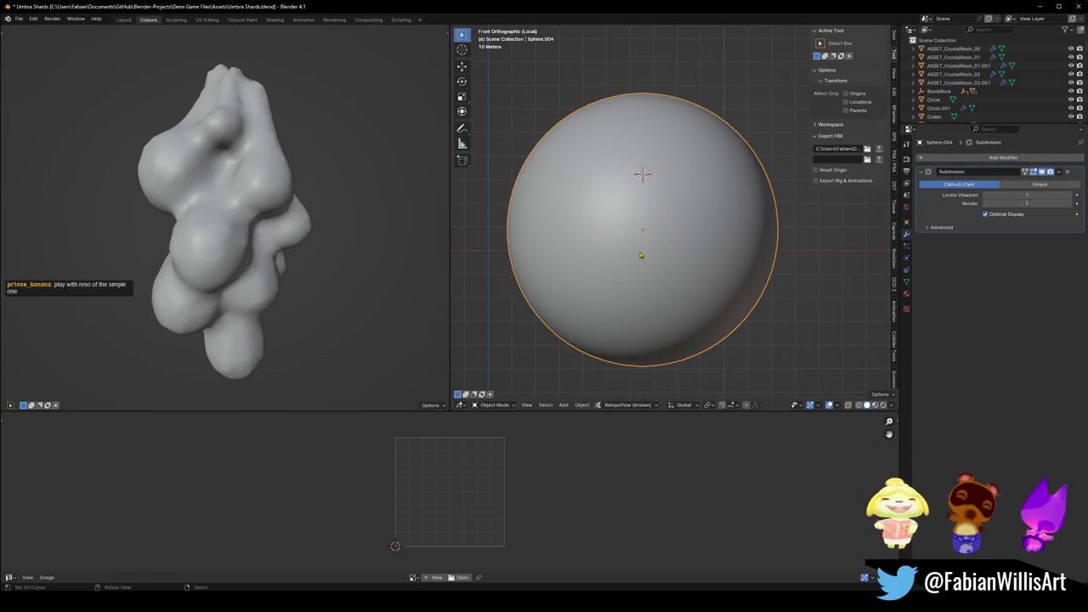
pyautogui.click(641, 255)
pyautogui.click(711, 235)
pyautogui.press('g')
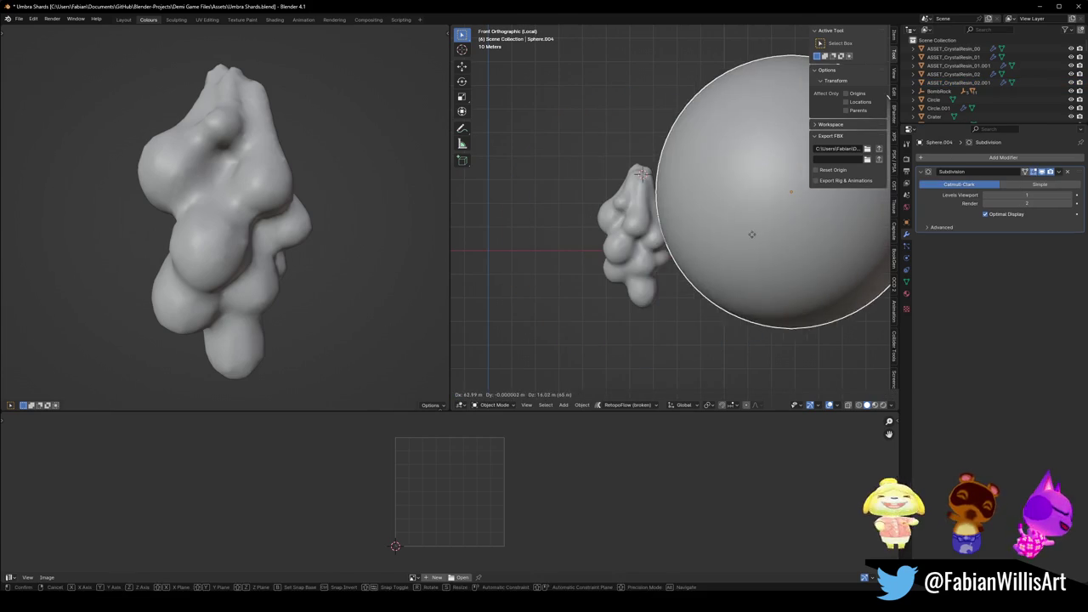
pyautogui.rightClick(751, 234)
pyautogui.click(637, 182)
pyautogui.click(638, 183)
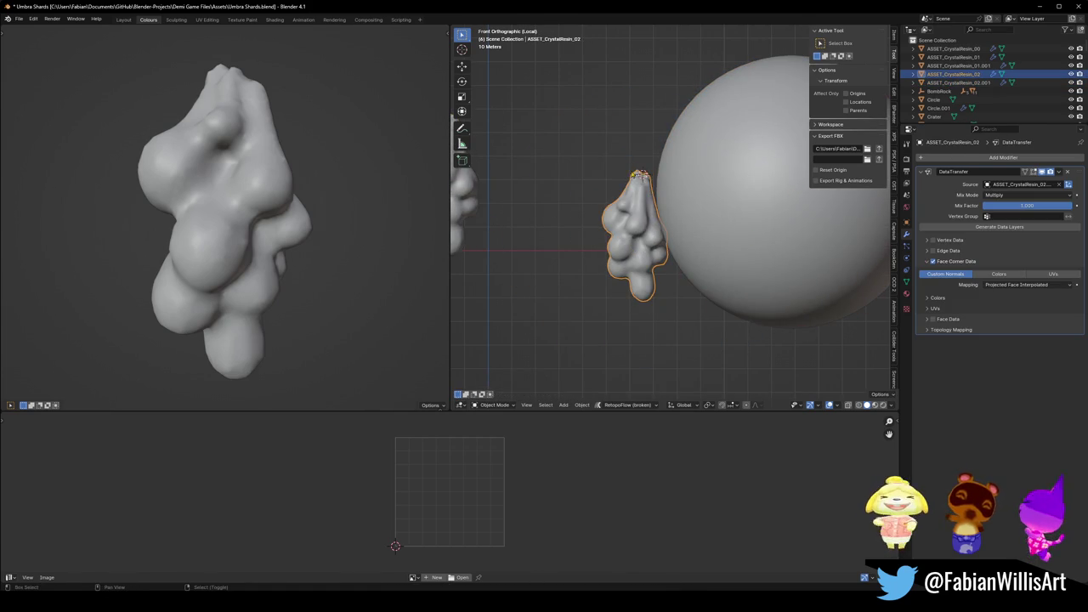
pyautogui.click(718, 235)
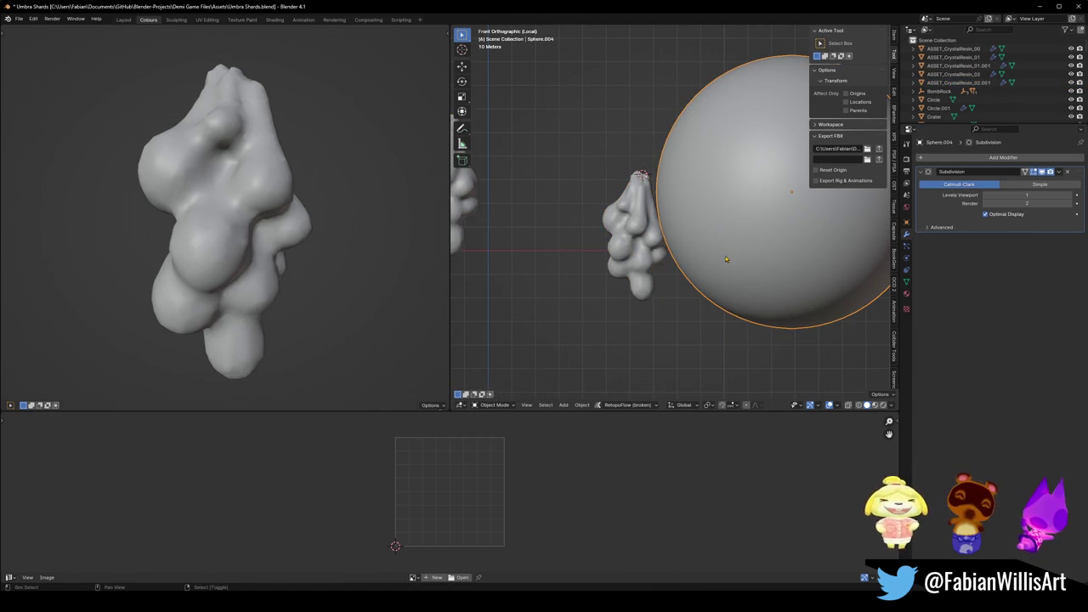
pyautogui.click(686, 257)
pyautogui.click(686, 257)
pyautogui.hotkey('shift', 's')
pyautogui.click(706, 215)
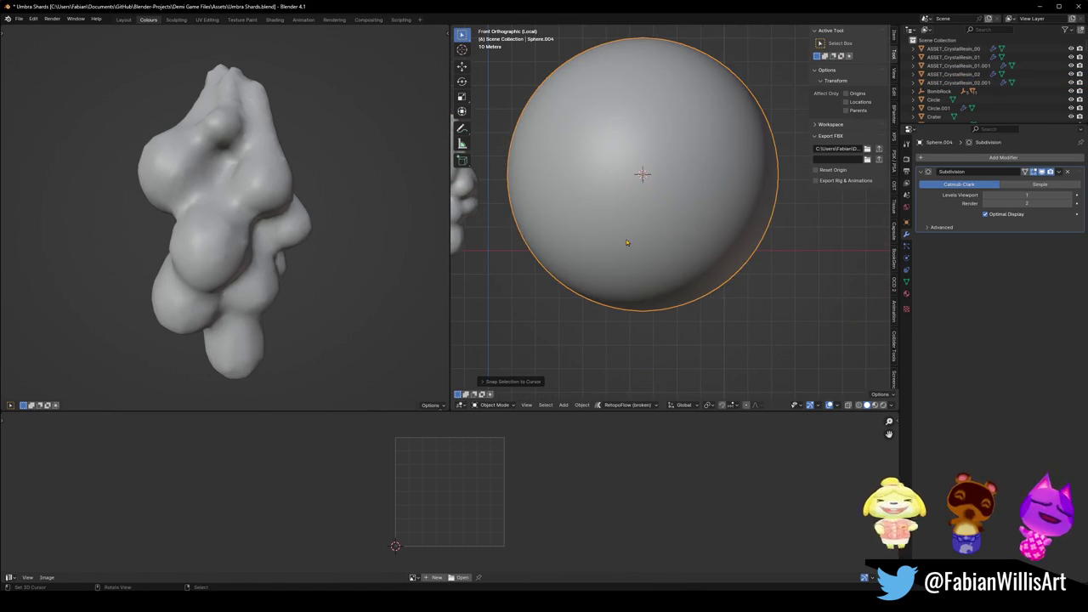
# Set the crystal's DataTransfer source to Sphere.004 with Mix Mode Replace.
pyautogui.click(1058, 184)
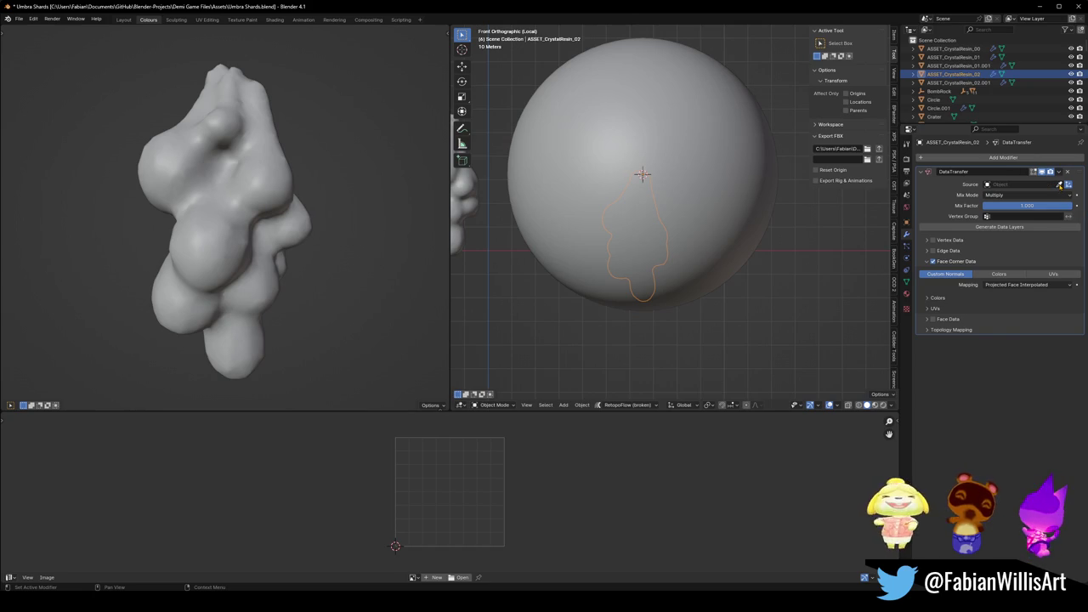
pyautogui.click(1058, 184)
pyautogui.press('Escape')
pyautogui.click(648, 240)
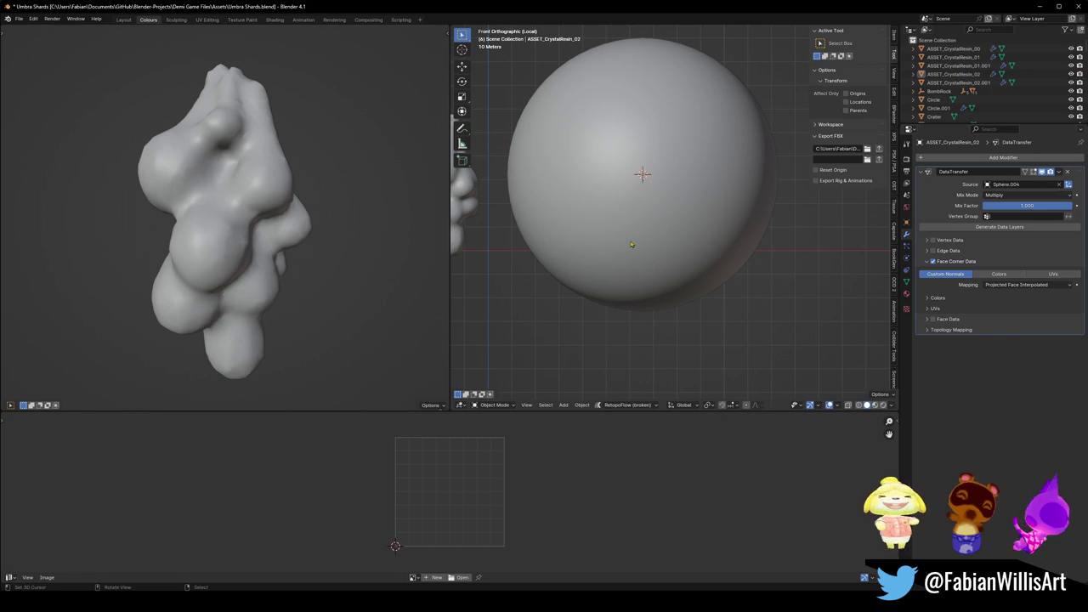
pyautogui.hotkey('ctrl', 'z')
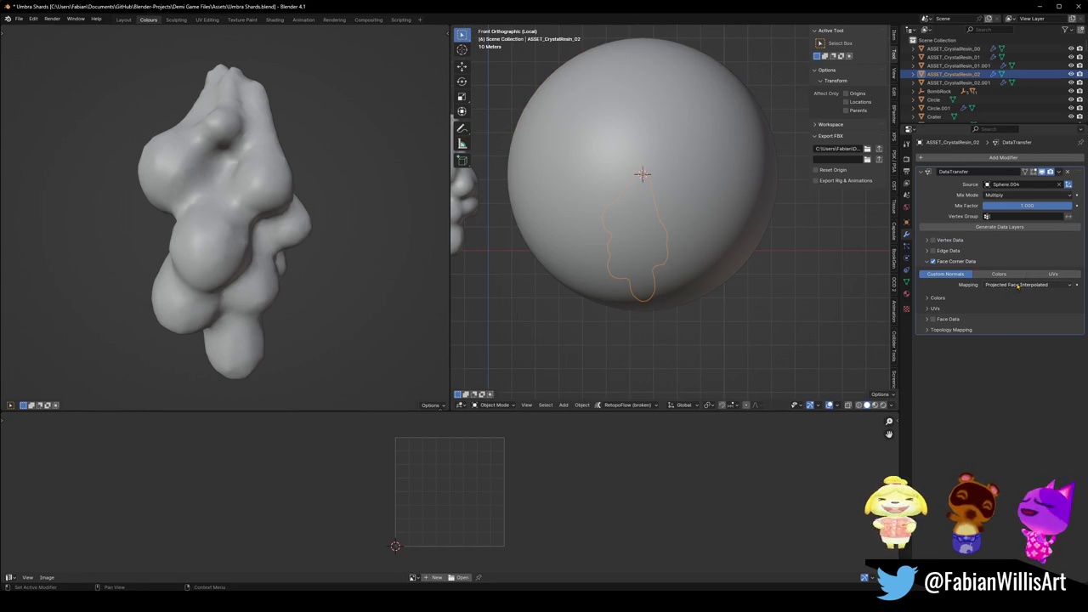
pyautogui.click(1016, 194)
pyautogui.click(1014, 207)
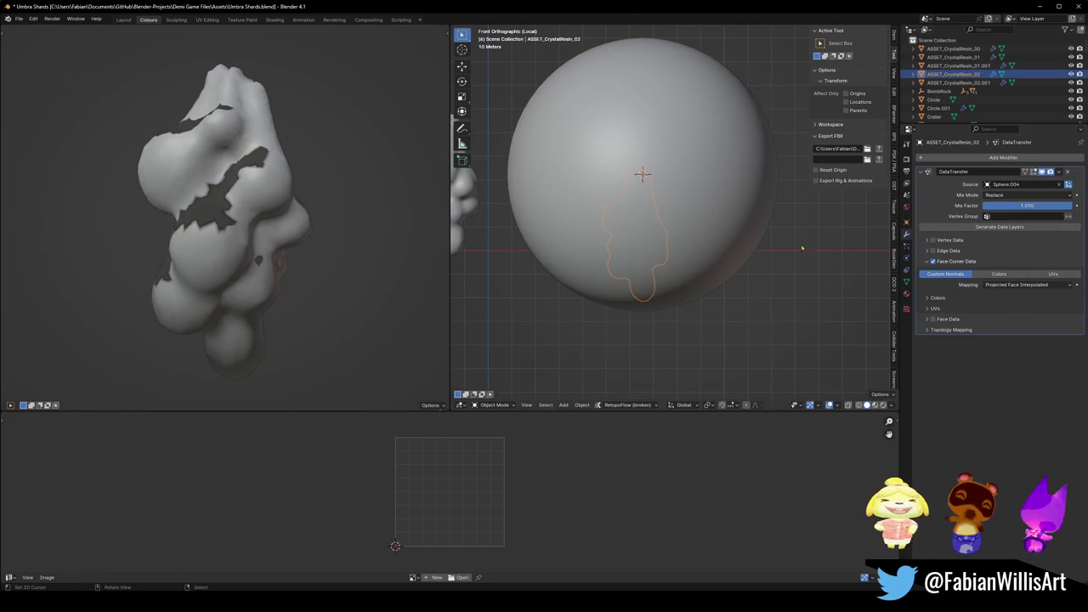
# Scale Sphere.004 up to enclose the crystal and lower it slightly.
pyautogui.scroll(-3, 549, 218)
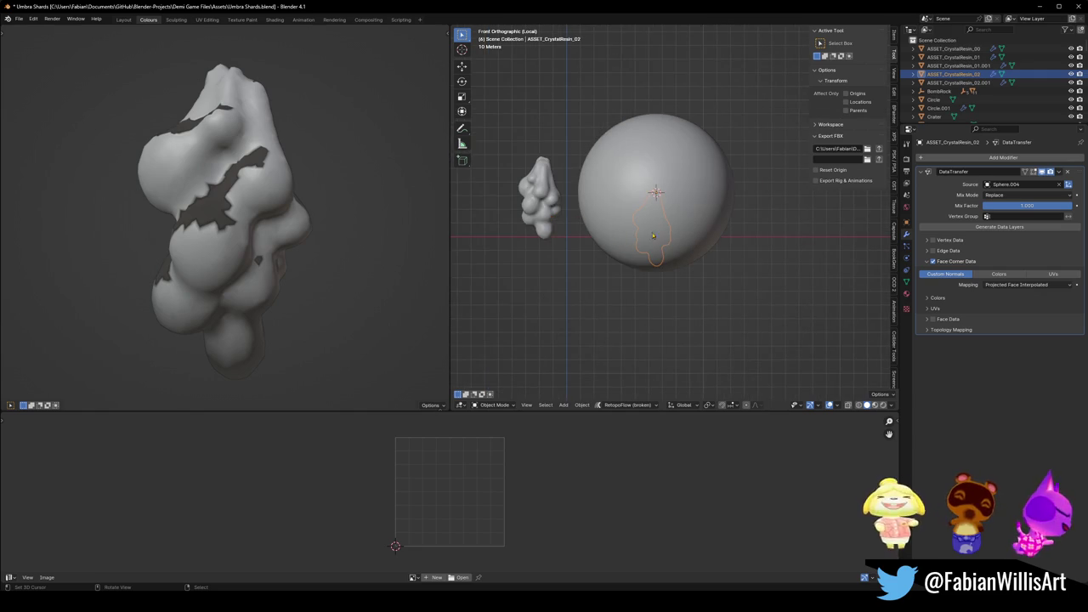
pyautogui.click(643, 238)
pyautogui.press('g')
pyautogui.press('z')
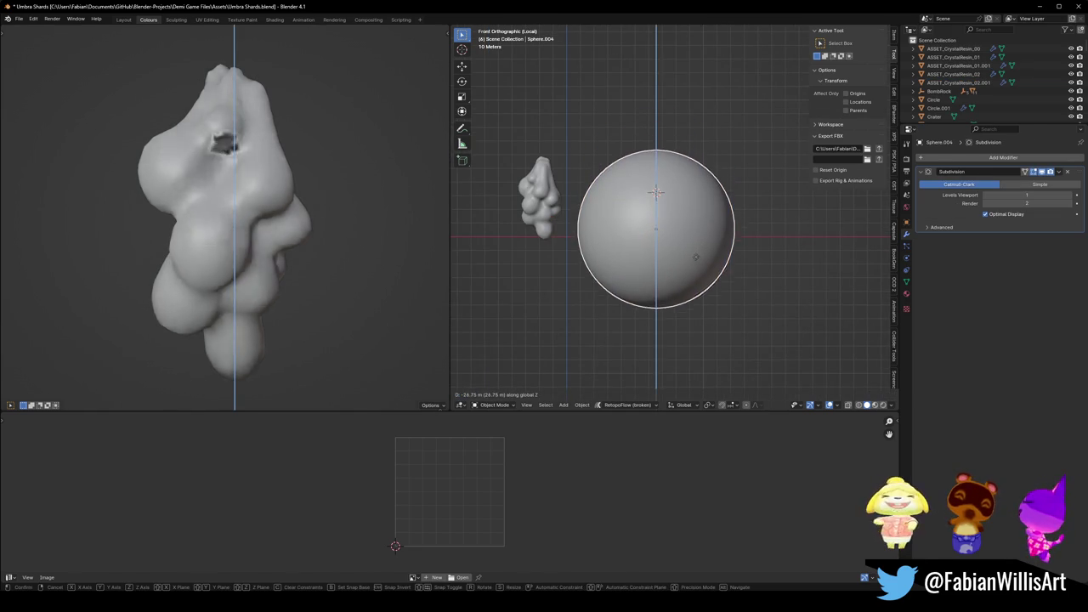
pyautogui.rightClick(696, 252)
pyautogui.press('s')
pyautogui.click(735, 234)
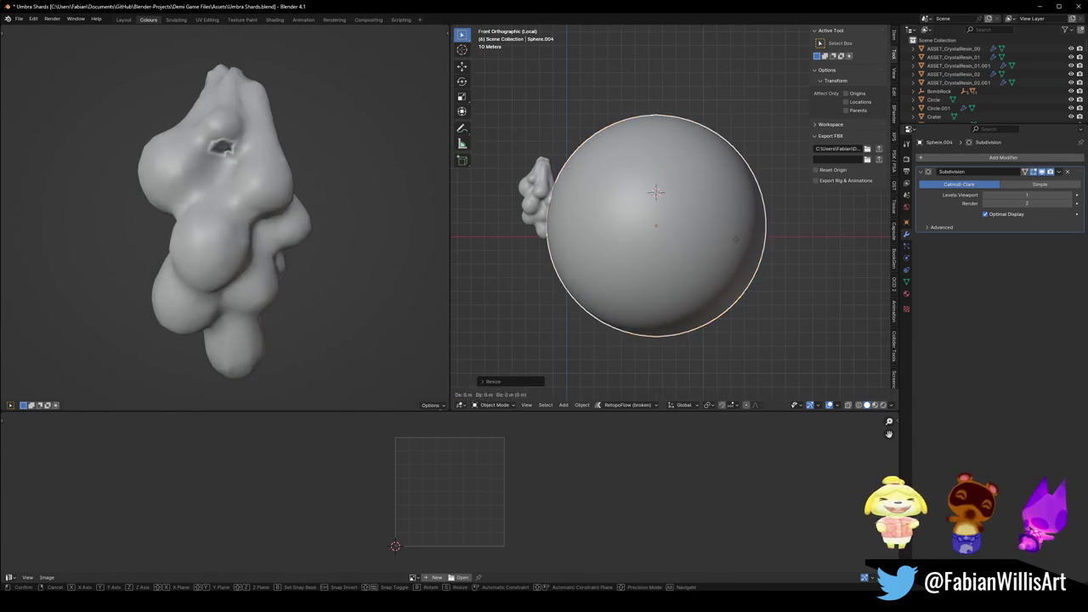
pyautogui.press('z')
pyautogui.click(714, 267)
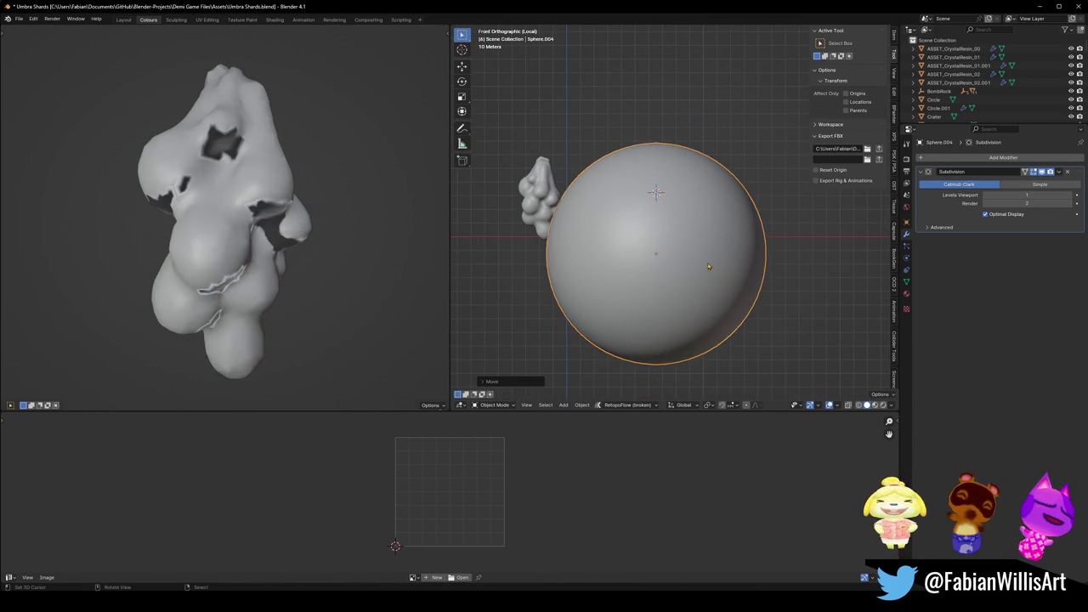
# In Edit Mode, select all of the crystal mesh and set its normals from faces.
pyautogui.click(714, 267)
pyautogui.press('q')
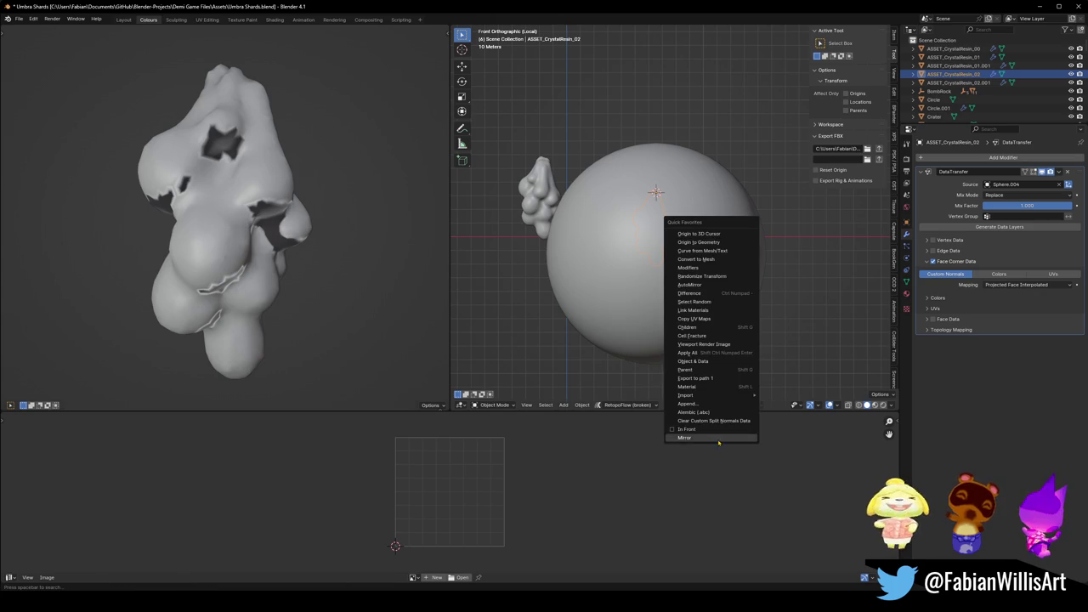
pyautogui.click(714, 420)
pyautogui.rightClick(654, 252)
pyautogui.click(654, 254)
pyautogui.press('Tab')
pyautogui.press('a')
pyautogui.hotkey('alt', 'n')
pyautogui.click(691, 271)
pyautogui.press('Tab')
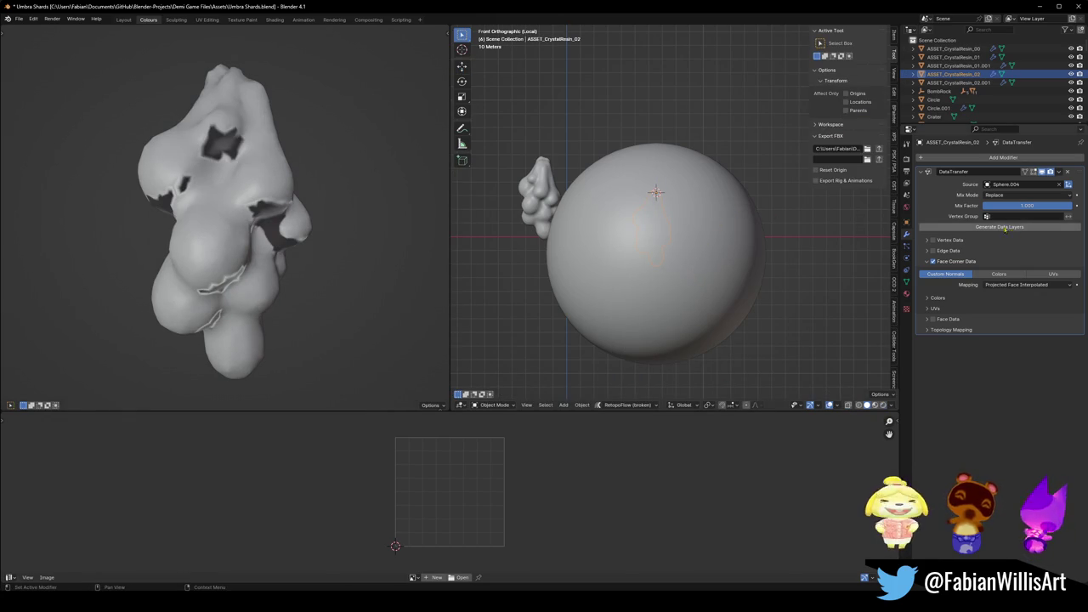
# Set the DataTransfer mapping to Nearest Corner and Best Matching Face Normal.
pyautogui.click(1015, 291)
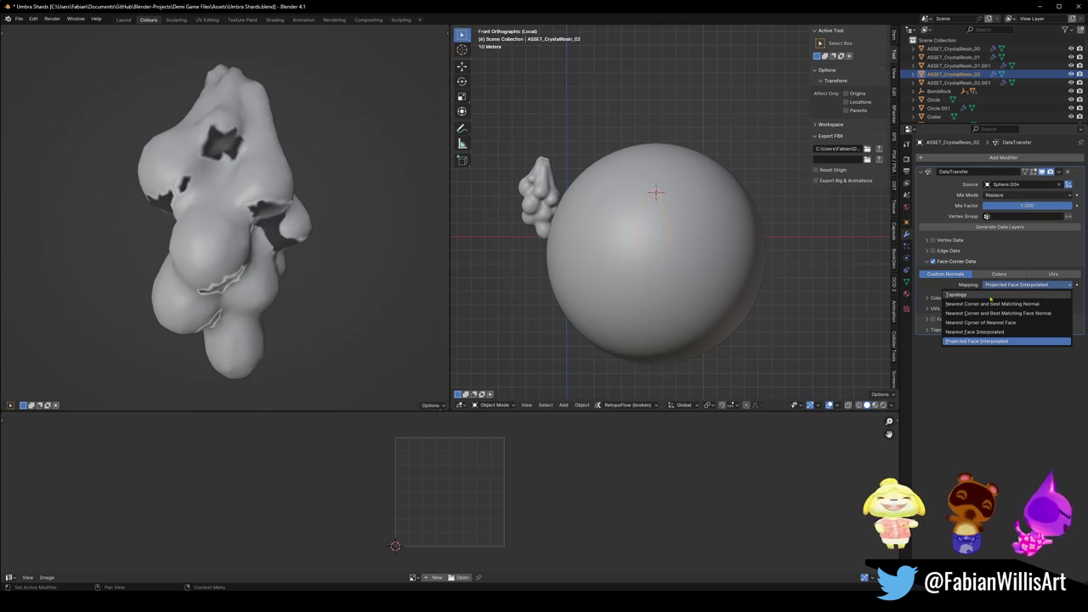
pyautogui.click(1015, 296)
pyautogui.click(1008, 296)
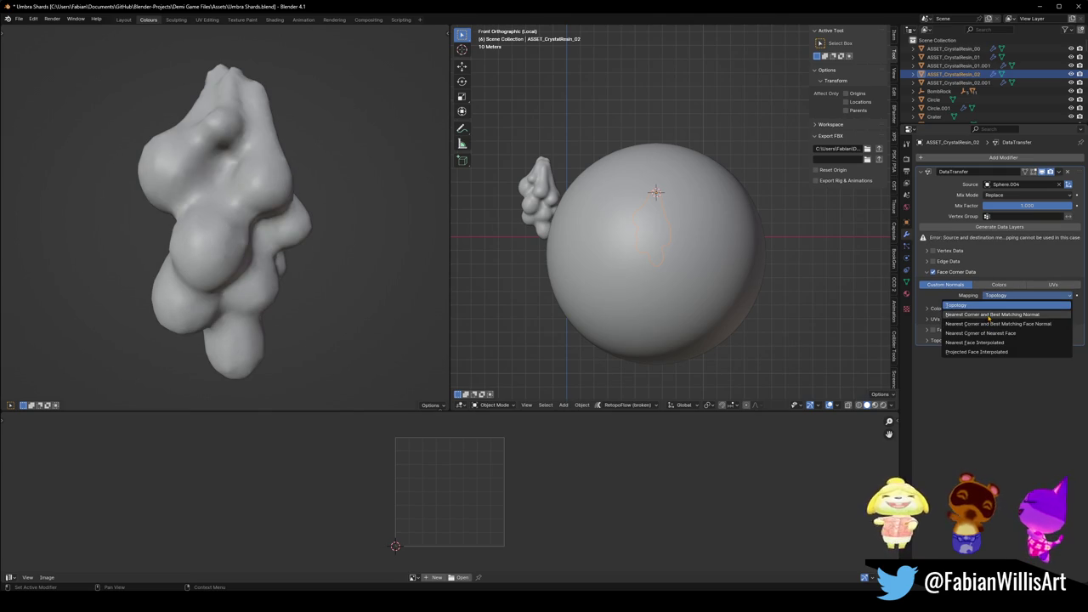
pyautogui.click(988, 315)
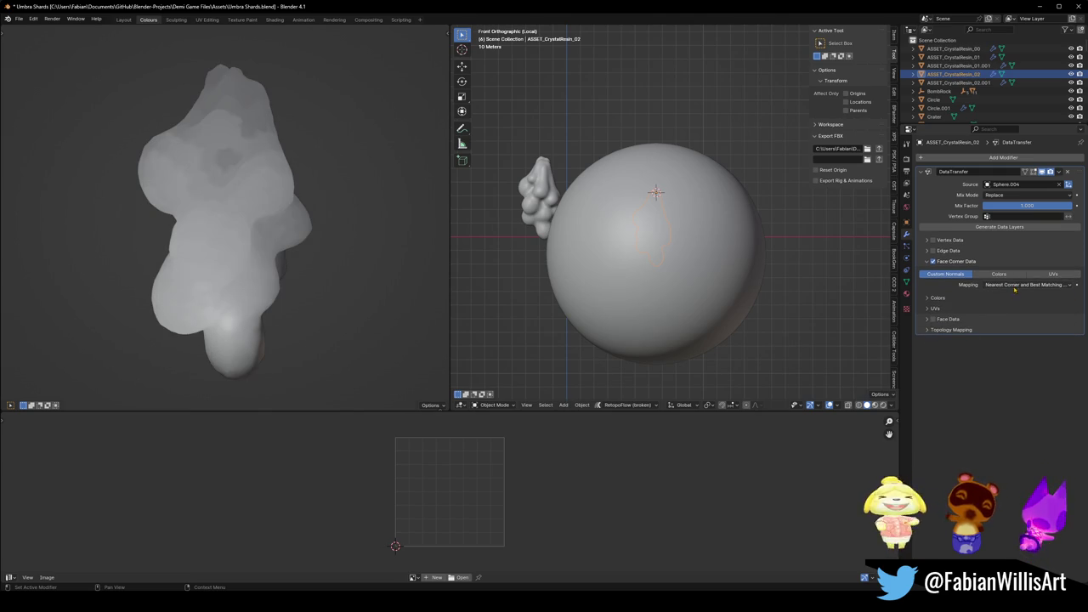
# Move the sphere off to the right and select the original ASSET_CrystalResin_02.
pyautogui.click(600, 278)
pyautogui.press('g')
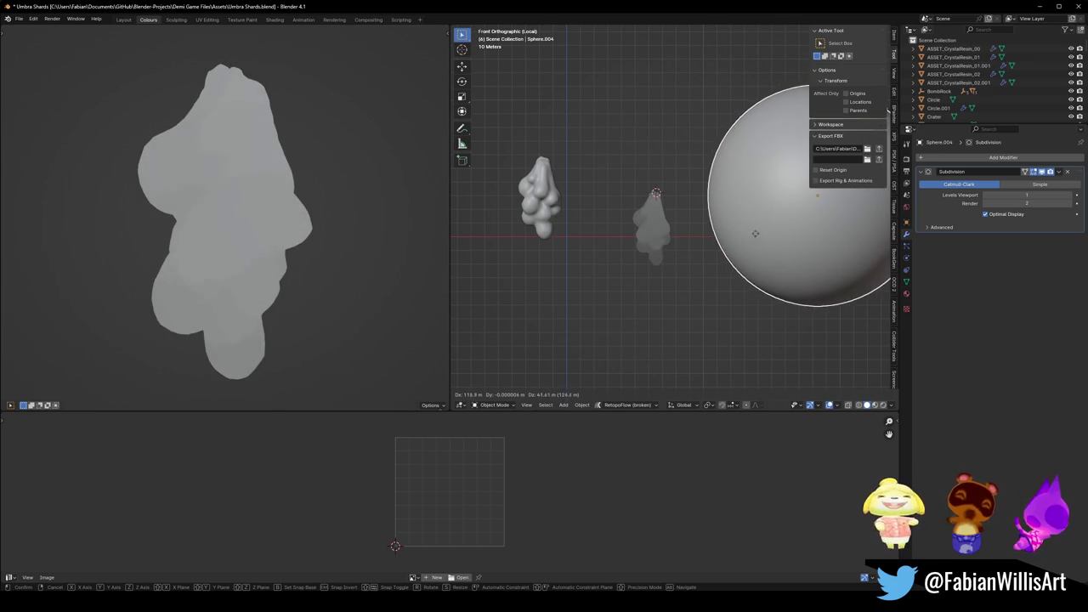
pyautogui.click(759, 236)
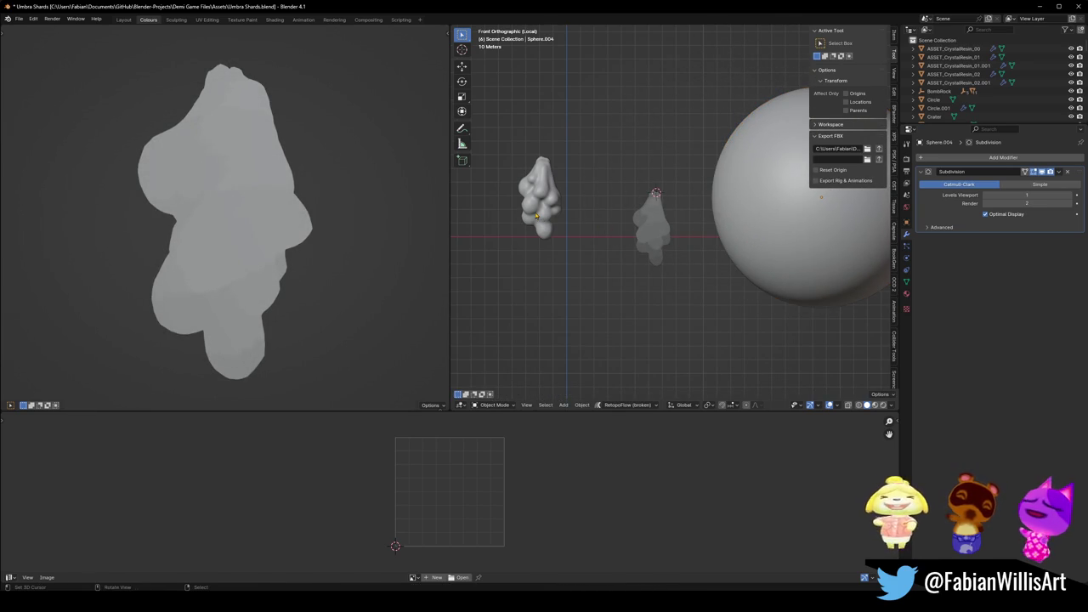
pyautogui.click(536, 216)
pyautogui.press('h')
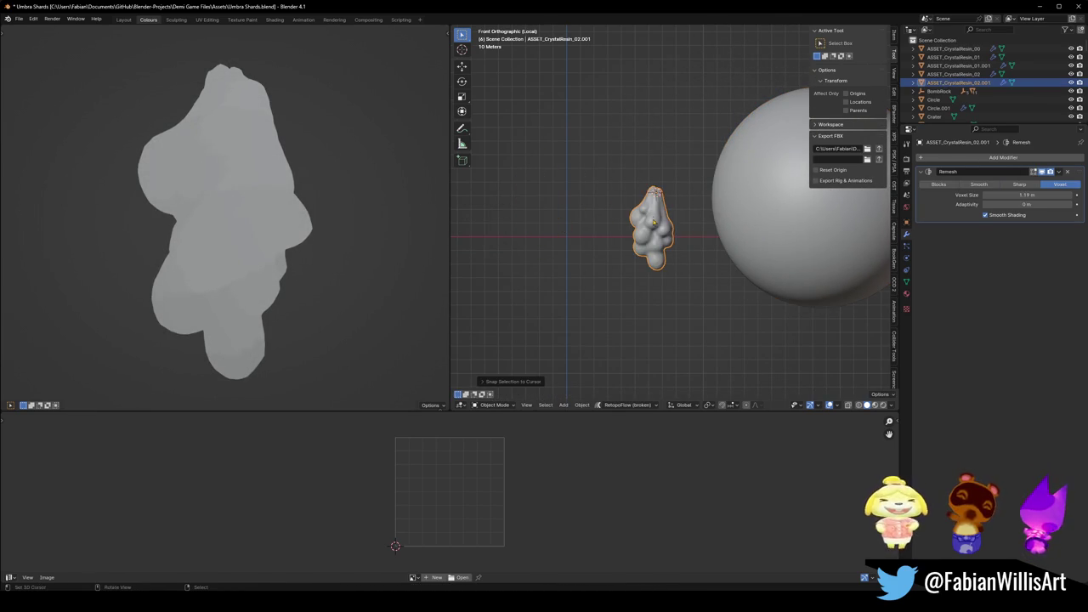
pyautogui.click(654, 223)
# Set the original crystal's DataTransfer source to ASSET_CrystalResin_02.001.
pyautogui.click(1059, 184)
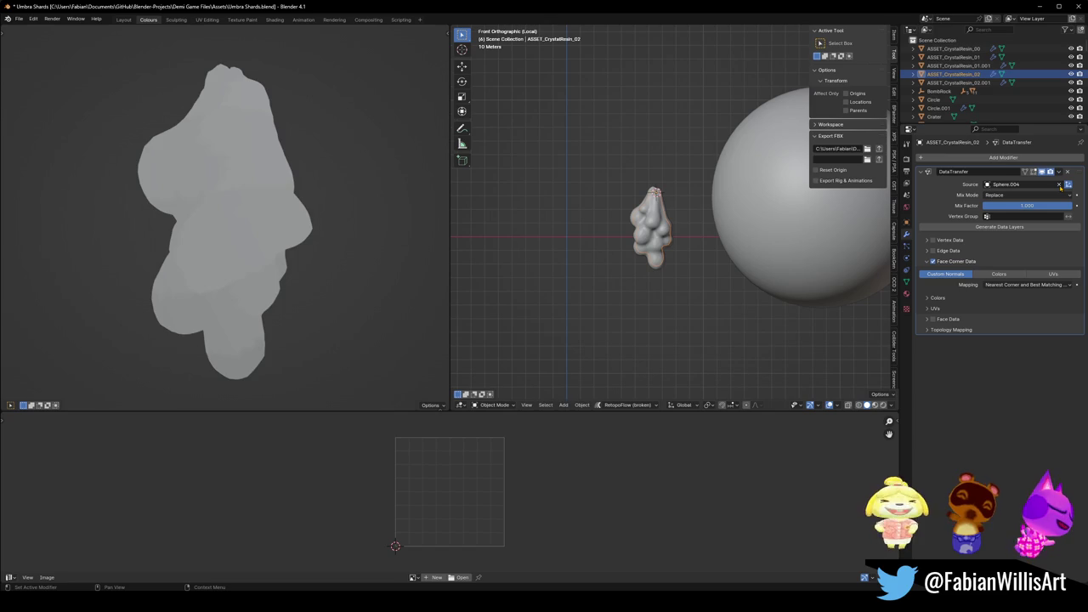
pyautogui.click(656, 255)
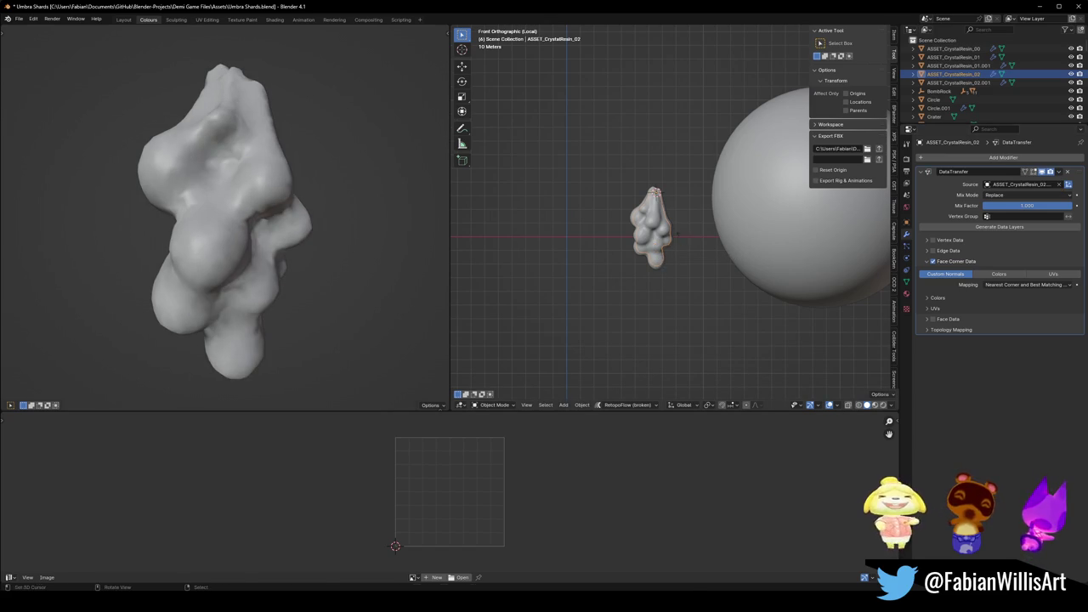
pyautogui.press('s')
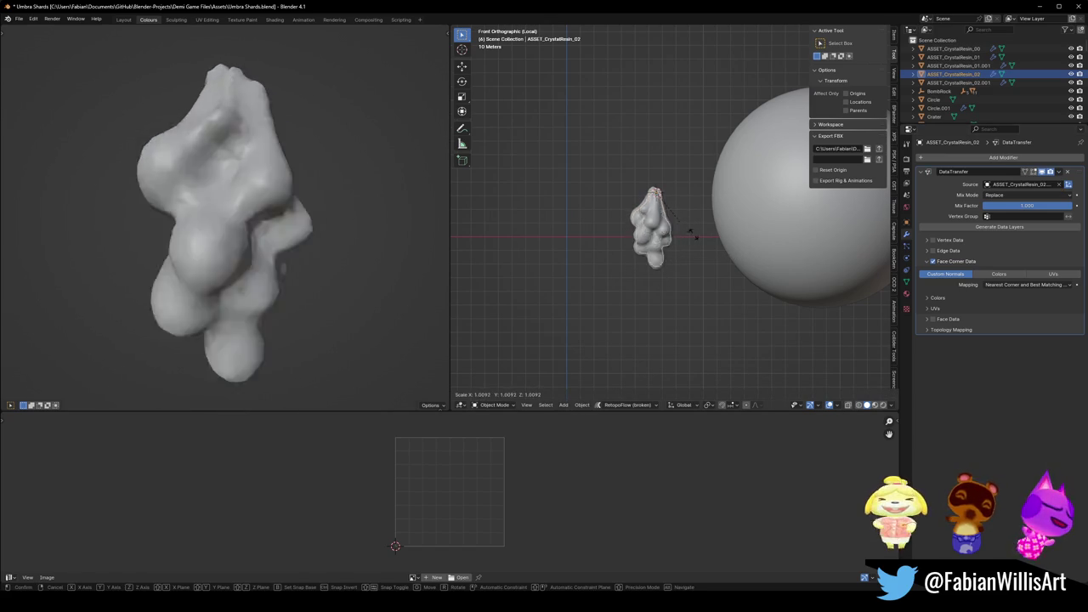
pyautogui.press('Escape')
# Adjust the copy's Remesh voxel size to 0.833 m, then delete the Remesh modifier.
pyautogui.click(676, 232)
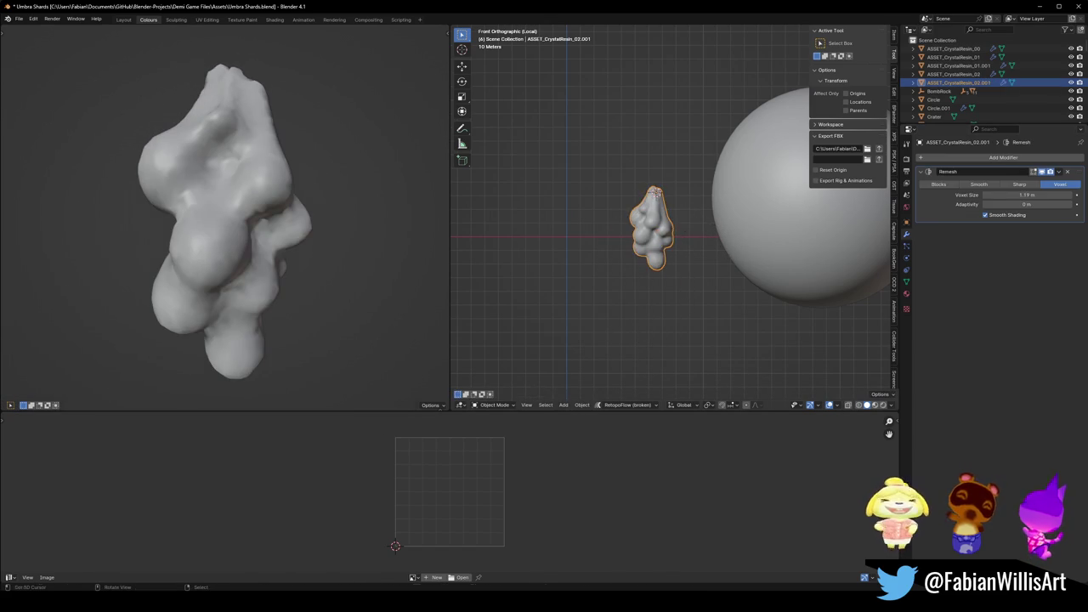
pyautogui.press('s')
pyautogui.press('Escape')
pyautogui.scroll(-4, 299, 217)
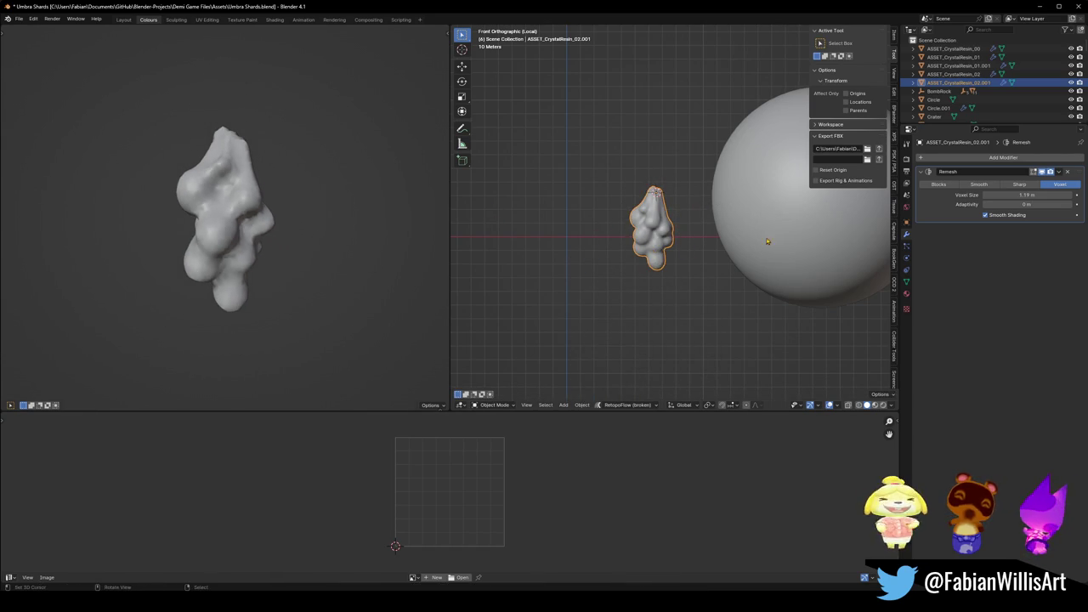
pyautogui.scroll(2, 671, 216)
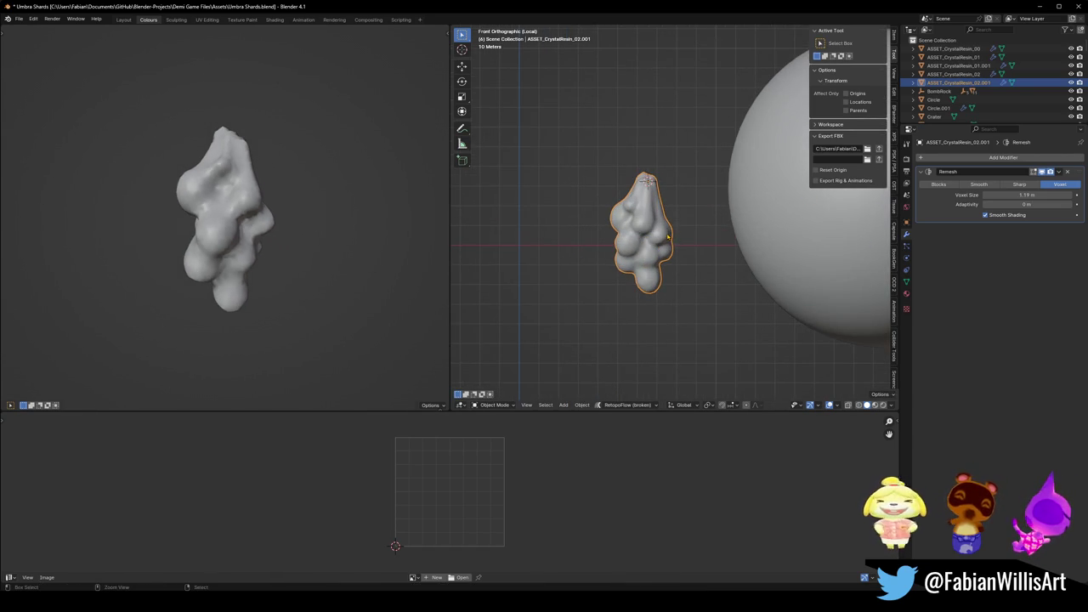
pyautogui.moveTo(1027, 195)
pyautogui.mouseDown()
pyautogui.moveTo(985, 195)
pyautogui.moveTo(1052, 193)
pyautogui.mouseUp()
pyautogui.click(1068, 172)
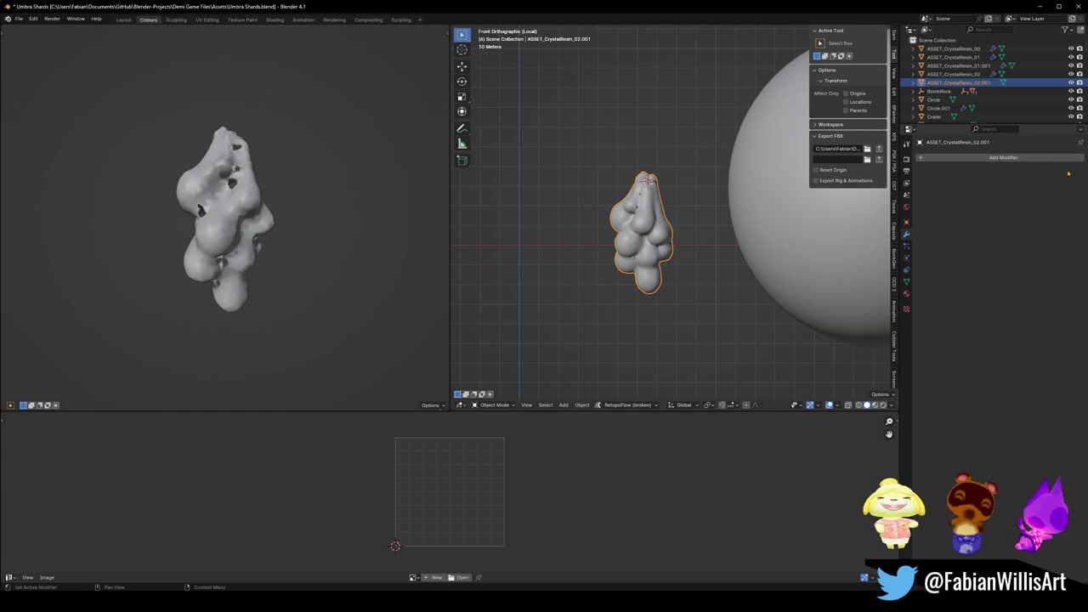
pyautogui.click(1026, 158)
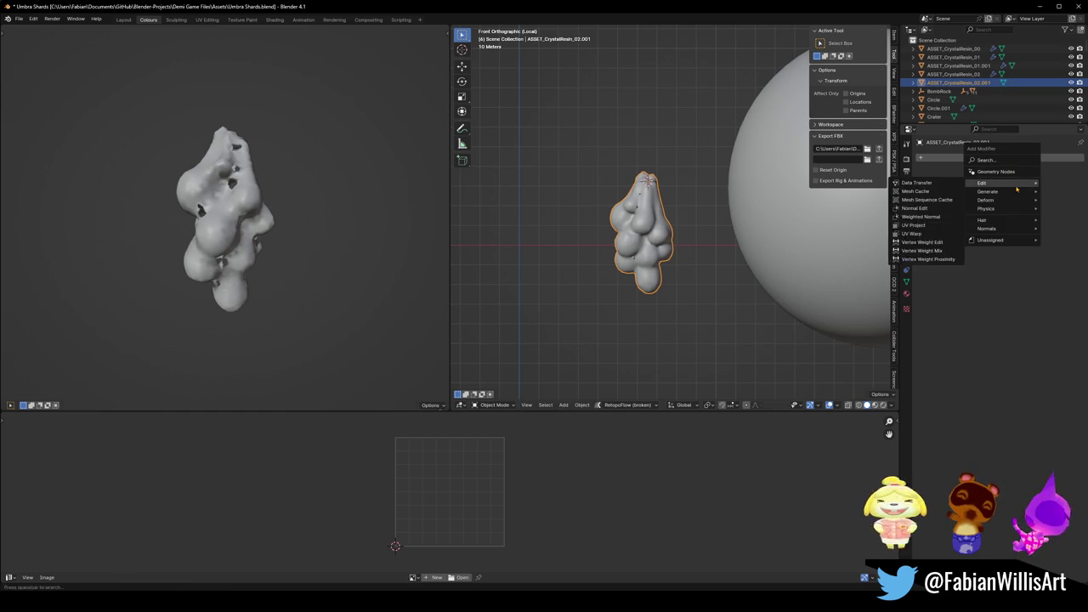
# Add a Multires modifier to the copy, subdivide one level, inspect it, then delete it.
pyautogui.moveTo(1015, 183)
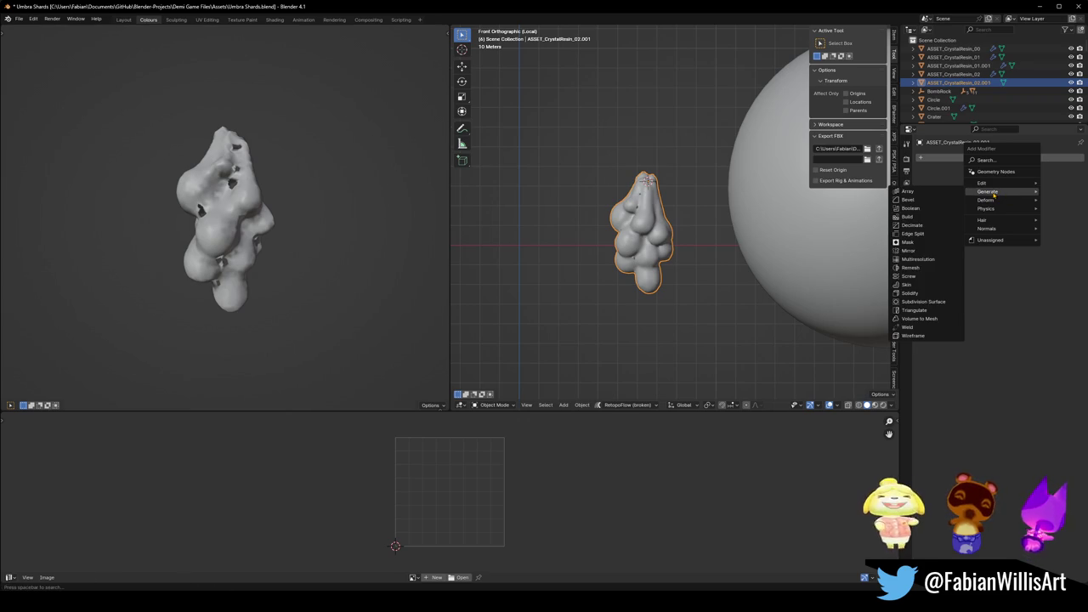
pyautogui.click(918, 259)
pyautogui.click(1035, 247)
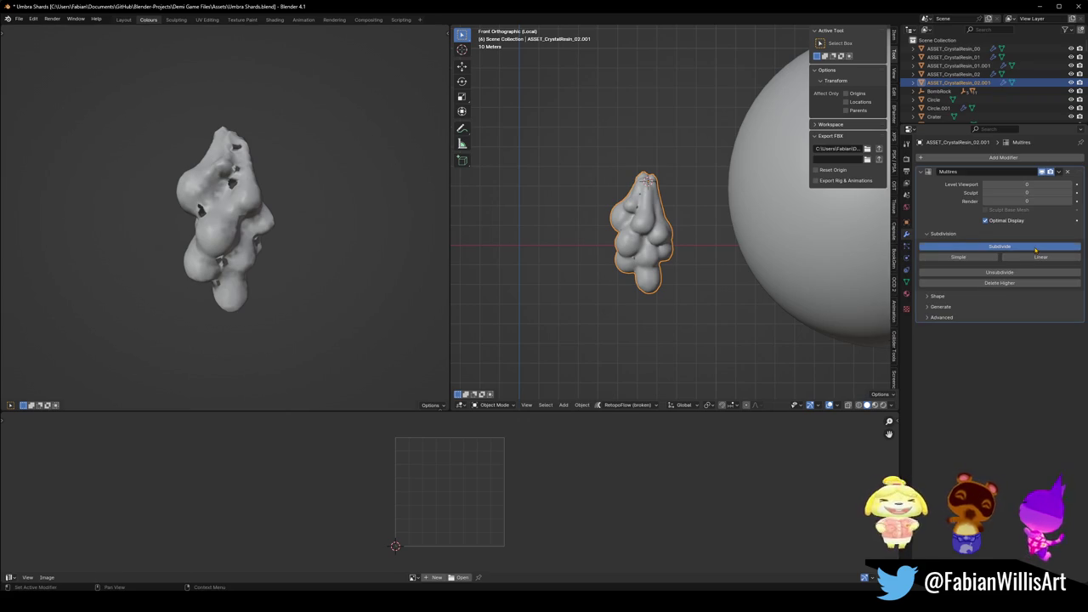
pyautogui.scroll(5, 718, 255)
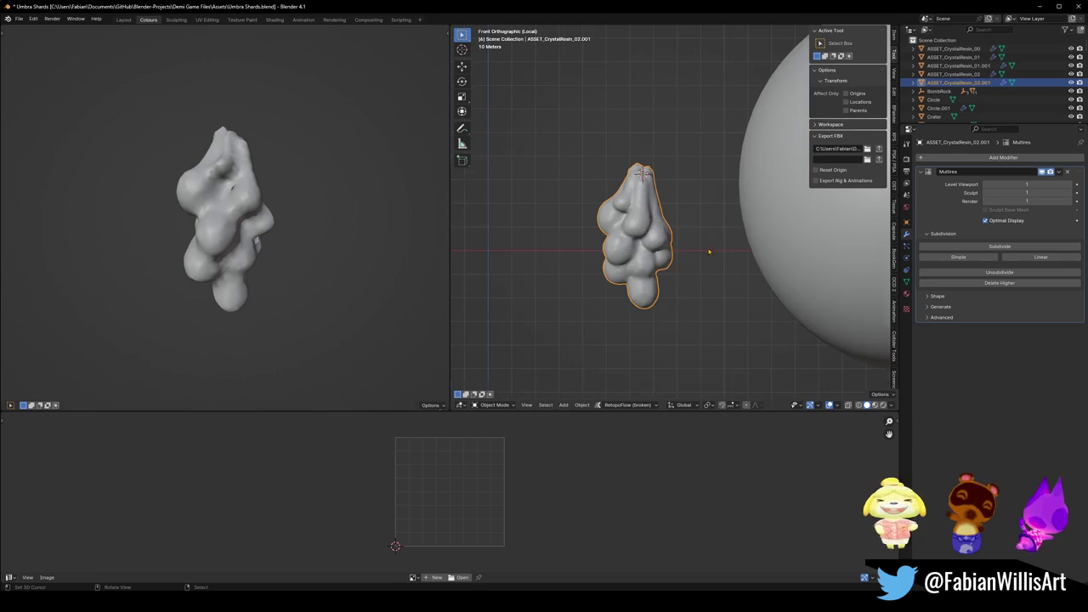
pyautogui.moveTo(623, 220); pyautogui.dragTo(752, 187)
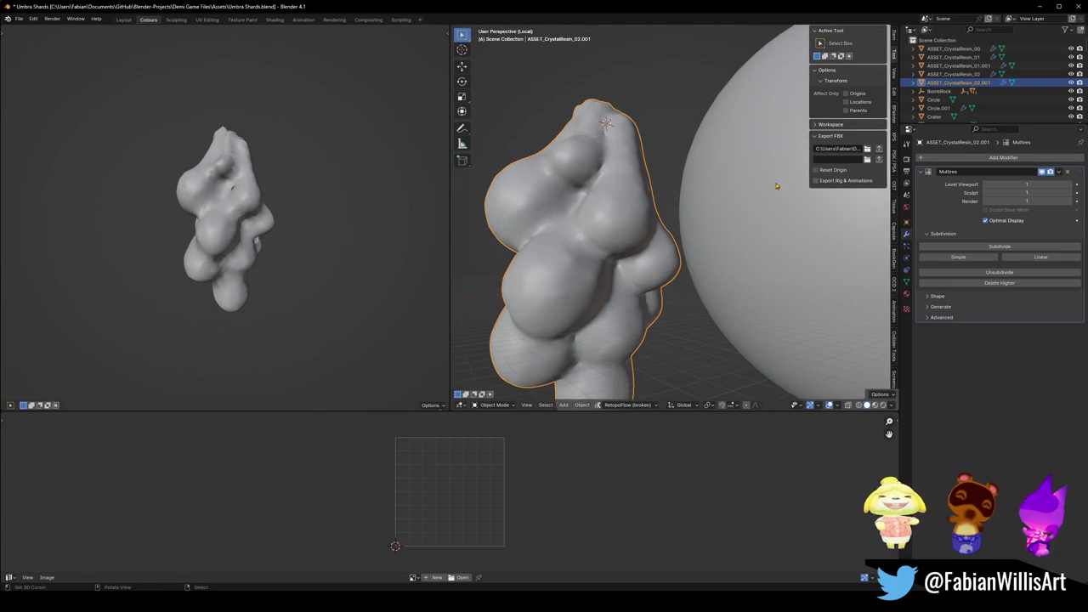
pyautogui.click(1068, 172)
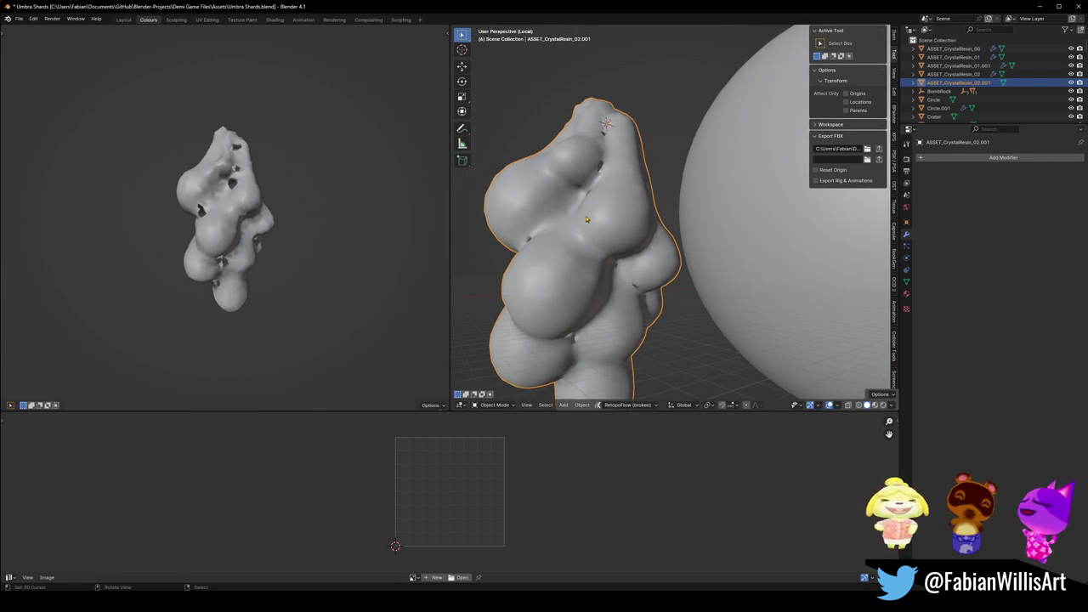
# On the whole copy mesh, set normals from faces, then smooth the custom normal vectors.
pyautogui.press('Tab')
pyautogui.hotkey('alt', 'a')
pyautogui.press('a')
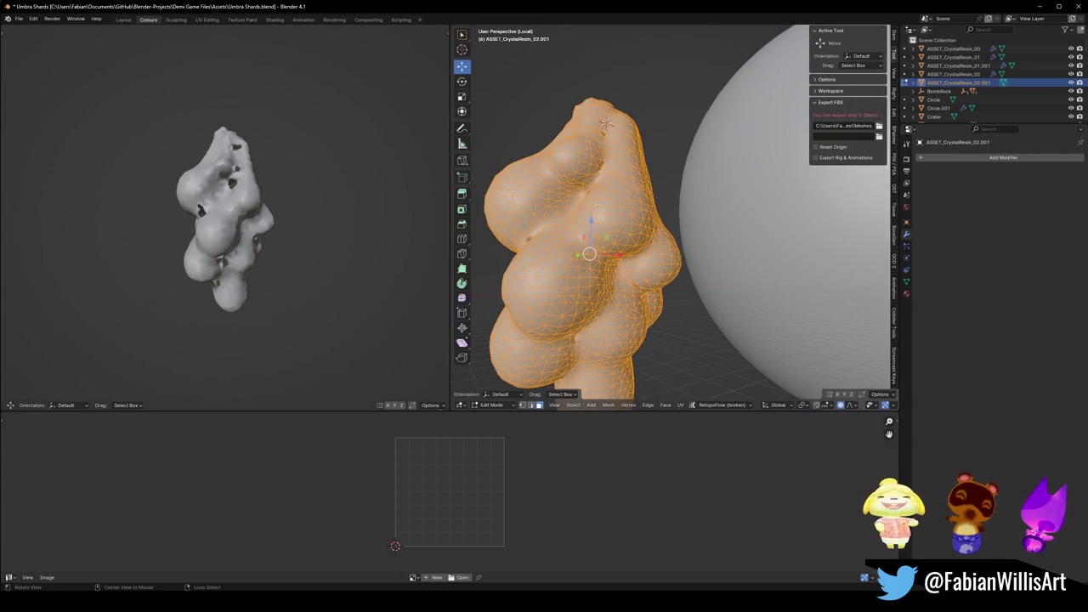
pyautogui.hotkey('alt', 'n')
pyautogui.click(597, 207)
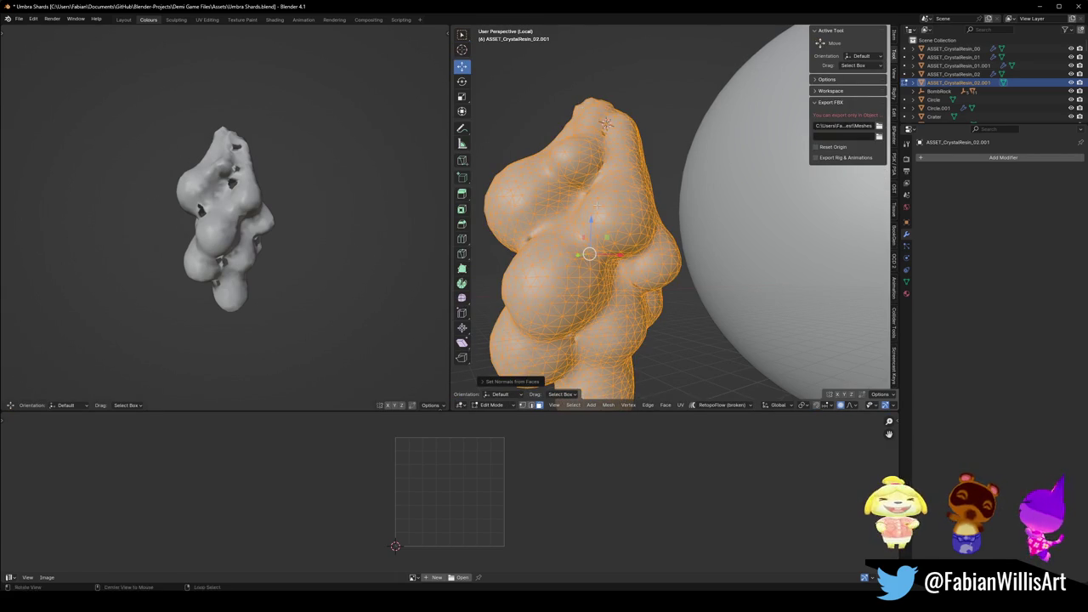
pyautogui.hotkey('alt', 'n')
pyautogui.click(574, 277)
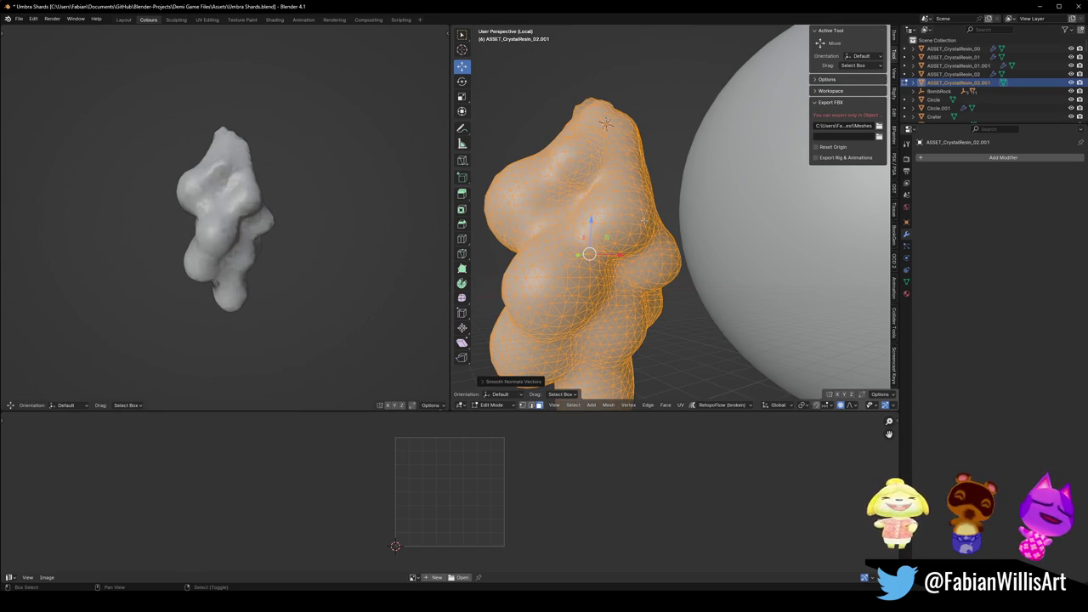
pyautogui.moveTo(441, 211)
pyautogui.mouseDown()
pyautogui.moveTo(73, 211)
pyautogui.moveTo(356, 212)
pyautogui.moveTo(255, 212)
pyautogui.moveTo(393, 235)
pyautogui.mouseUp()
pyautogui.press('Tab')
# Move the copy along X to sit left of the original, then view it from the front in Edit Mode.
pyautogui.scroll(-5, 623, 250)
pyautogui.moveTo(623, 250)
pyautogui.mouseDown()
pyautogui.moveTo(558, 258)
pyautogui.moveTo(595, 255)
pyautogui.mouseUp()
pyautogui.press('g')
pyautogui.press('x')
pyautogui.click(573, 242)
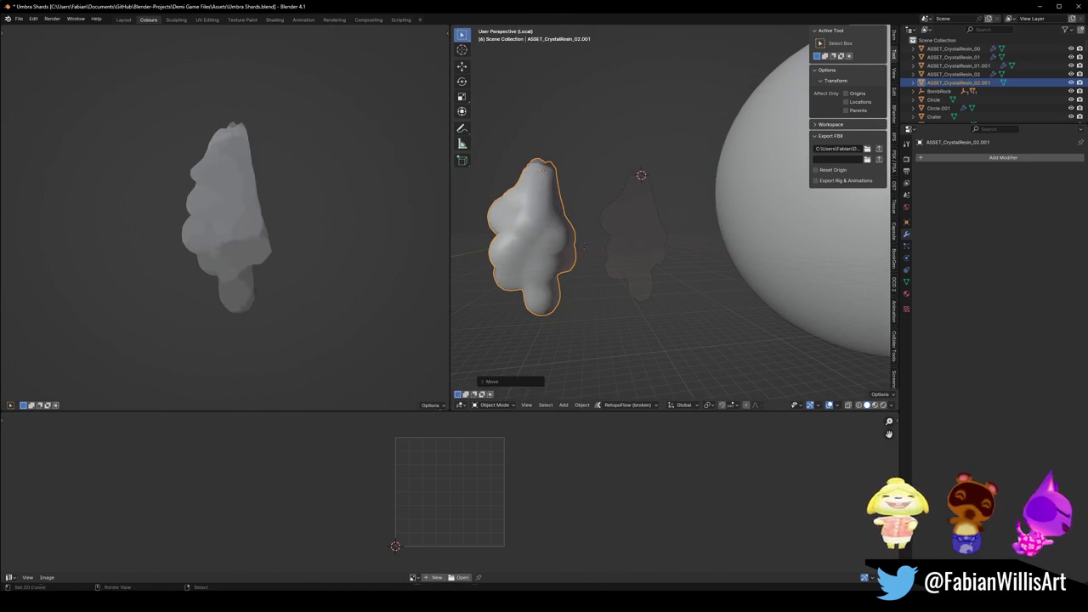
pyautogui.press('g')
pyautogui.press('x')
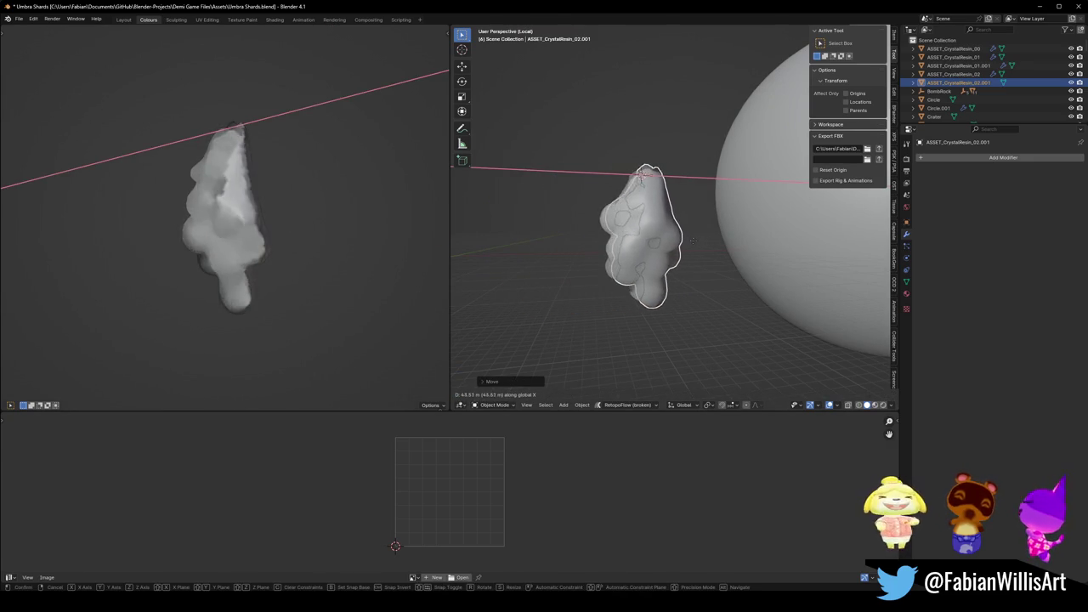
pyautogui.rightClick(689, 247)
pyautogui.hotkey('alt', 'a')
pyautogui.moveTo(571, 246); pyautogui.dragTo(671, 246)
pyautogui.click(671, 247)
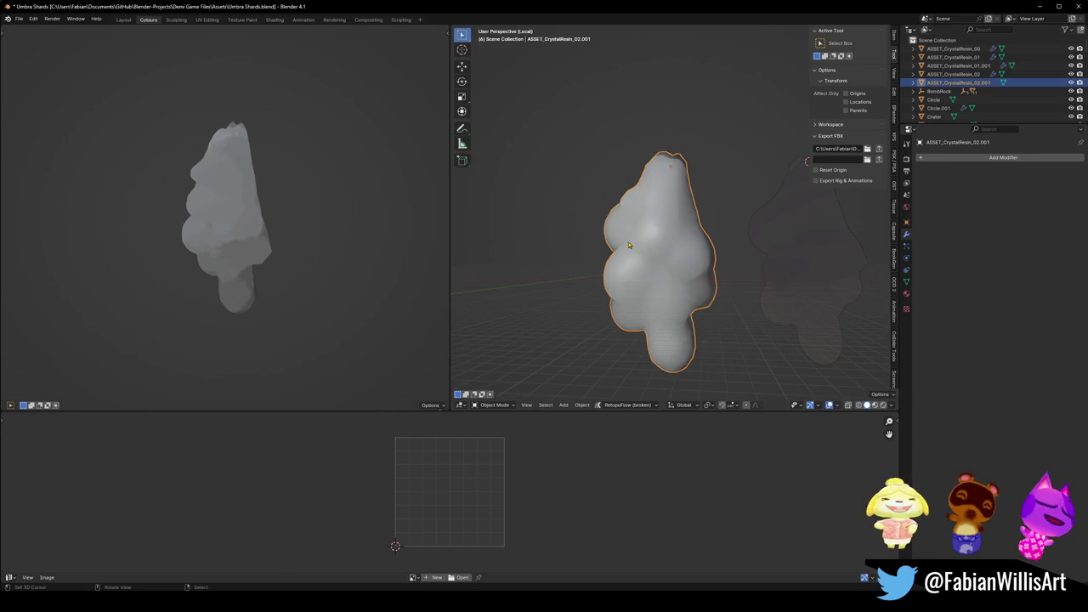
pyautogui.press('KP_1')
pyautogui.press('Tab')
pyautogui.hotkey('alt', 'n')
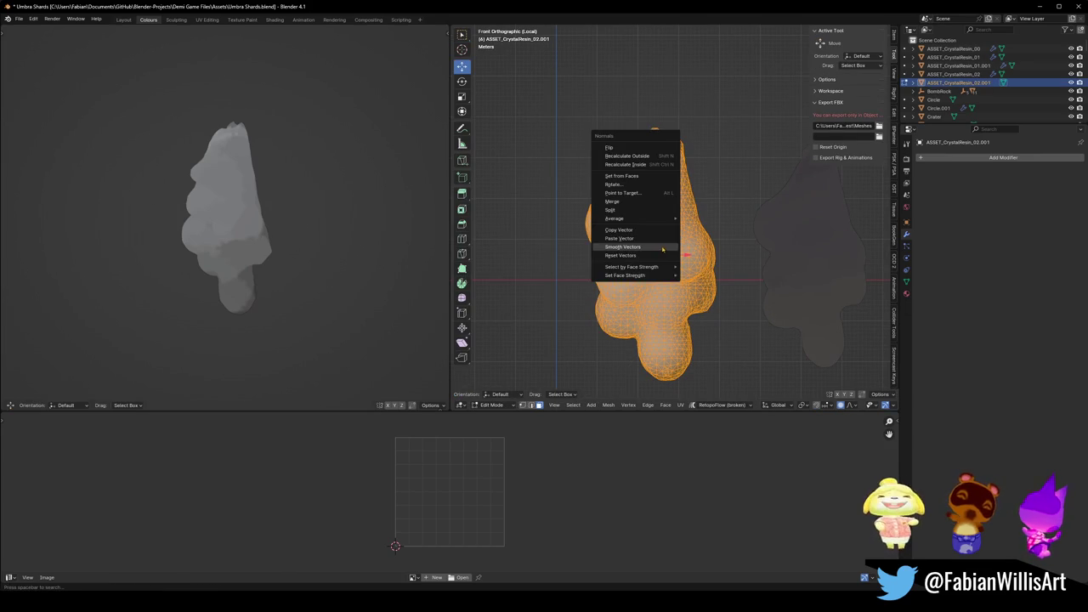
# Rotate the copy's custom normals once and compare the shading with the original crystal.
pyautogui.click(642, 185)
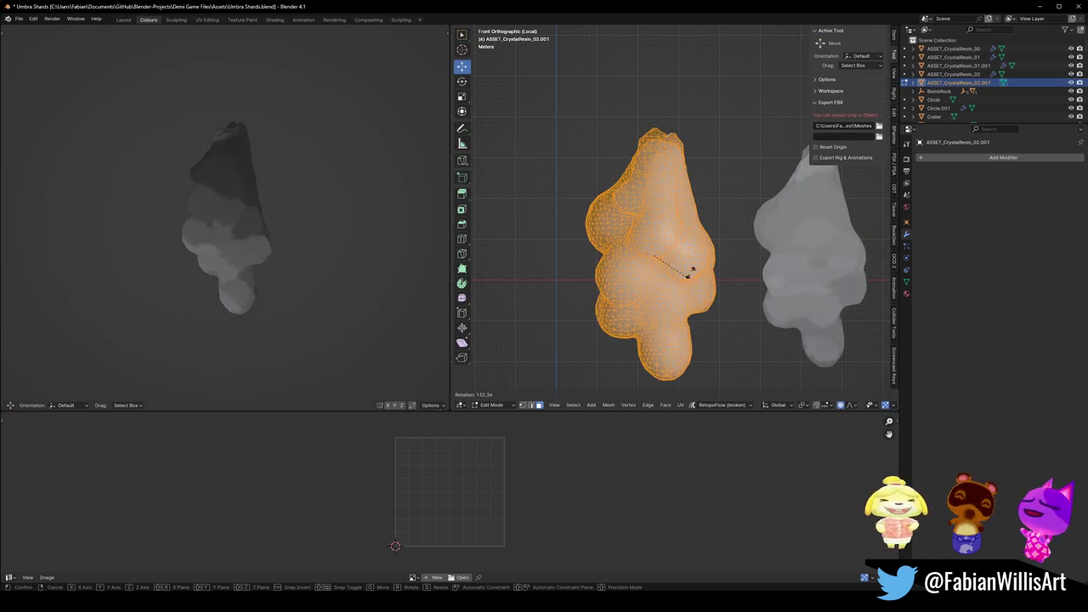
pyautogui.click(733, 237)
pyautogui.press('Tab')
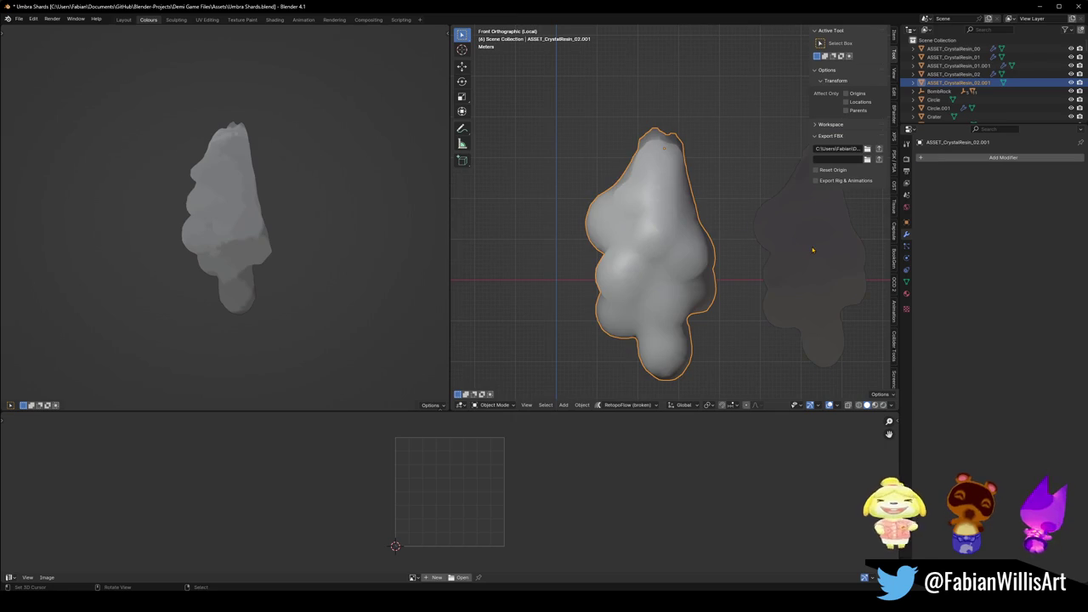
pyautogui.click(813, 249)
pyautogui.click(676, 242)
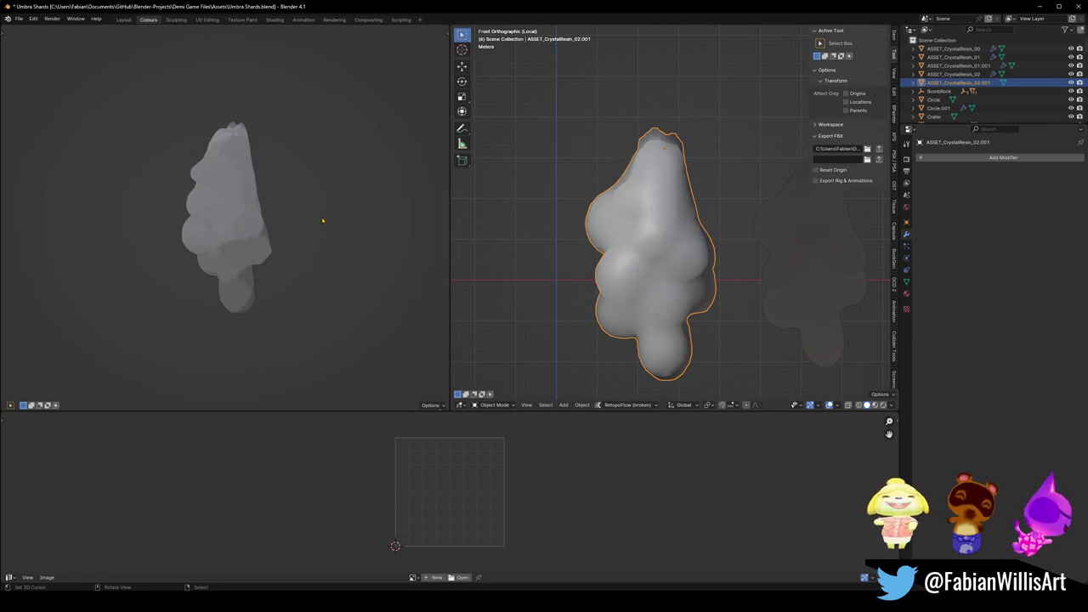
pyautogui.scroll(3, 327, 207)
# Rotate the copy's custom normals twice more in Edit Mode.
pyautogui.press('Tab')
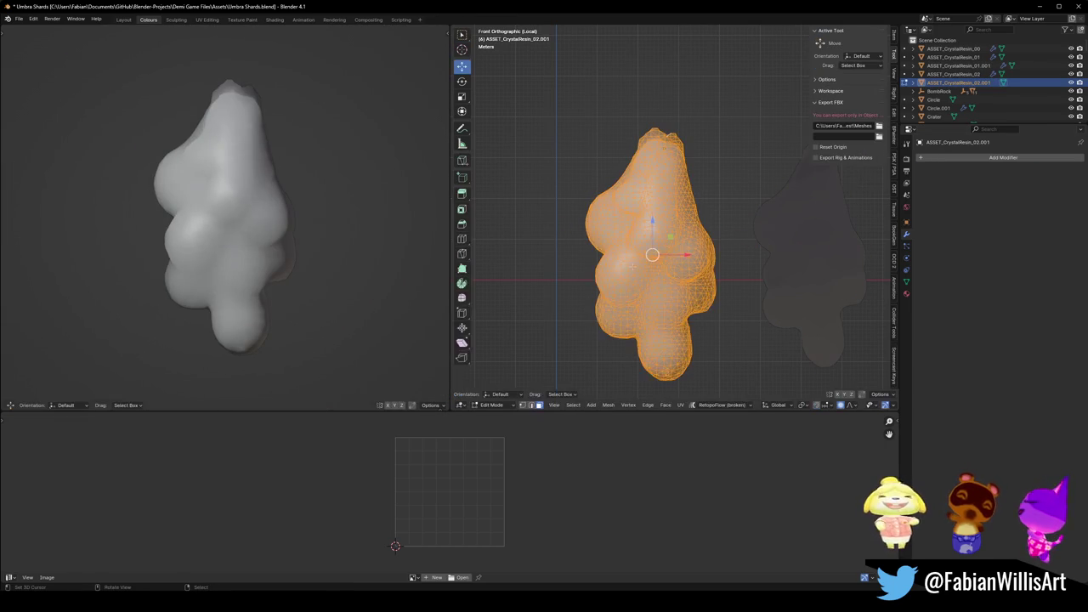
pyautogui.rightClick(653, 255)
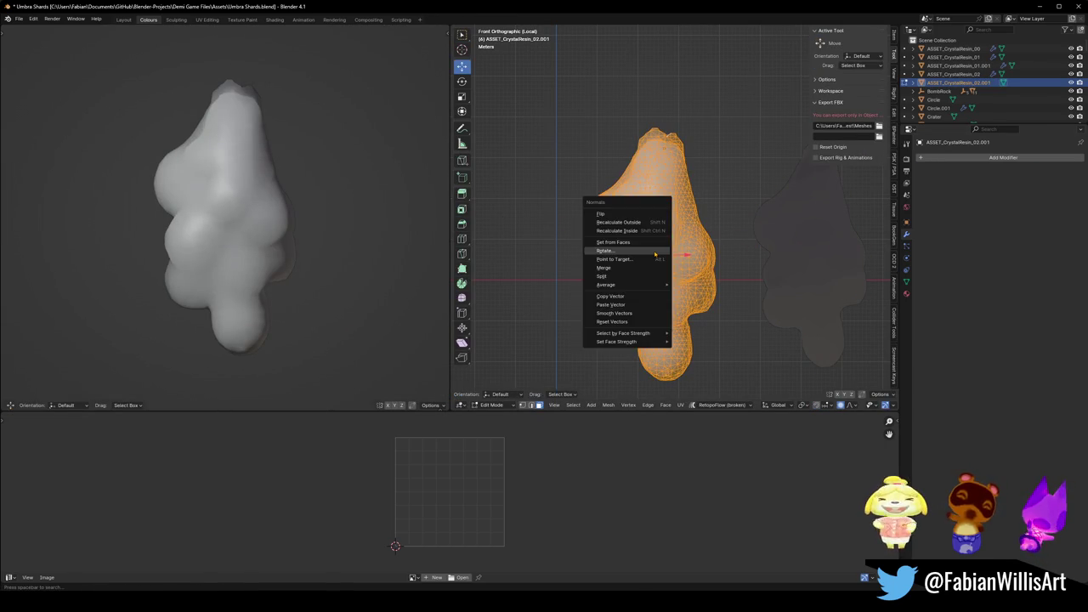
pyautogui.click(664, 308)
pyautogui.press('r')
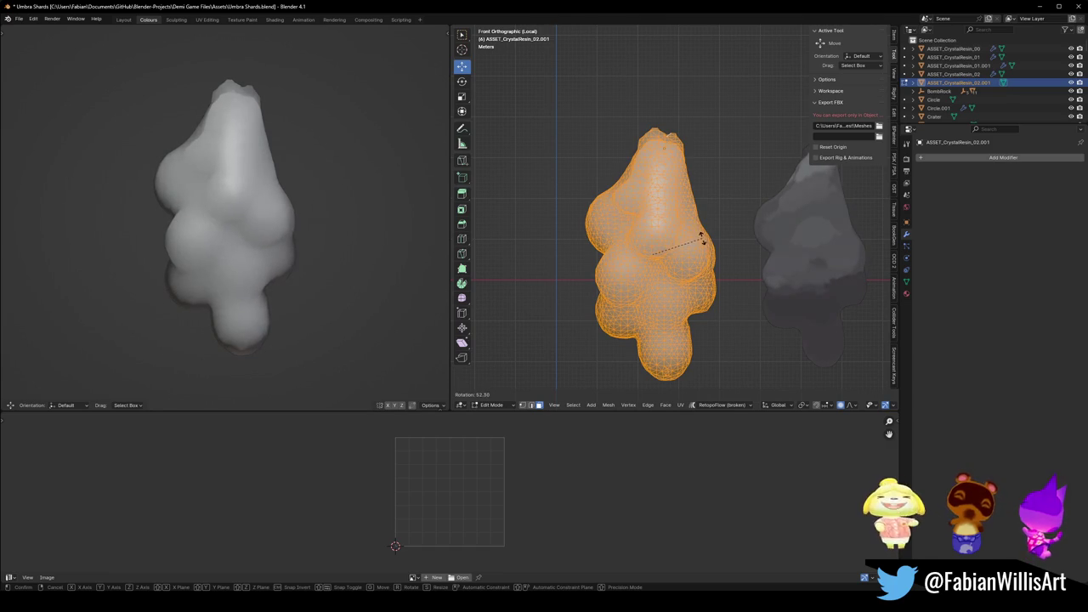
pyautogui.click(699, 234)
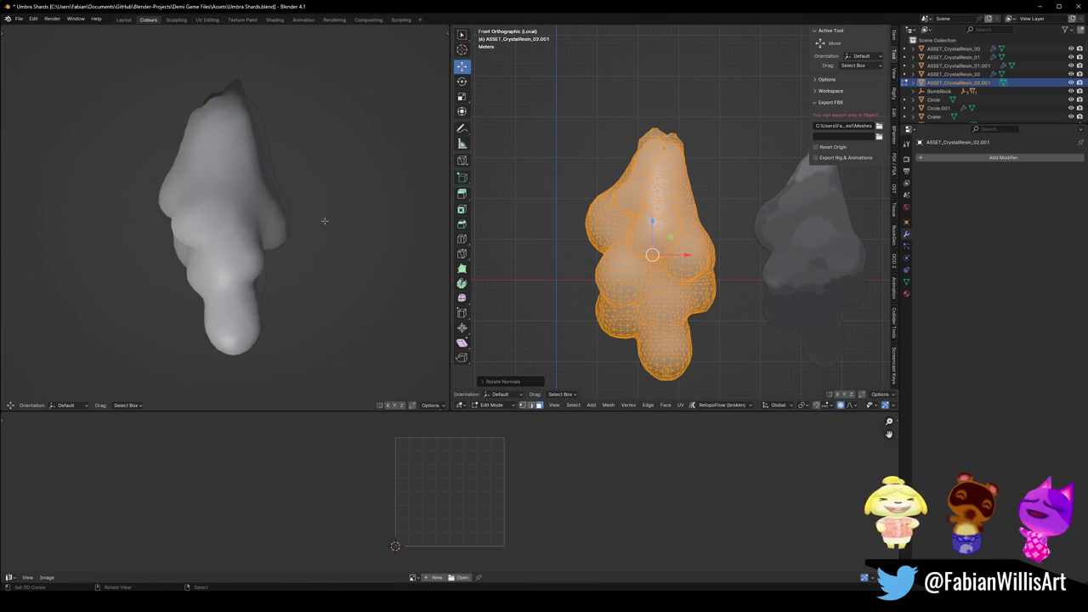
pyautogui.hotkey('alt', 'n')
pyautogui.click(325, 223)
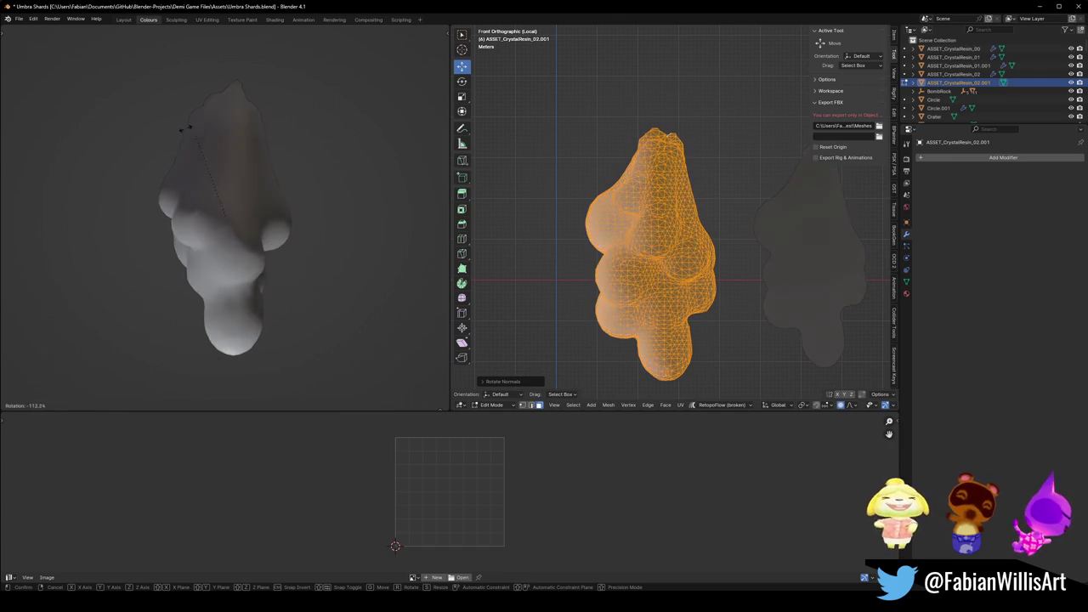
pyautogui.click(248, 234)
pyautogui.hotkey('alt', 'n')
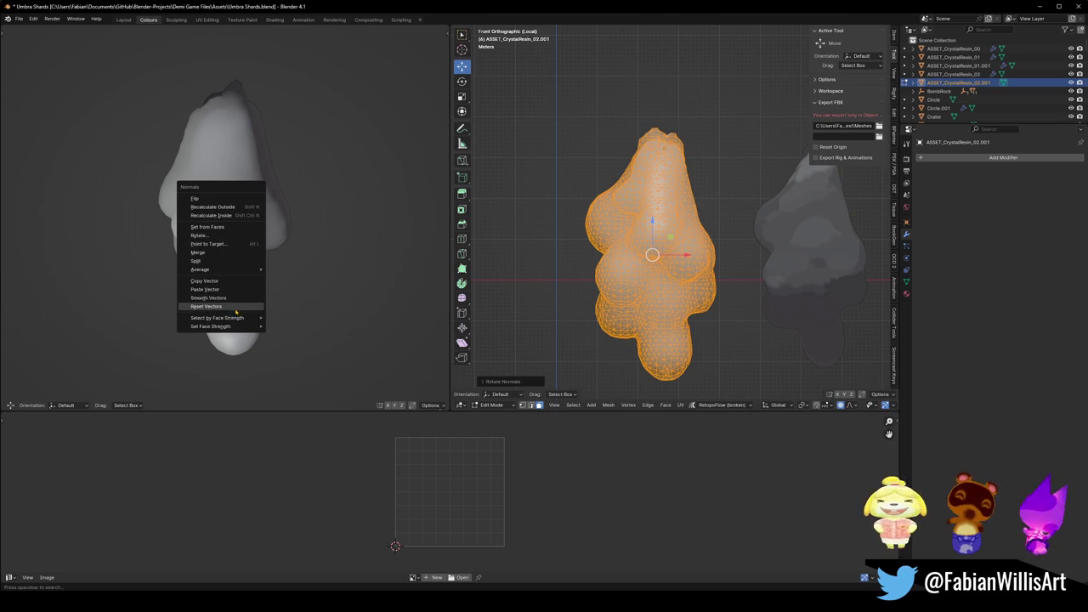
# Select faces by face strength, try splitting the custom normals (undone), then merge them.
pyautogui.moveTo(239, 320)
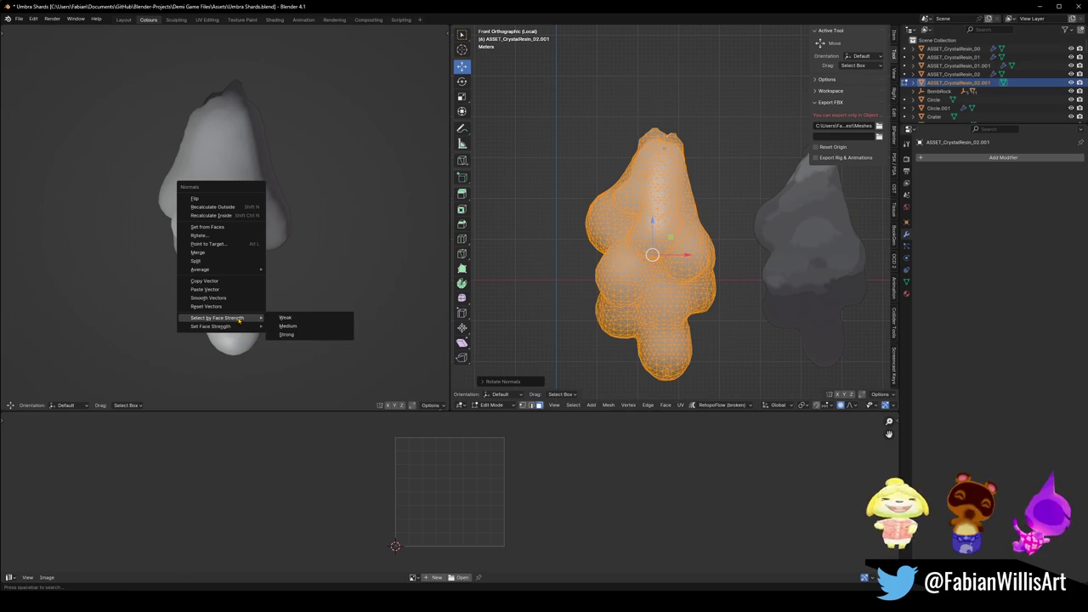
pyautogui.click(286, 334)
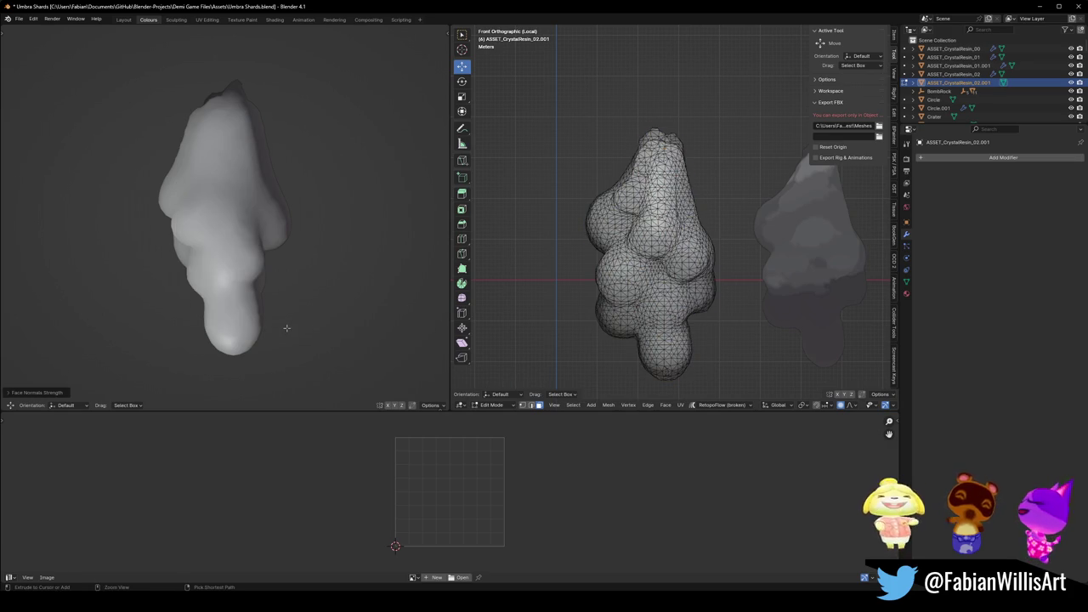
pyautogui.press('a')
pyautogui.hotkey('alt', 'n')
pyautogui.moveTo(287, 330)
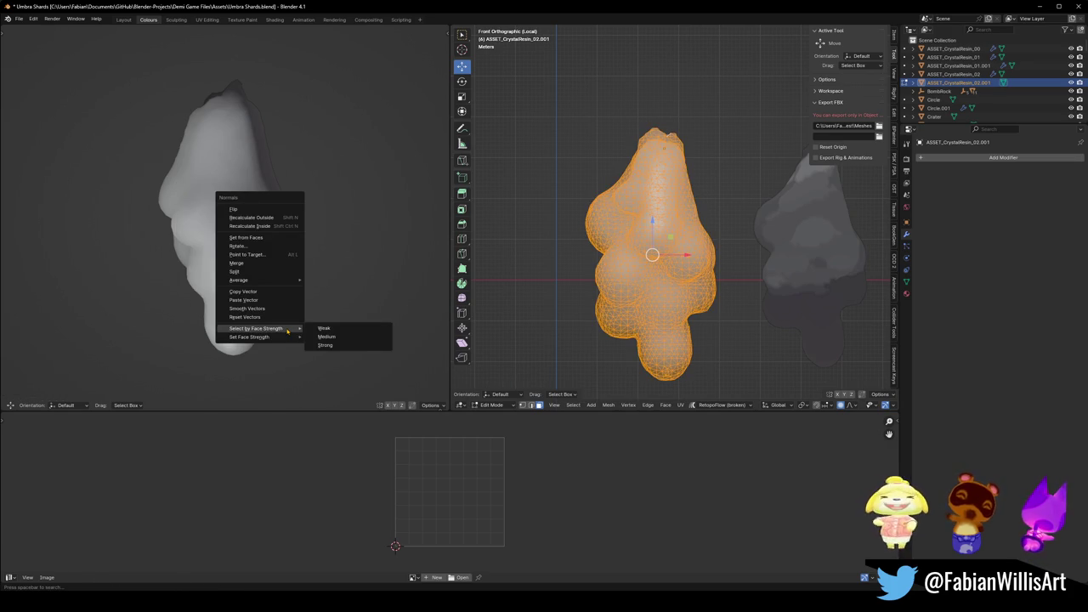
pyautogui.click(323, 345)
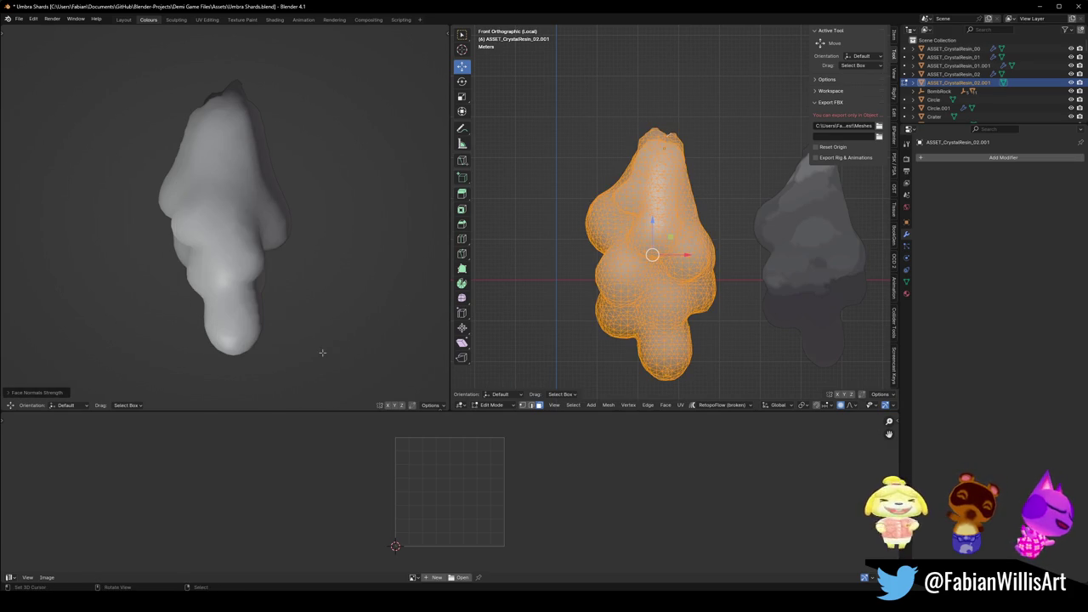
pyautogui.hotkey('alt', 'n')
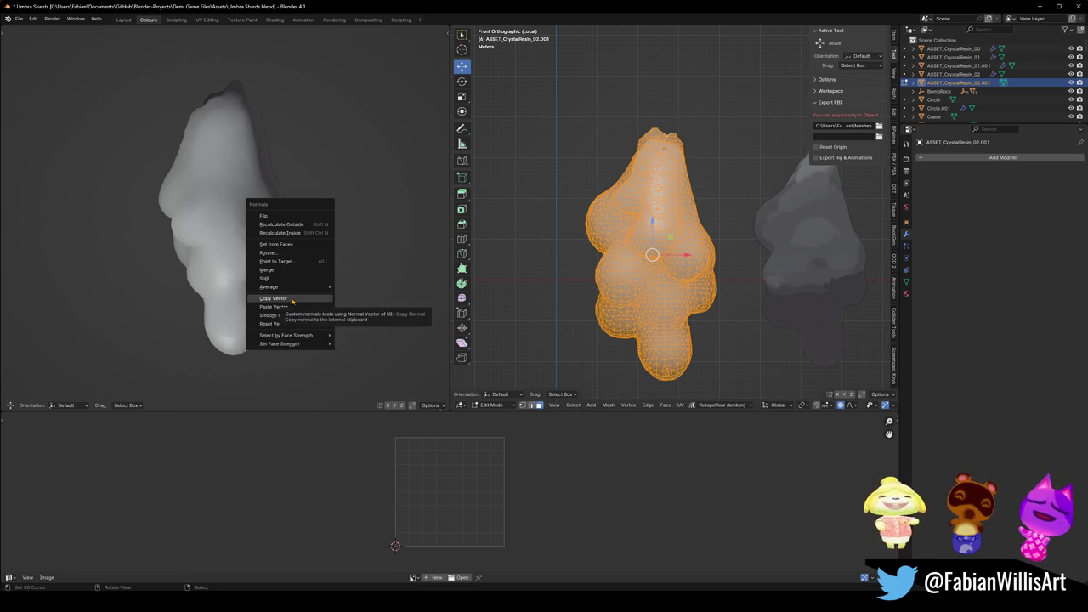
pyautogui.moveTo(293, 286)
pyautogui.click(292, 277)
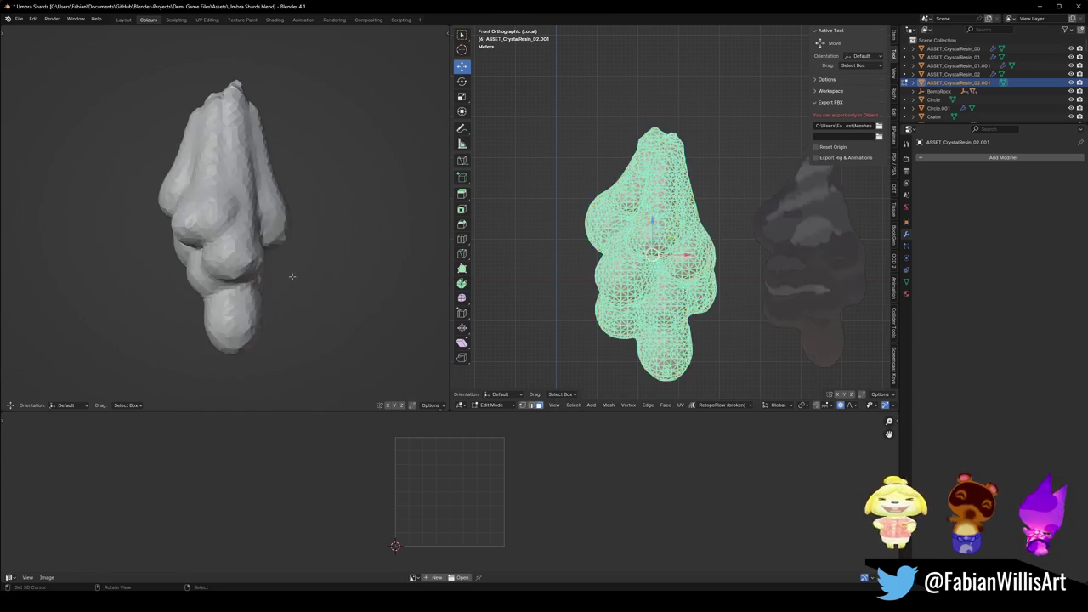
pyautogui.hotkey('ctrl', 'z')
pyautogui.hotkey('alt', 'n')
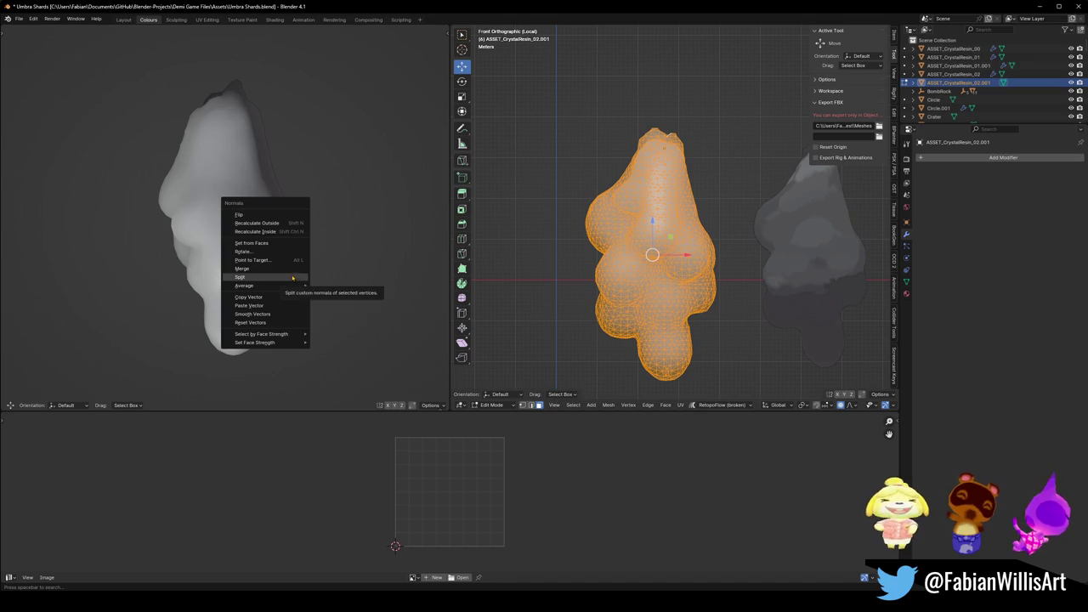
pyautogui.click(292, 270)
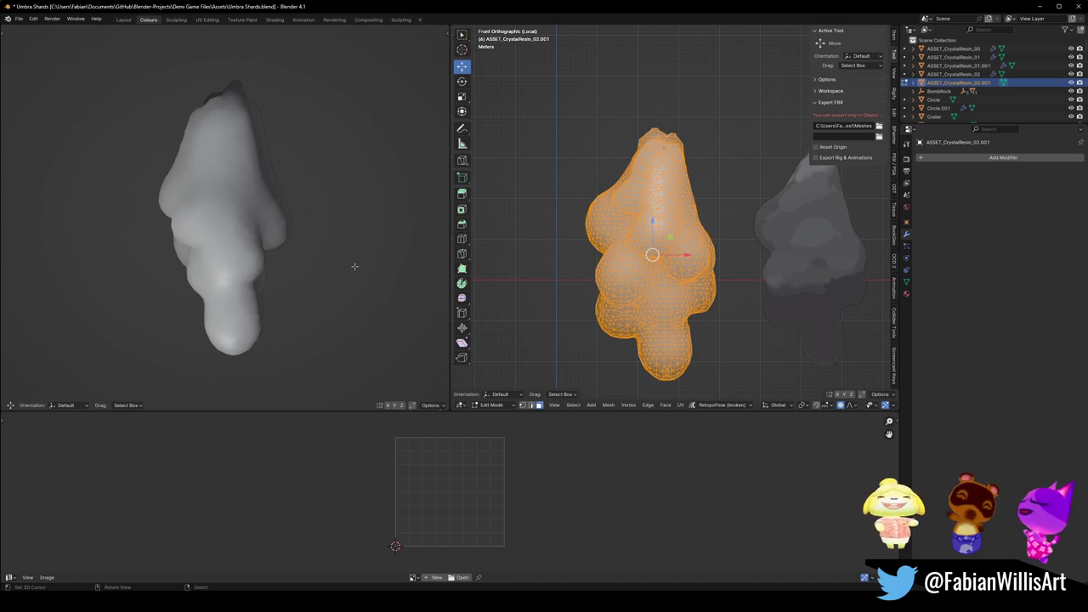
# Point the custom normals at a target point, confirm, and return to Object Mode.
pyautogui.hotkey('alt', 'n')
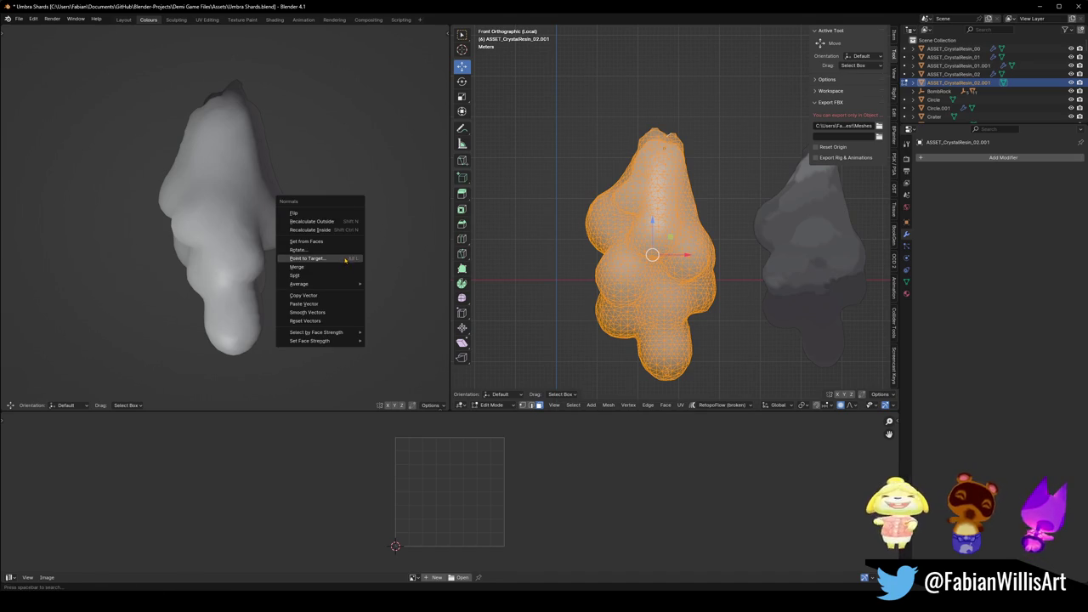
pyautogui.click(335, 260)
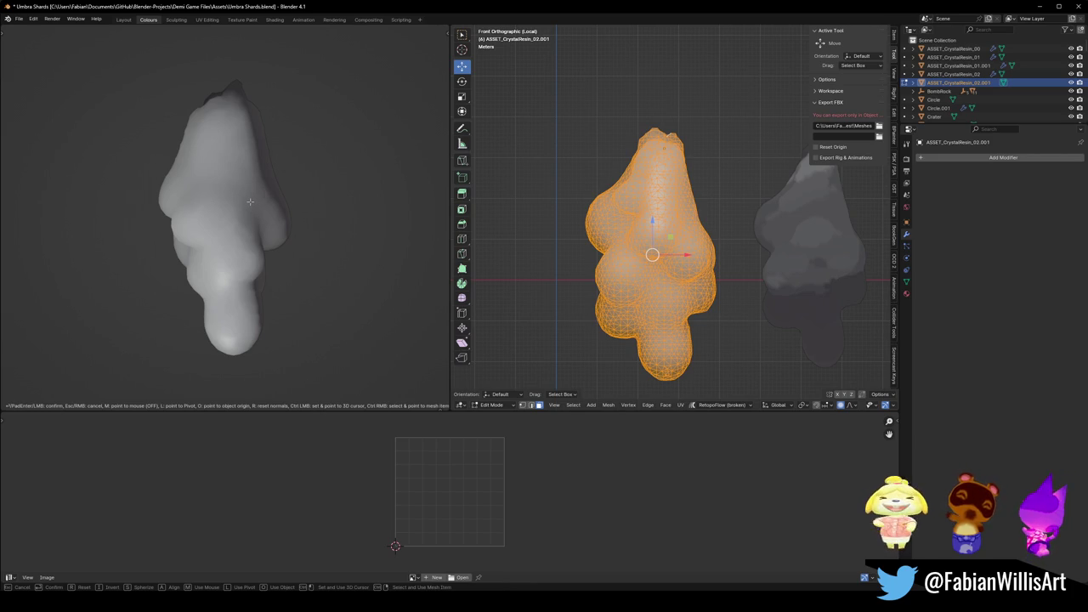
pyautogui.press('m')
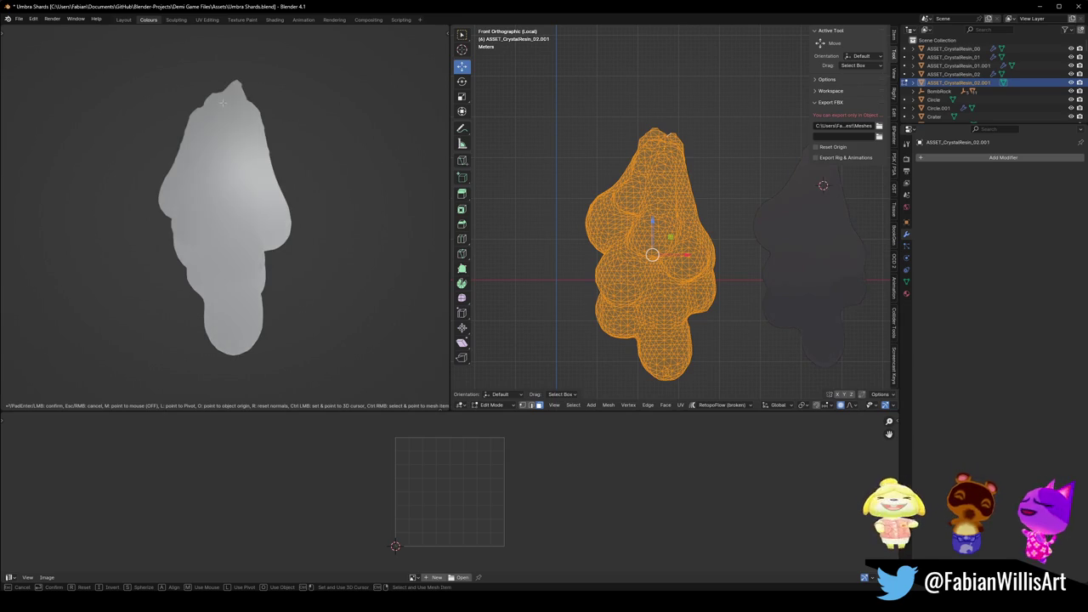
pyautogui.moveTo(823, 369)
pyautogui.mouseDown()
pyautogui.moveTo(782, 314)
pyautogui.moveTo(726, 176)
pyautogui.mouseUp()
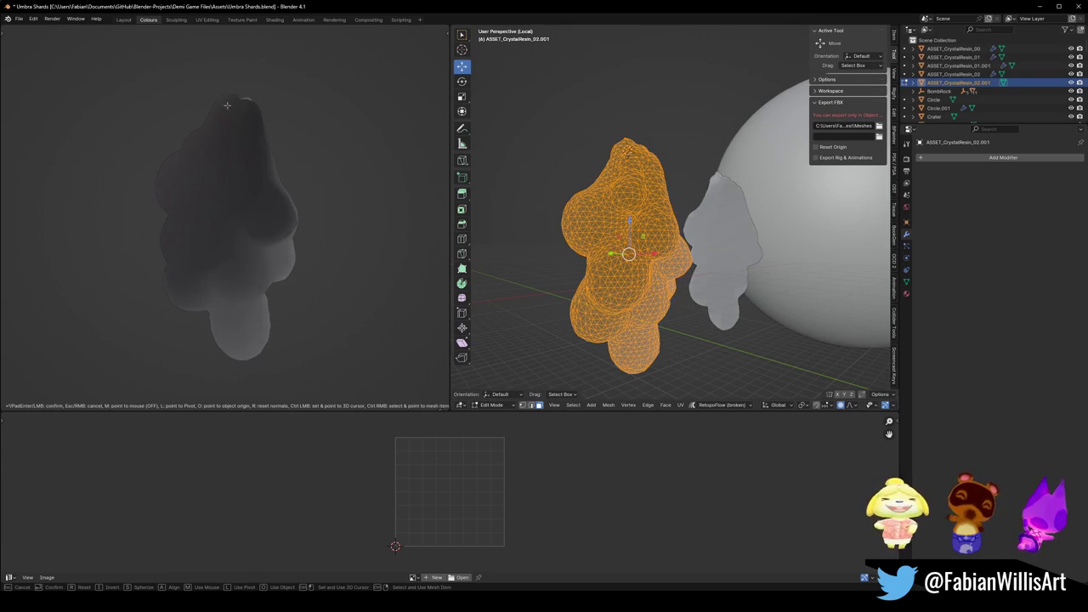
pyautogui.press('ctrl')
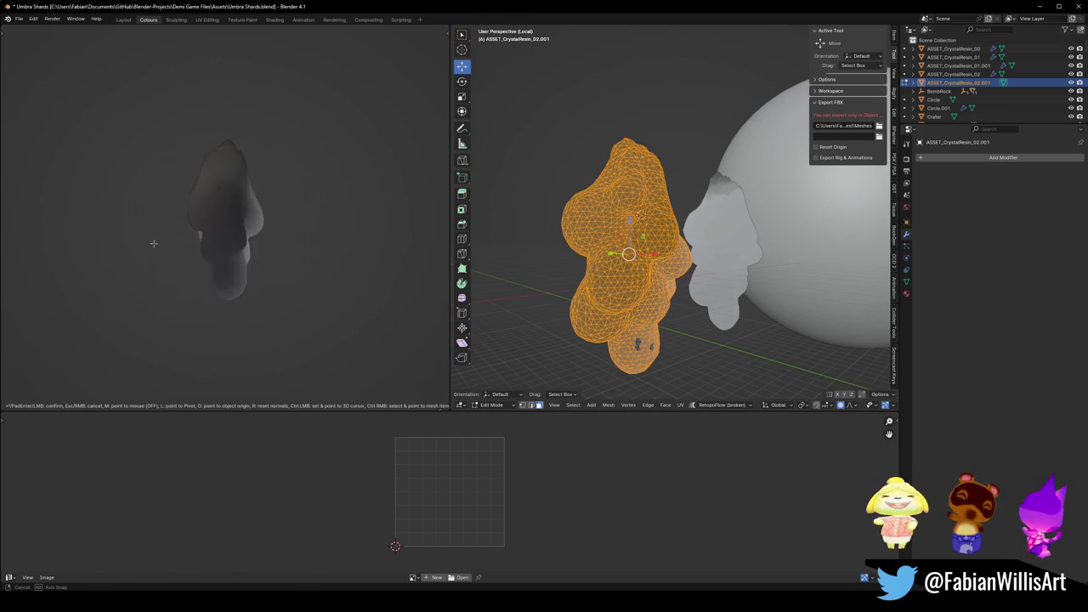
pyautogui.press('Return')
pyautogui.press('Tab')
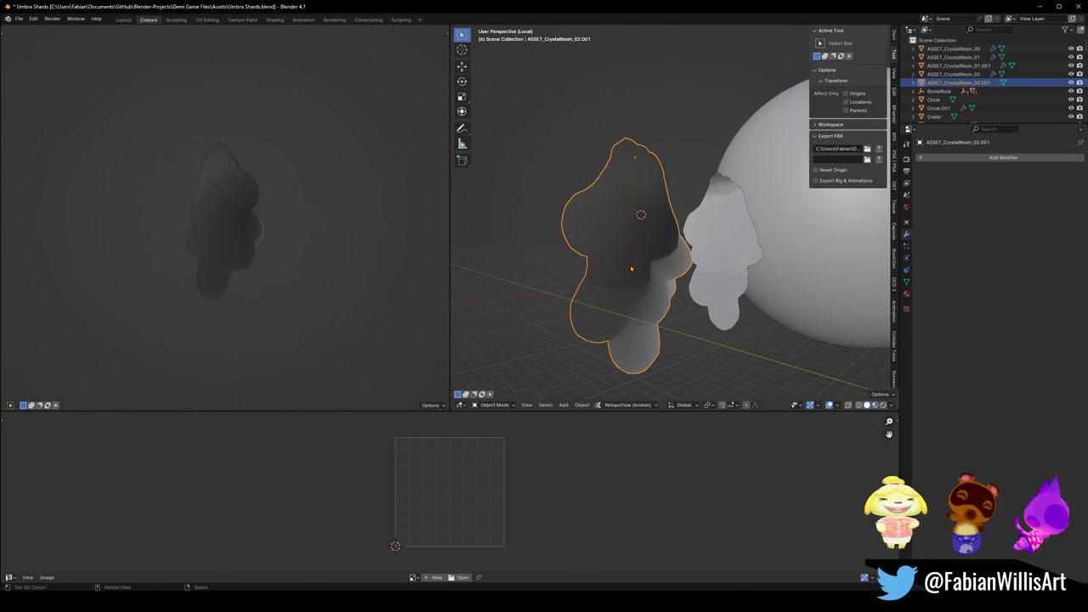
# Delete the original ASSET_CrystalResin_02 and rename the edited copy to ASSET_CrystalResin_02.
pyautogui.click(764, 248)
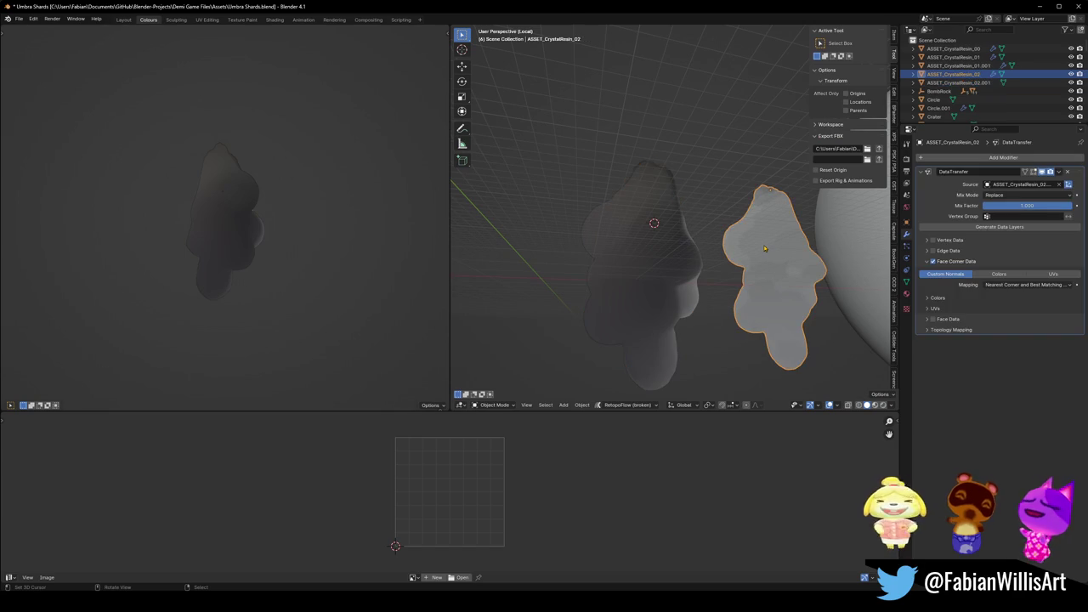
pyautogui.press('F2')
pyautogui.press('Escape')
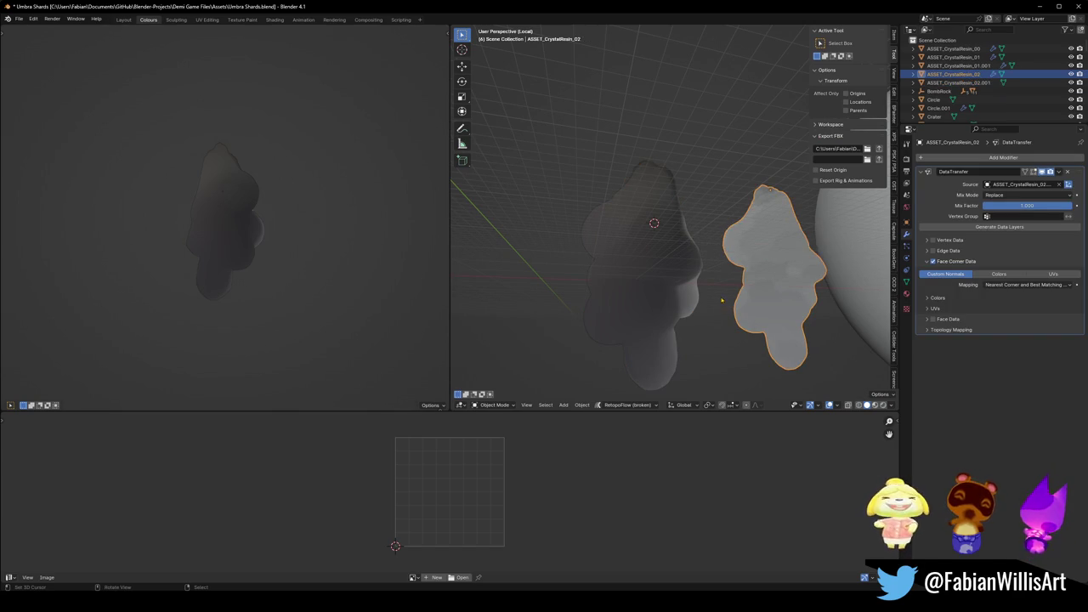
pyautogui.moveTo(788, 265); pyautogui.dragTo(777, 259)
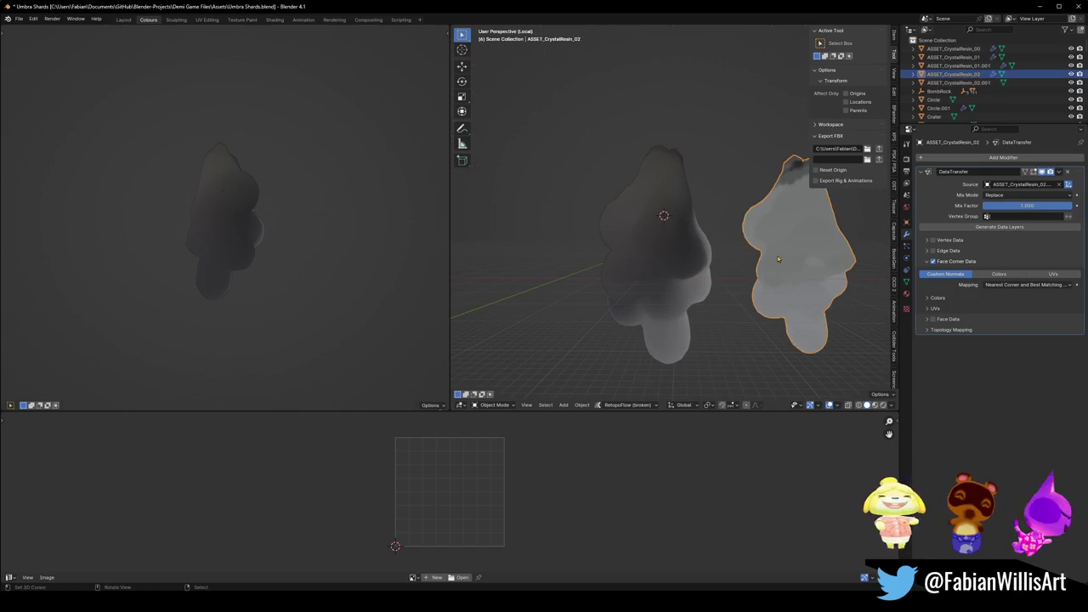
pyautogui.press('Delete')
pyautogui.click(717, 260)
pyautogui.press('F2')
pyautogui.press('End')
pyautogui.press('BackSpace')
pyautogui.press('BackSpace')
pyautogui.press('BackSpace')
pyautogui.press('Return')
# Apply the renamed crystal's transforms, cancelling an accidental scale.
pyautogui.hotkey('ctrl', 'a')
pyautogui.click(638, 226)
pyautogui.press('s')
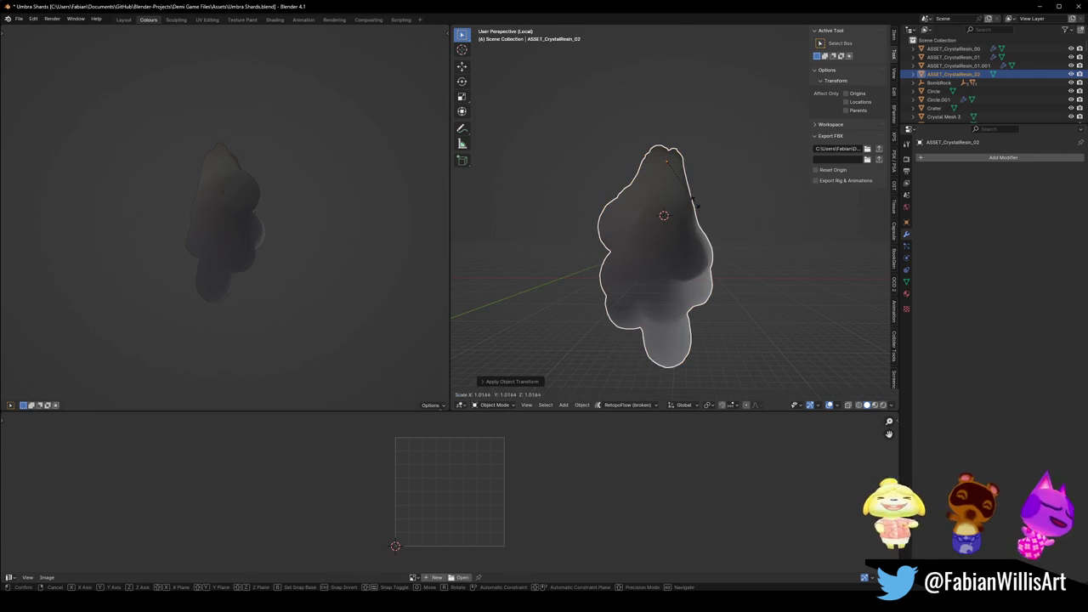
pyautogui.press('Escape')
# Orbit around the crystal resin in the Unity scene to check it, then return to Blender.
pyautogui.moveTo(667, 605)
pyautogui.click(666, 561)
pyautogui.moveTo(565, 281)
pyautogui.mouseDown()
pyautogui.moveTo(579, 251)
pyautogui.moveTo(752, 107)
pyautogui.mouseUp()
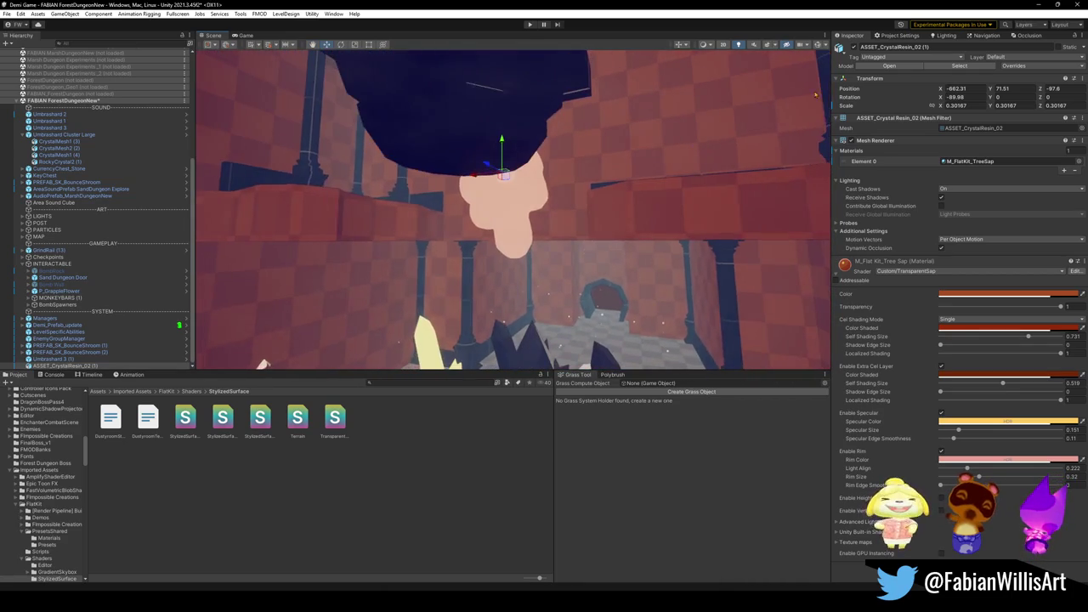
pyautogui.click(1036, 4)
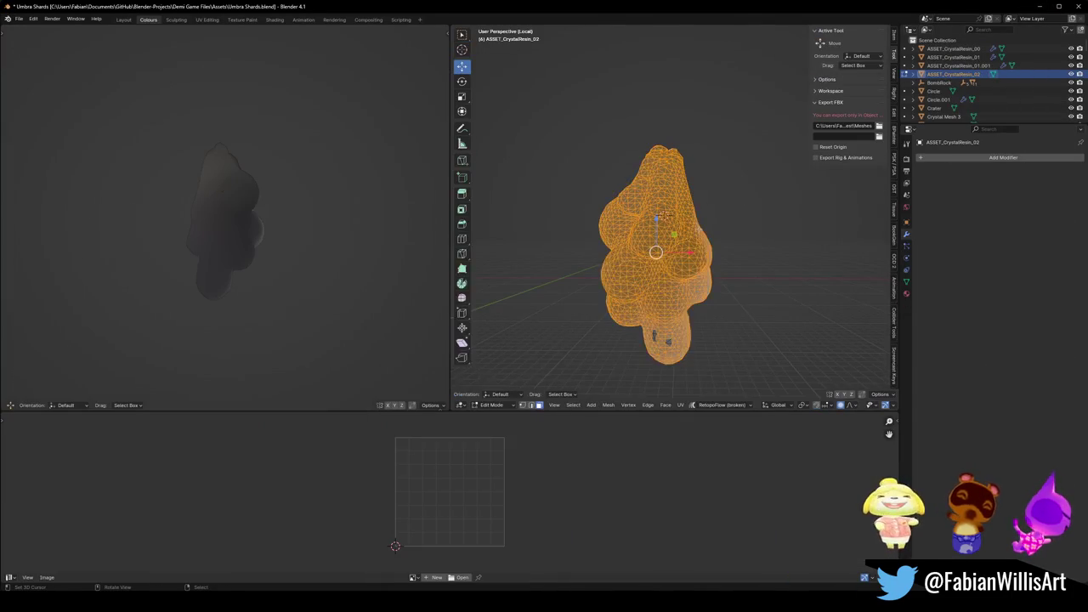
# In front view, set the blob's normals from faces and return to Object Mode.
pyautogui.press('KP_1')
pyautogui.hotkey('alt', 'n')
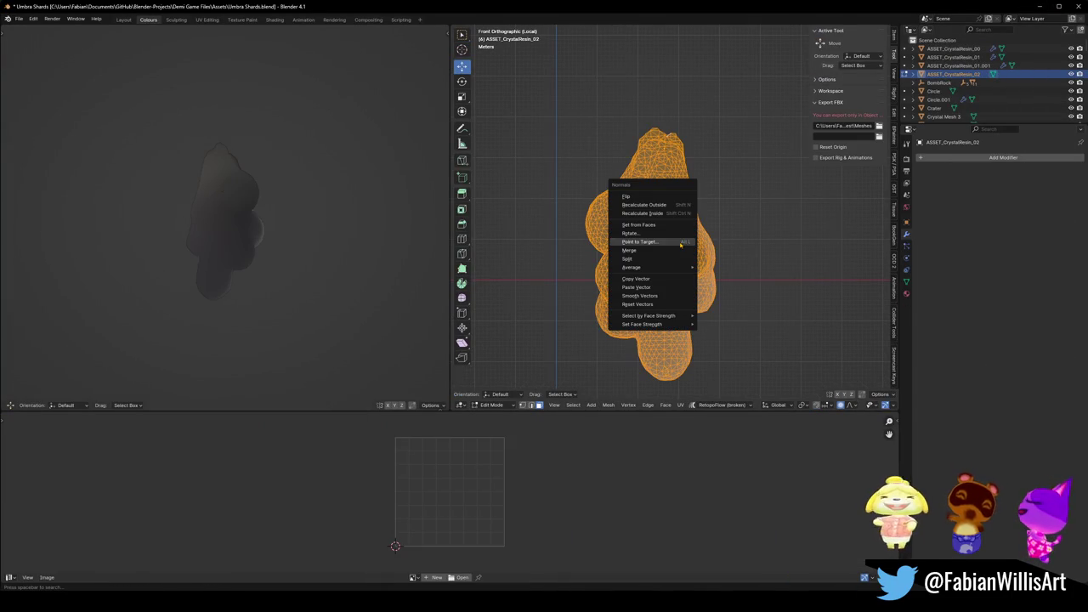
pyautogui.click(639, 224)
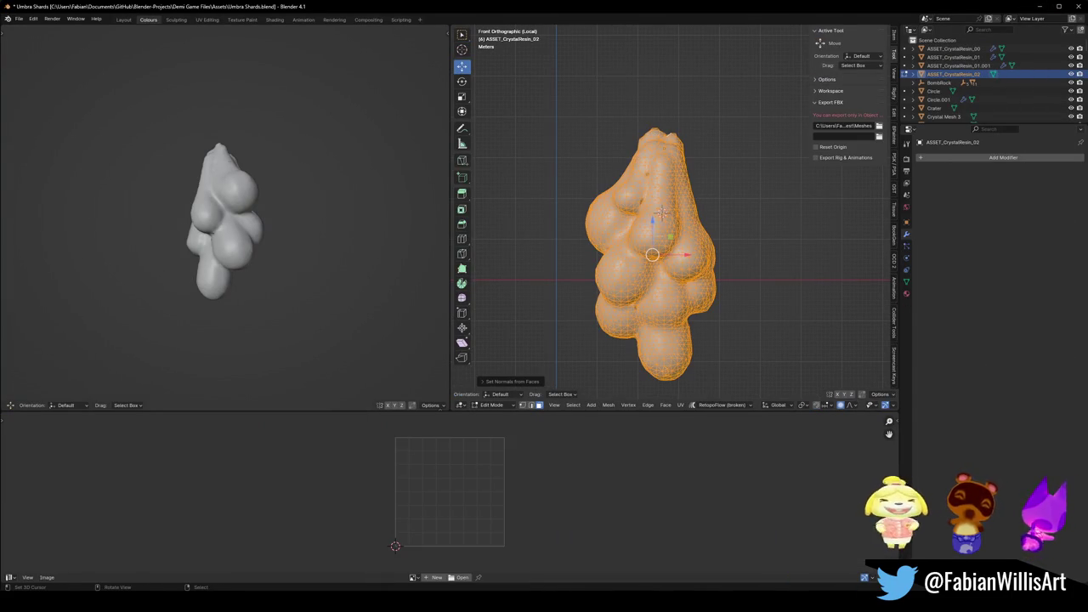
pyautogui.press('Tab')
pyautogui.scroll(2, 670, 213)
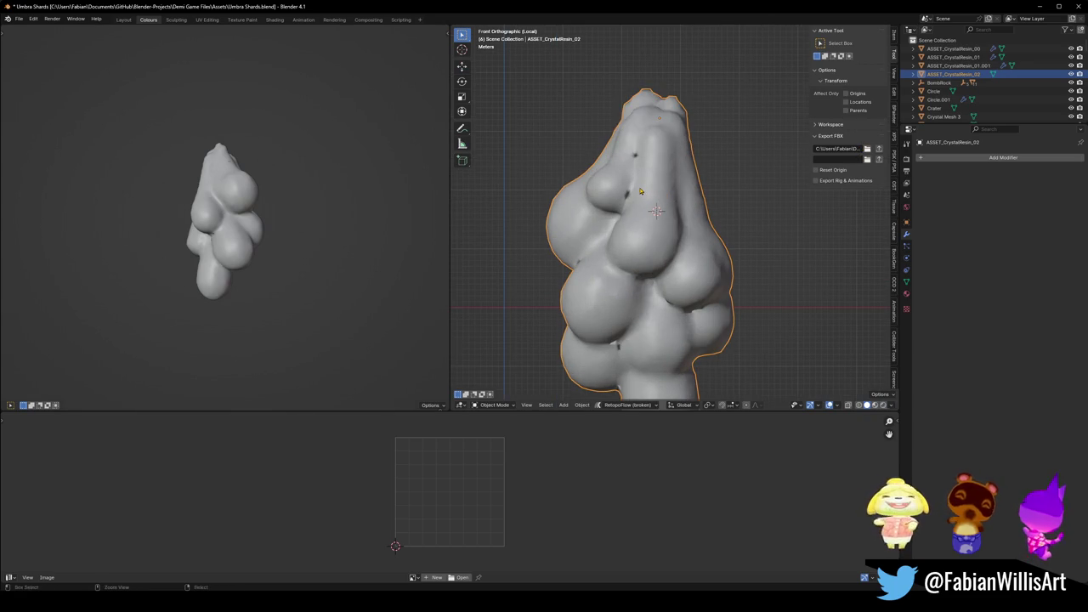
# Duplicate the resin blob mesh in place and leave Edit Mode.
pyautogui.press('Tab')
pyautogui.press('Tab')
pyautogui.hotkey('shift', 'd')
pyautogui.press('Tab')
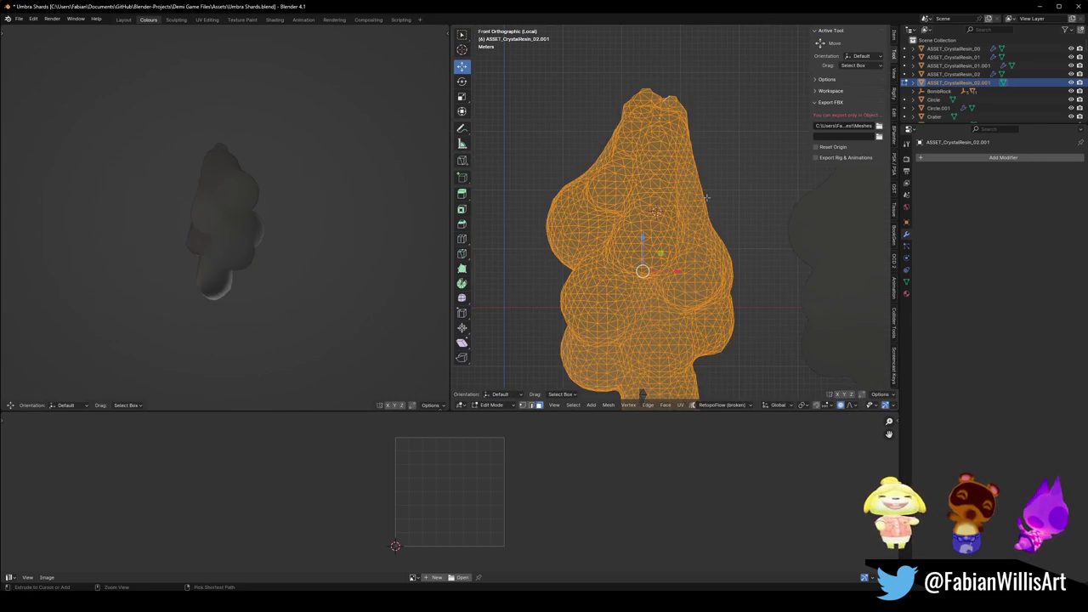
pyautogui.press('Tab')
pyautogui.press('Tab')
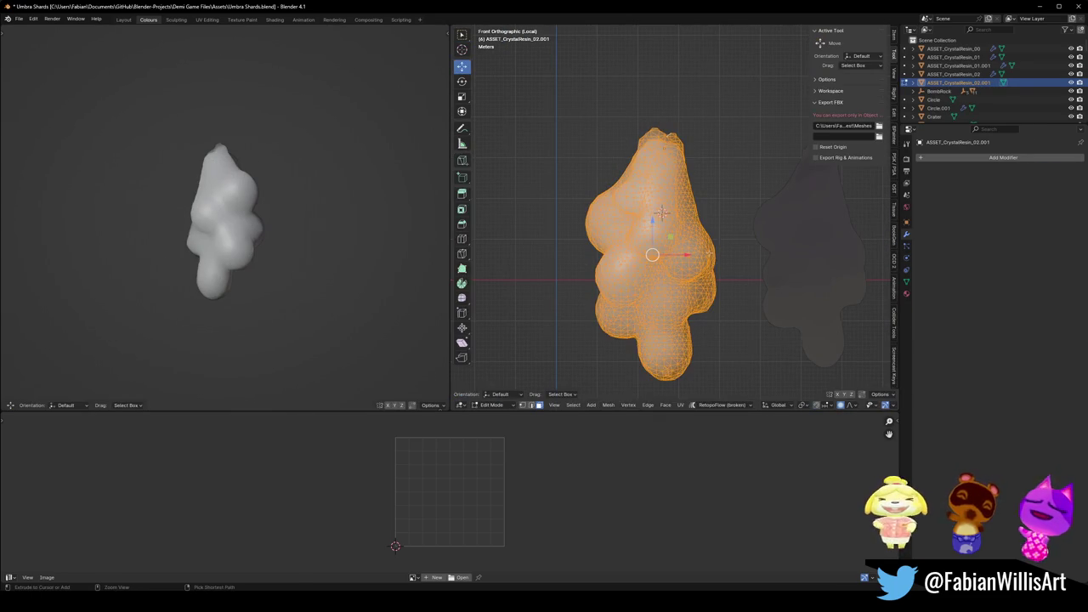
pyautogui.press('Tab')
# Remove the DataTransfer modifier from the original ASSET_CrystalResin_02.
pyautogui.click(806, 238)
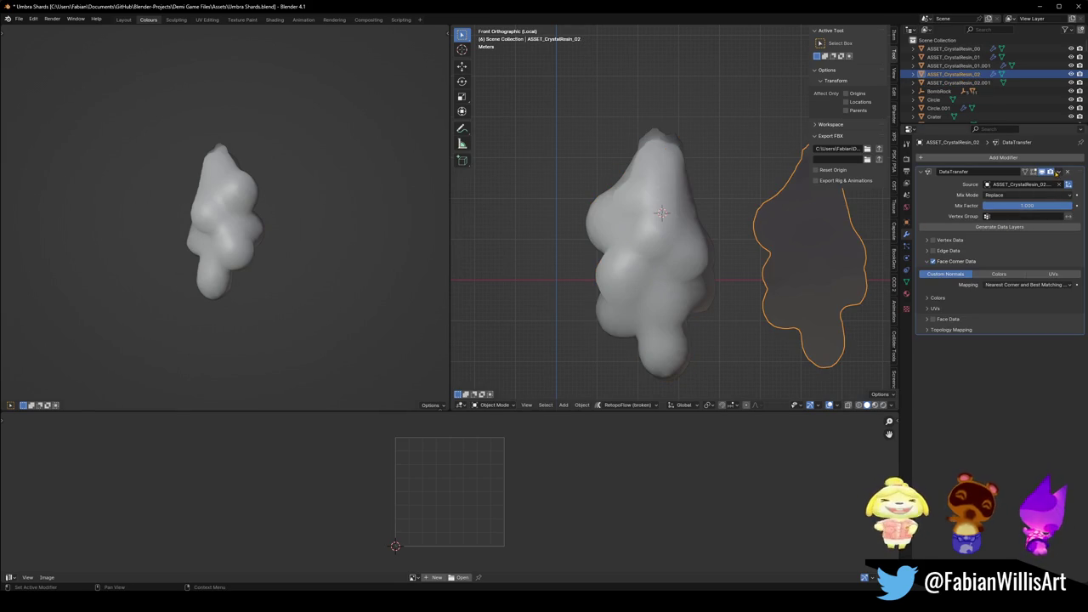
pyautogui.click(1067, 172)
pyautogui.moveTo(829, 313); pyautogui.dragTo(663, 306)
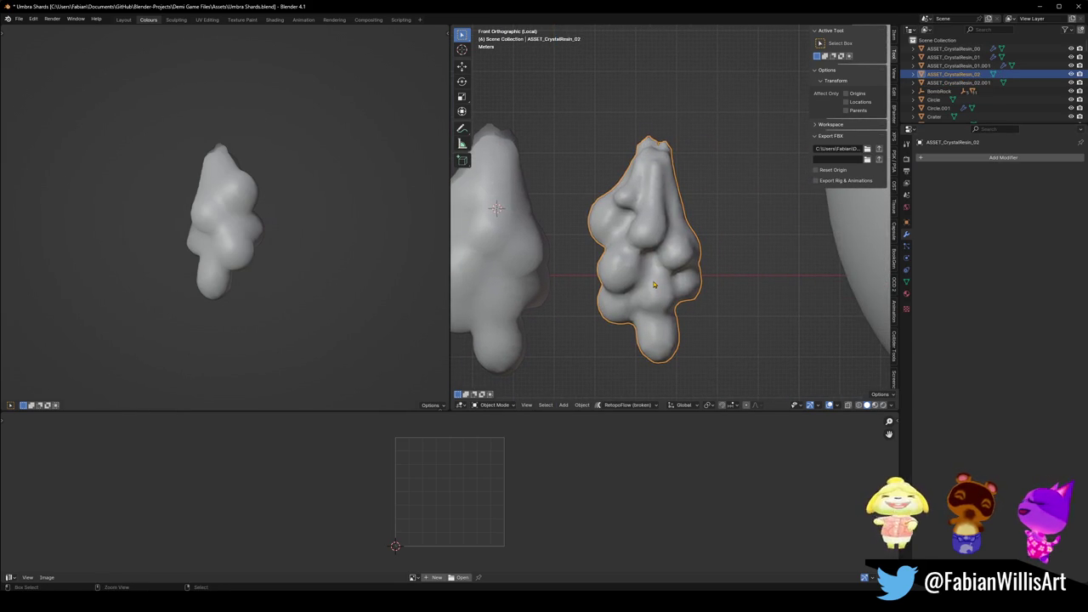
# With the whole mesh selected, set custom normals from faces, then smooth the normal vectors.
pyautogui.press('Tab')
pyautogui.hotkey('alt', 'a')
pyautogui.press('a')
pyautogui.hotkey('alt', 'n')
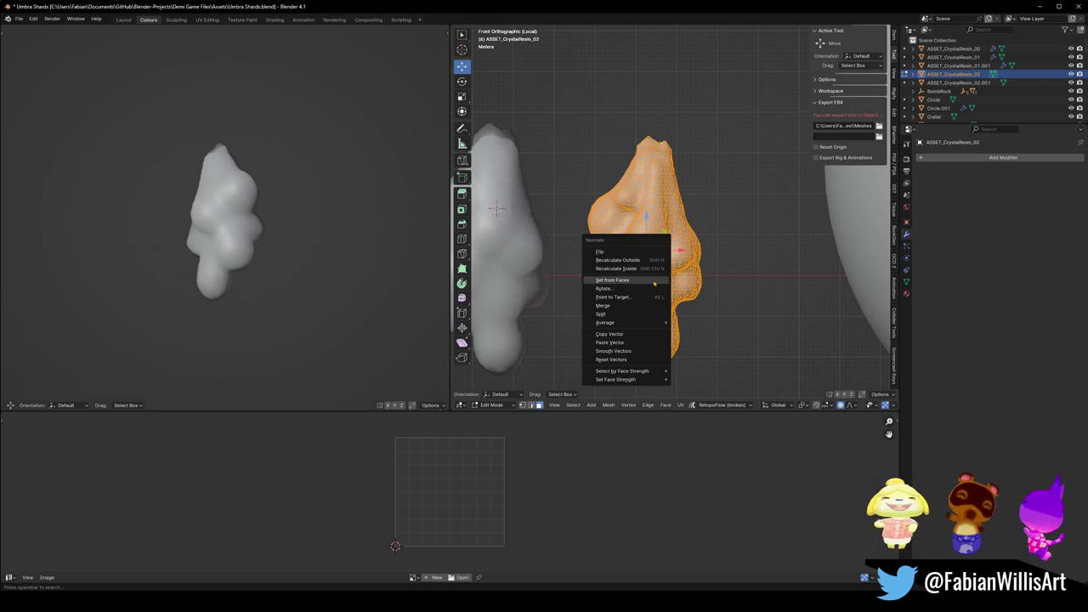
pyautogui.click(653, 283)
pyautogui.press('KP_Decimal')
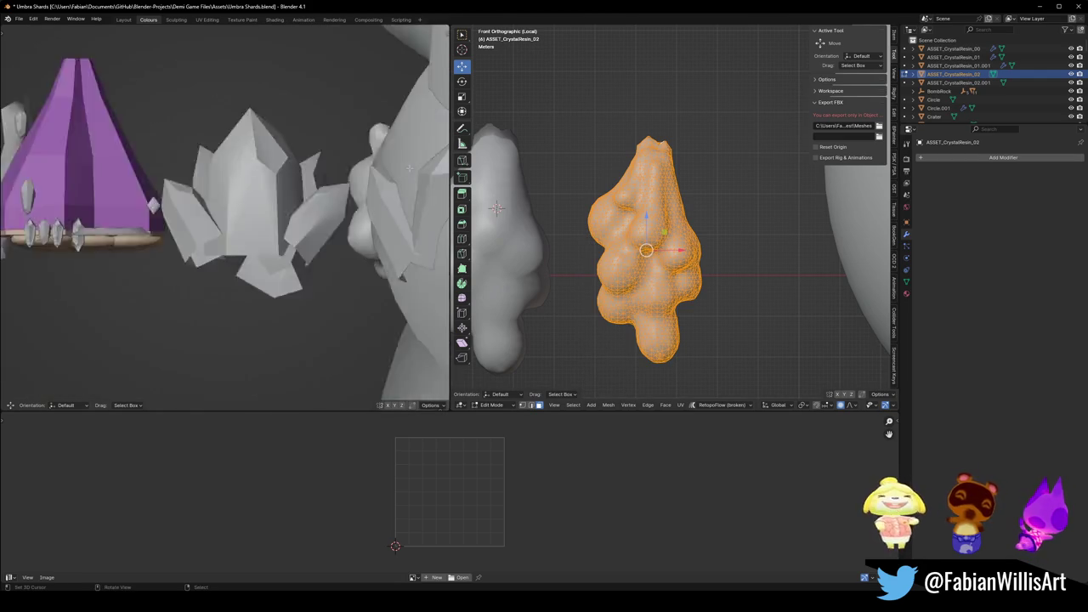
pyautogui.hotkey('alt', 'n')
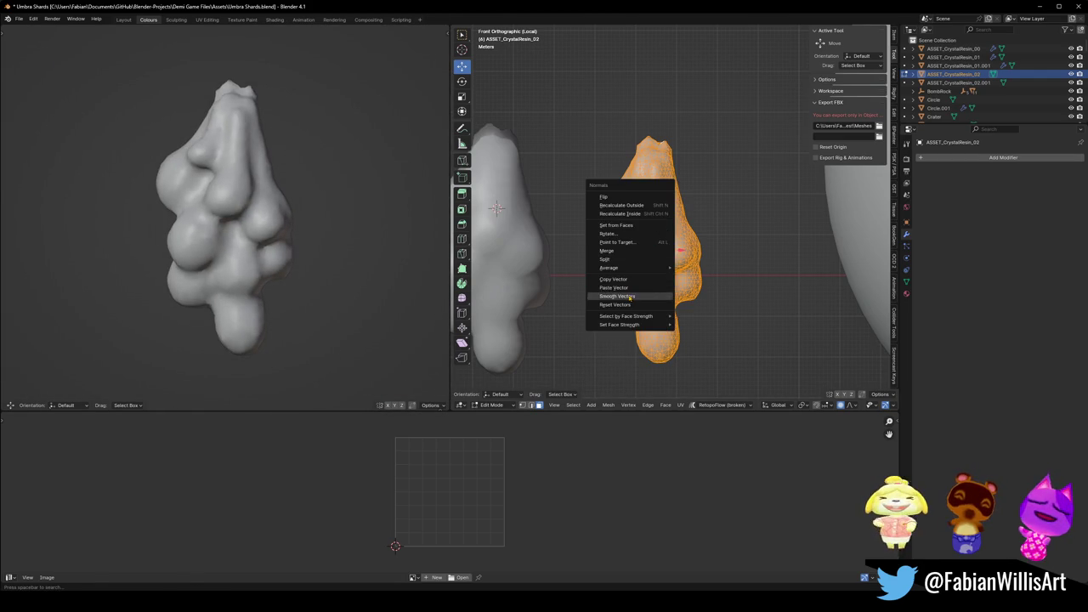
pyautogui.click(654, 295)
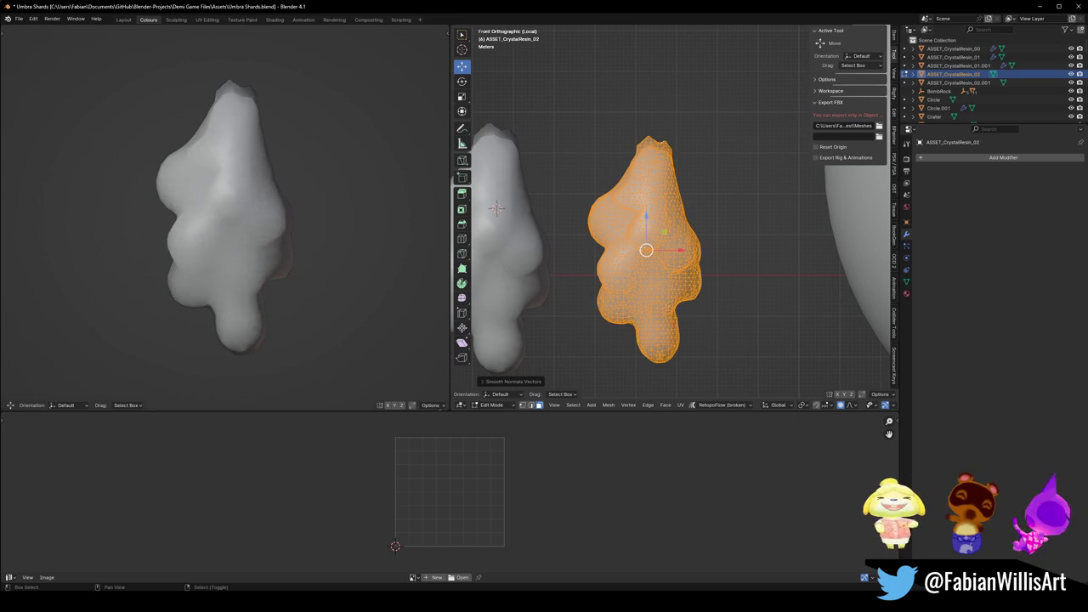
pyautogui.moveTo(281, 219)
pyautogui.mouseDown()
pyautogui.moveTo(425, 219)
pyautogui.moveTo(37, 221)
pyautogui.mouseUp()
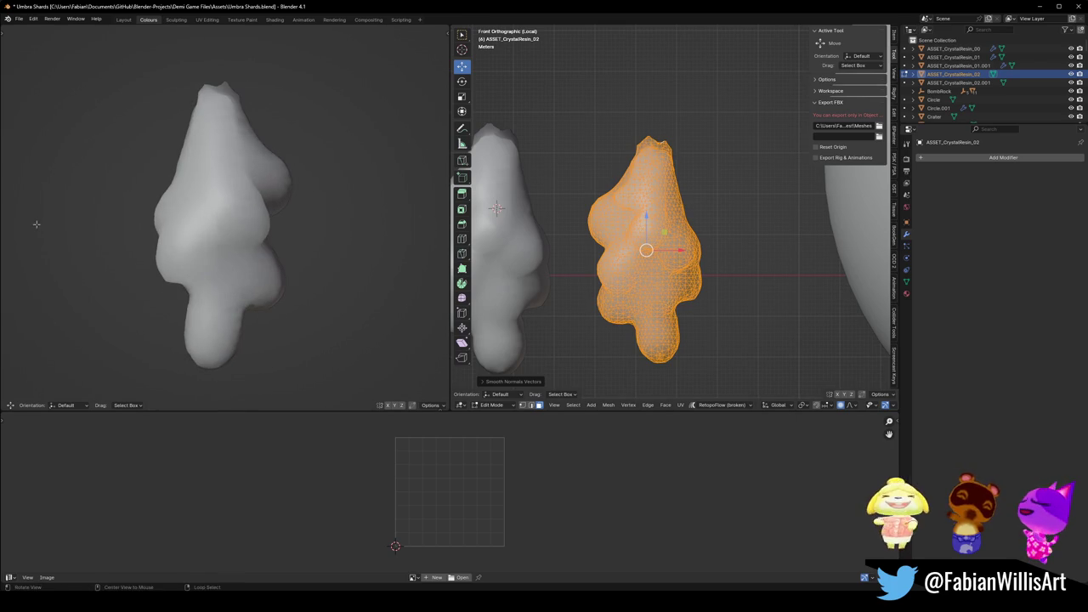
pyautogui.press('Tab')
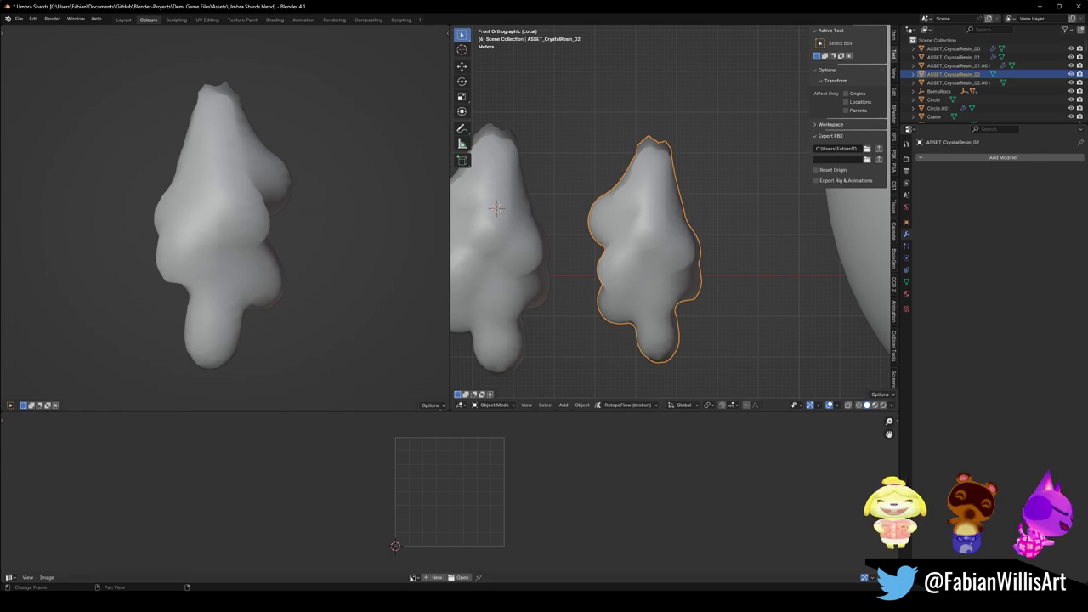
pyautogui.click(667, 561)
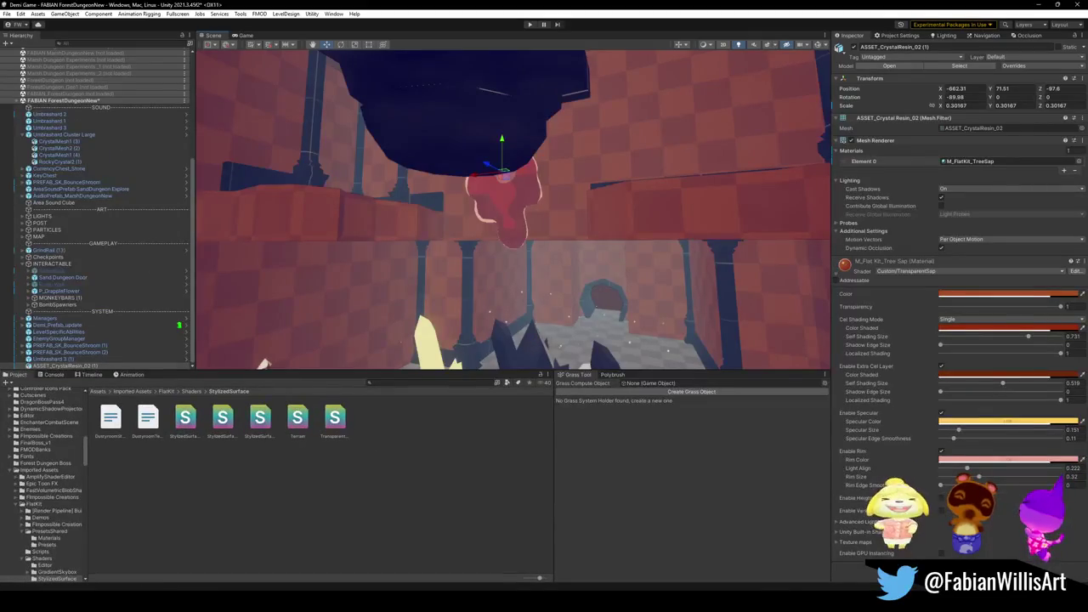
pyautogui.press('f')
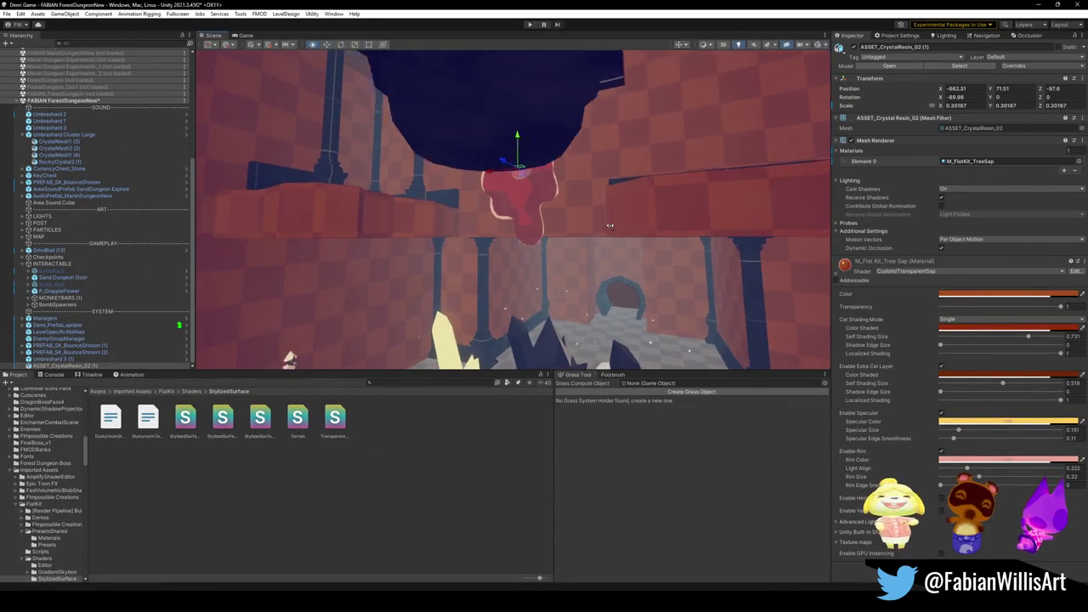
pyautogui.moveTo(608, 215); pyautogui.dragTo(507, 215)
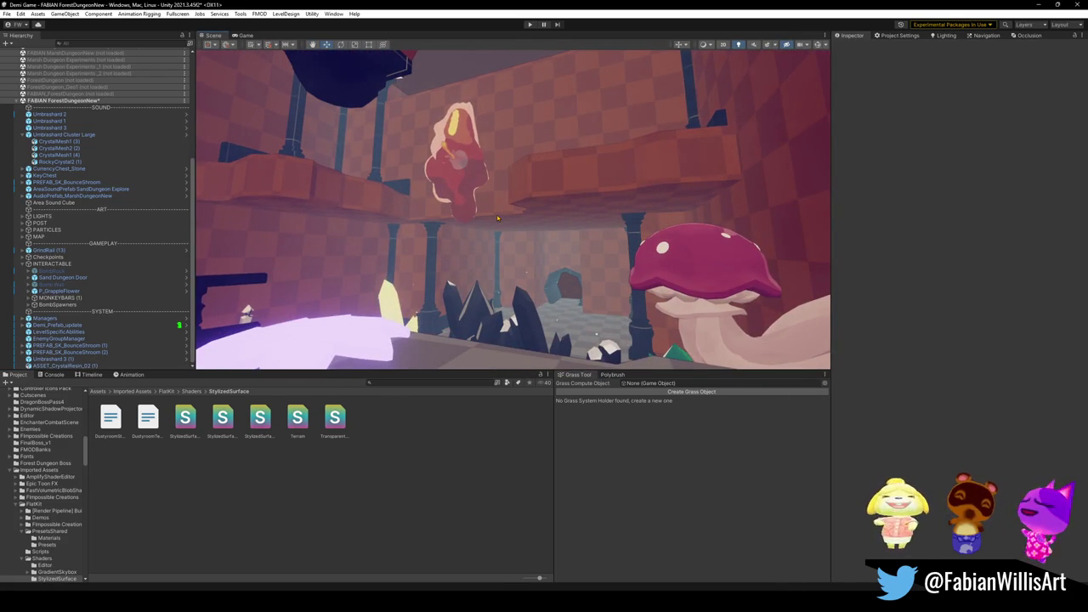
pyautogui.click(1041, 4)
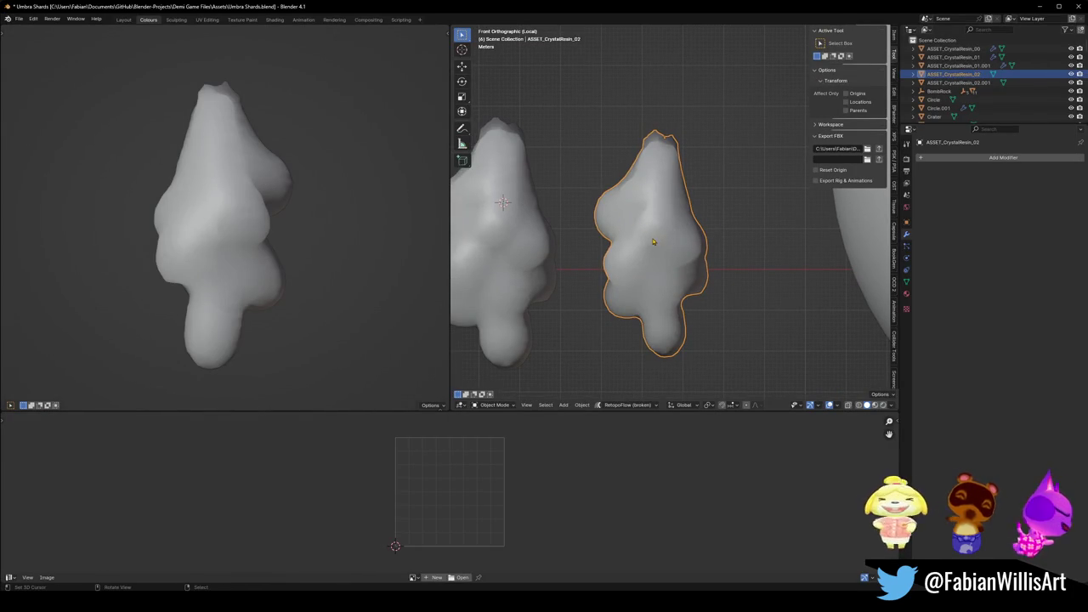
# In Edit Mode, run Point to Target on the blob's normals, toggling point-to-mouse on and off.
pyautogui.press('Tab')
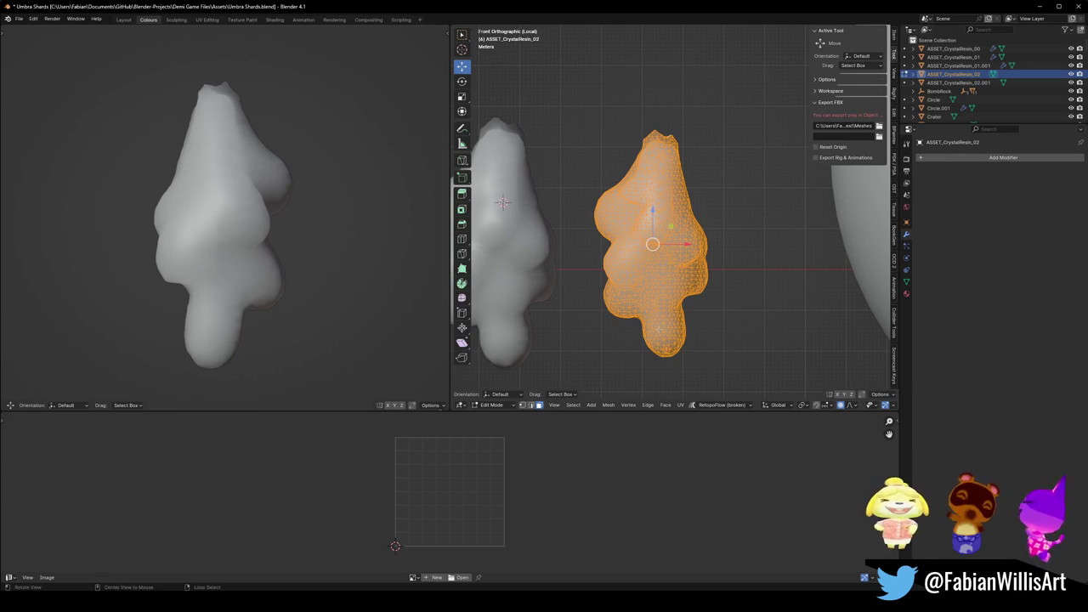
pyautogui.hotkey('alt', 'n')
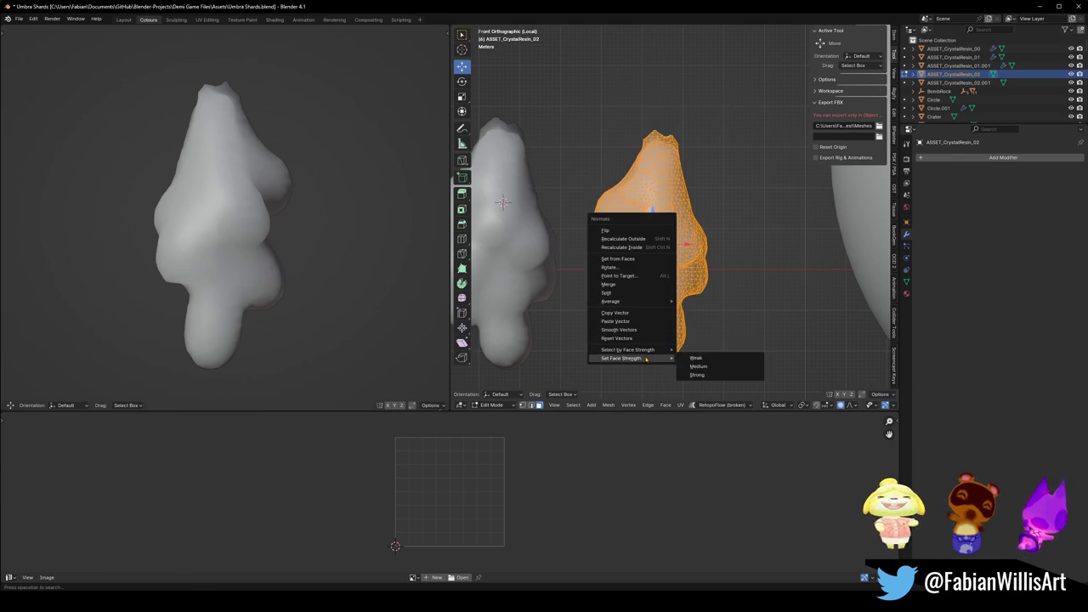
pyautogui.click(642, 276)
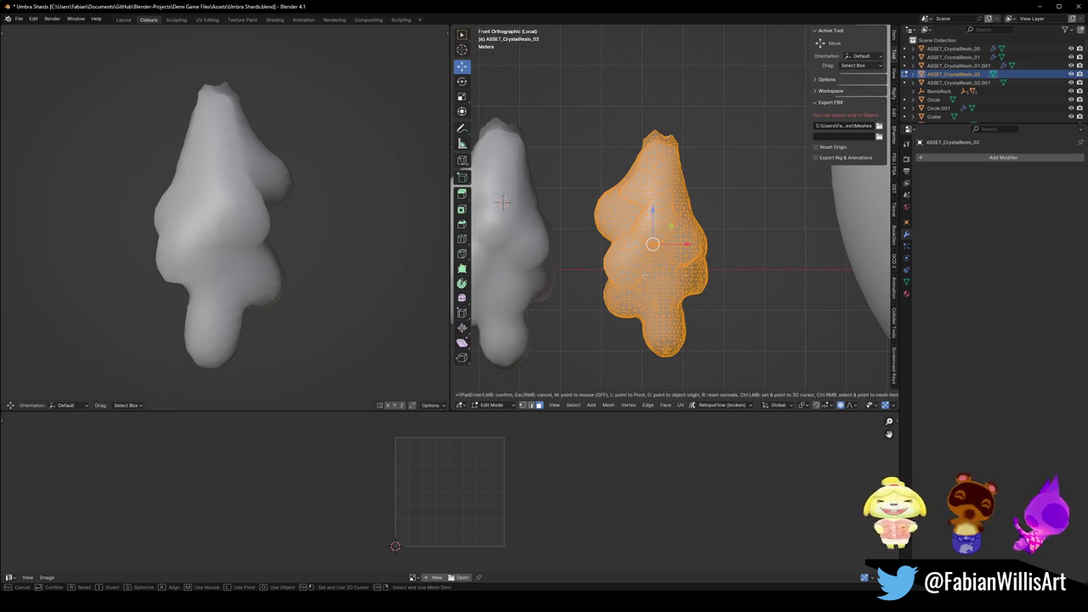
pyautogui.press('m')
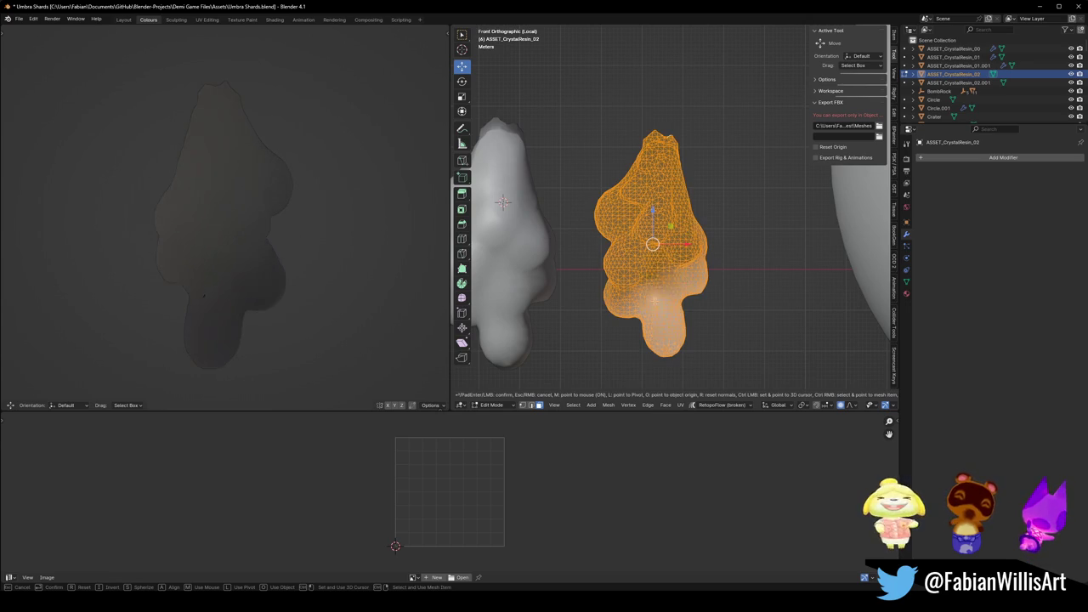
pyautogui.press('m')
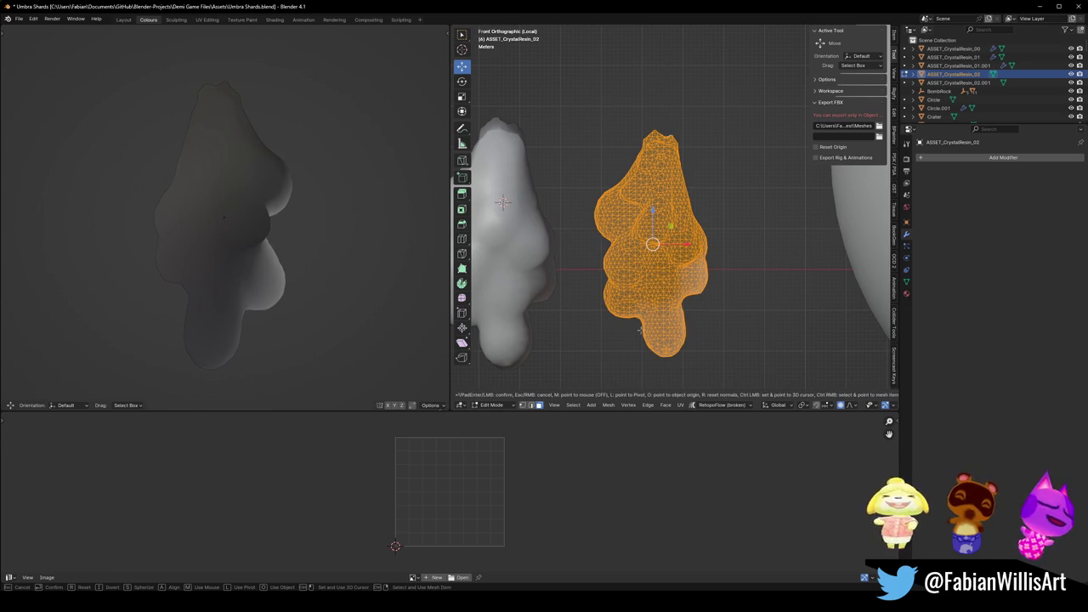